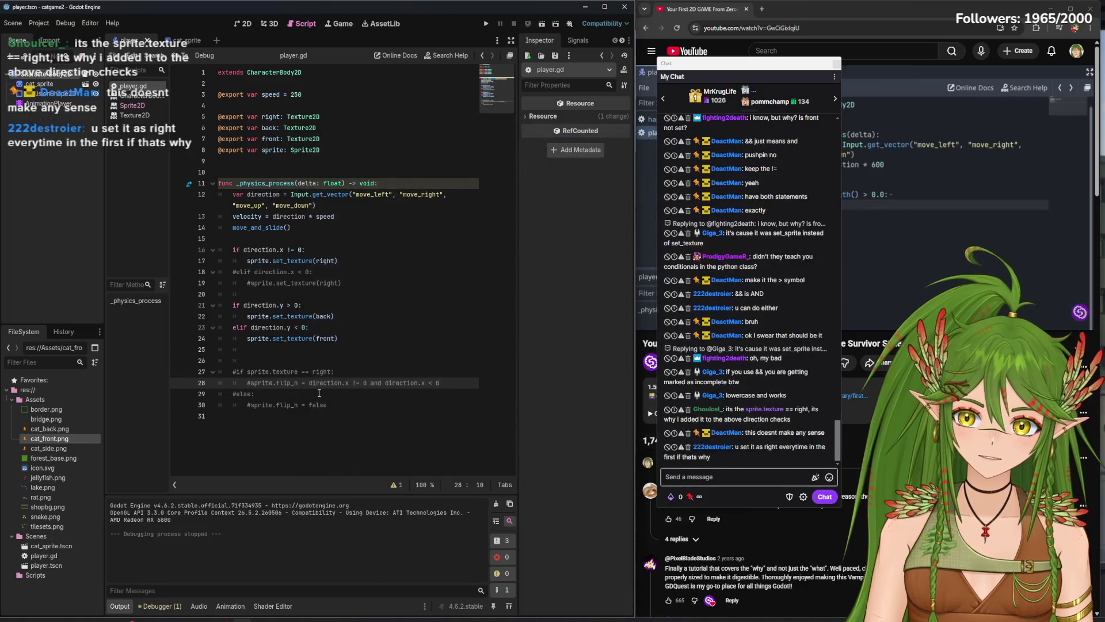
- Uncomment the sprite.flip_h line on line 28 and move it to line 18, under set_texture(right)
key("BackSpace")
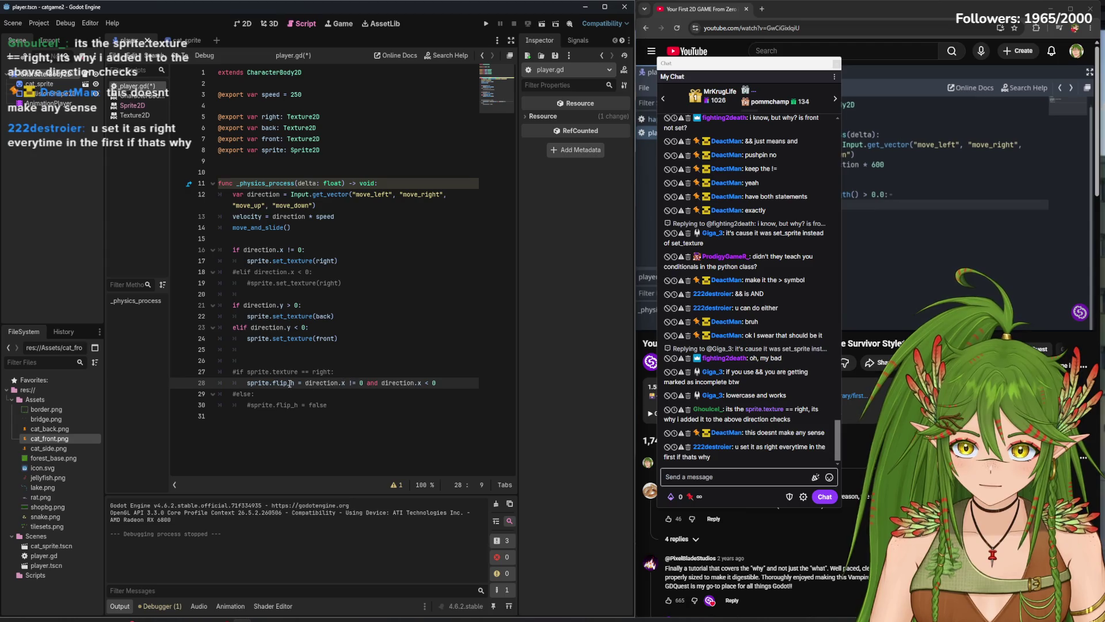
left_click_drag(247, 383, 459, 386)
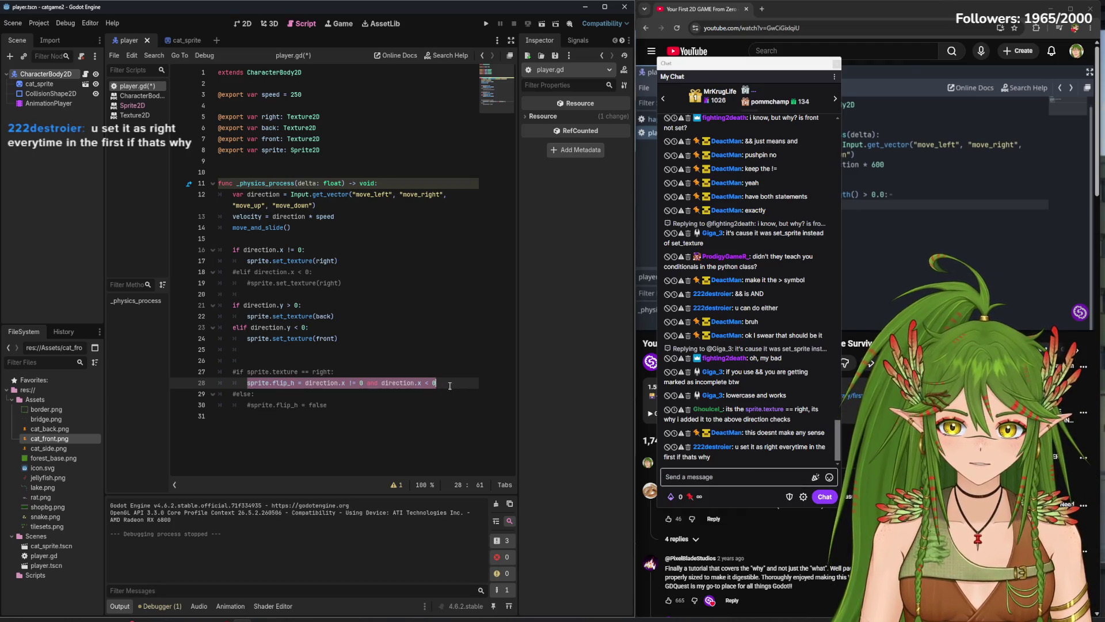
left_click(294, 254)
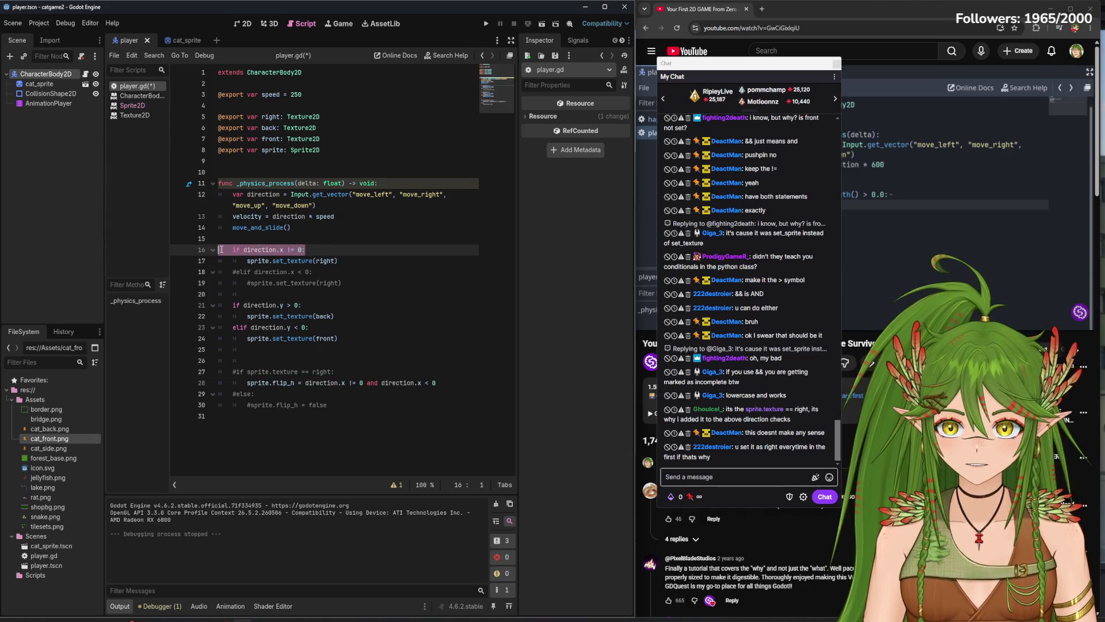
left_click_drag(436, 383, 232, 382)
left_click_drag(338, 260, 236, 258)
mouse_move(436, 383)
left_mouse_down()
mouse_move(222, 382)
mouse_move(244, 382)
left_mouse_up()
key("ctrl+c")
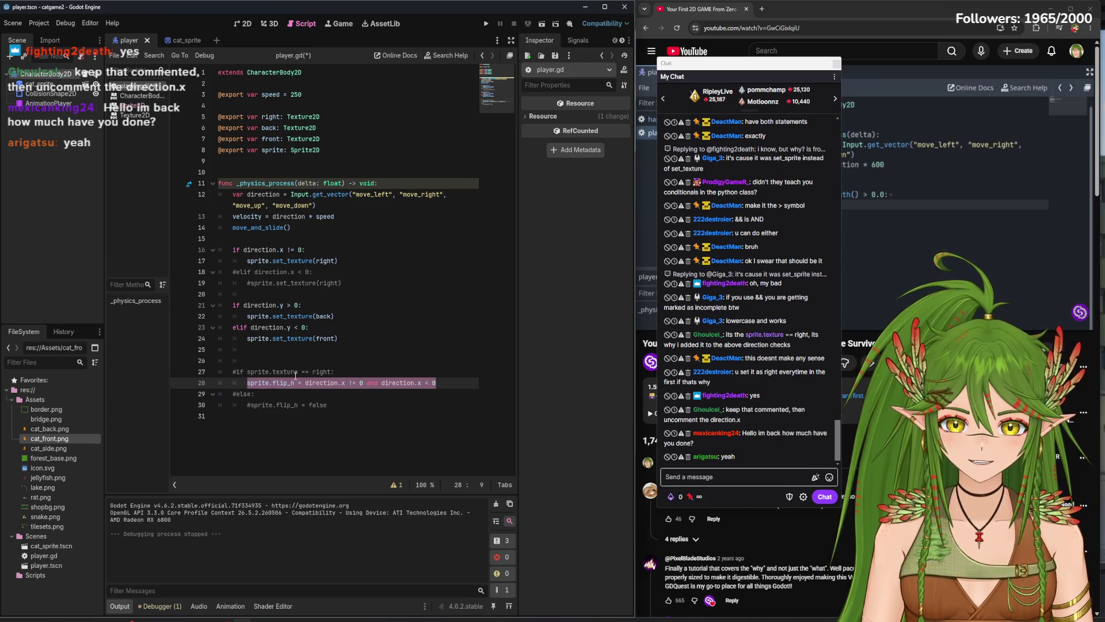
key("BackSpace")
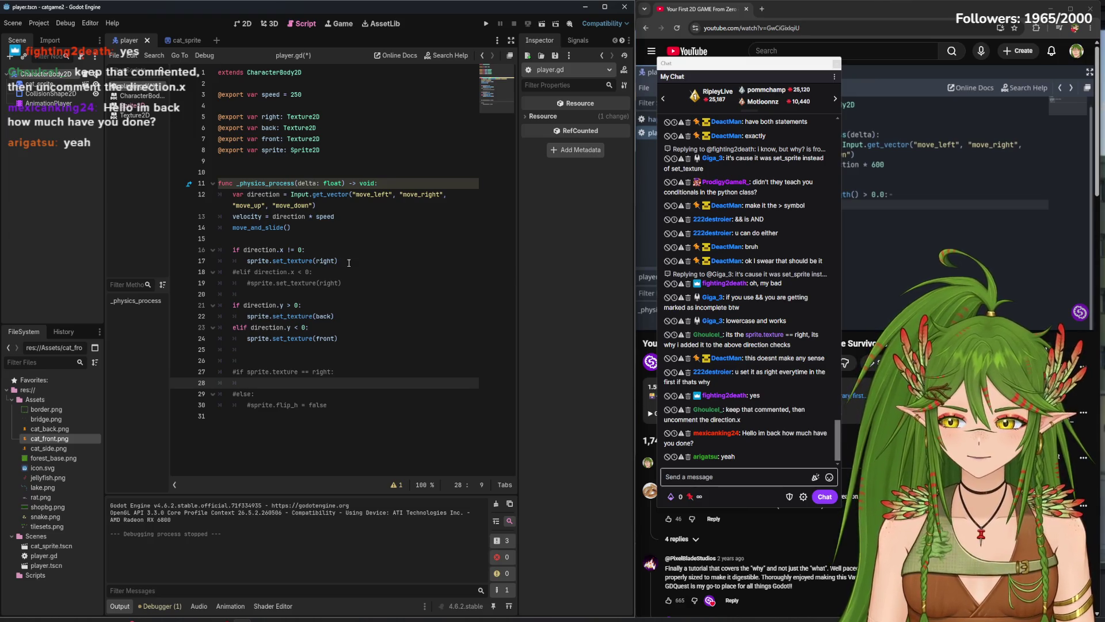
left_click(349, 263)
key("Return")
key("ctrl+v")
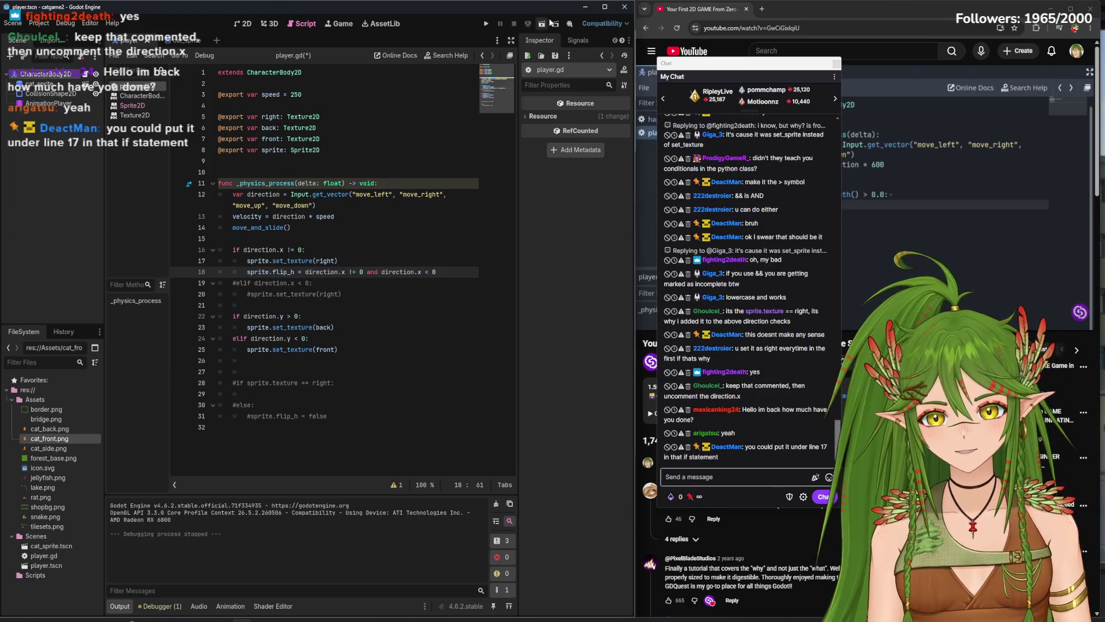
- Run the game, walk the cat left, right and down to test its facing, then close it
left_click(541, 25)
key("Right")
key("Left")
key("Right")
key("Left")
key("Right")
key("Down")
key("Right")
left_click(794, 140)
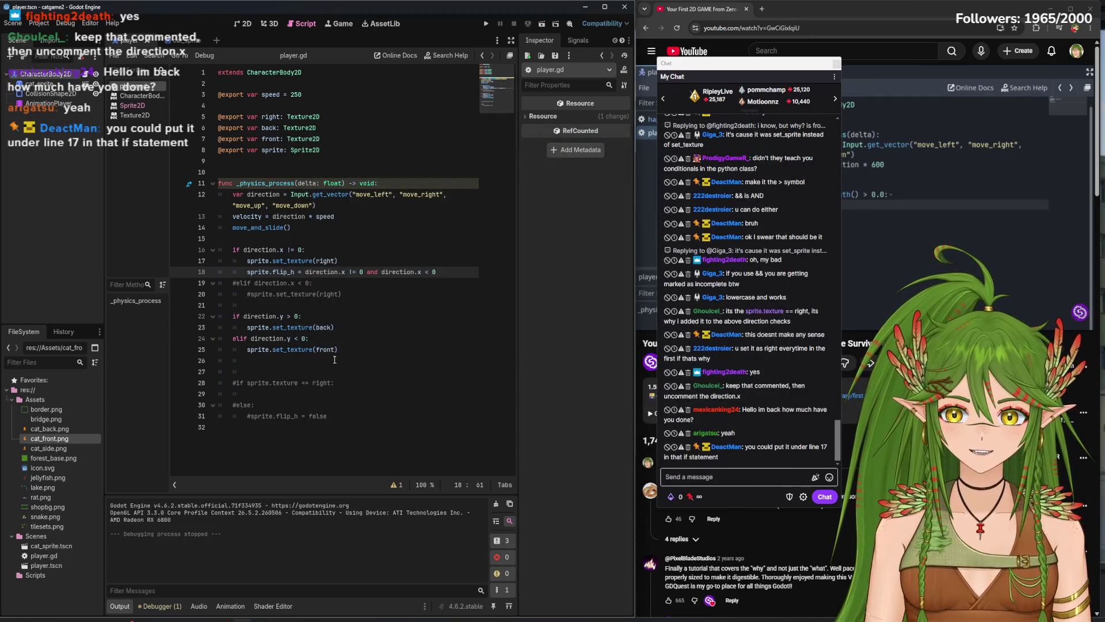
- Delete the commented-out lines 27–31 and 19–20, then save and run the game
left_click(336, 327)
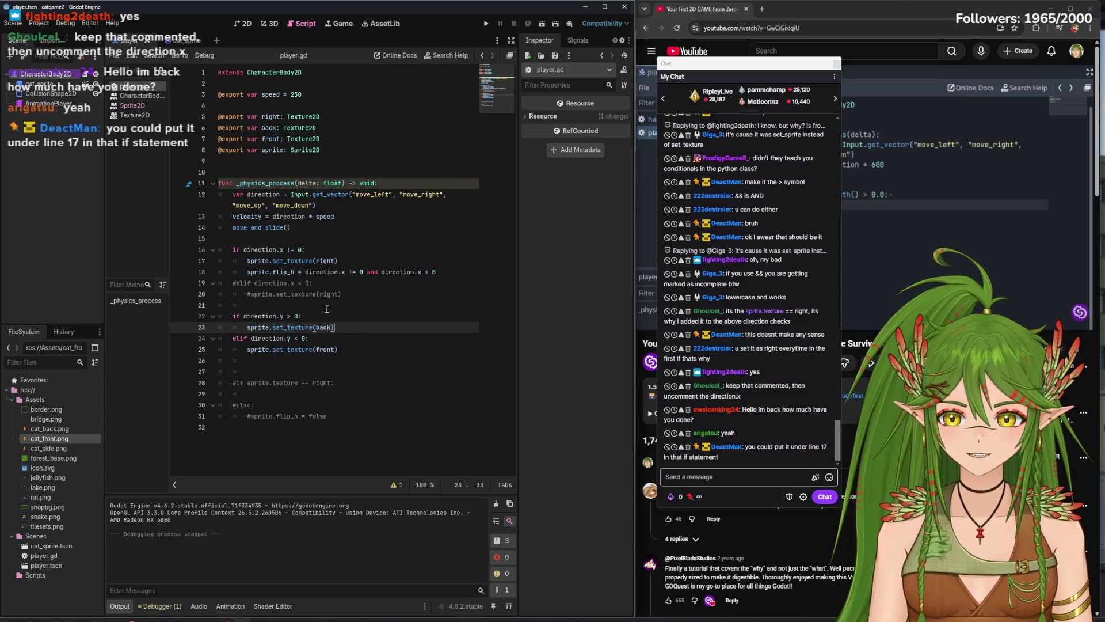
mouse_move(333, 416)
left_mouse_down()
mouse_move(226, 361)
mouse_move(323, 427)
mouse_move(222, 375)
left_mouse_up()
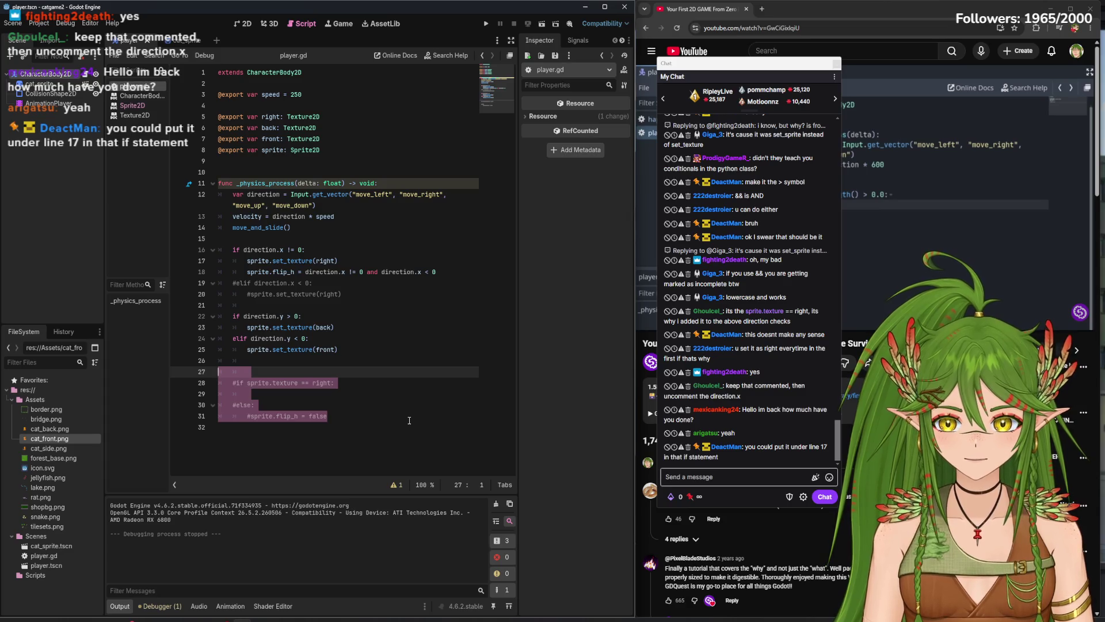
key("BackSpace")
key("BackSpace")
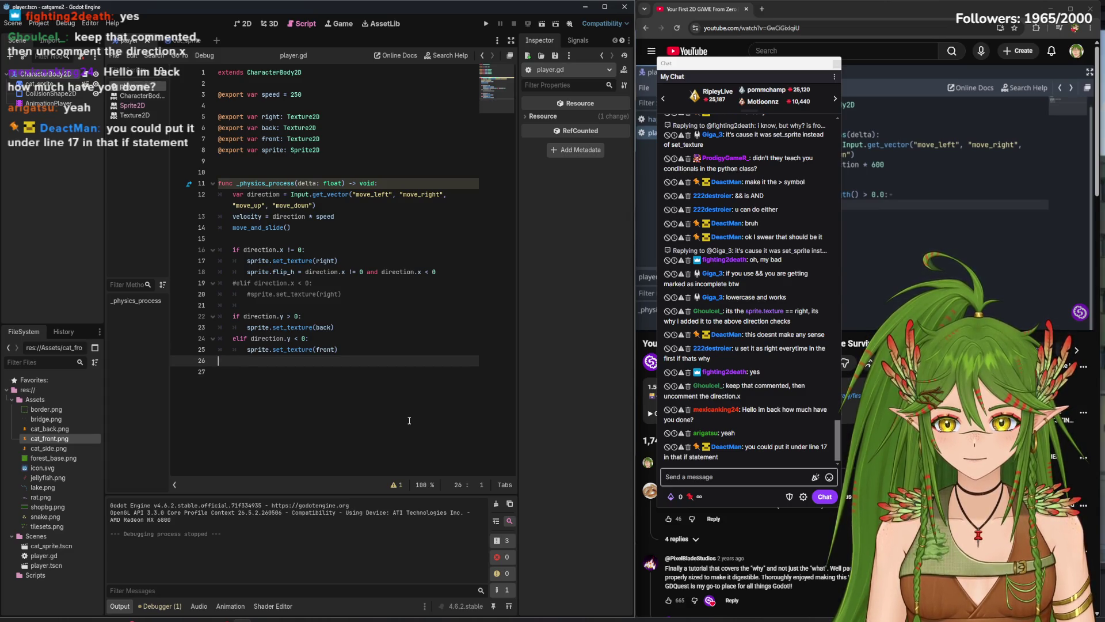
left_click_drag(342, 294, 211, 286)
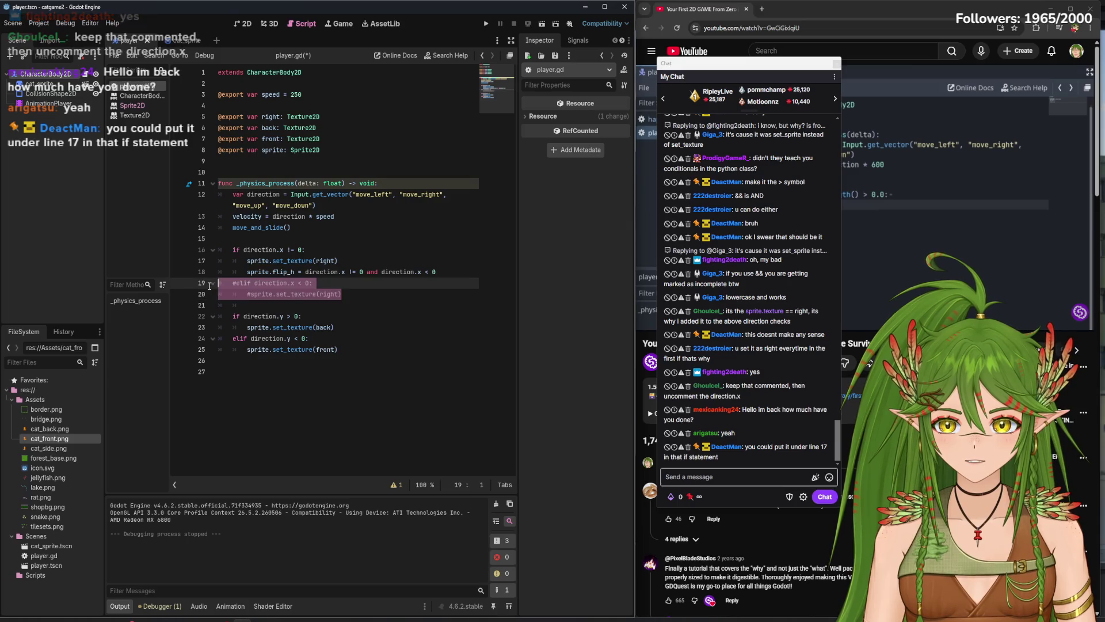
key("BackSpace")
key("BackSpace")
key("F5")
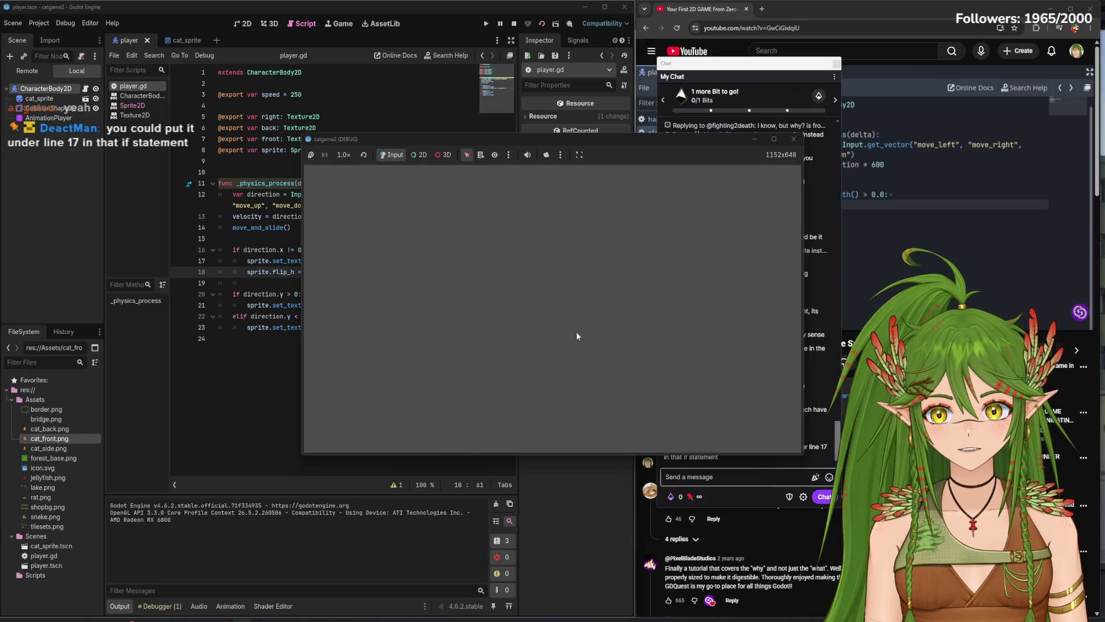
- Walk the cat right and down to test it, then close the game window
key("Right")
key("Down")
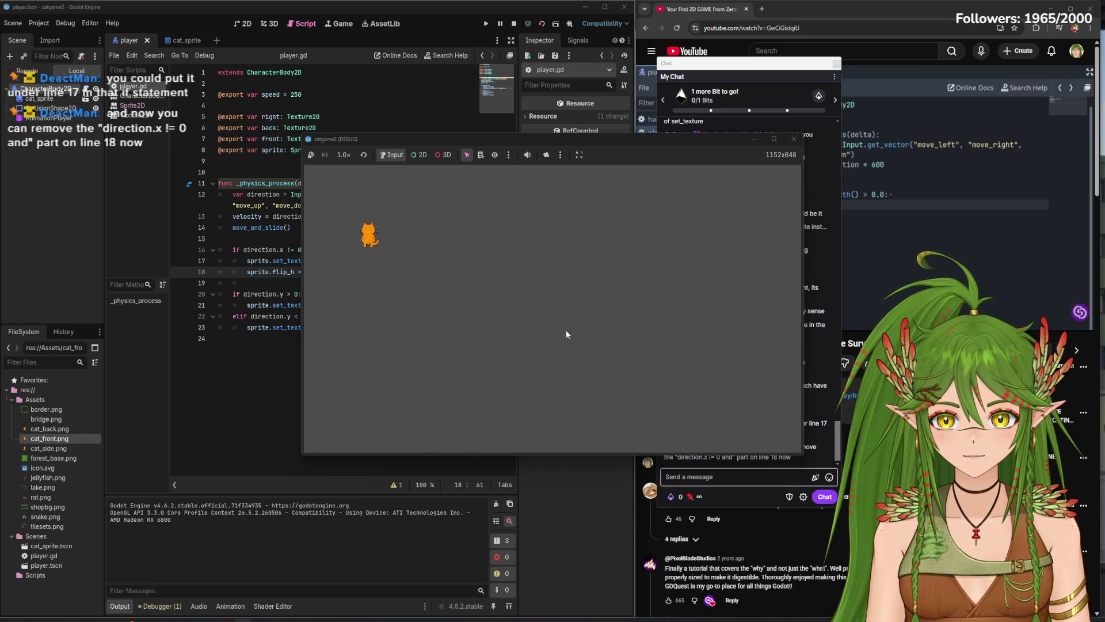
key("Right")
left_click(792, 139)
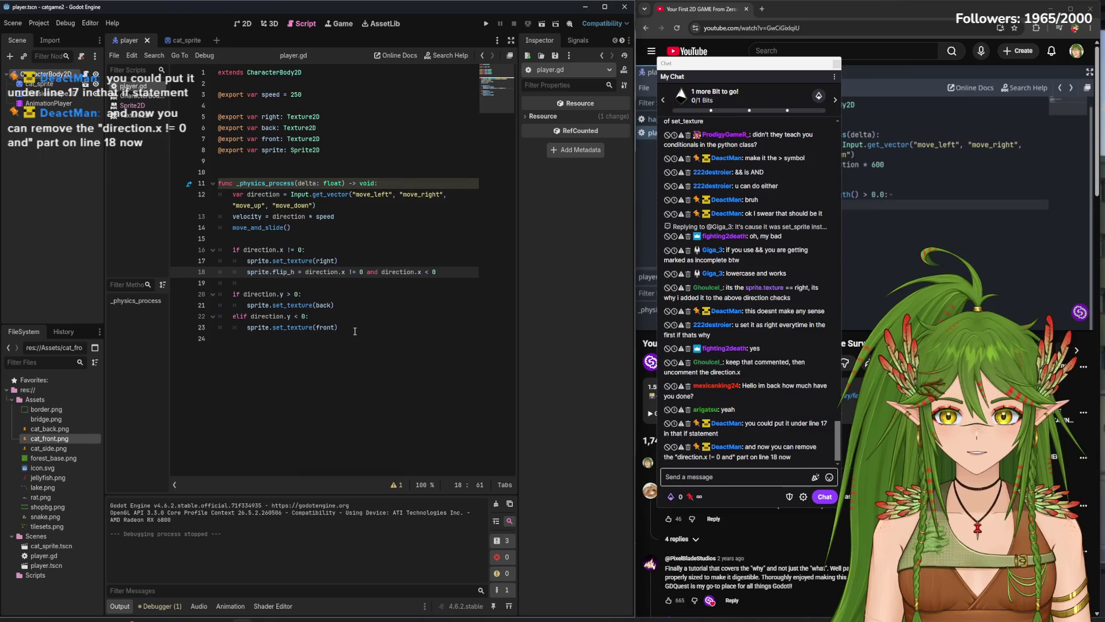
- Remove 'direction.x != 0 and' so line 18 reads sprite.flip_h = direction.x < 0, then save and run
left_click(354, 331)
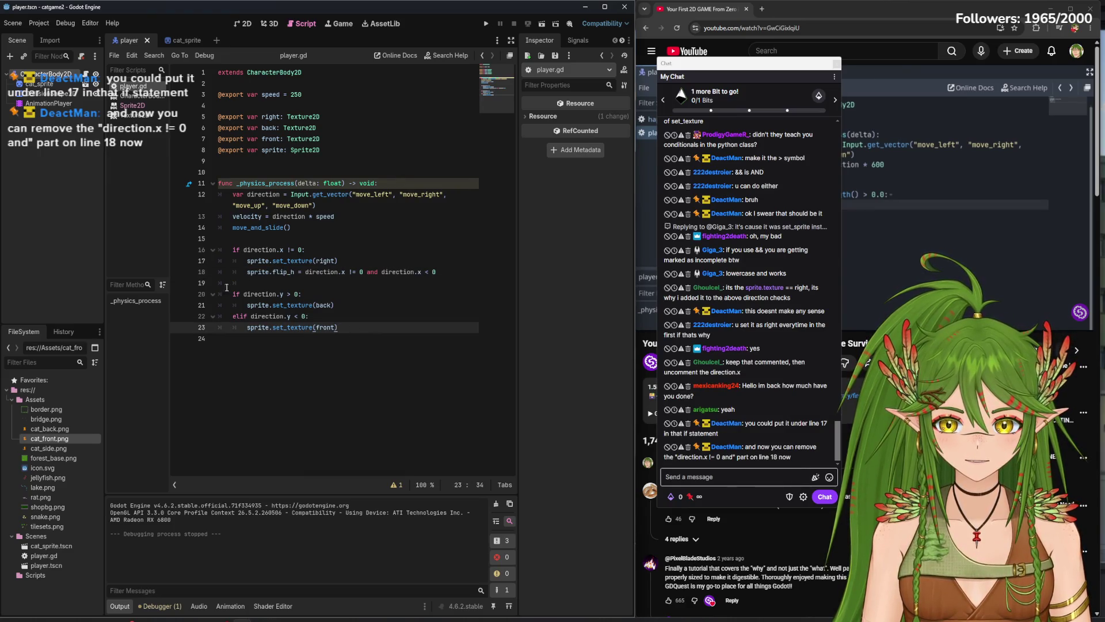
left_click(294, 249)
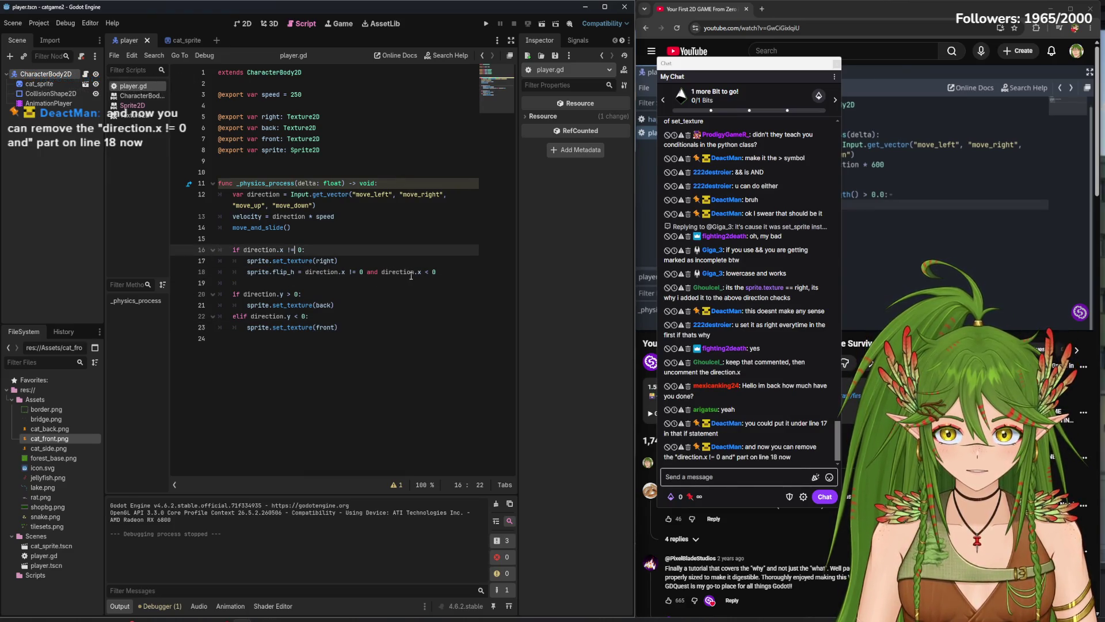
left_click(361, 273)
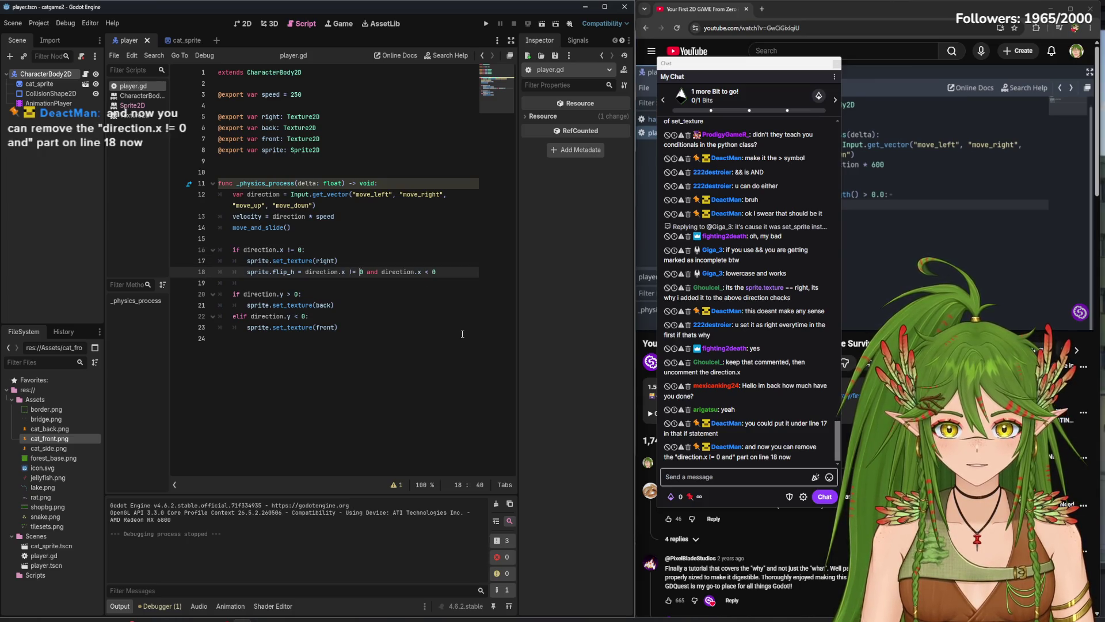
left_click_drag(381, 268, 307, 274)
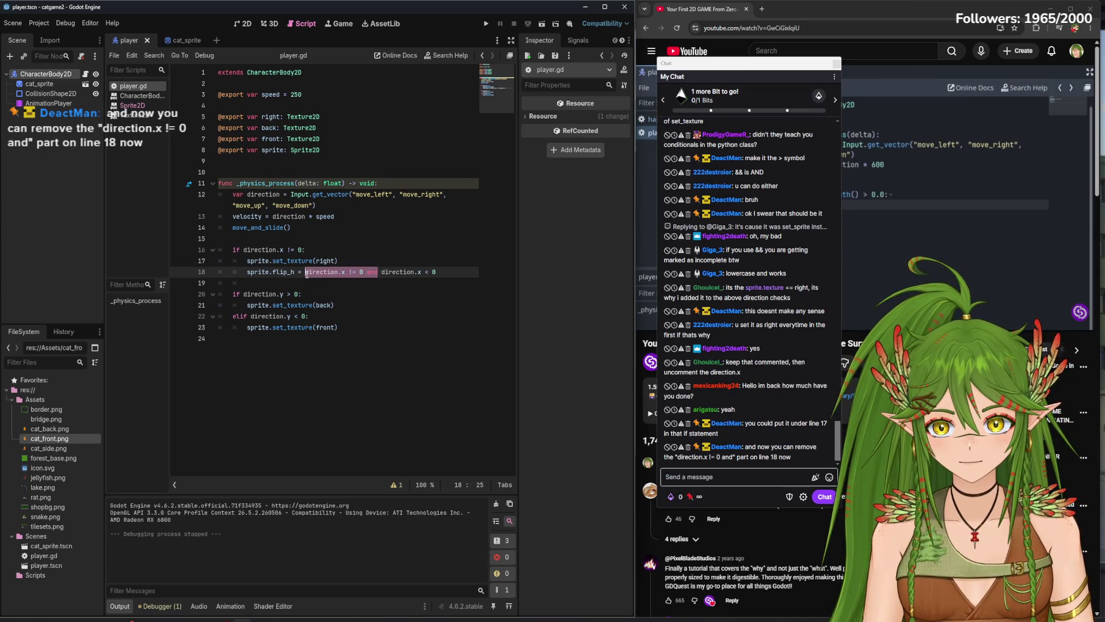
key("BackSpace")
key("BackSpace")
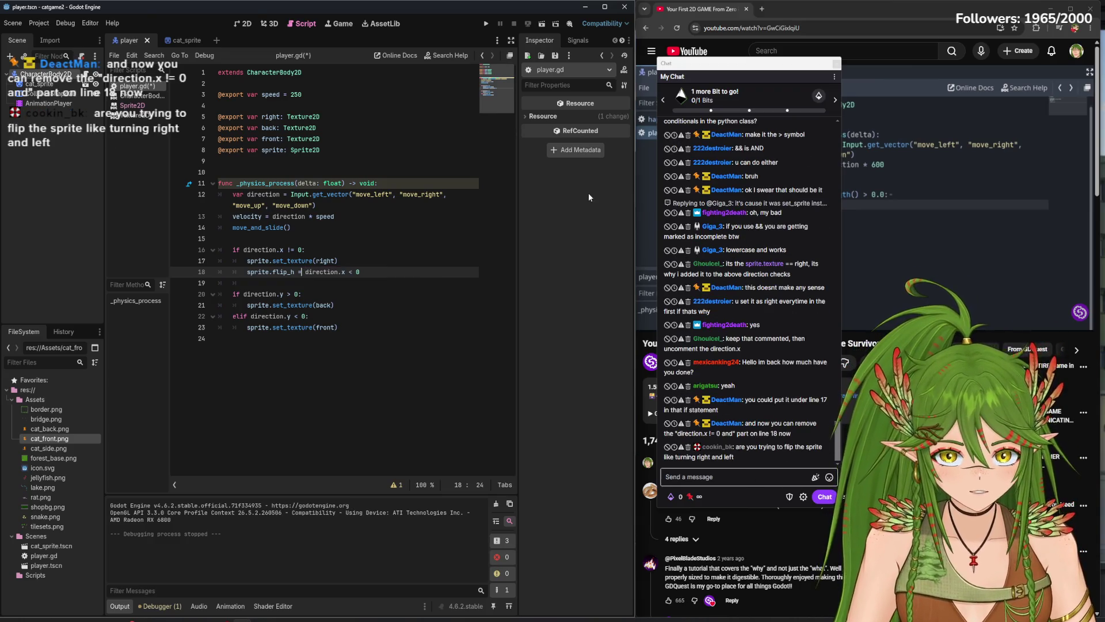
key("F5")
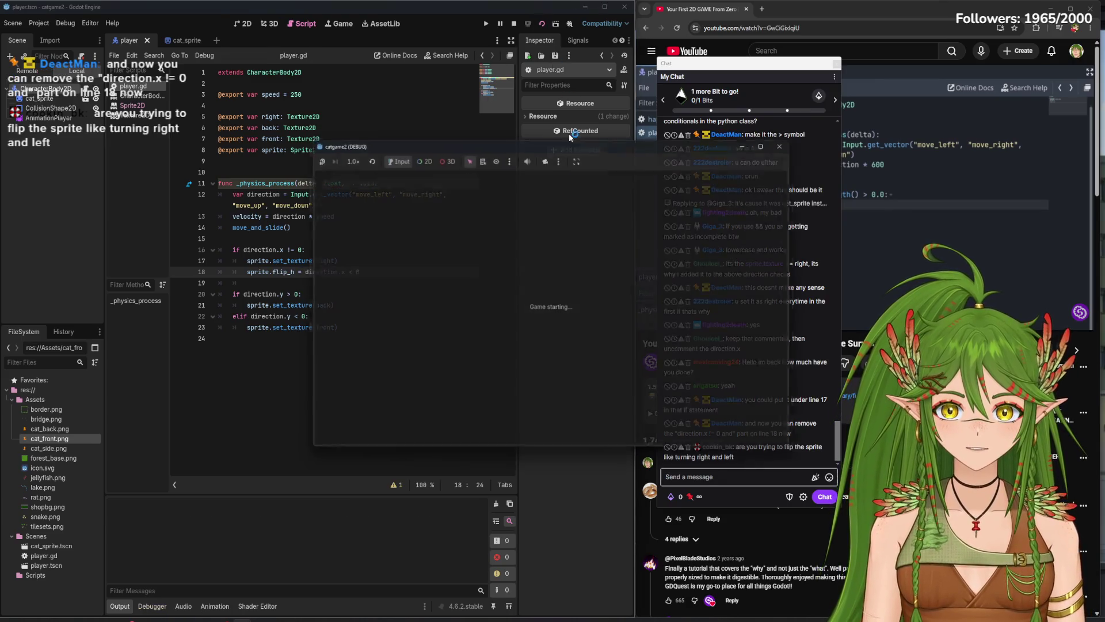
- Walk the cat right, left and down to check the flip, then close the game window
key("Right")
key("Left")
key("Down")
key("Right")
key("Left")
key("Down")
key("Down")
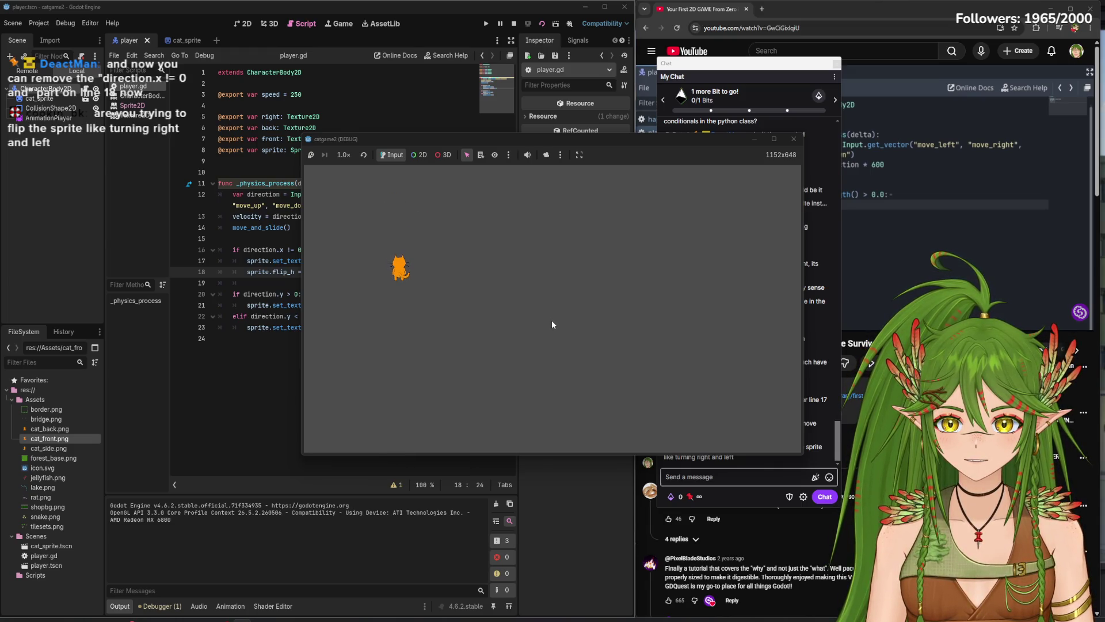
left_click(793, 138)
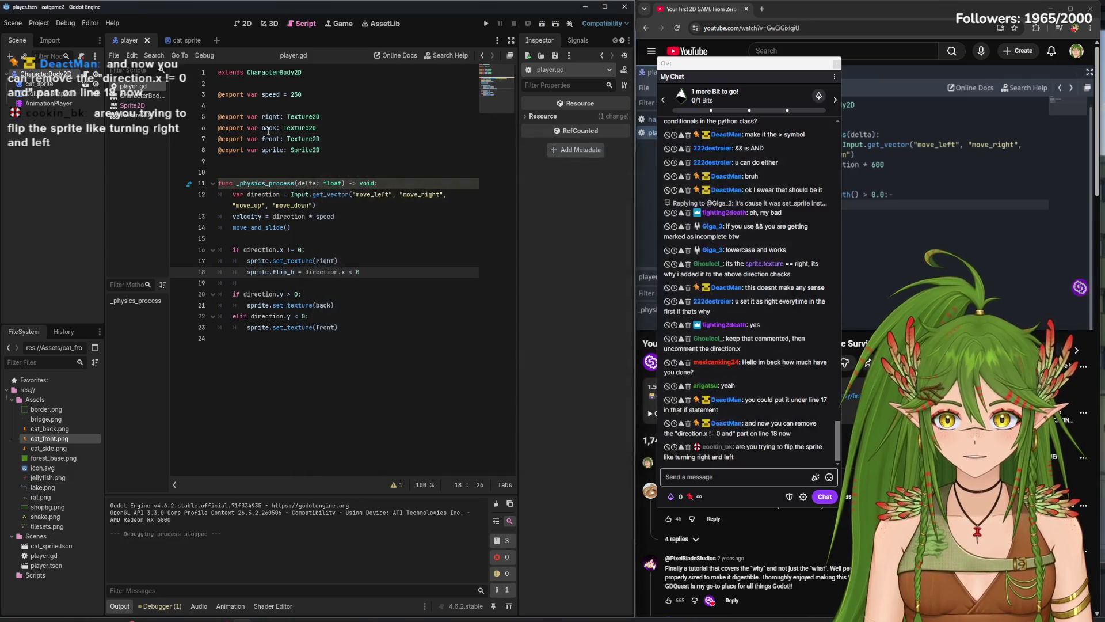
- Glance at the CharacterBody2D help page, return to player.gd and select the elif direction.y < 0 line
left_click(138, 97)
left_click(133, 86)
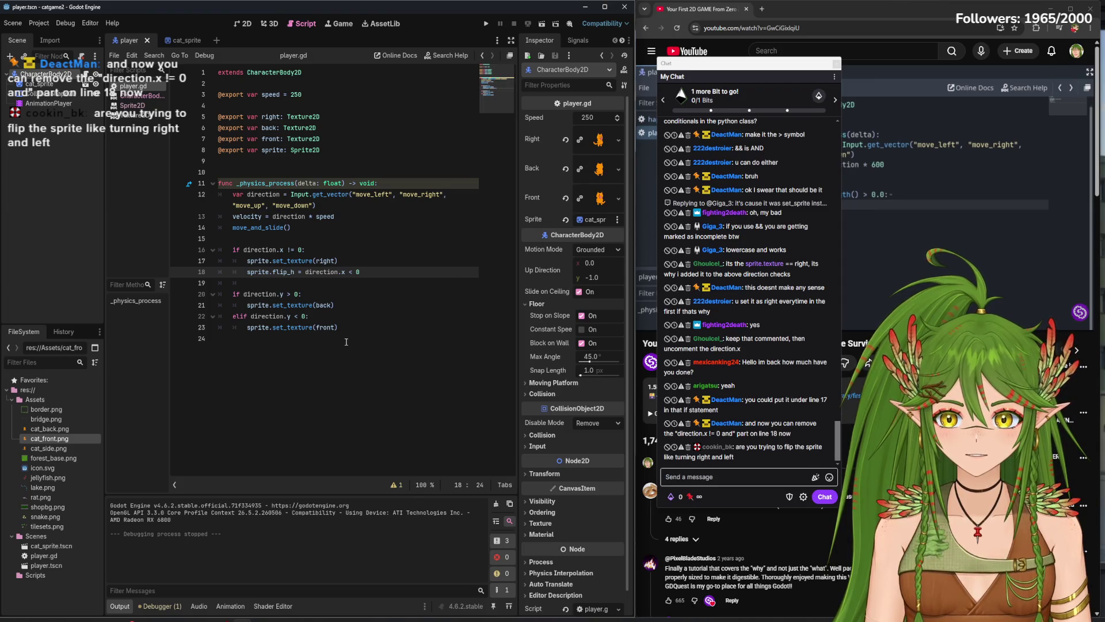
left_click_drag(316, 317, 226, 316)
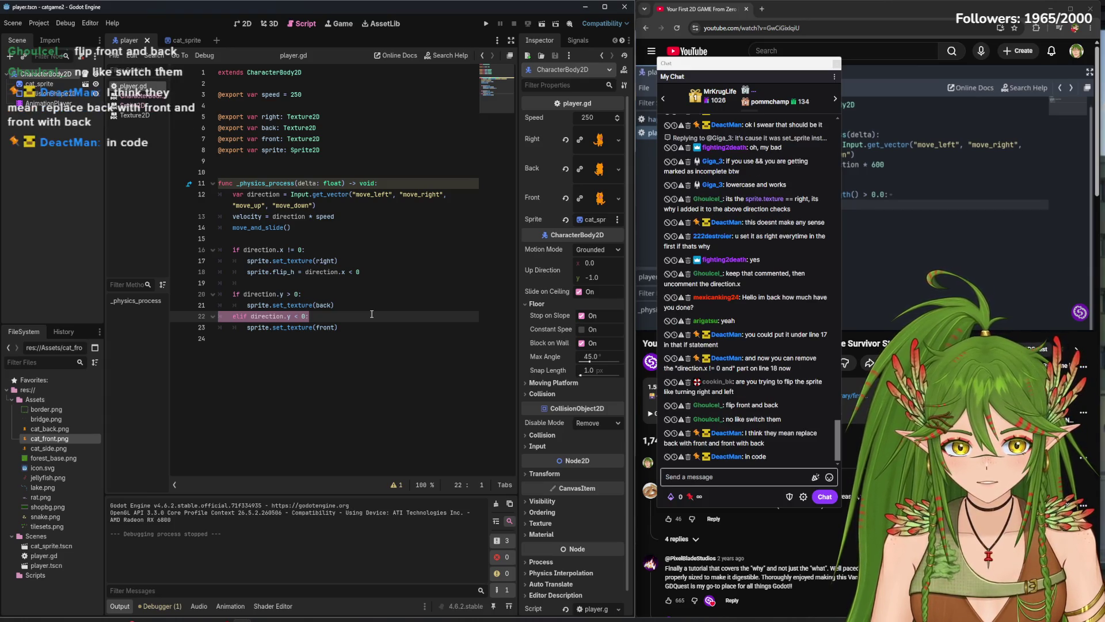
- Swap the textures so line 21 uses front and line 23 uses back
left_click(327, 305)
key("BackSpace")
key("BackSpace")
key("BackSpace")
type("front")
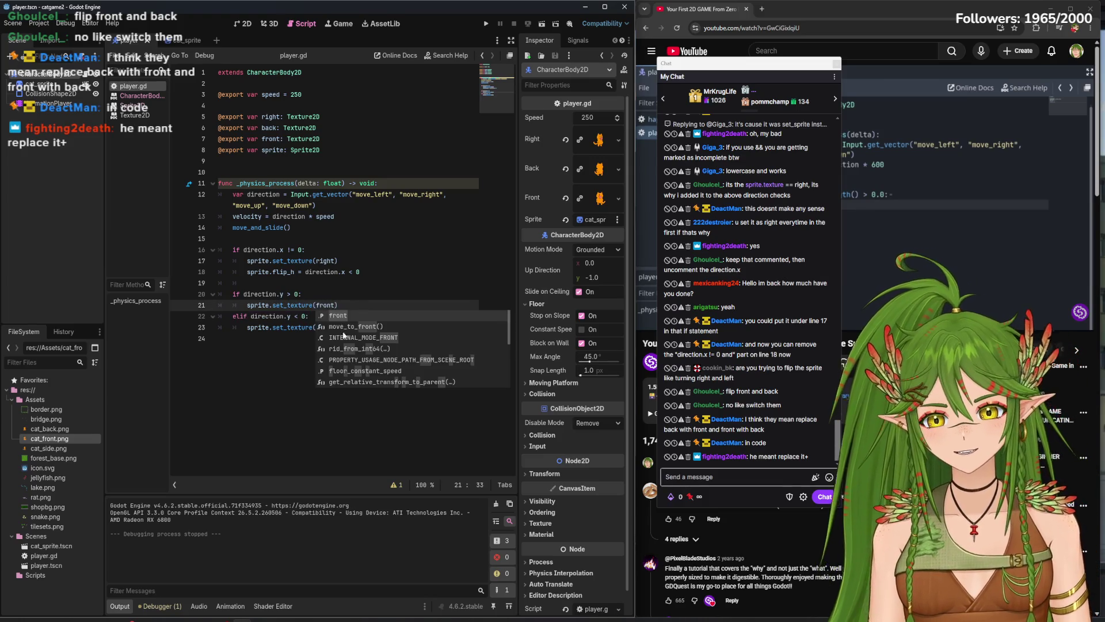
key("Escape")
double_click(336, 327)
key("BackSpace")
type("back")
left_click(336, 338)
- Save and run the scene, walking the cat down, up, right and left to test the sprites
left_click(541, 24)
key("Down")
key("Up")
key("Right")
key("Left")
key("Down")
key("Right")
left_click(572, 156)
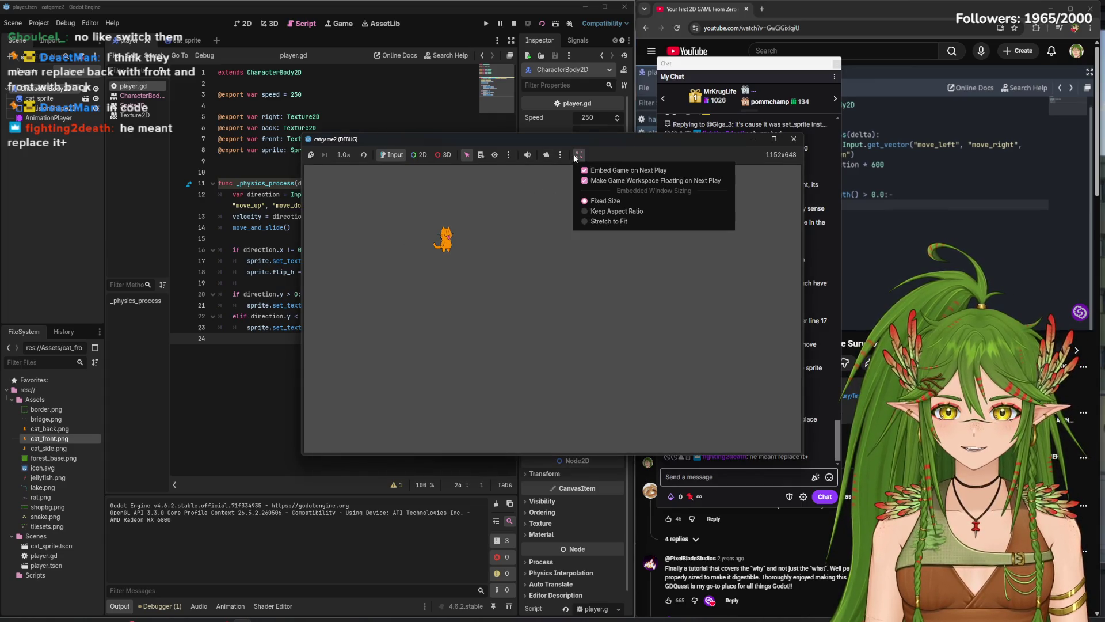
left_click(595, 216)
left_click(578, 154)
left_click(606, 206)
left_click(577, 157)
left_click(578, 155)
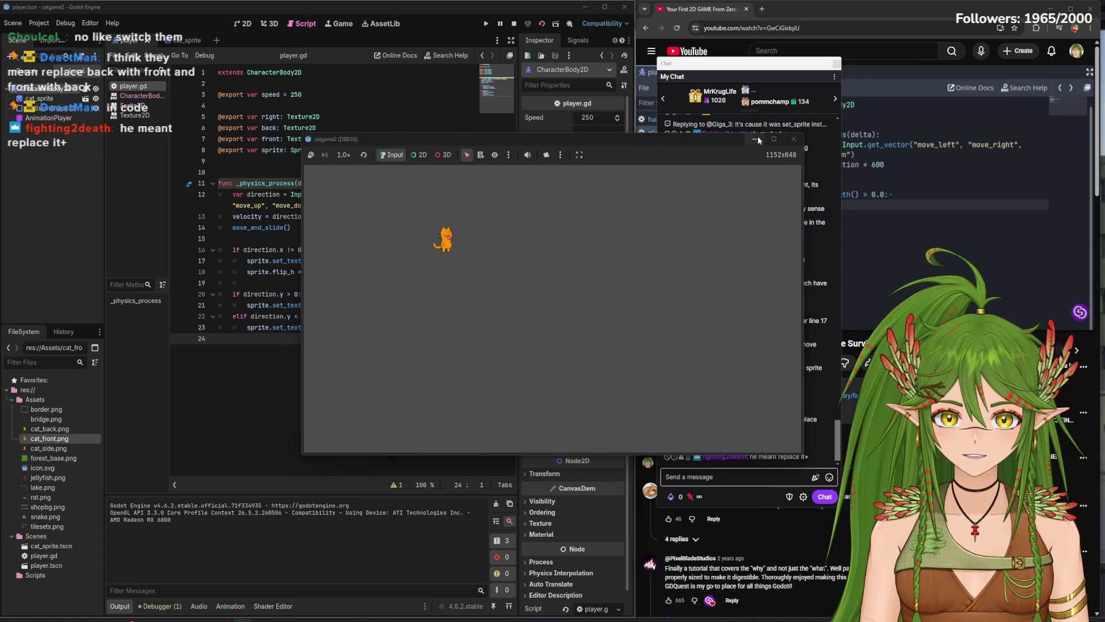
left_click(774, 138)
left_click(278, 19)
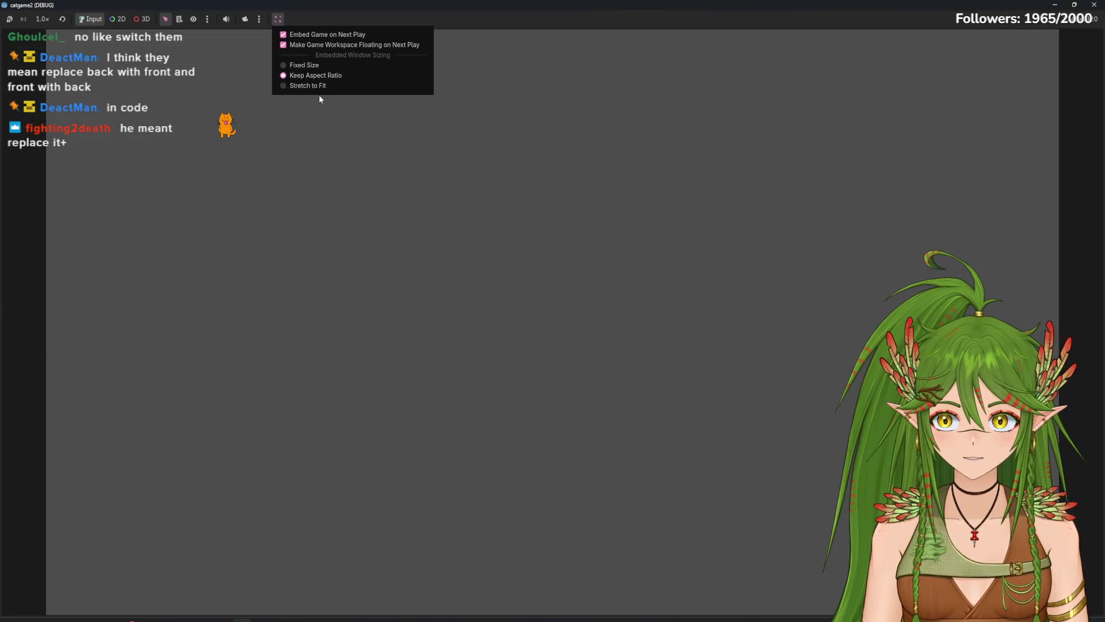
left_click(319, 84)
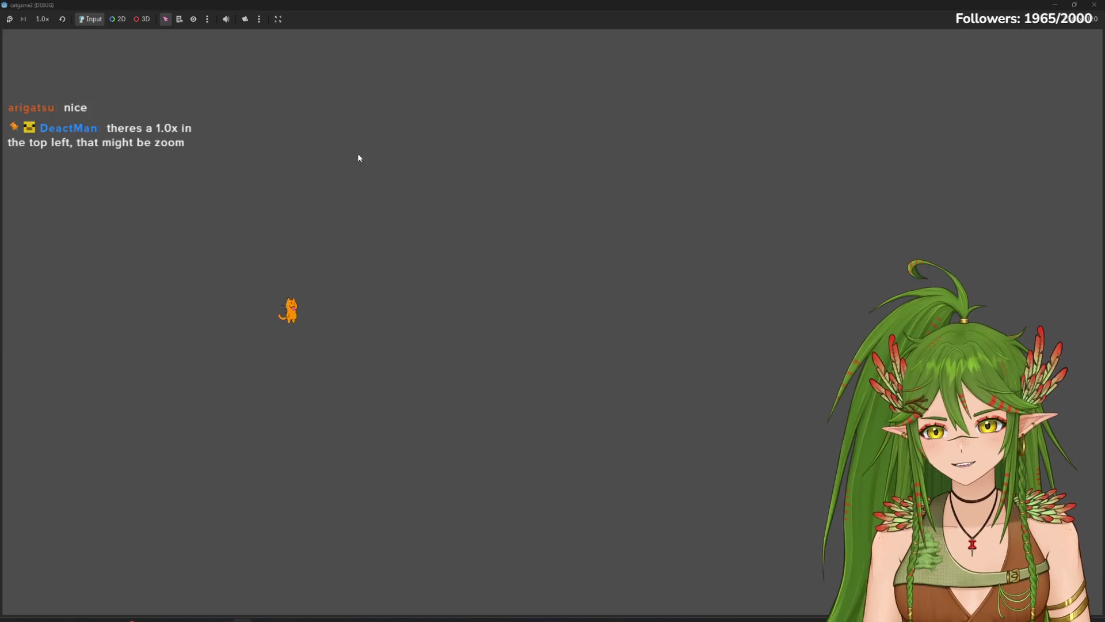
key("super+Down")
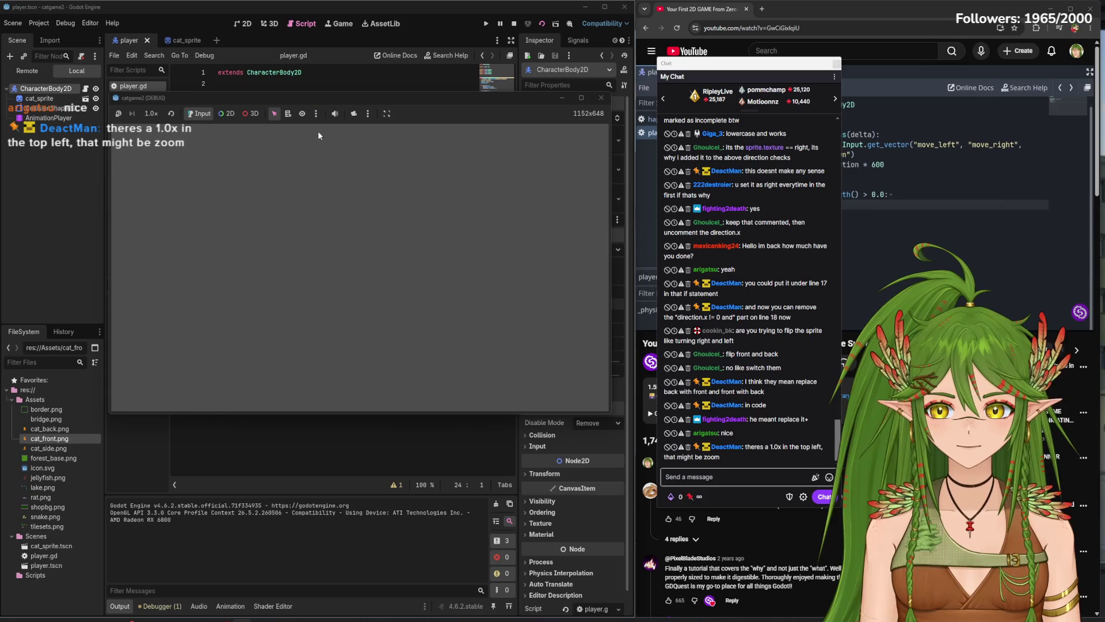
- Restart the game and switch the game view zoom to 8x, then back to 1x
left_click(151, 113)
left_click(406, 198)
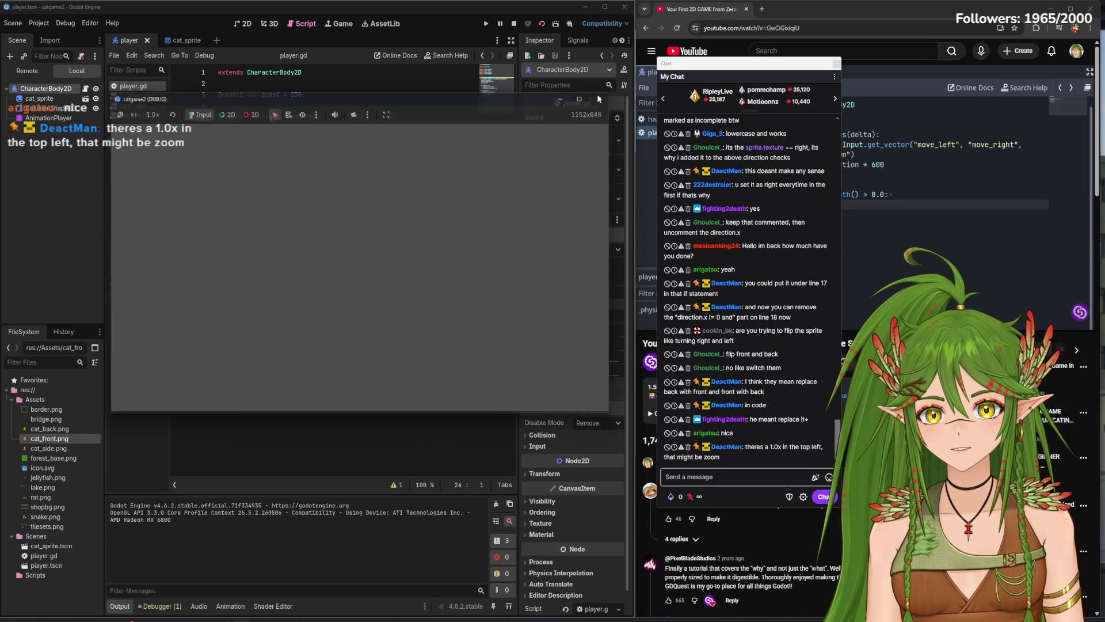
left_click(541, 26)
left_click(344, 155)
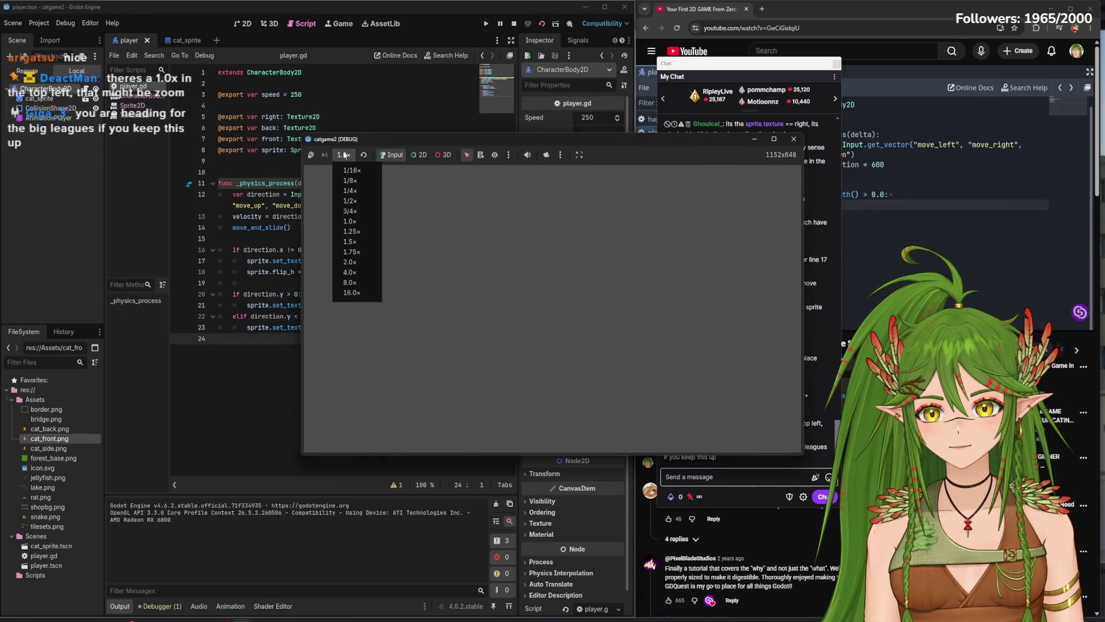
left_click(374, 282)
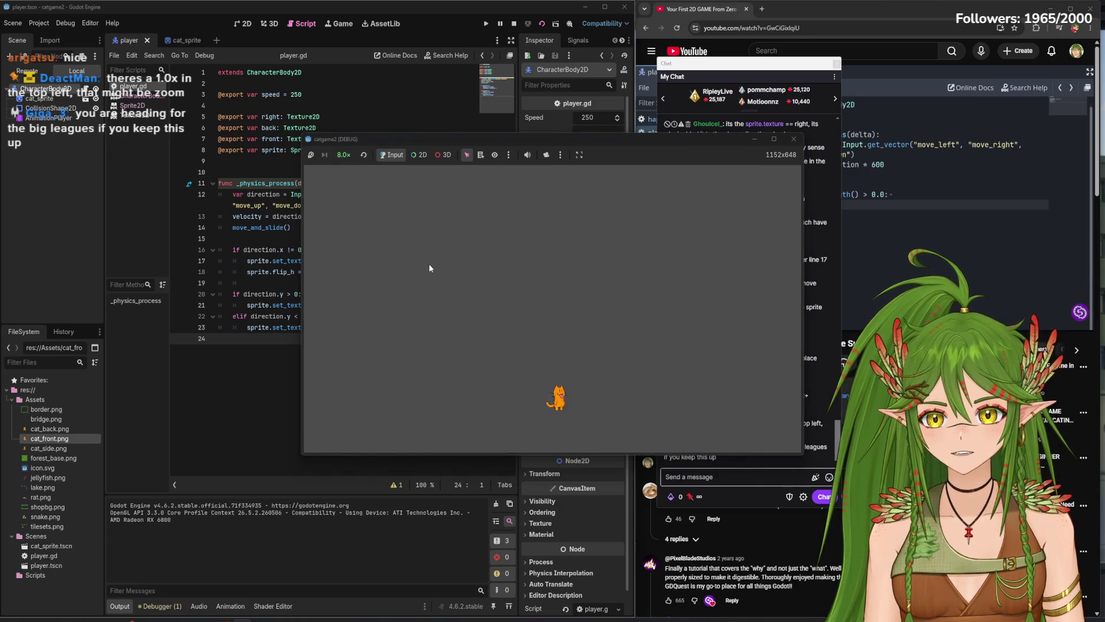
left_click(343, 155)
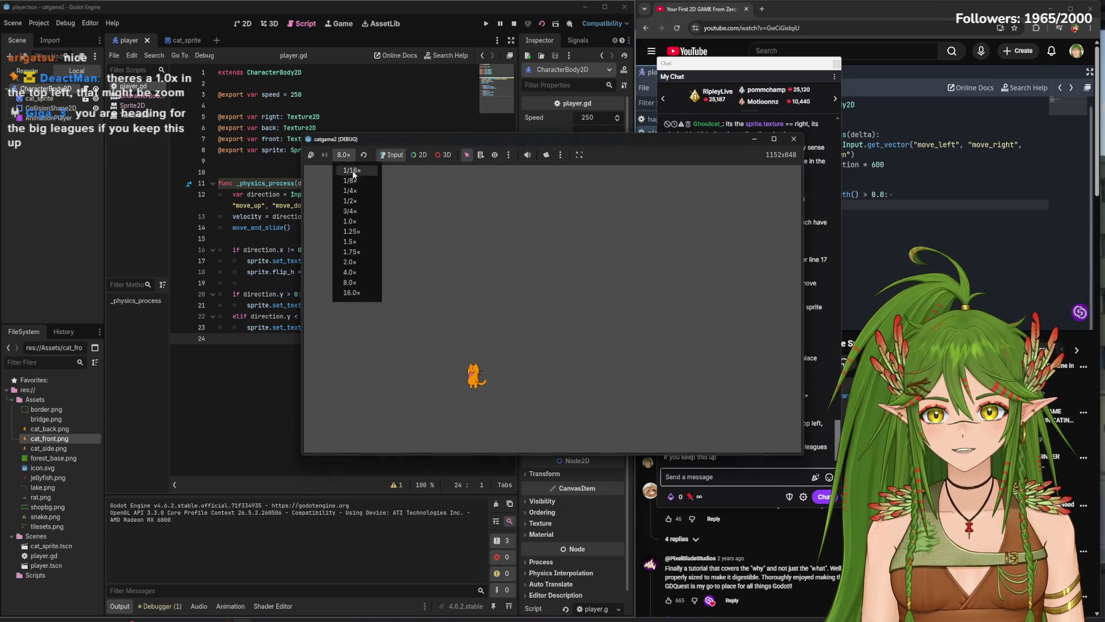
left_click(362, 221)
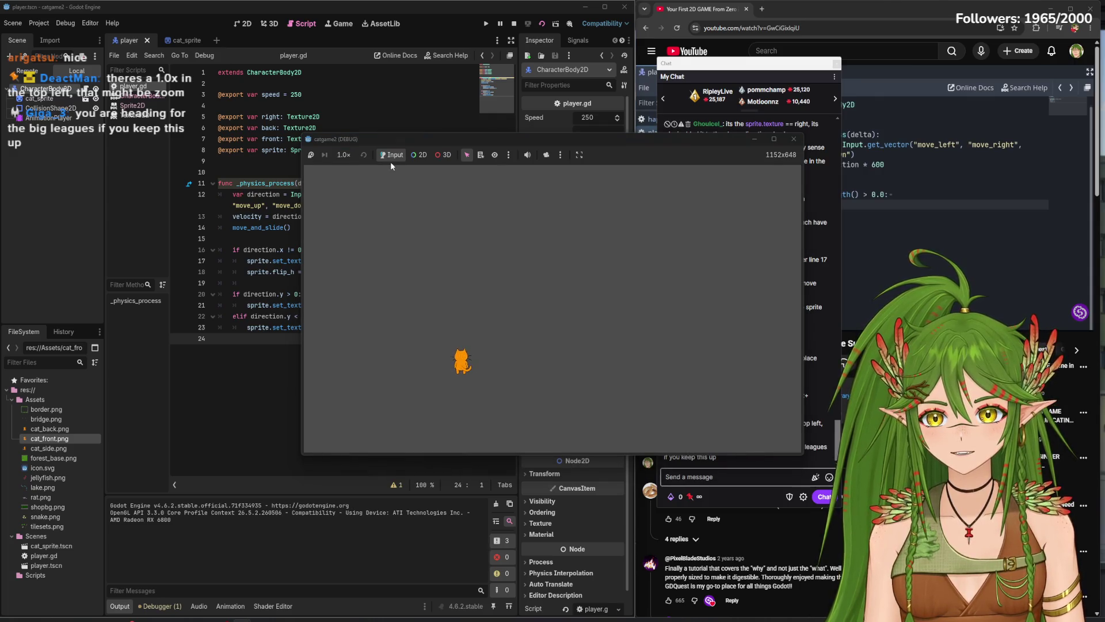
- Walk the cat around the map in all four directions, checking its front, back and side sprites
left_click_drag(637, 137, 453, 97)
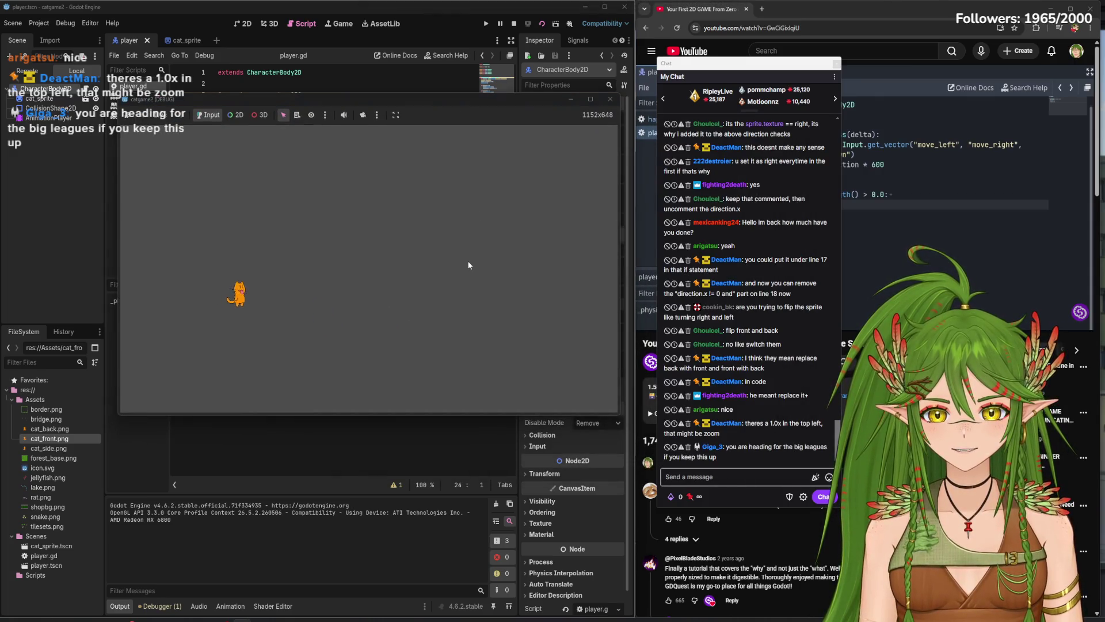
key("Left")
key("Right")
key("Down")
key("Right")
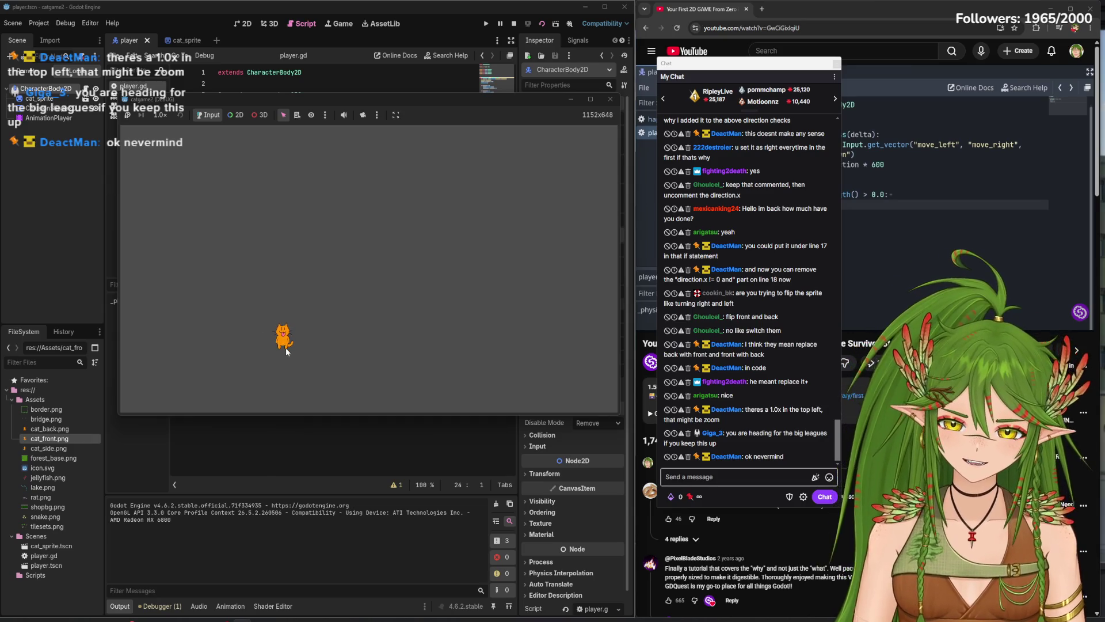
key("Right")
key("Up")
key("Right")
key("Down")
key("Left")
key("Down")
key("Right")
key("Down")
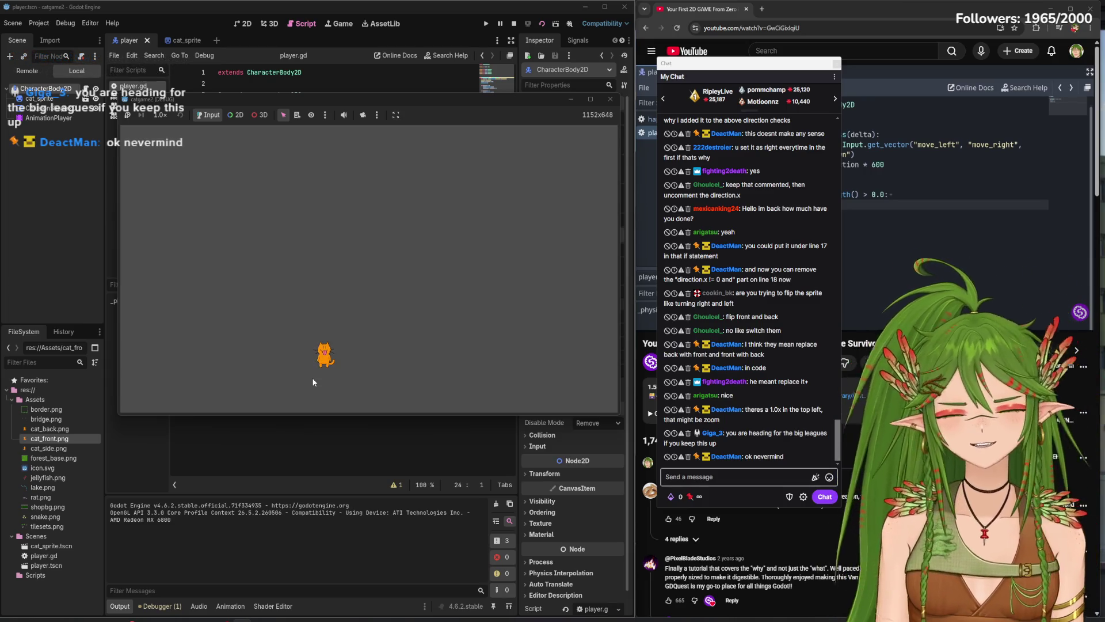
key("Right")
key("Up")
key("Left")
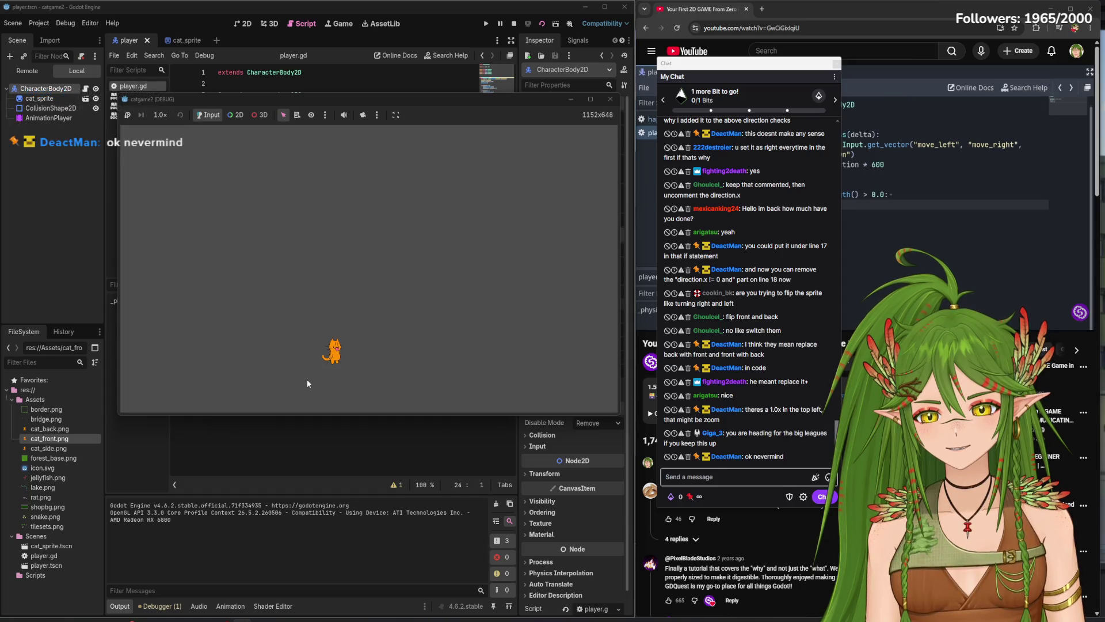
key("Down")
key("Right")
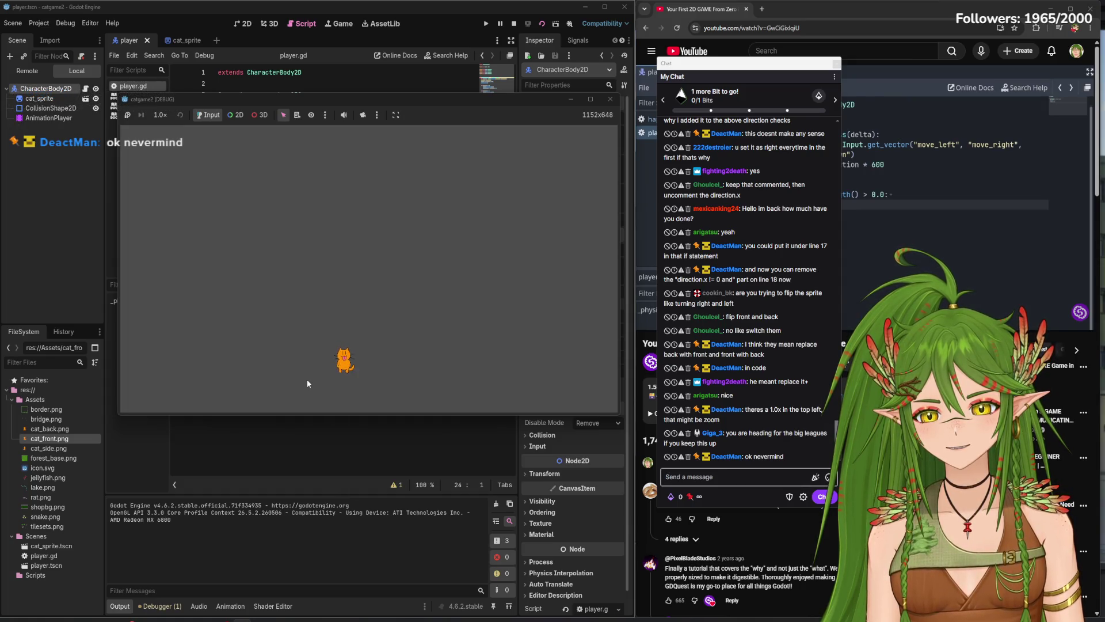
key("Up")
key("Down")
key("Right")
key("Right")
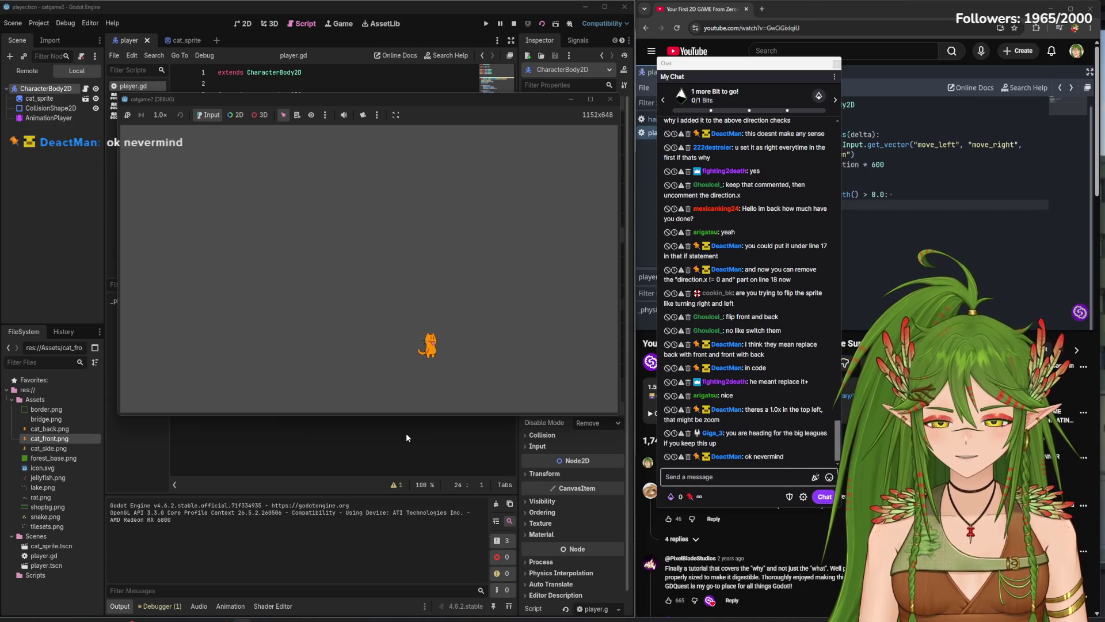
key("Down")
key("Down")
key("Right")
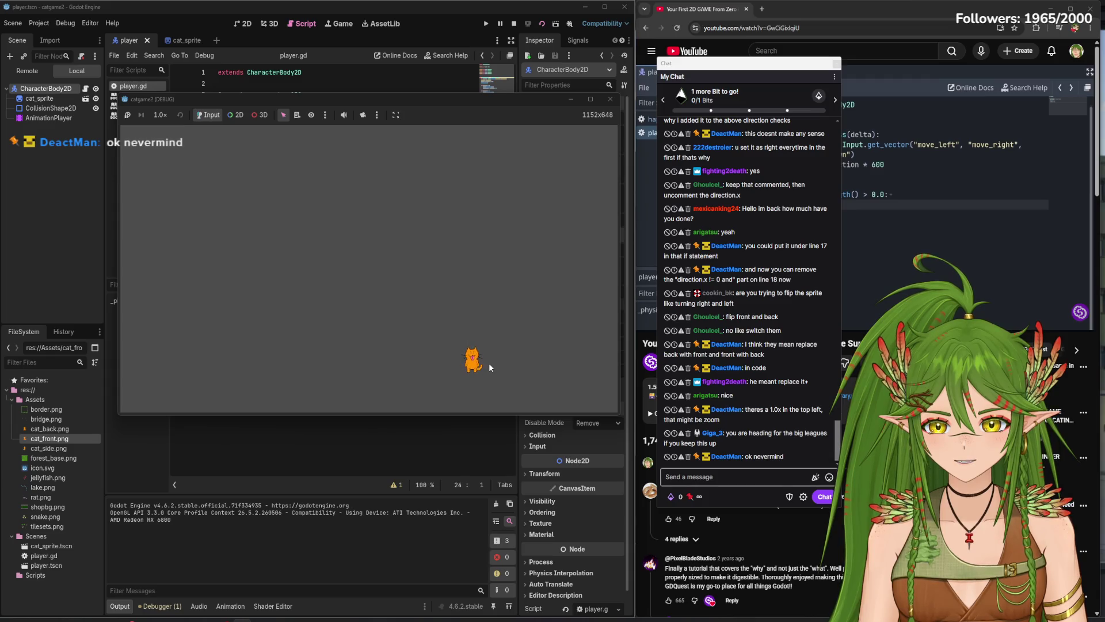
key("Down")
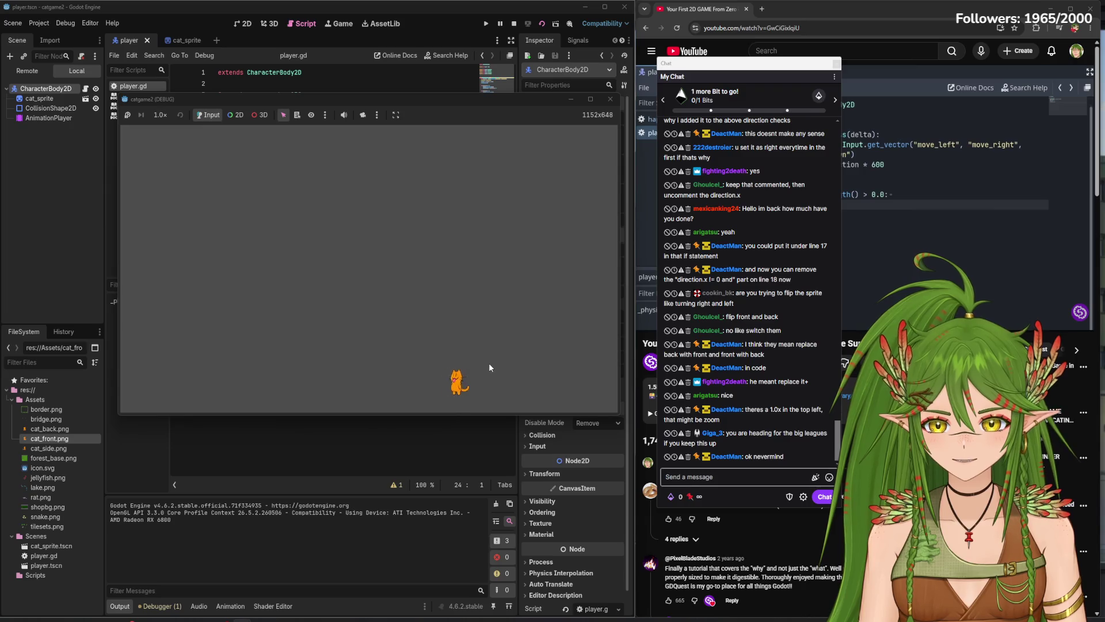
key("Up")
key("Right")
key("Left")
key("Up")
key("Left")
key("Up")
key("Right")
key("Down")
key("Left")
key("Up")
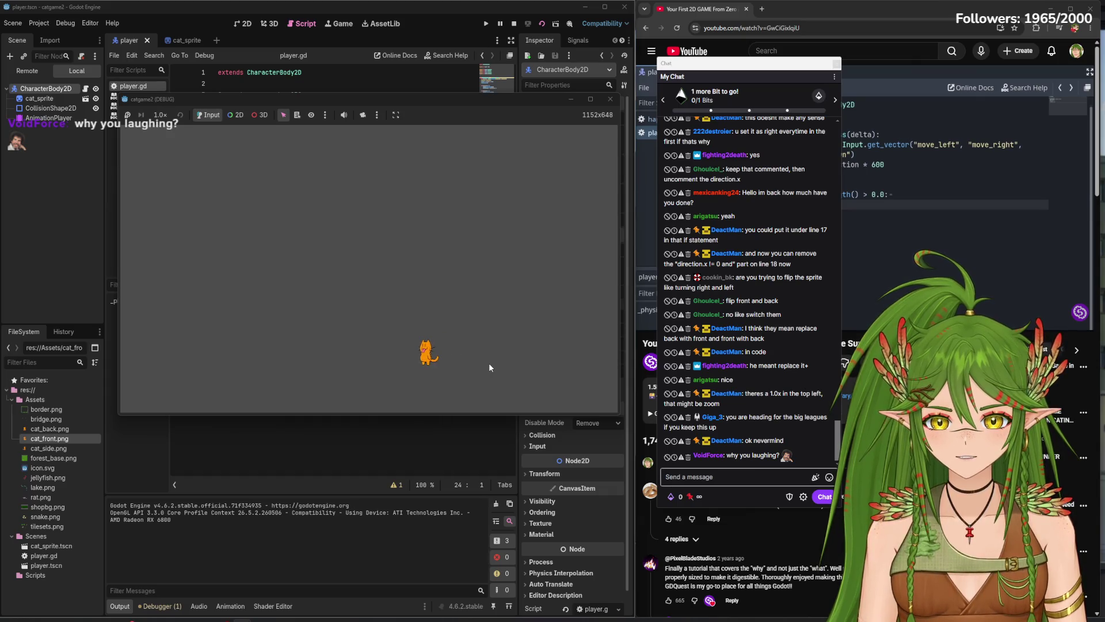
key("Down")
key("Left")
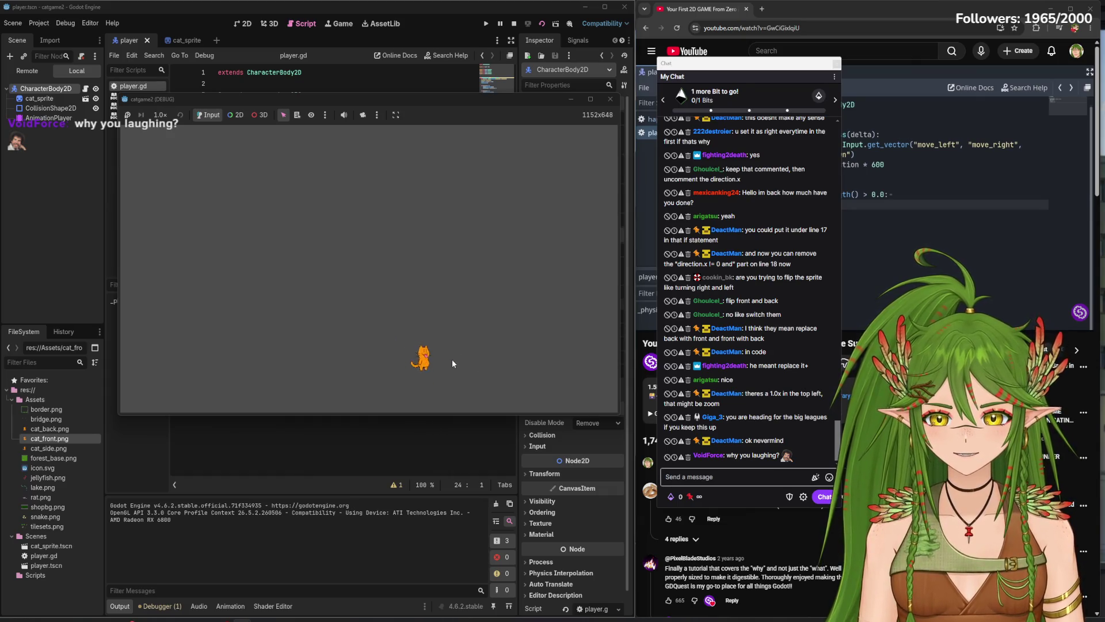
key("Right")
key("Left")
key("Right")
key("Down")
key("Up")
key("Left")
key("Down")
key("Up")
key("Down")
key("Left")
key("Up")
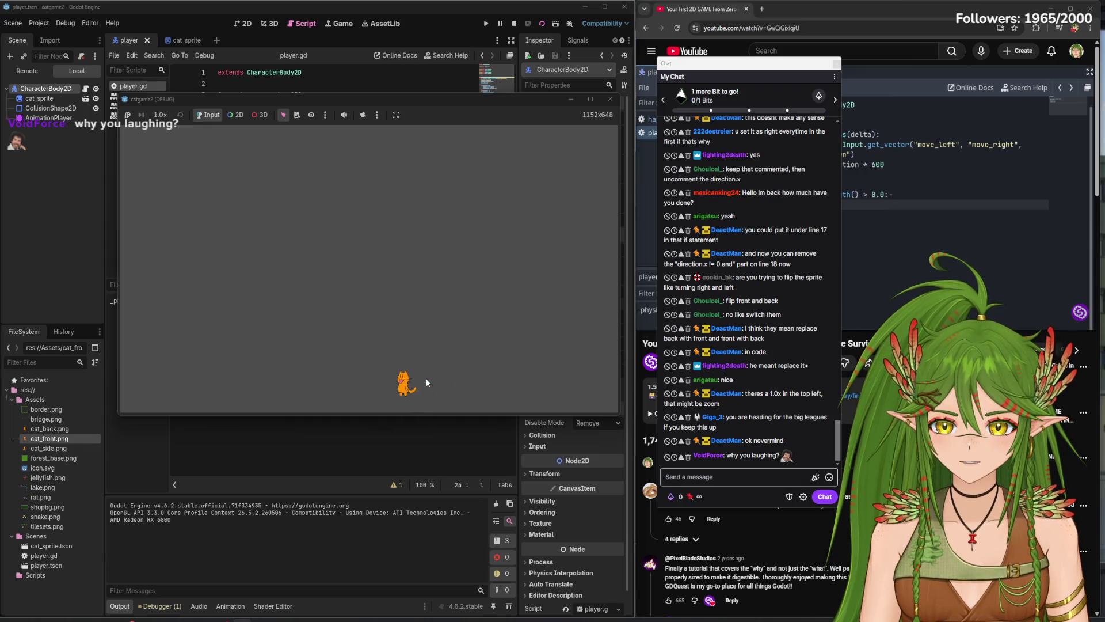
key("Left")
key("Up")
key("Right")
key("Down")
key("Left")
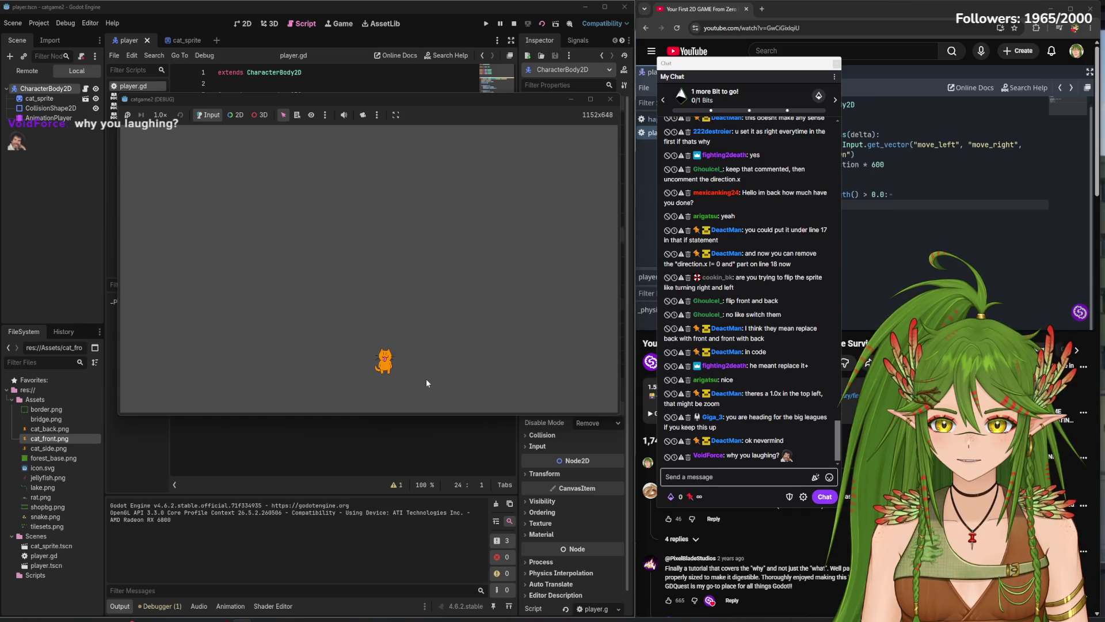
key("Left")
key("Down")
key("Left")
key("Down")
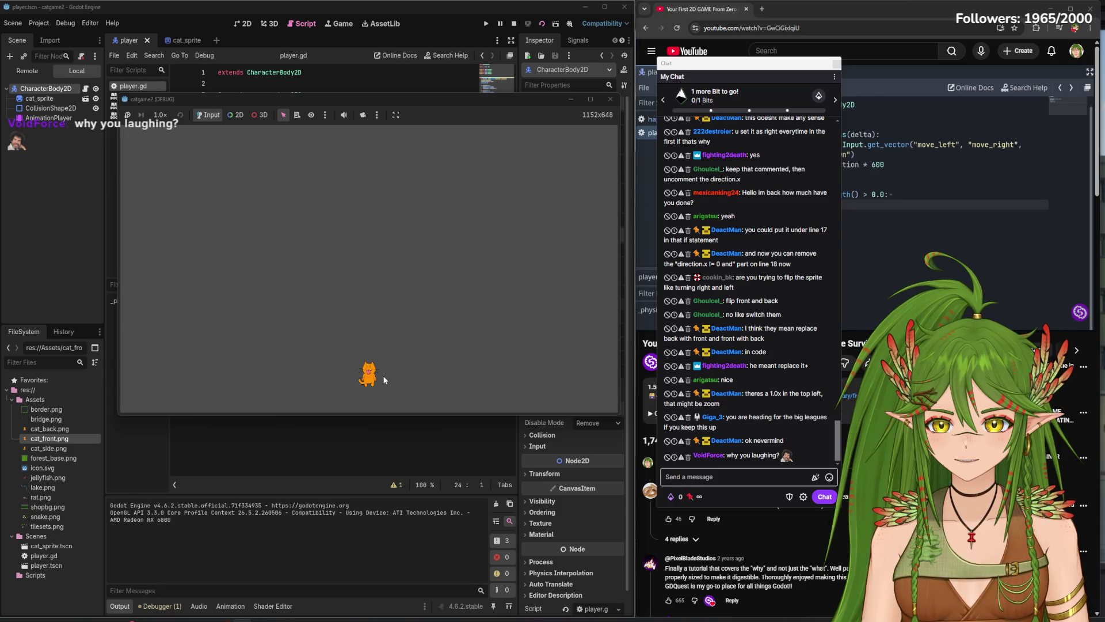
key("Down")
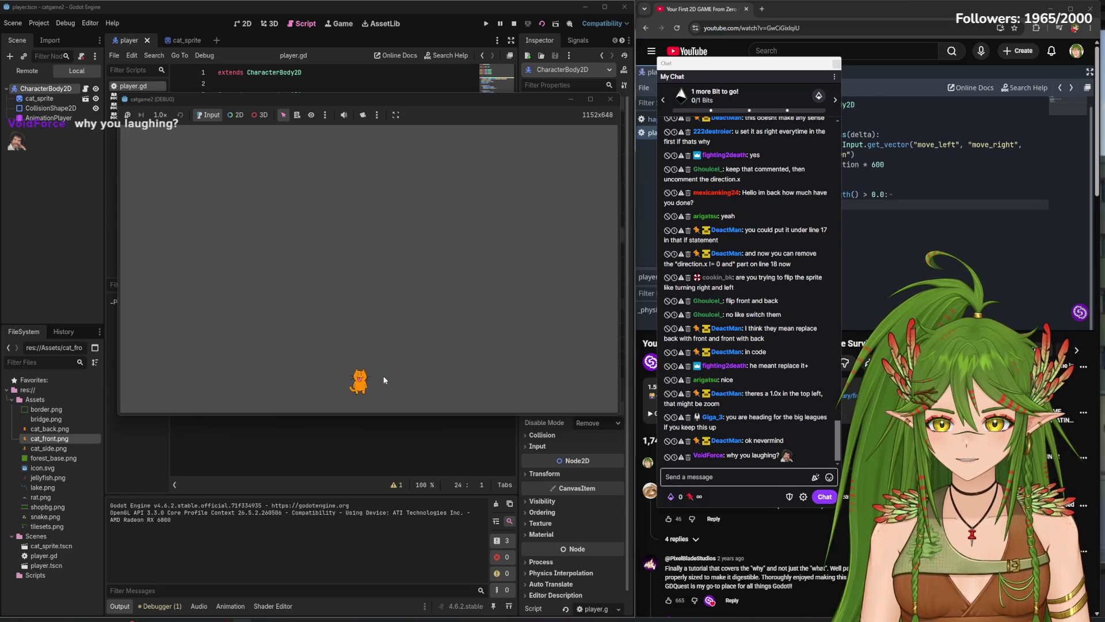
key("Up")
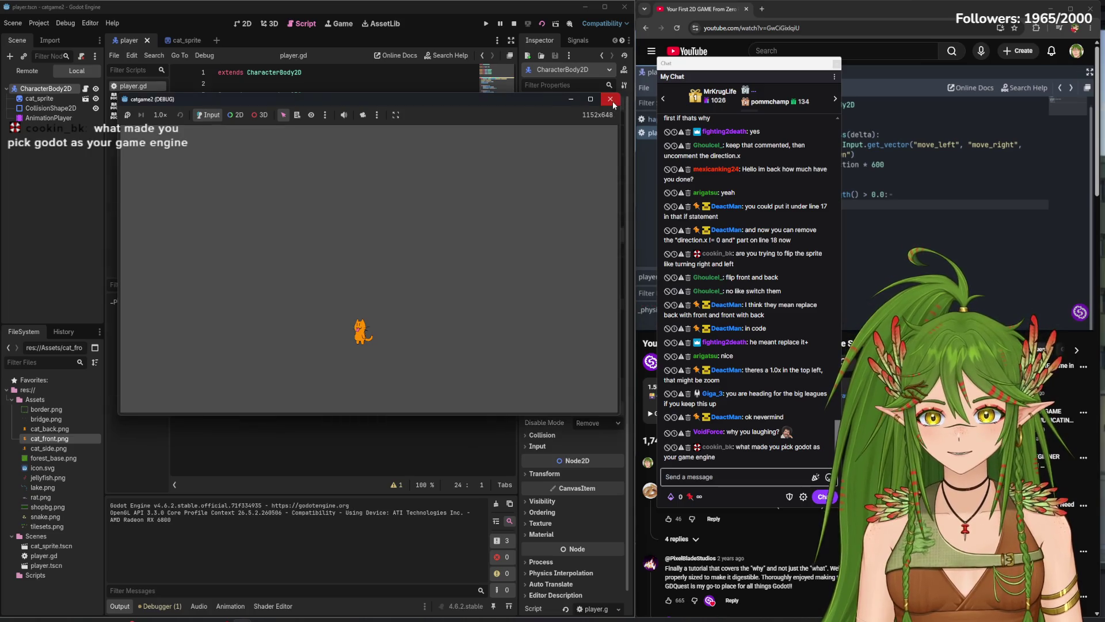
- Close the running game and delete the empty trailing line 24 in player.gd
left_click(611, 99)
left_click_drag(761, 65, 0, 62)
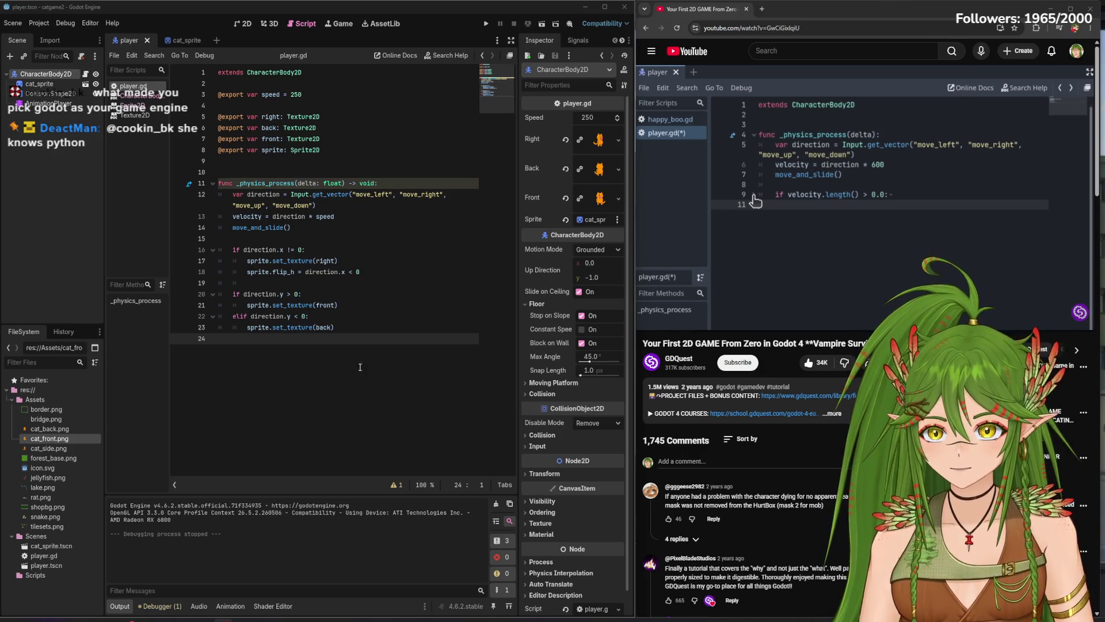
key("BackSpace")
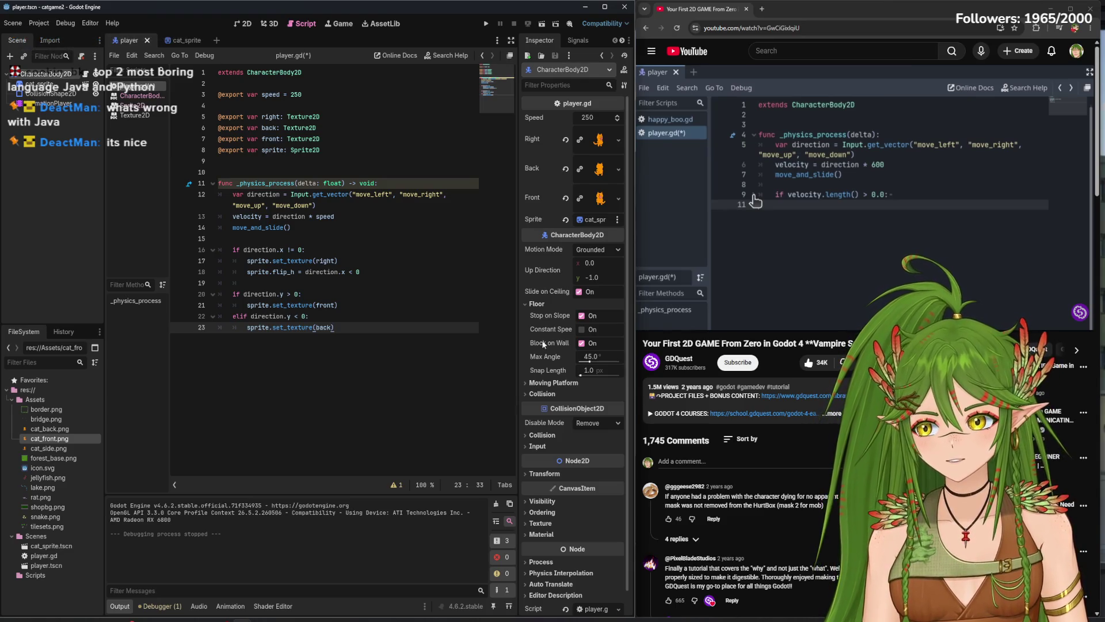
left_click(860, 14)
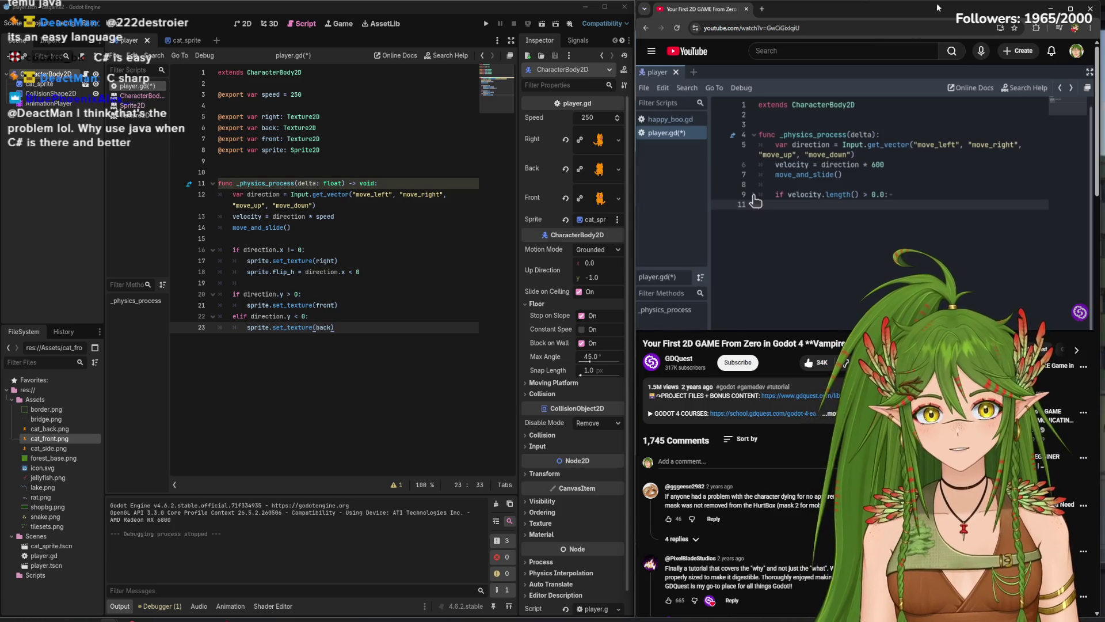
- Play the tutorial until it shows the HappyBoo walk animation code, pause it, and add line 24 in player.gd
left_click(765, 212)
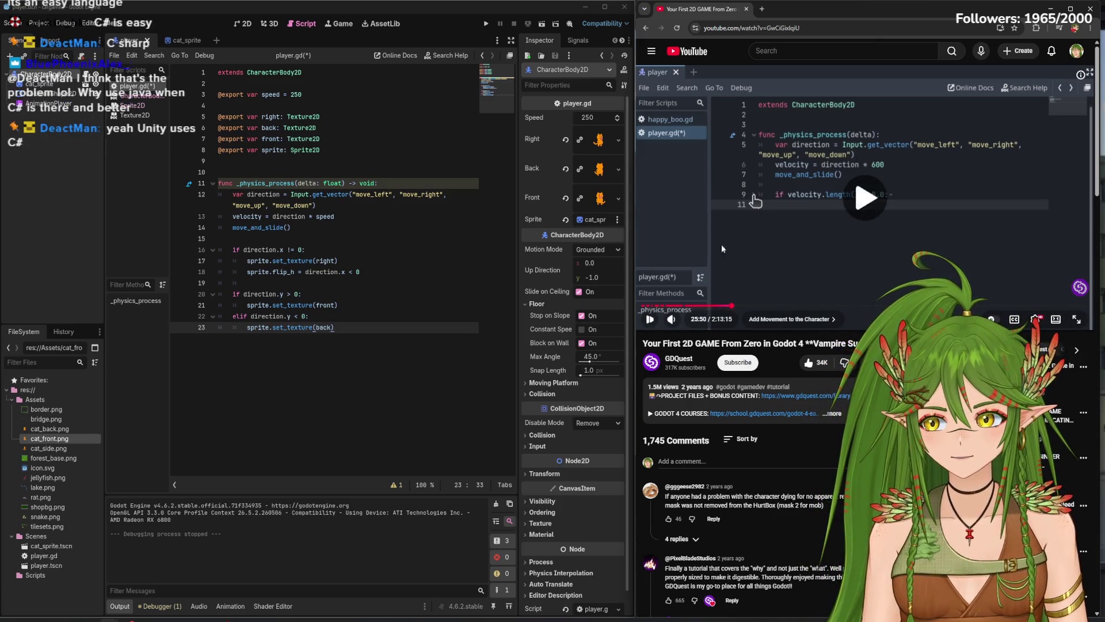
left_click(696, 291)
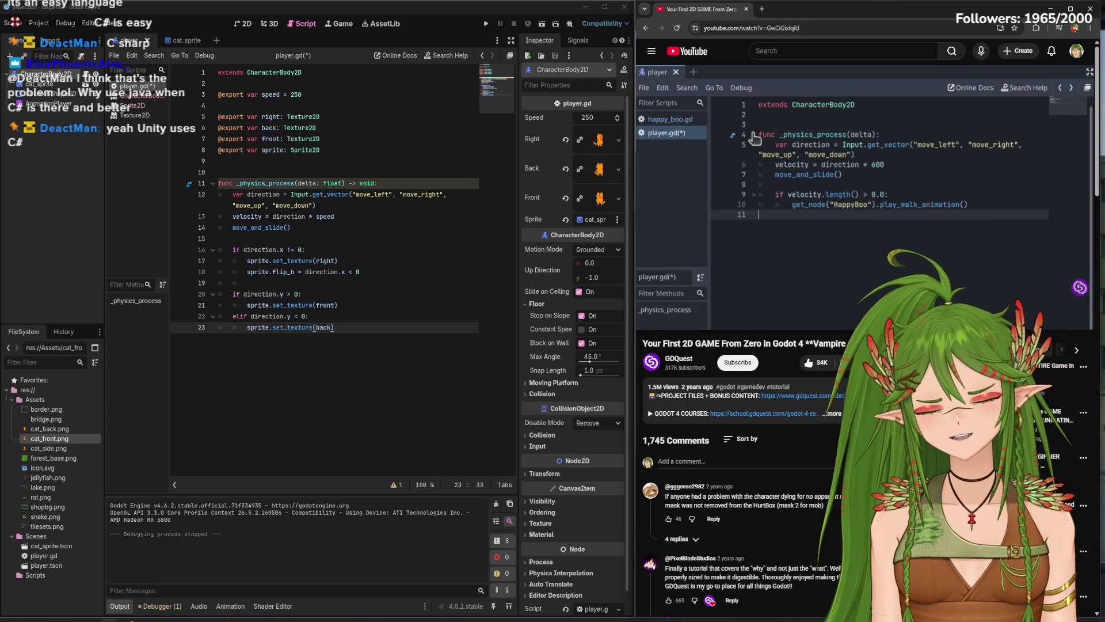
left_click(848, 140)
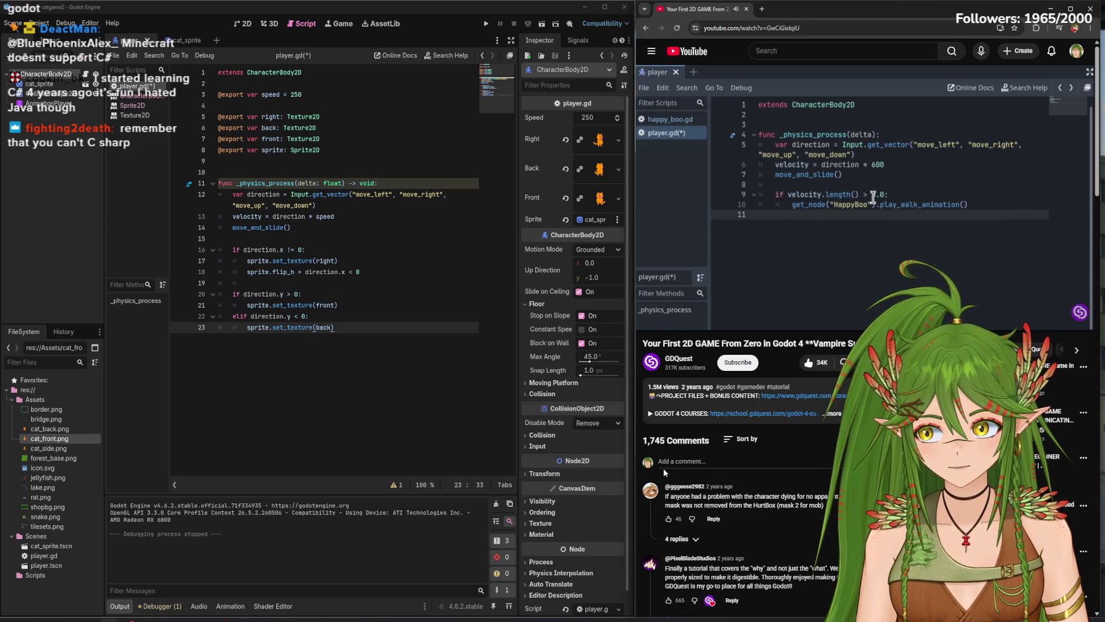
left_click(771, 165)
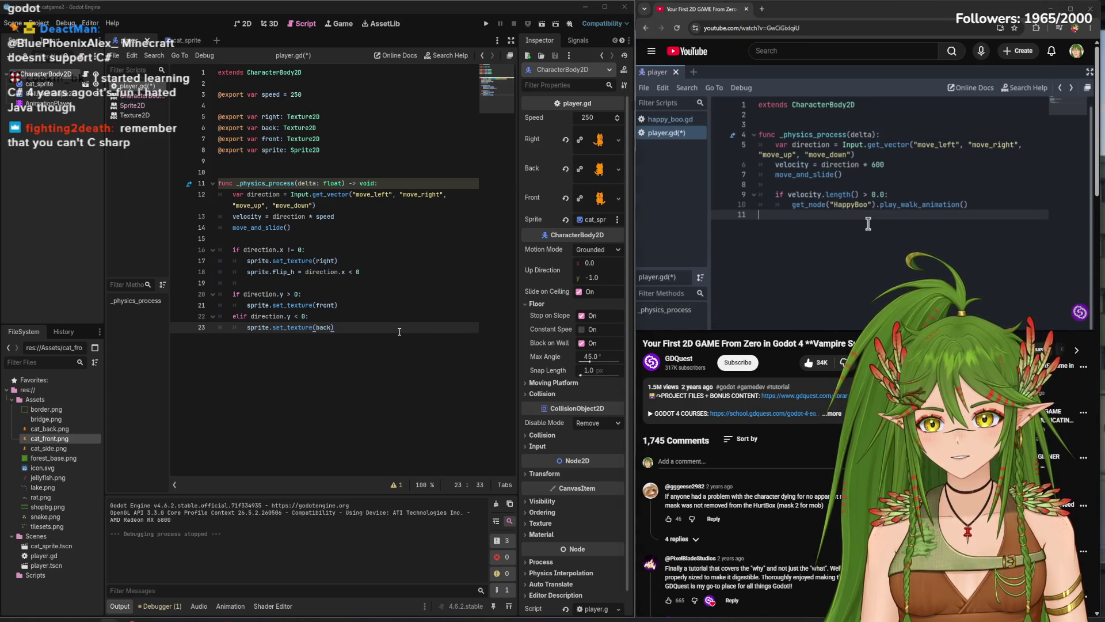
key("Return")
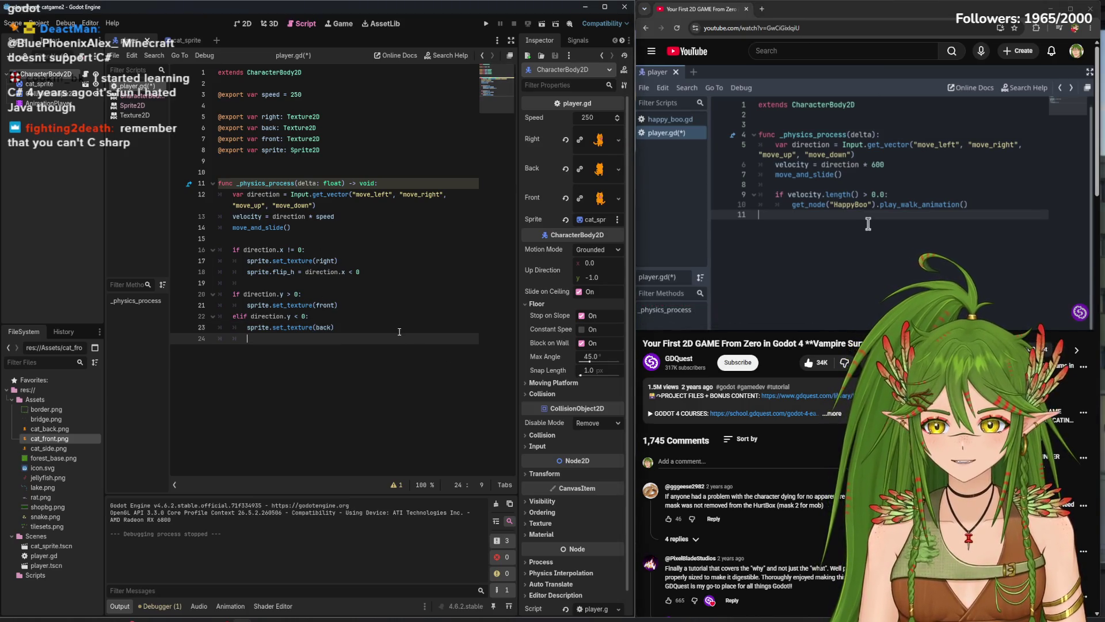
- Append closing braces and brackets on new lines after line 23 of player.gd
left_click(399, 332)
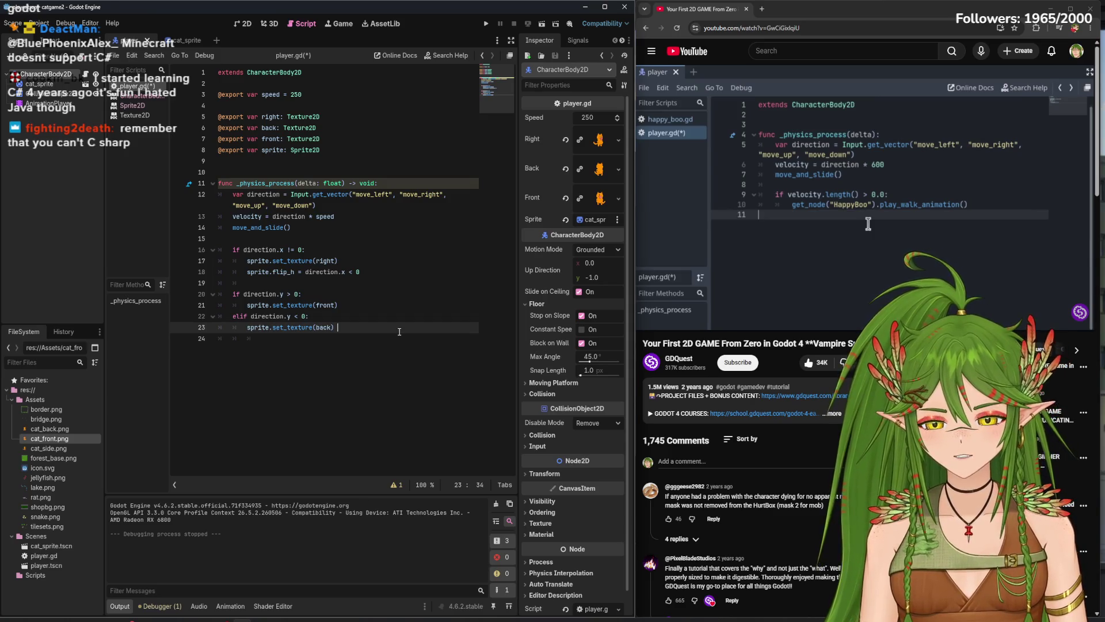
type("}")
key("Return")
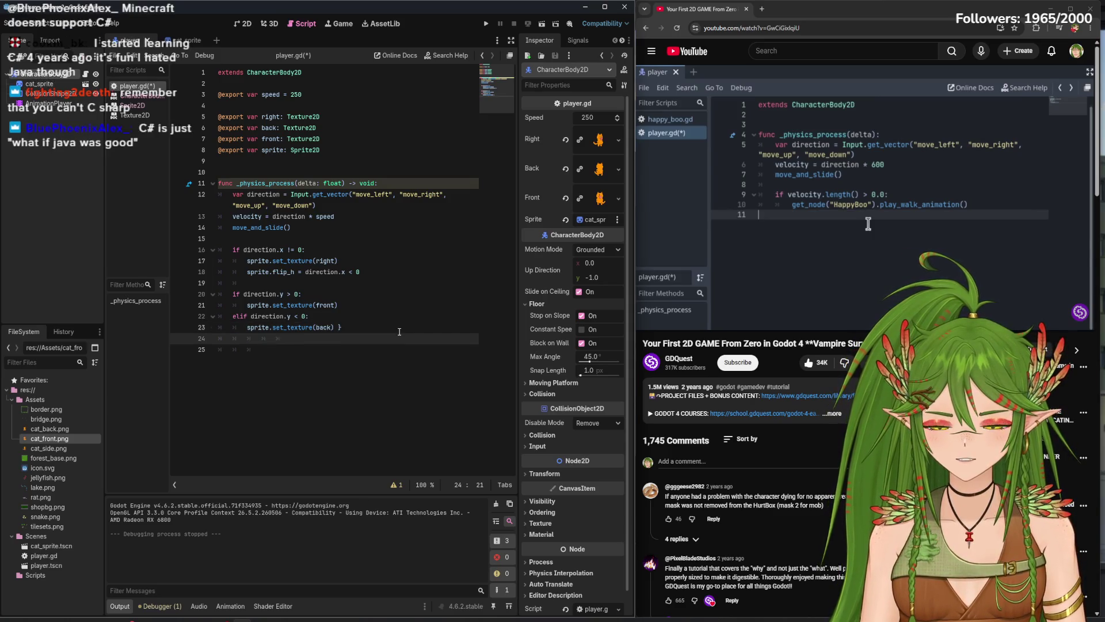
type("}")
key("Return")
type("]")
key("Return")
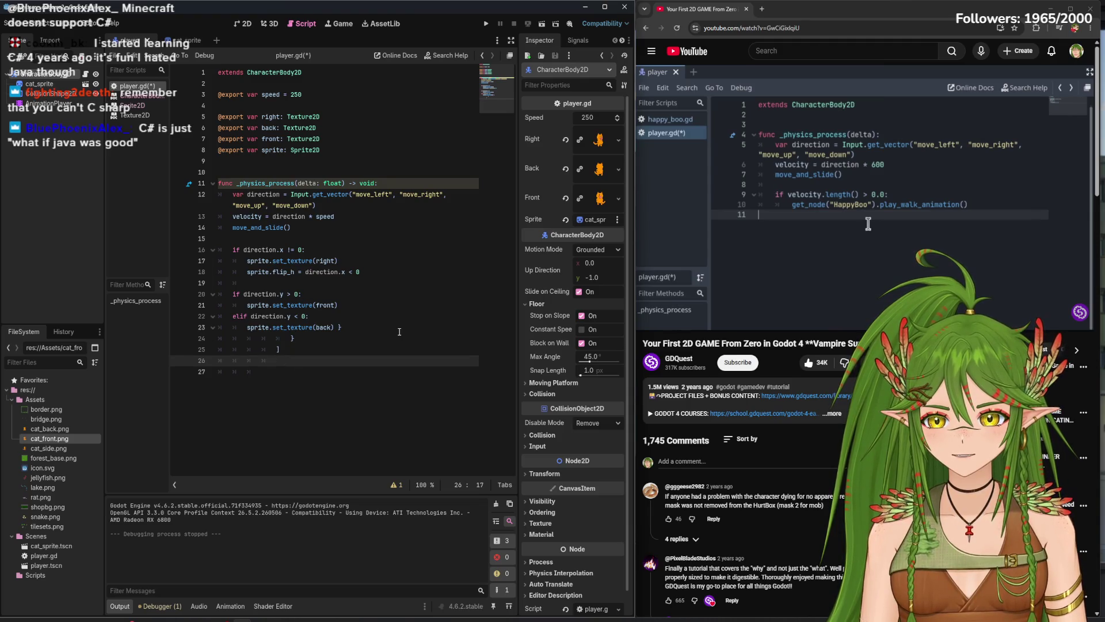
type("]")
key("Return")
type("]")
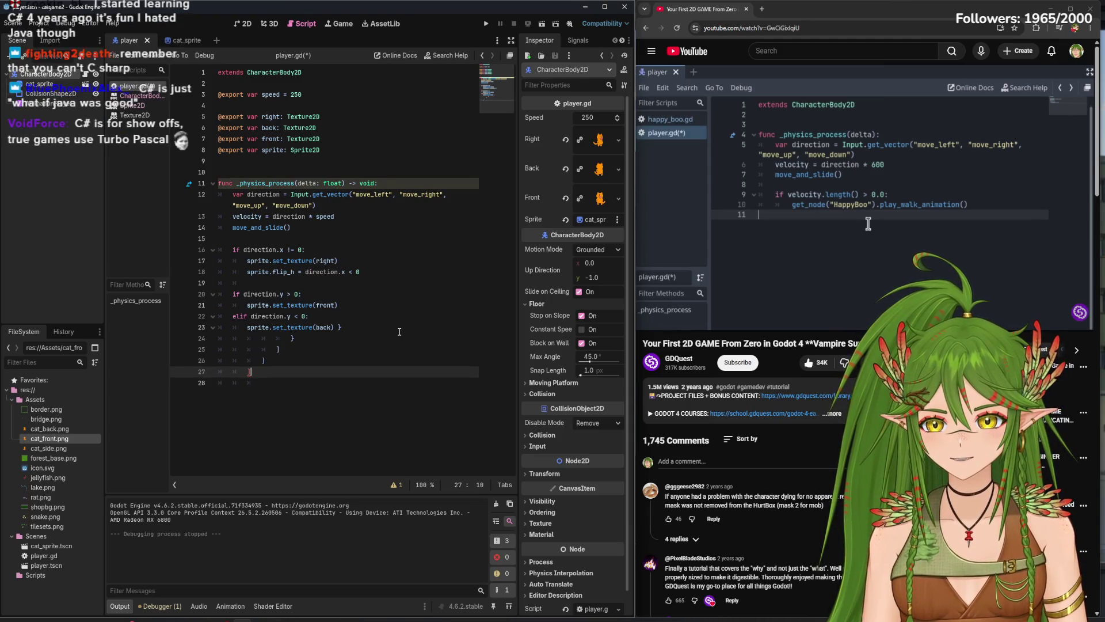
- Correct the bracket characters on lines 24 to 28
left_click(399, 328)
left_click(332, 339)
key("BackSpace")
type("]")
left_click(259, 382)
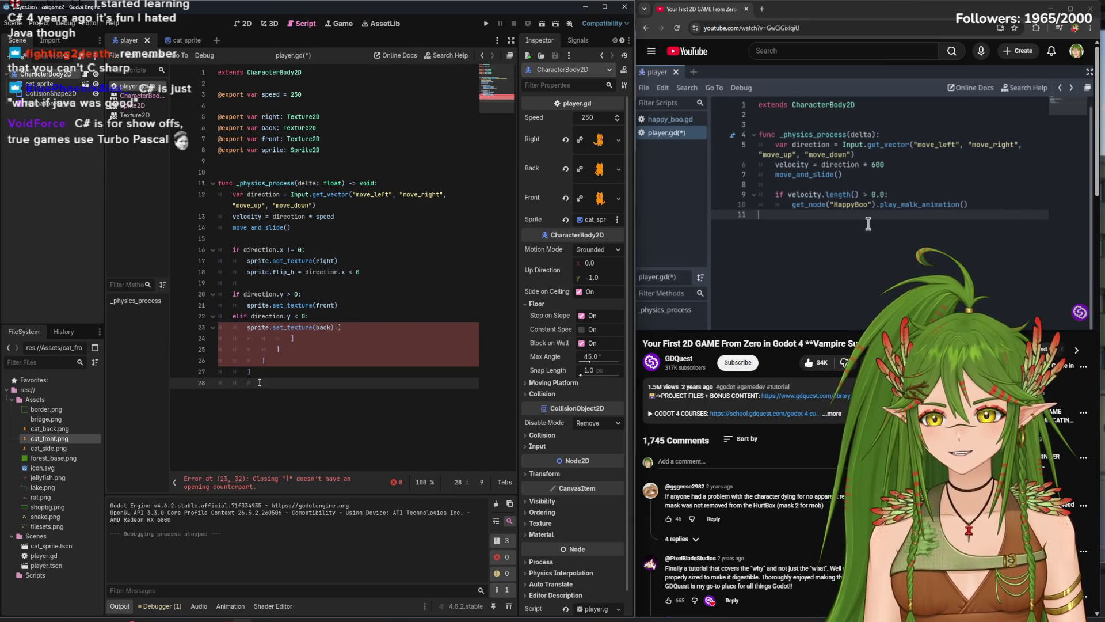
type("[]")
left_click(266, 360)
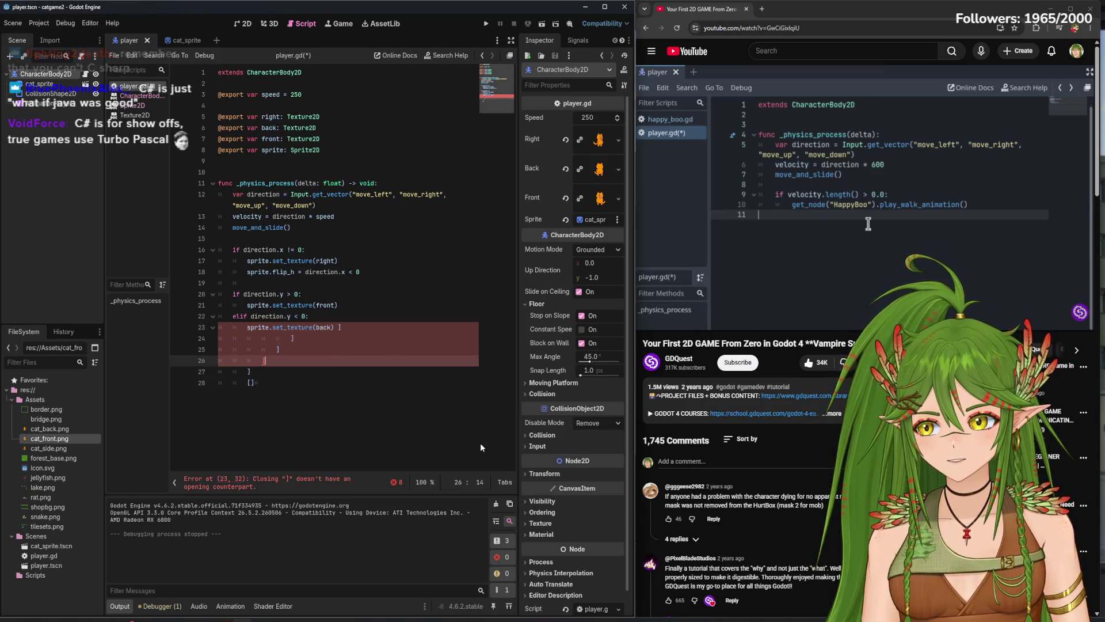
- Delete the stray bracket lines 24–28 and add a single closing-brace line after line 23
left_click_drag(366, 396, 350, 330)
key("BackSpace")
key("BackSpace")
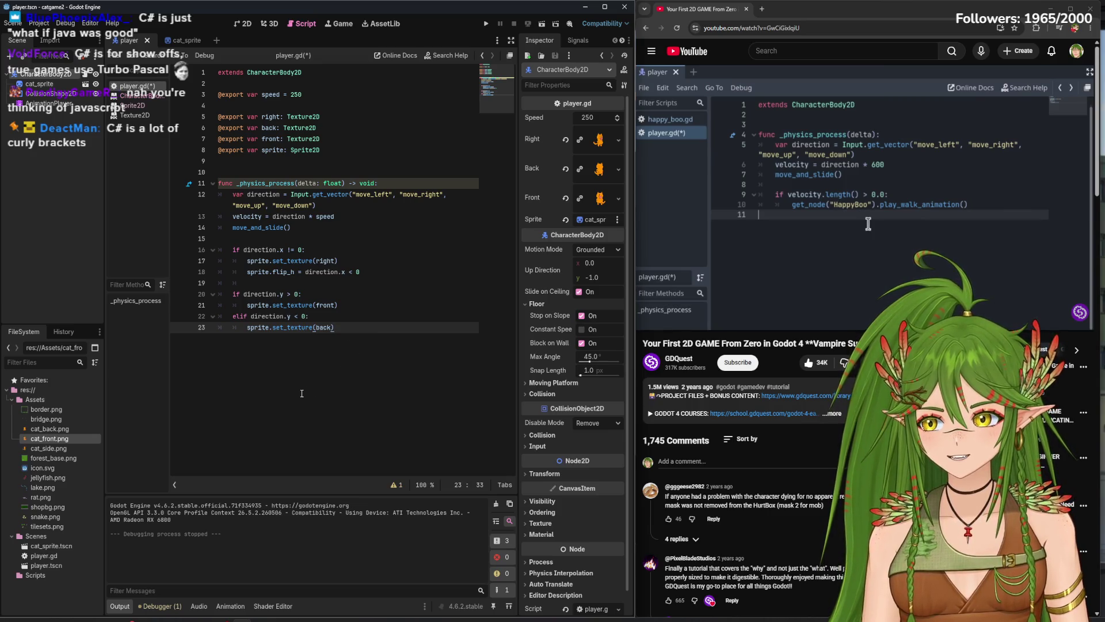
key("Return")
type("}")
key("Return")
- Remove the stray closing-brace line, then pause and resume the tutorial to follow along
key("BackSpace")
key("BackSpace")
key("BackSpace")
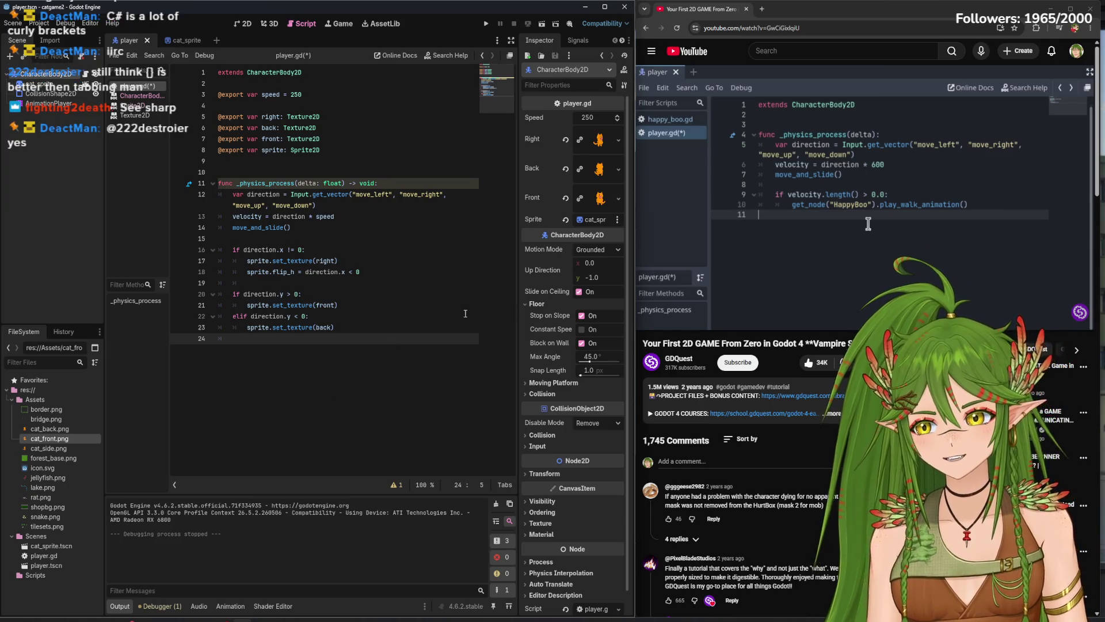
left_click(748, 288)
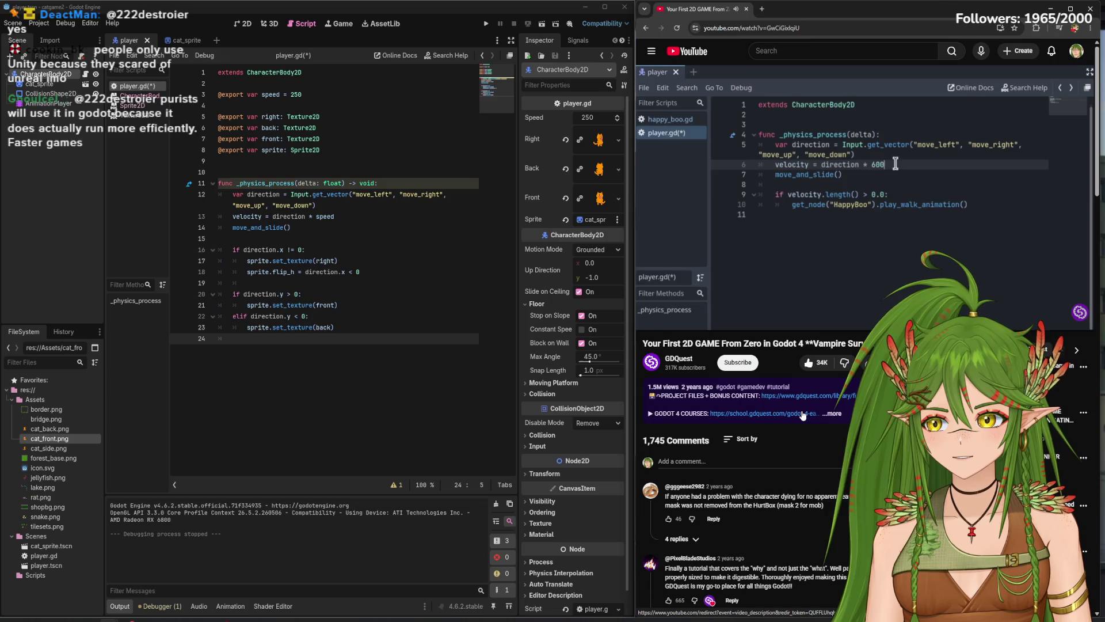
left_click(872, 211)
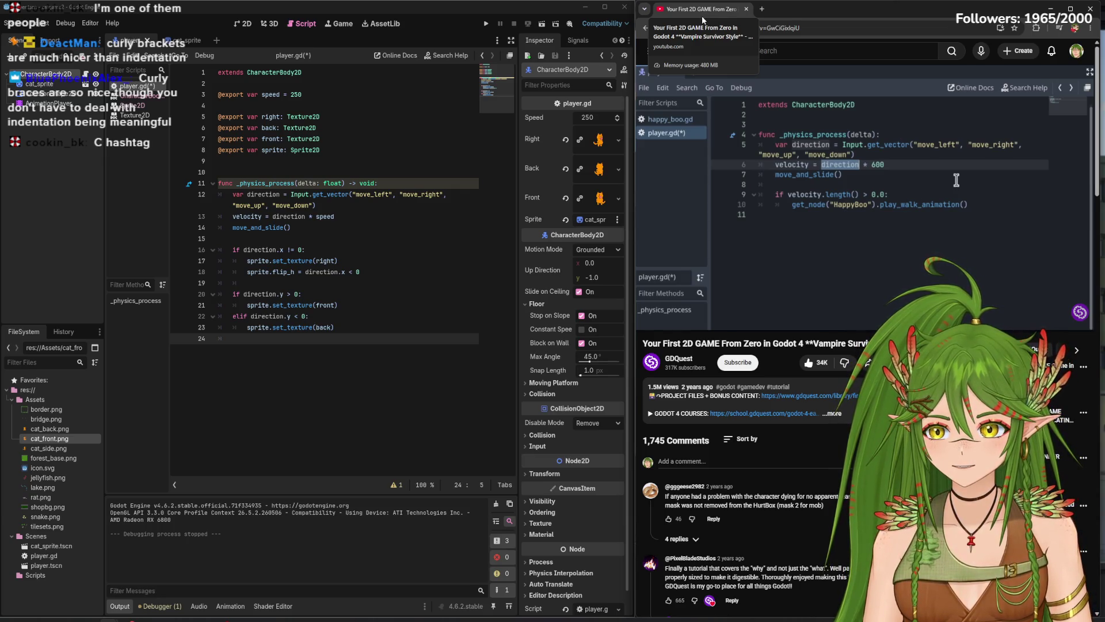
left_click(649, 319)
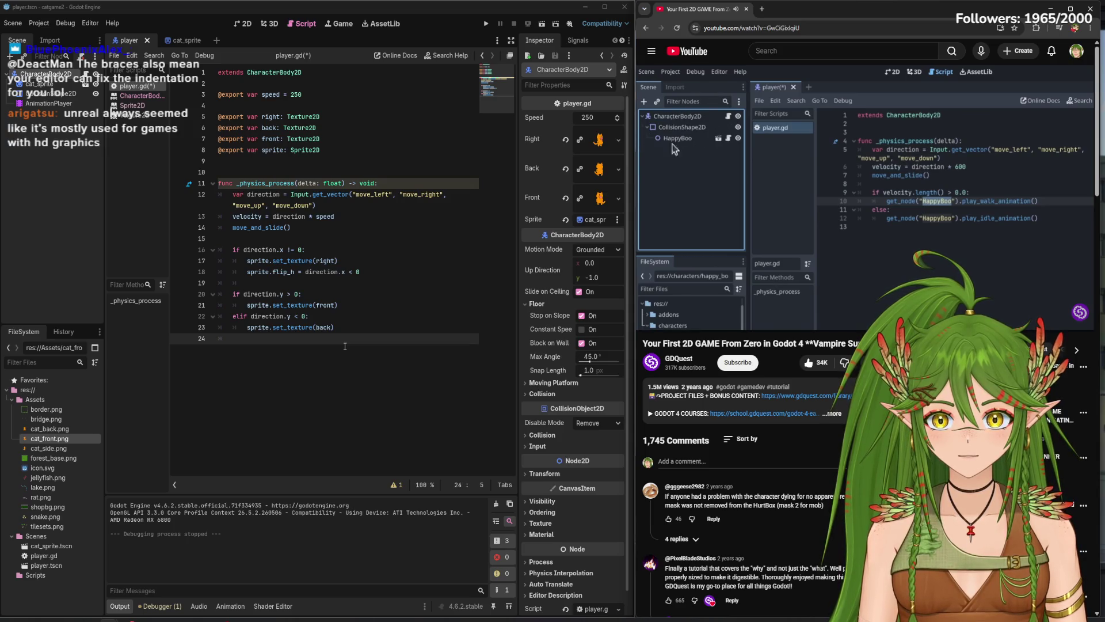
left_click(345, 316)
- Play the tutorial further and pause it on the HappyBoo animation script
left_click(792, 207)
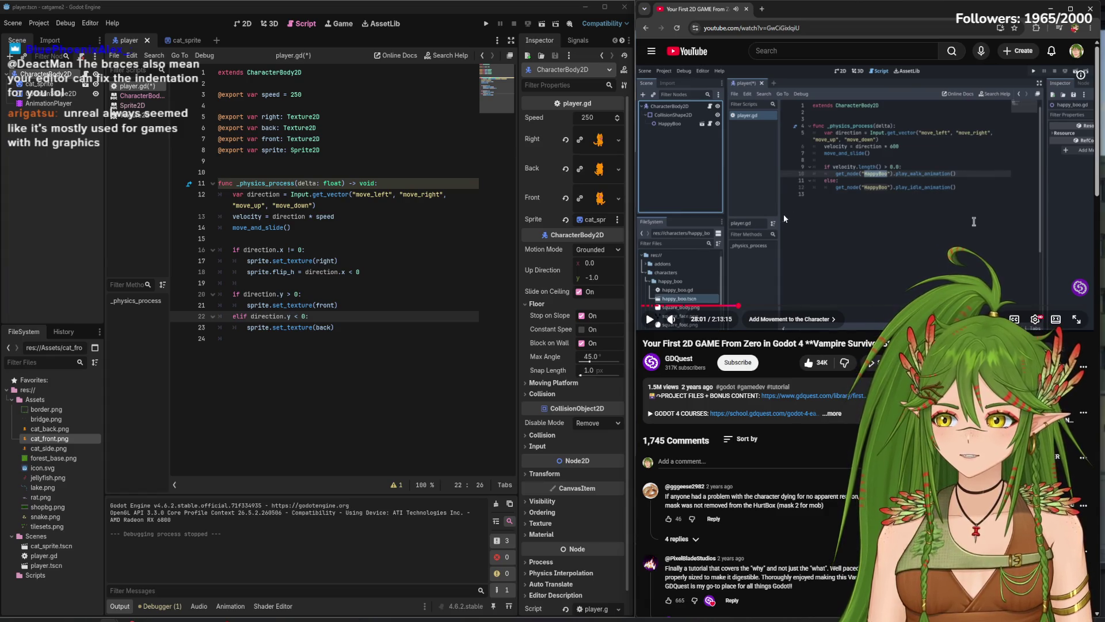
left_click(835, 232)
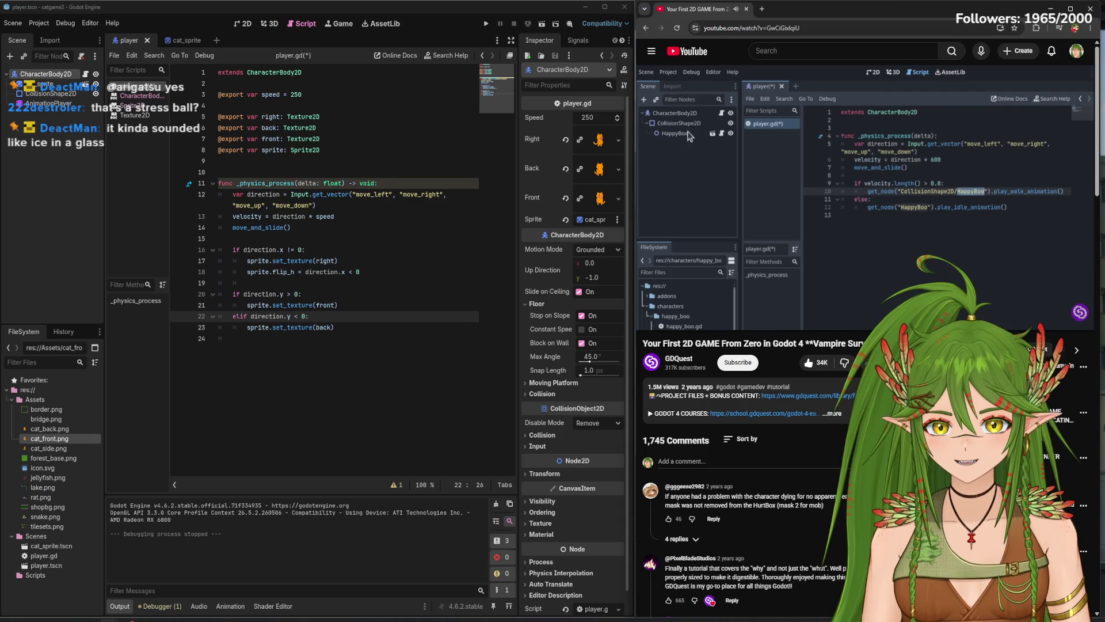
left_click(753, 173)
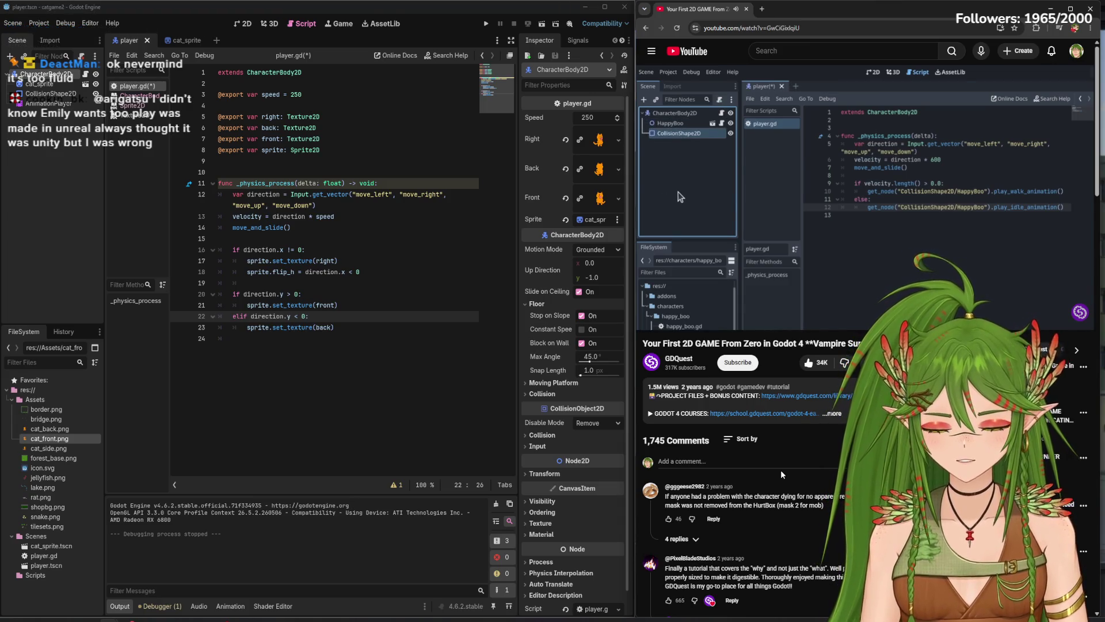
right_click(63, 103)
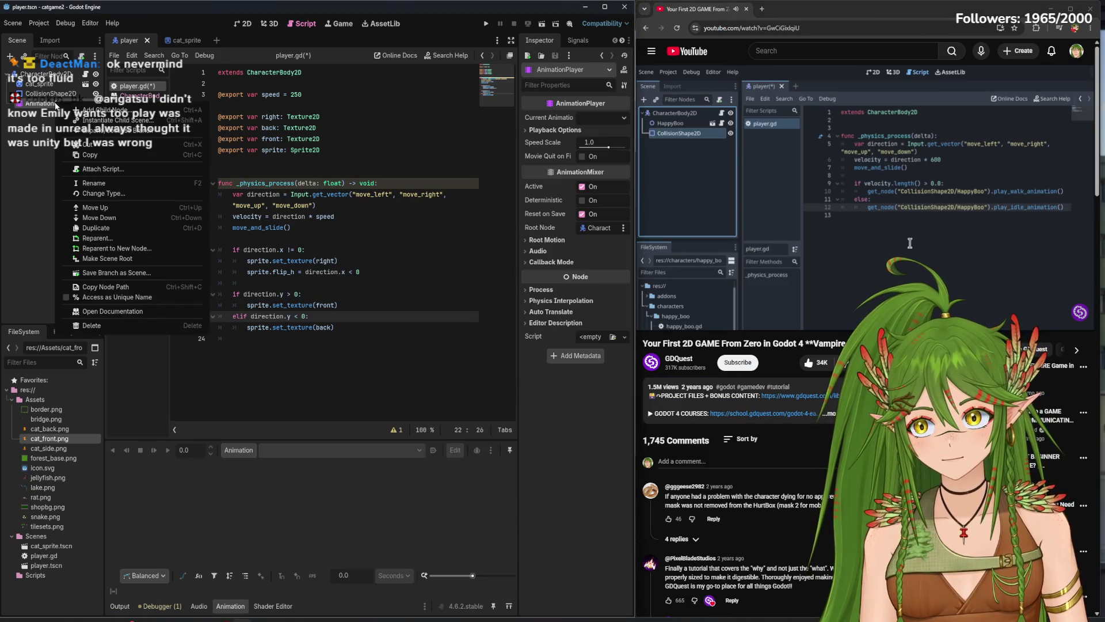
- Delete the AnimationPlayer node, then select set_texture on both lines 17 and 21
left_click(121, 327)
left_click(538, 330)
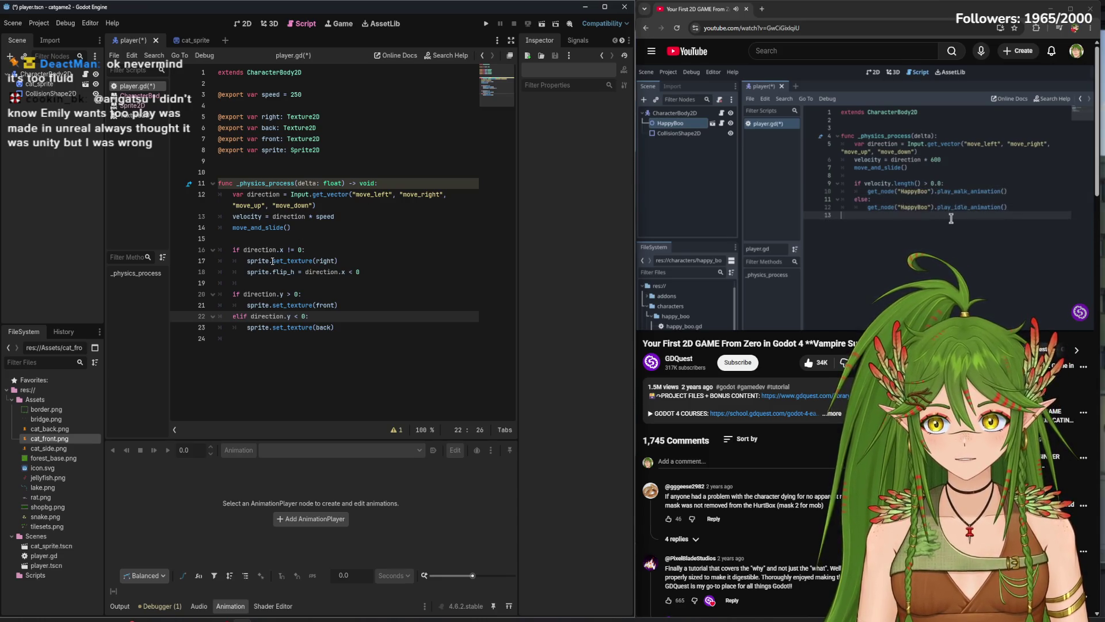
double_click(311, 261)
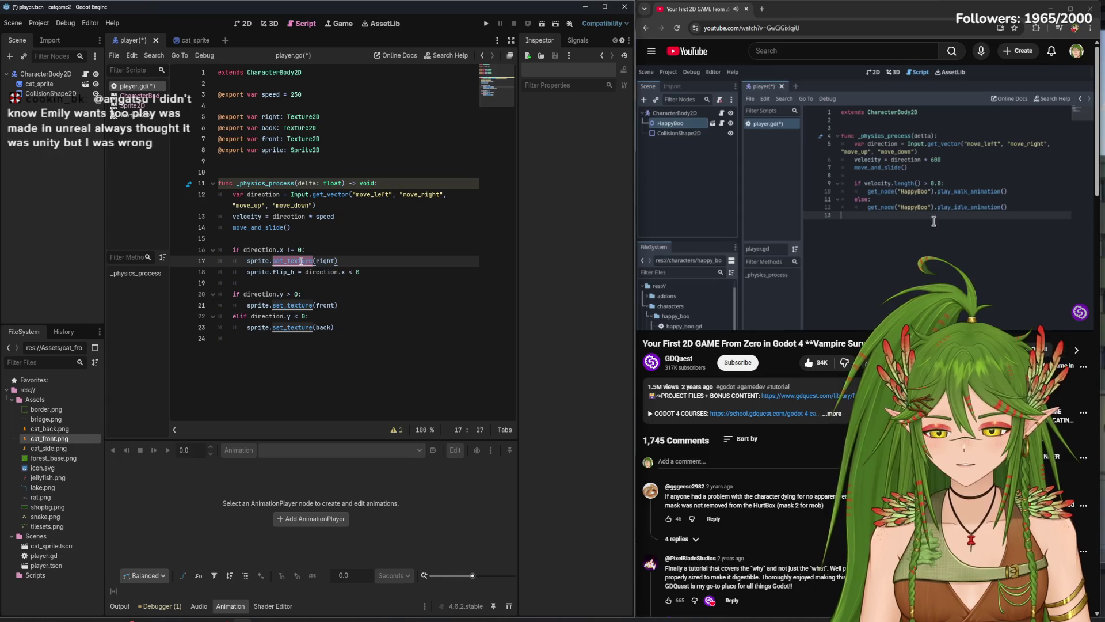
key("ctrl+d")
key("ctrl+d")
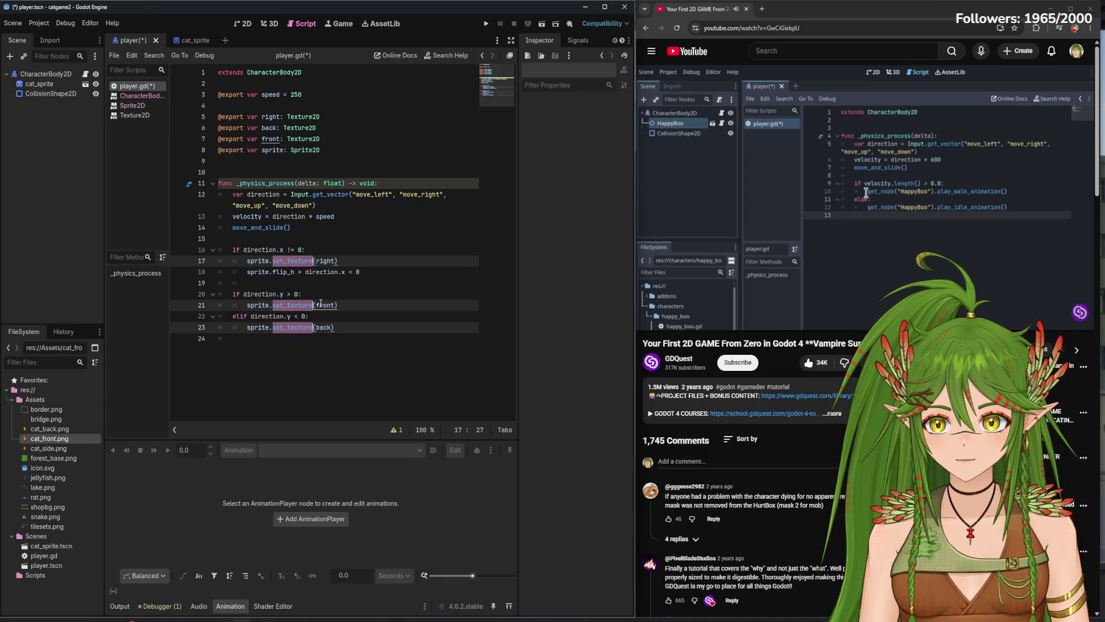
left_click(375, 318)
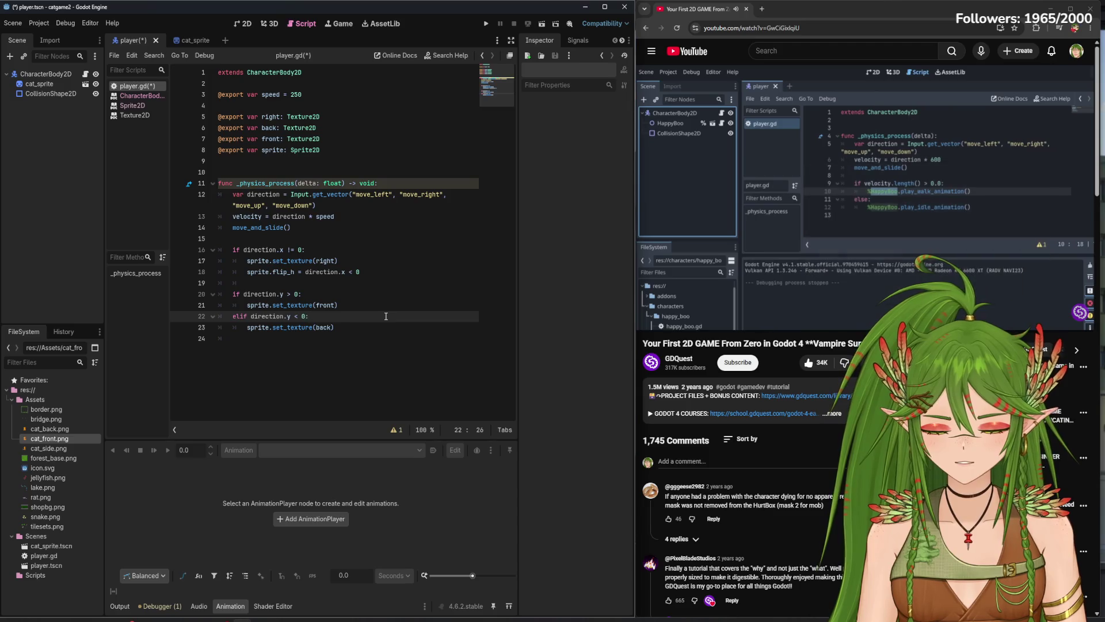
- Compare the texture block, lines 17 to 24, against the tutorial's code
left_click(785, 181)
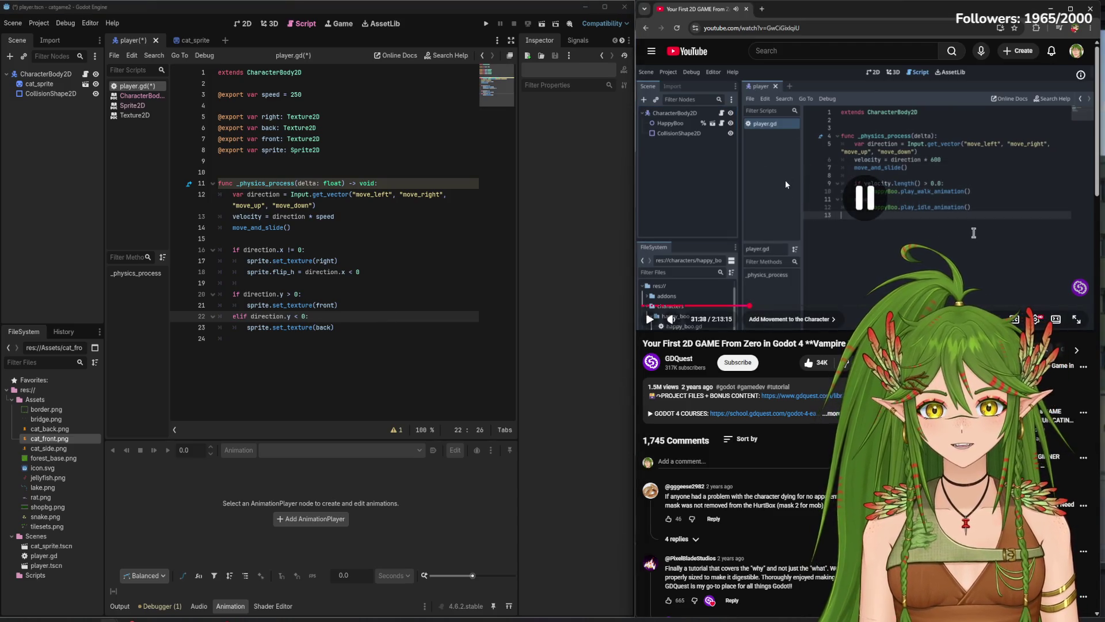
left_click_drag(233, 339, 328, 327)
left_click(219, 260, "shift")
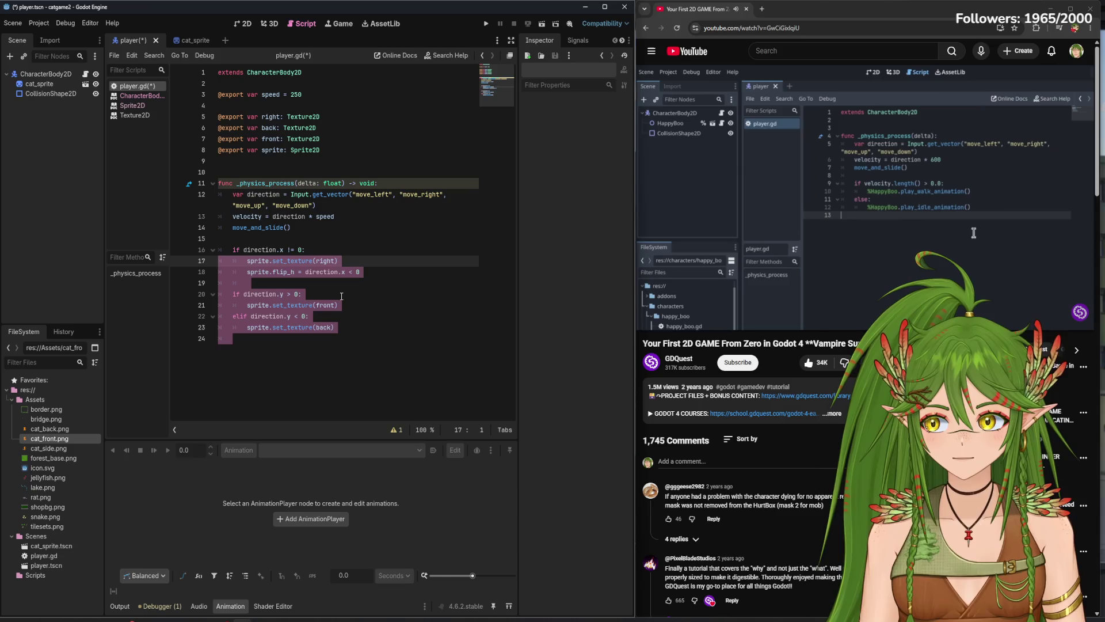
left_click(373, 328)
left_click(892, 264)
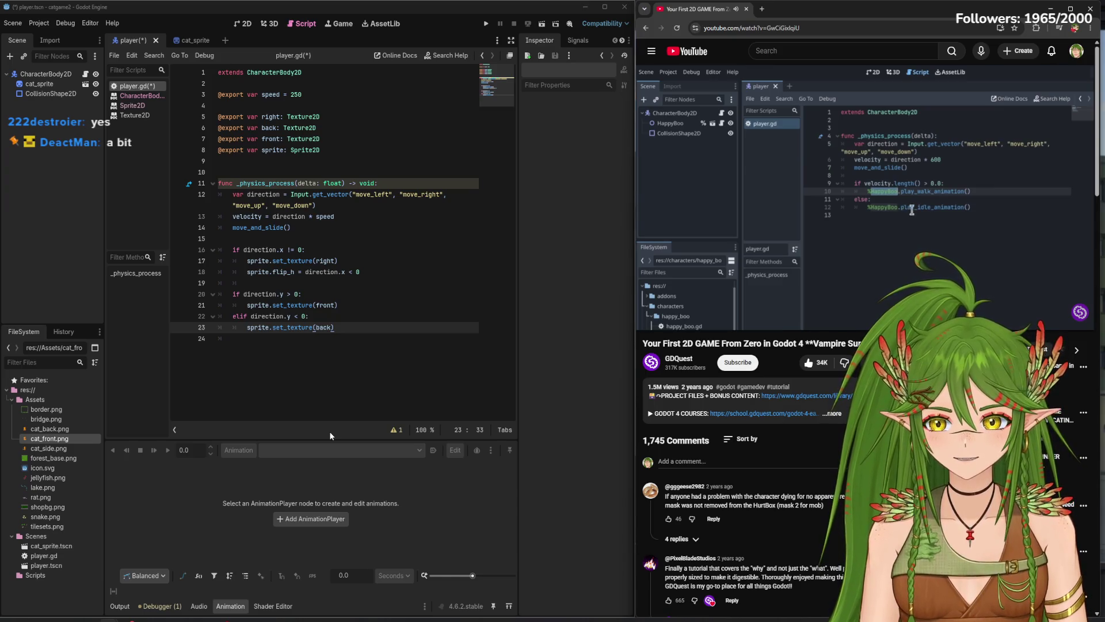
left_click(796, 138)
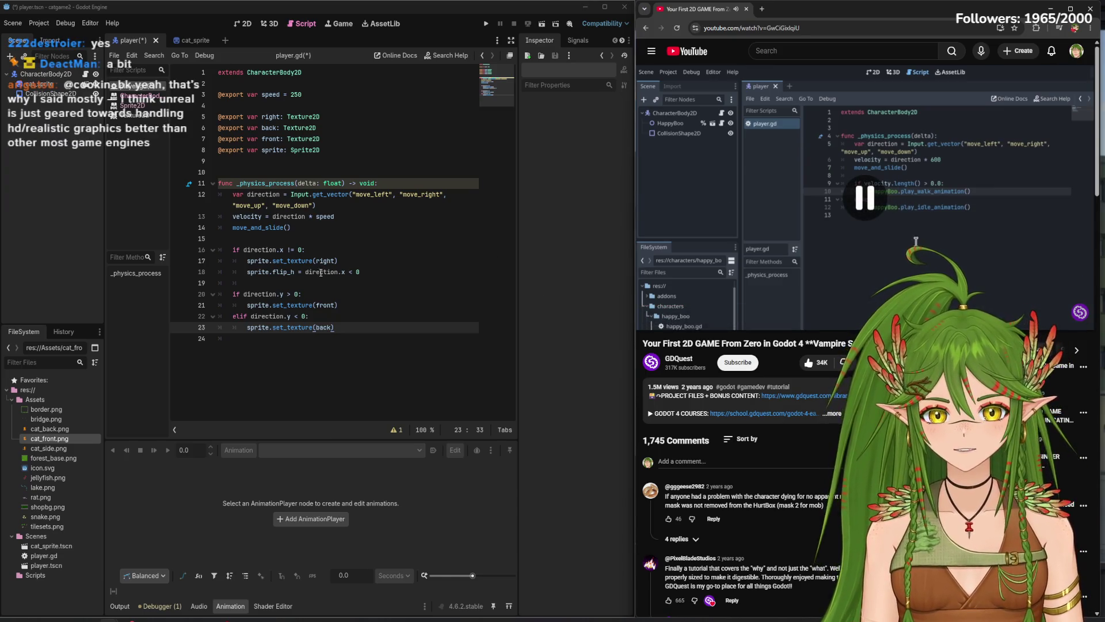
left_click(354, 271)
key("shift+Home")
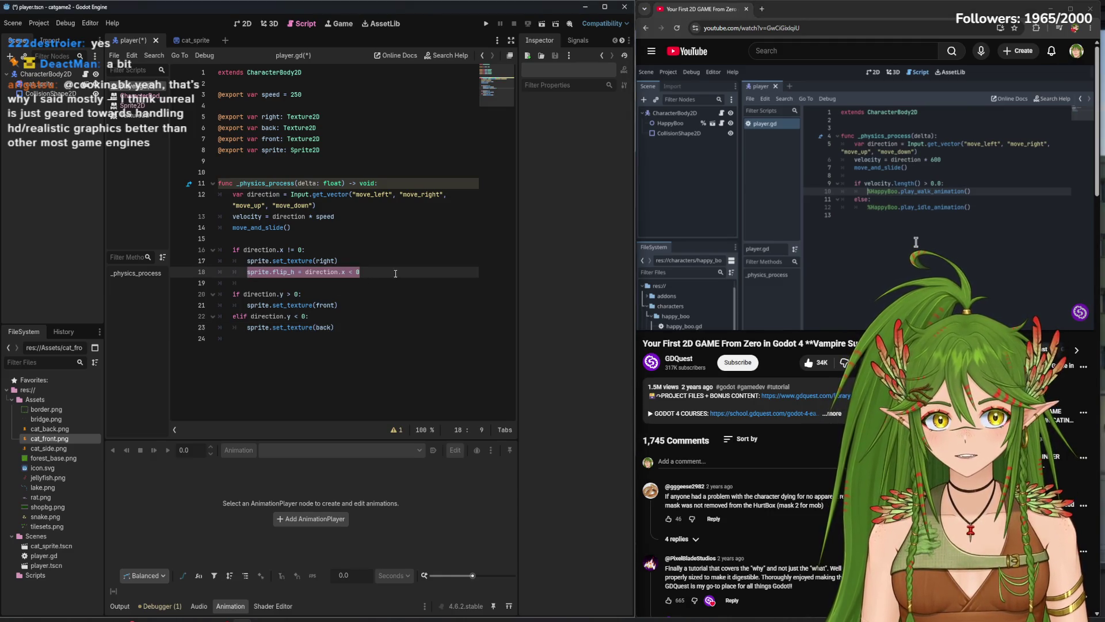
left_click(396, 274)
left_click(840, 223)
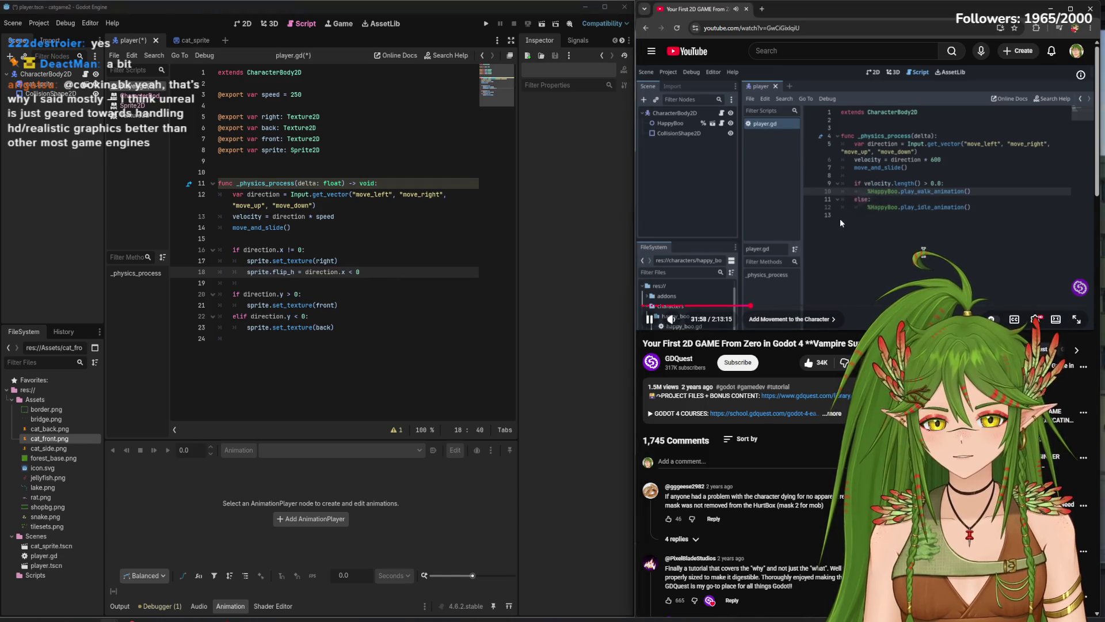
- Follow the tutorial further, then rename the root CharacterBody2D node to Player
left_click(784, 209)
left_click(359, 303)
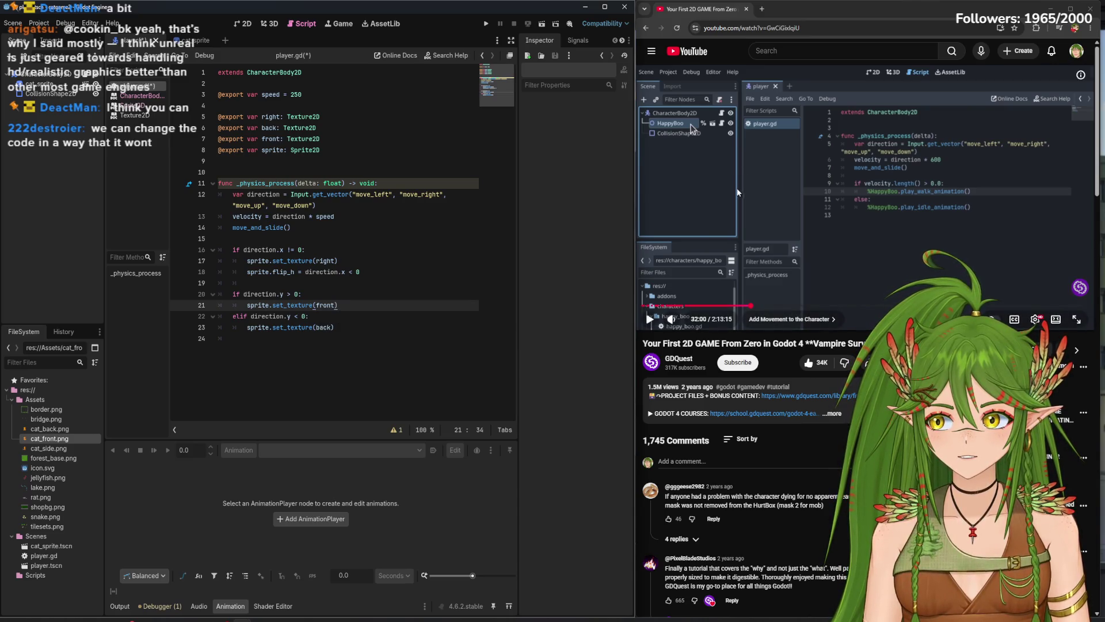
left_click(906, 216)
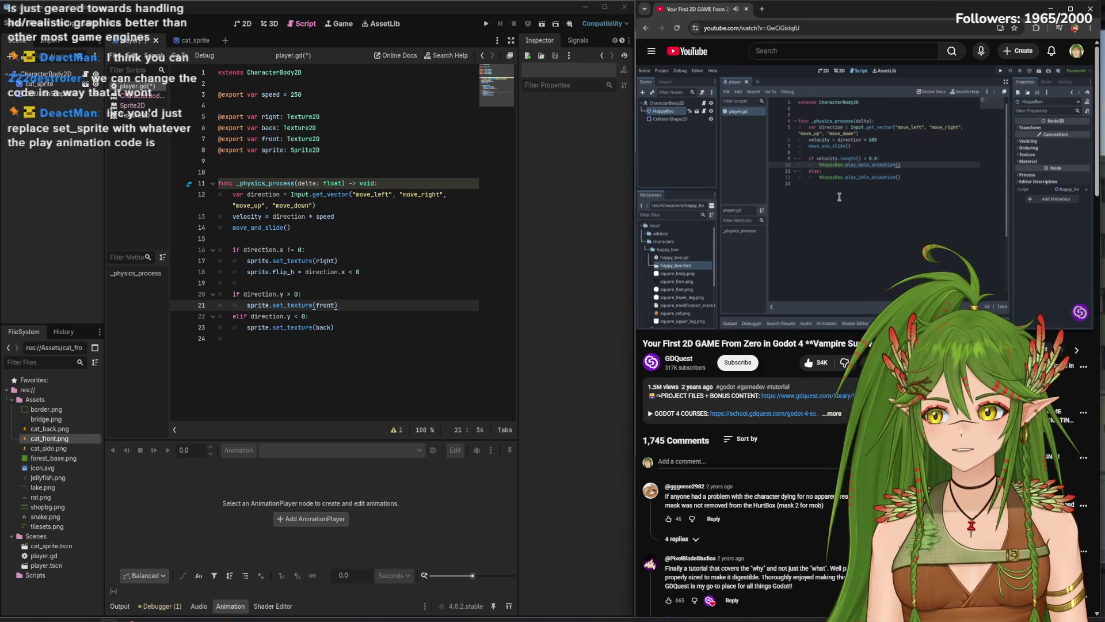
mouse_move(917, 218)
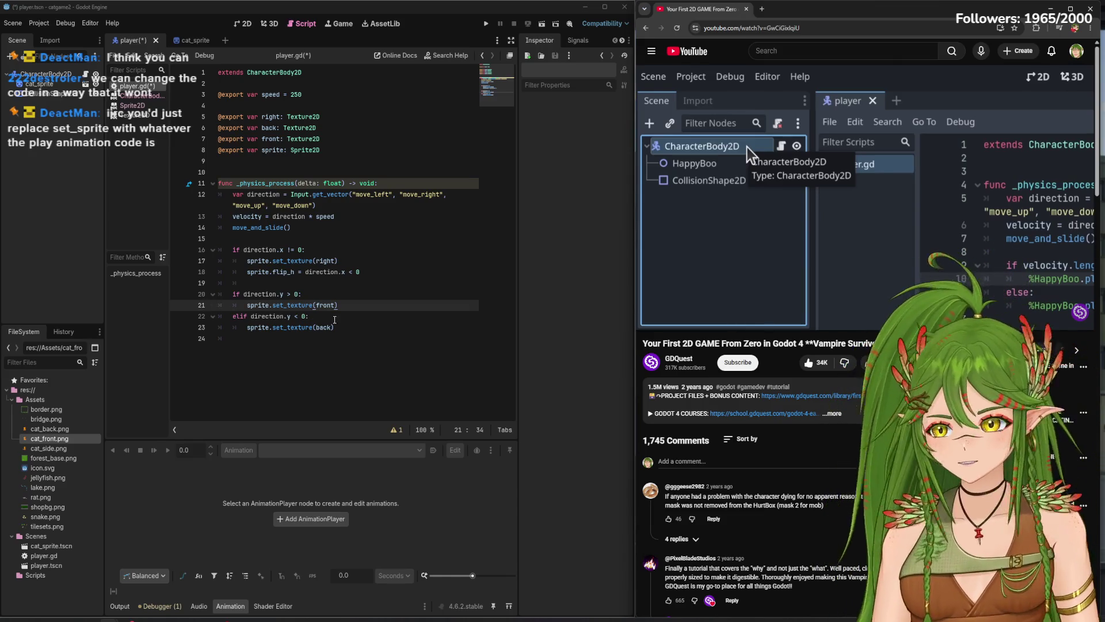
mouse_move(279, 299)
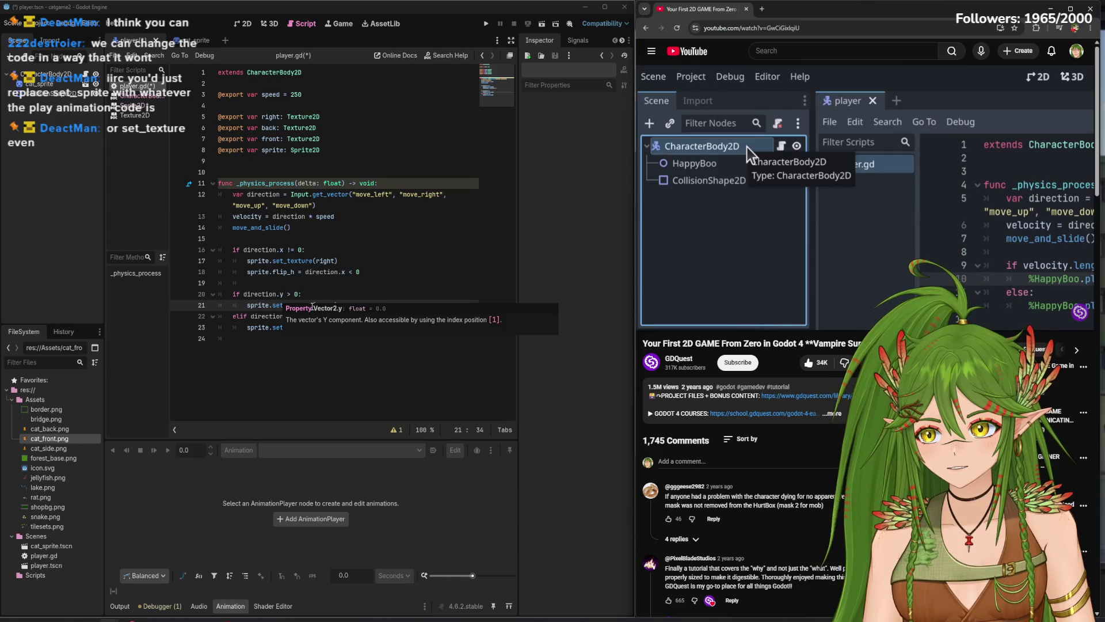
left_click(787, 219)
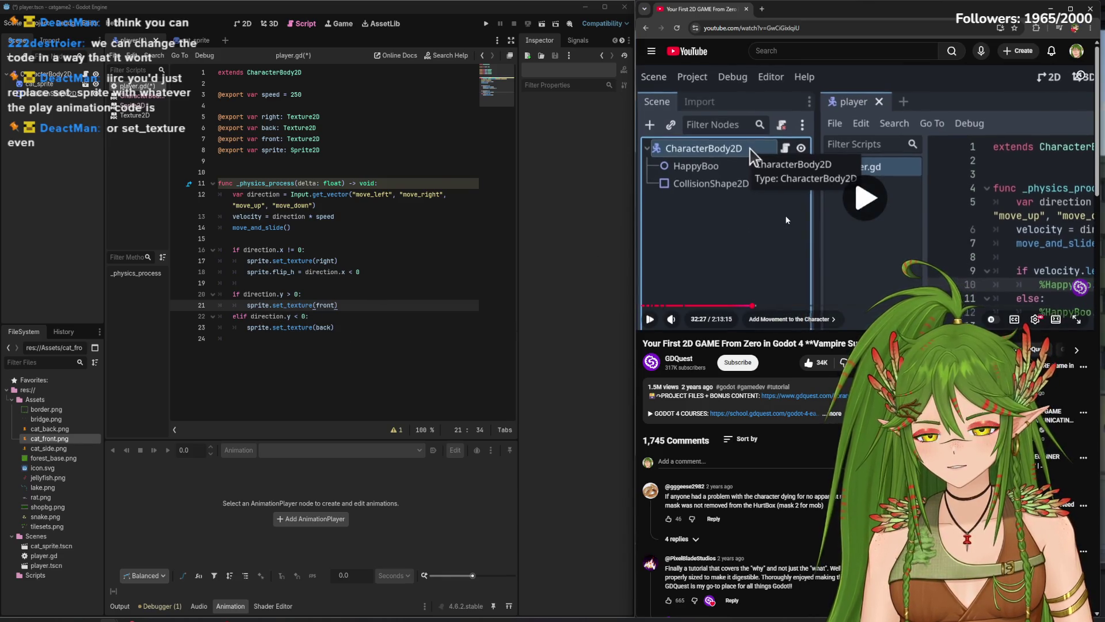
left_click(55, 75)
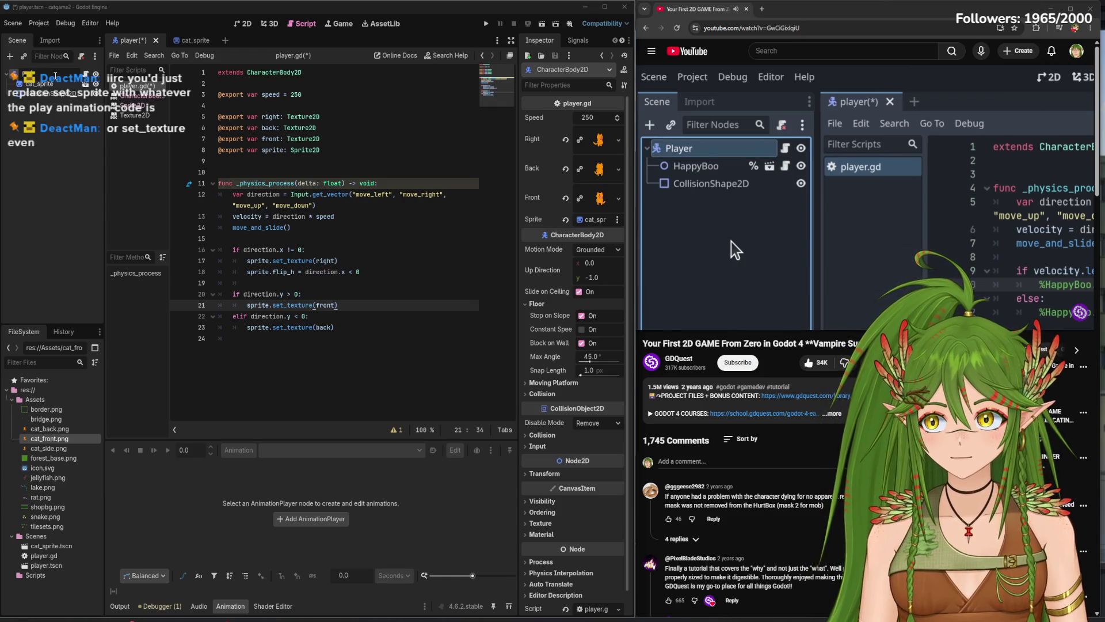
key("Return")
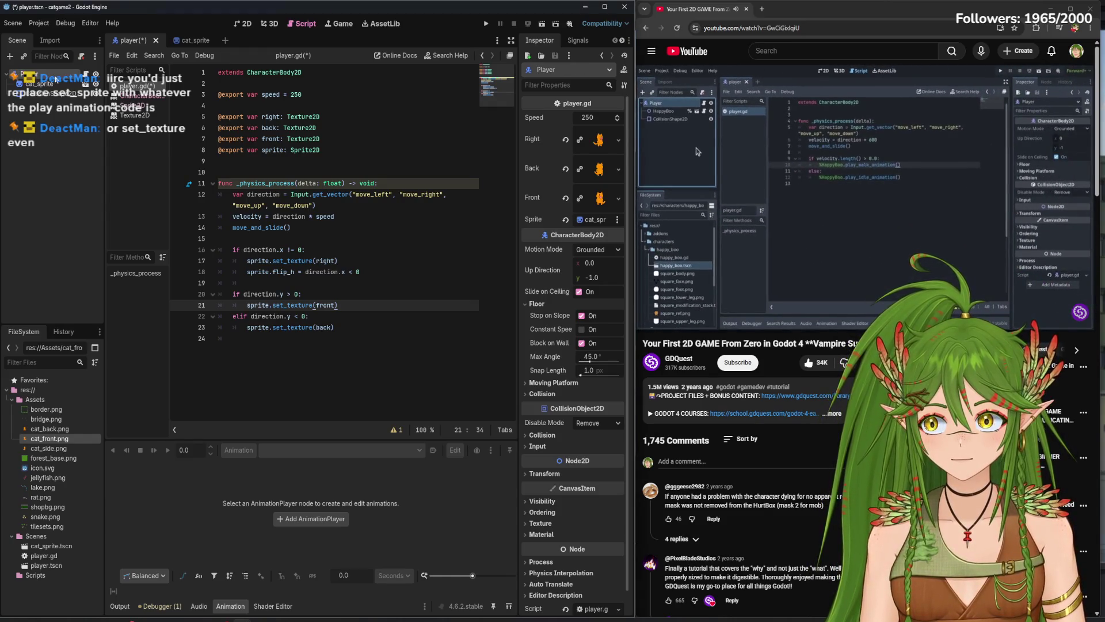
- Save the player scene, add a new scene tab, and close the cat_sprite scene
left_click(50, 163)
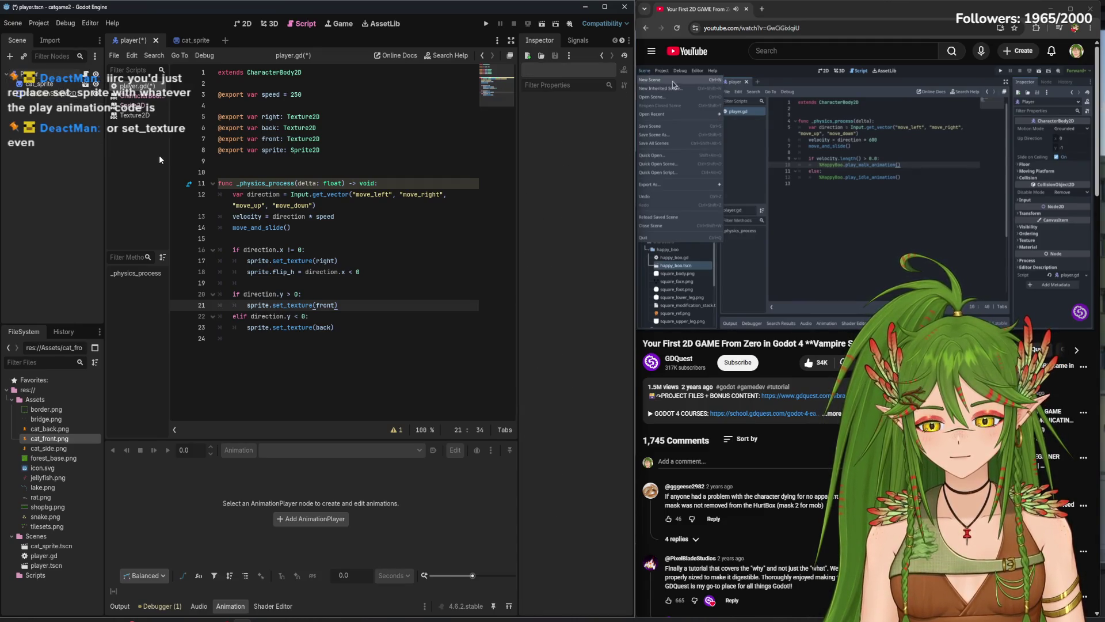
key("ctrl+s")
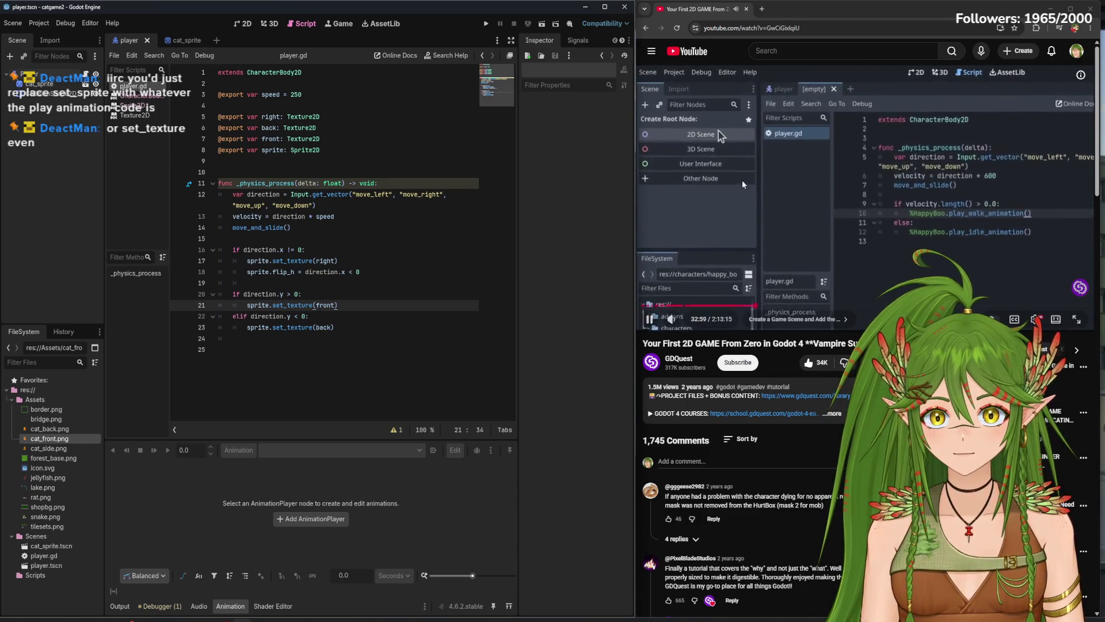
key("XF86AudioPlay")
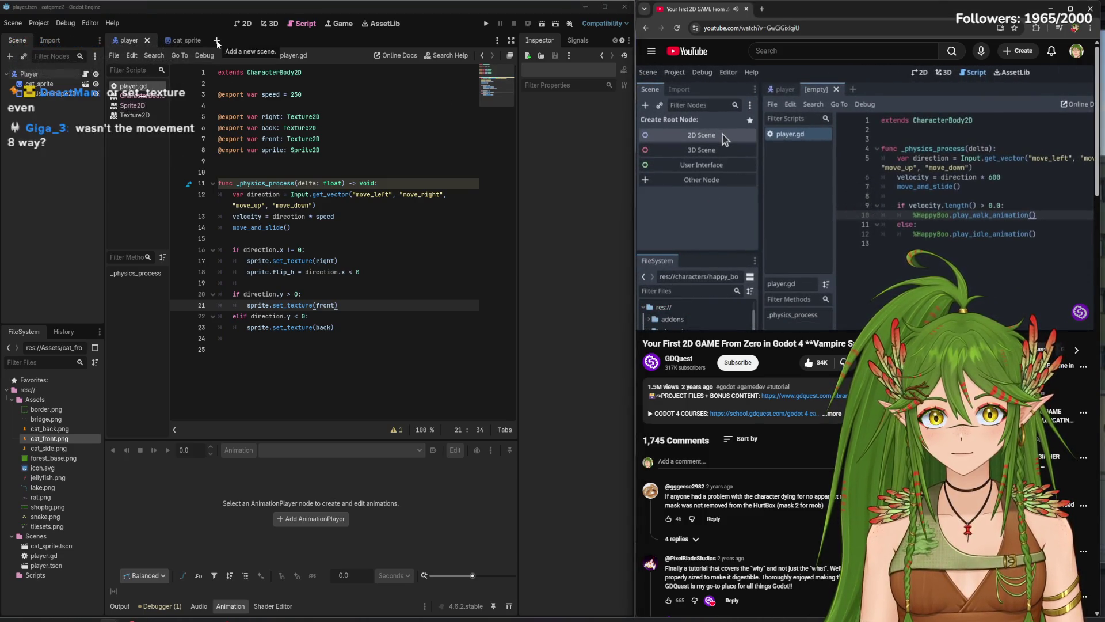
left_click(216, 40)
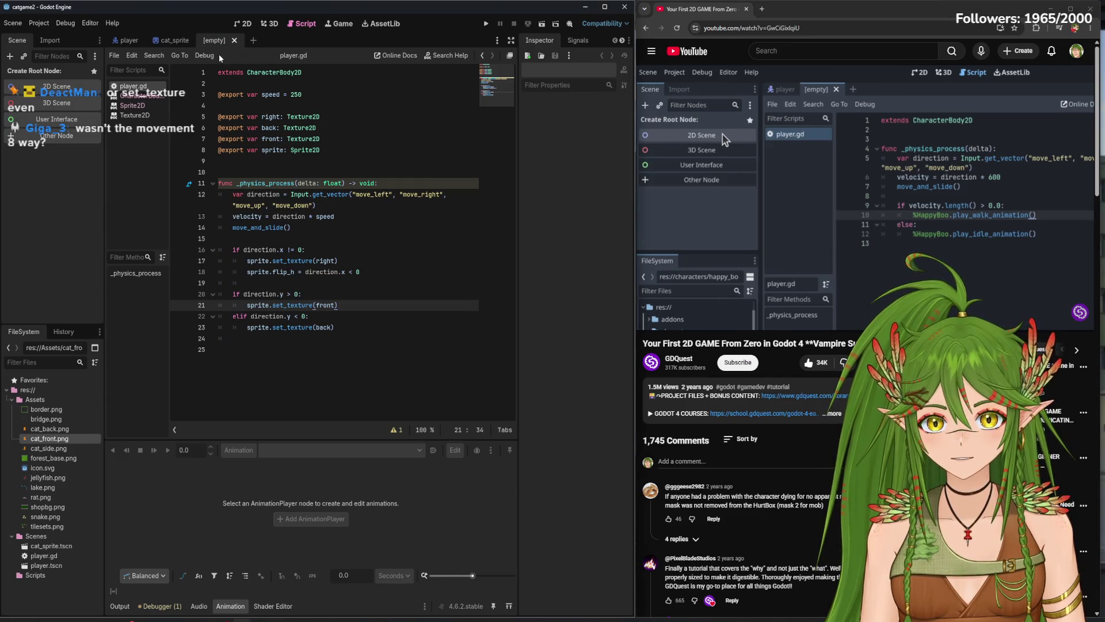
left_click(175, 40)
left_click(197, 41)
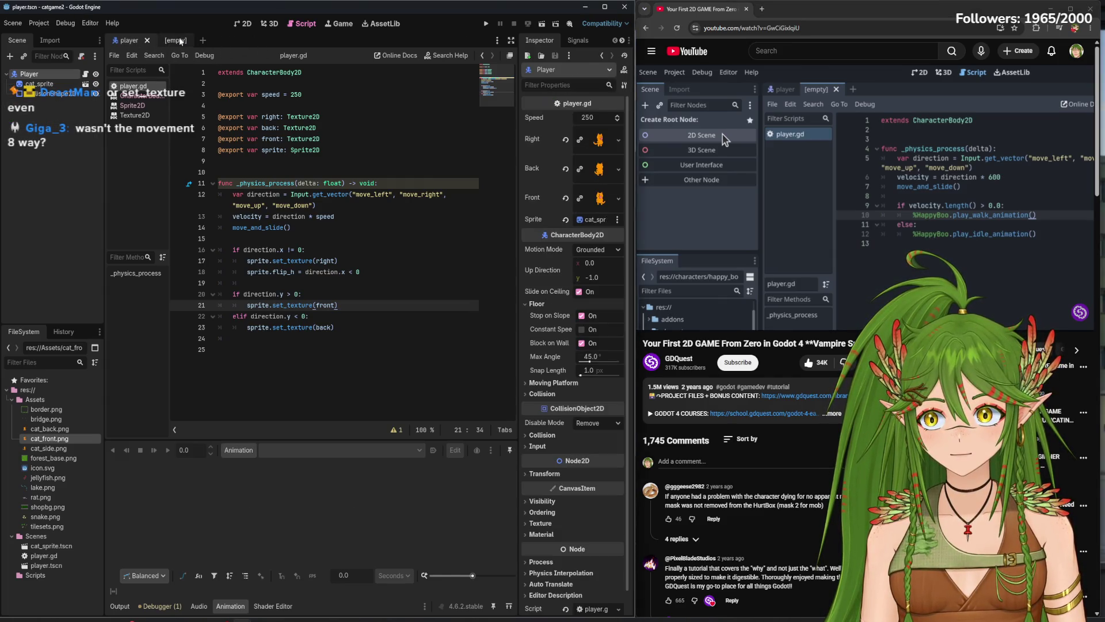
left_click(180, 40)
- Follow the tutorial, then give the new scene a 2D Scene root node
left_click(703, 159)
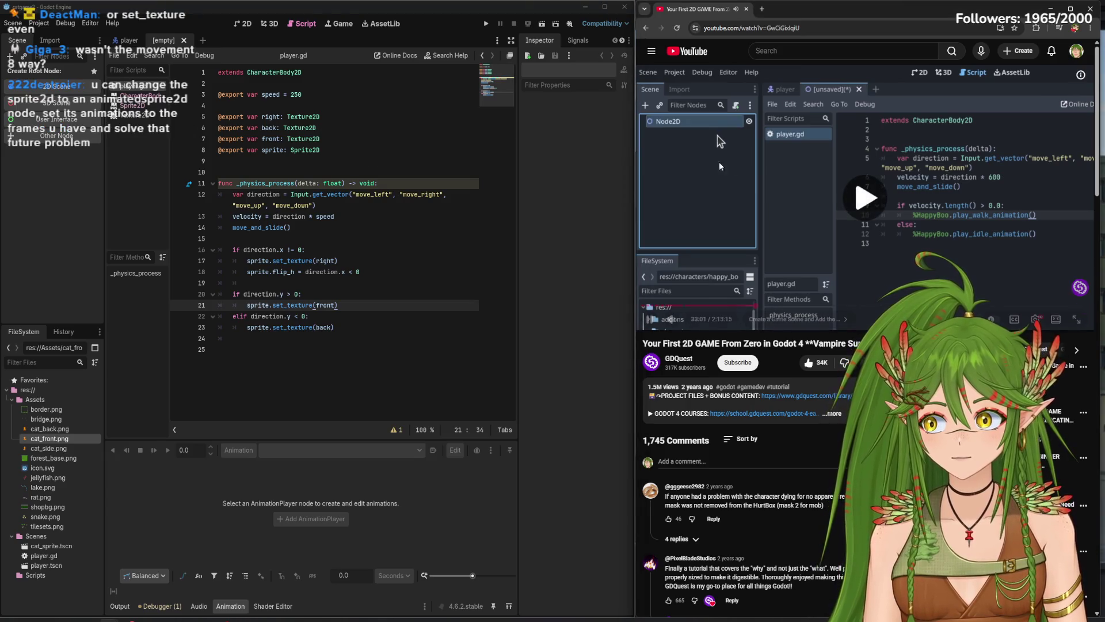
left_click(805, 172)
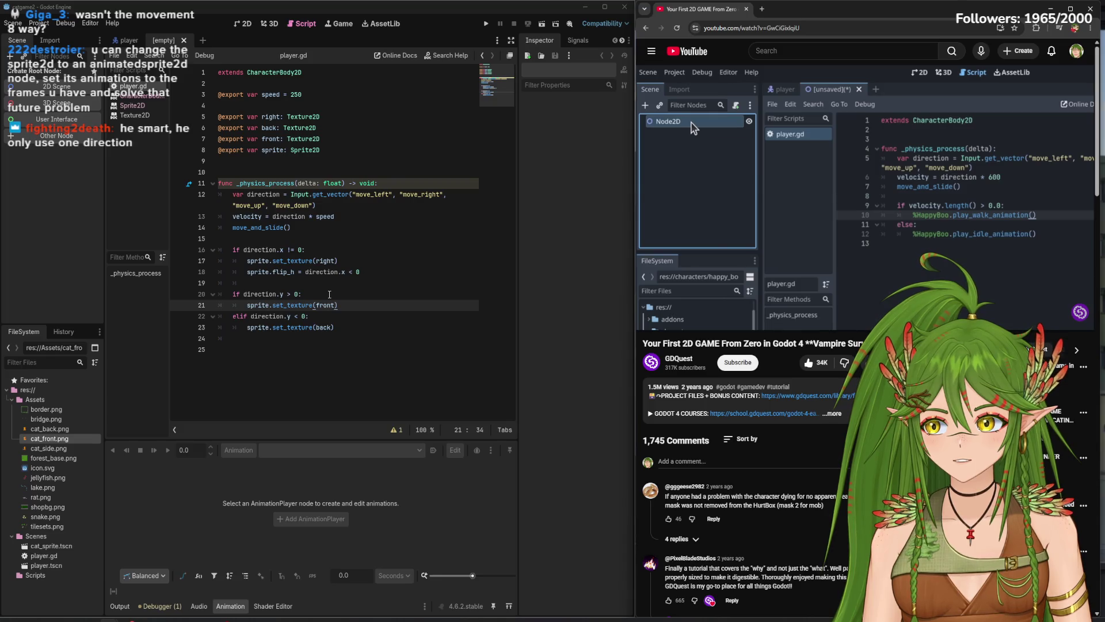
key("space")
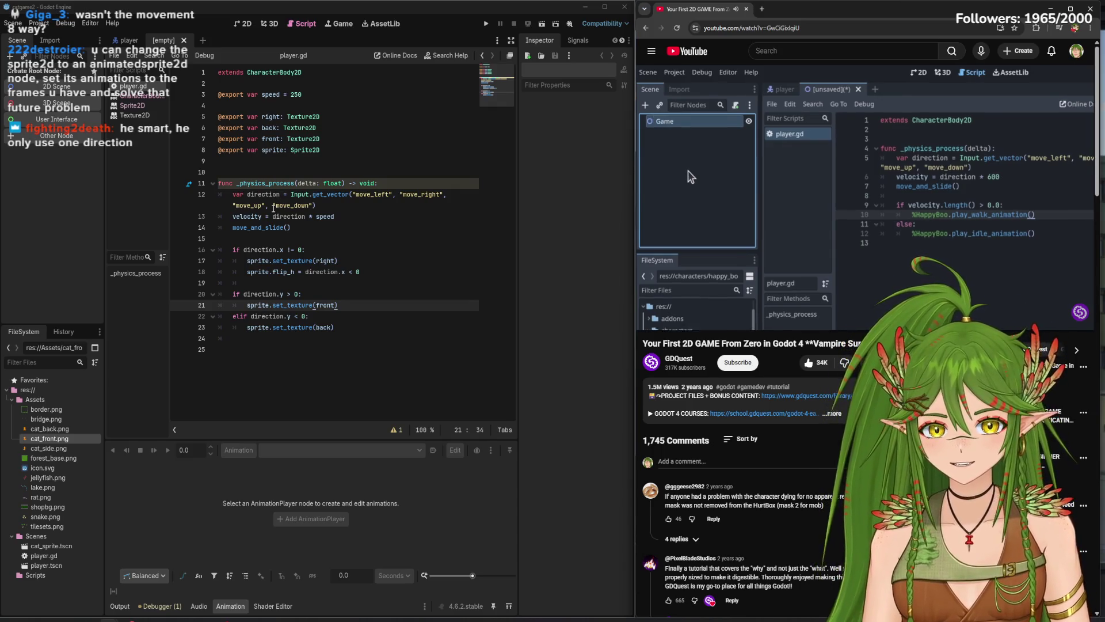
left_click(776, 222)
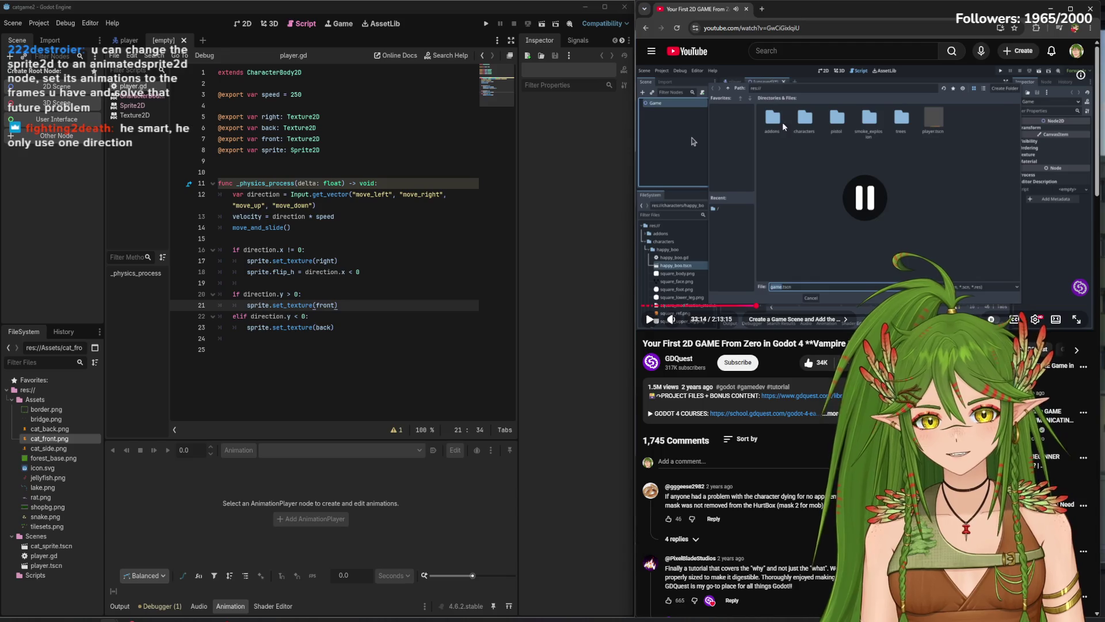
left_click(875, 153)
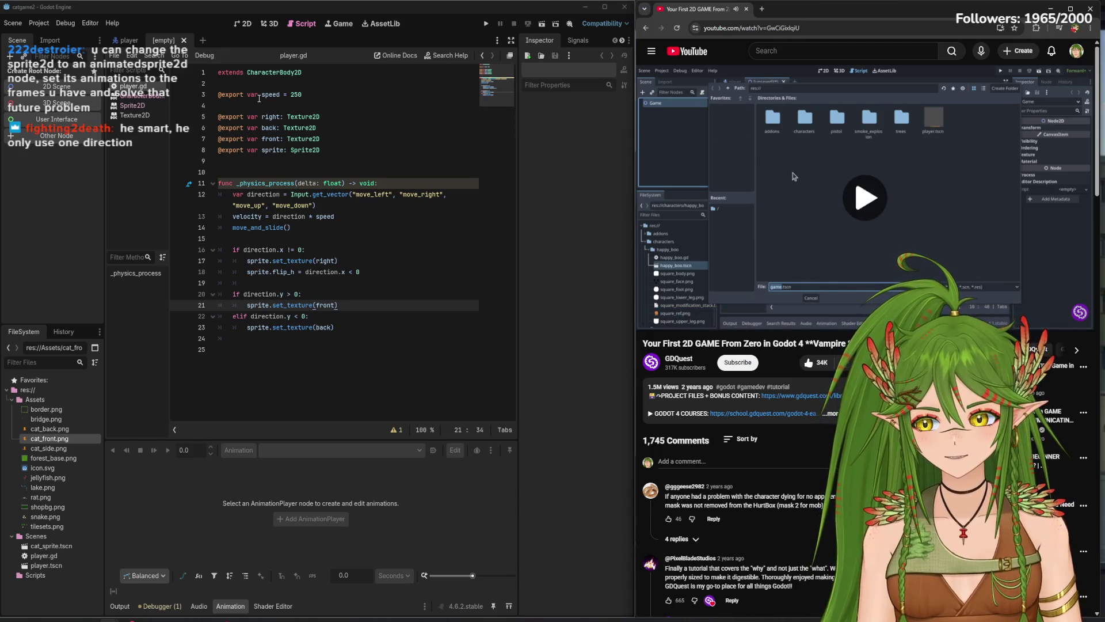
left_click(810, 212)
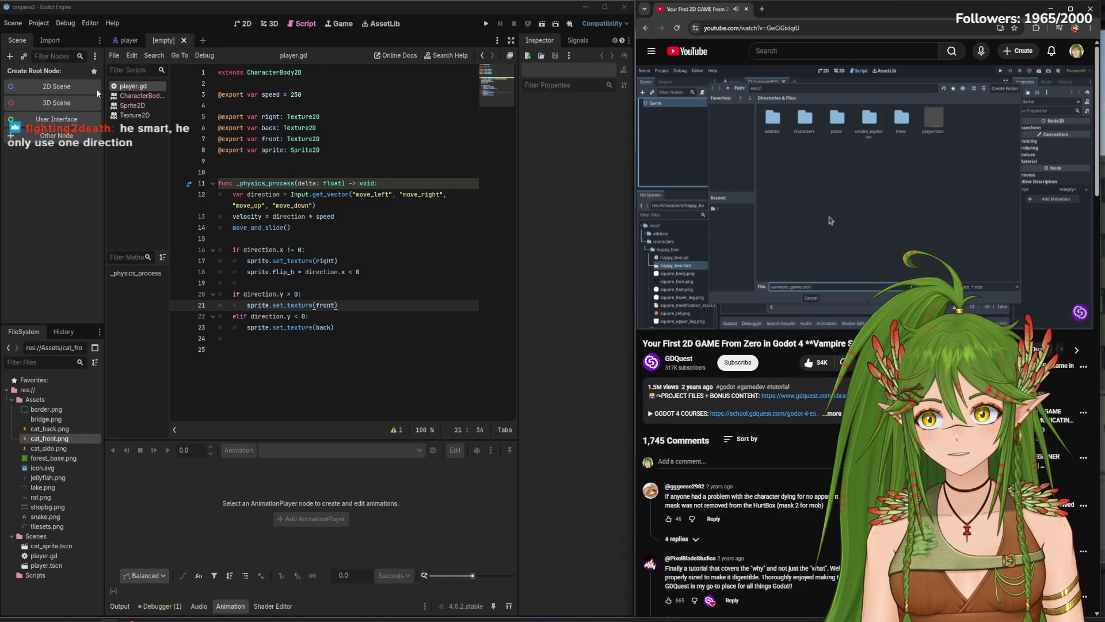
left_click(56, 87)
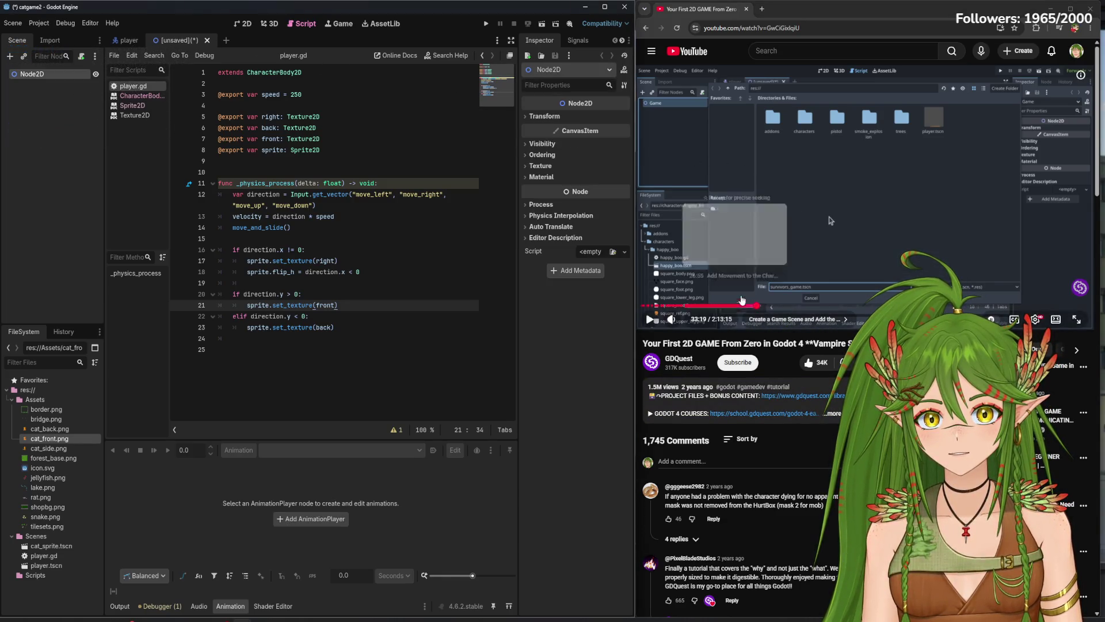
- Rename the Node2D root to Game and save the scene as game.tscn in res://Scenes
left_click(829, 216)
key("Left")
key("Left")
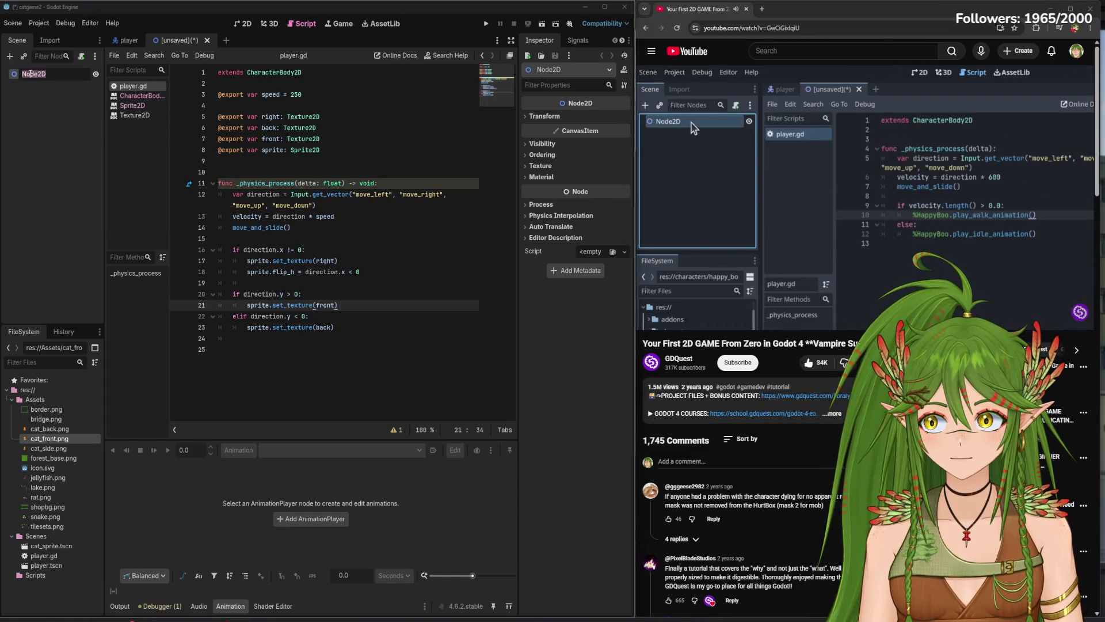
double_click(53, 74)
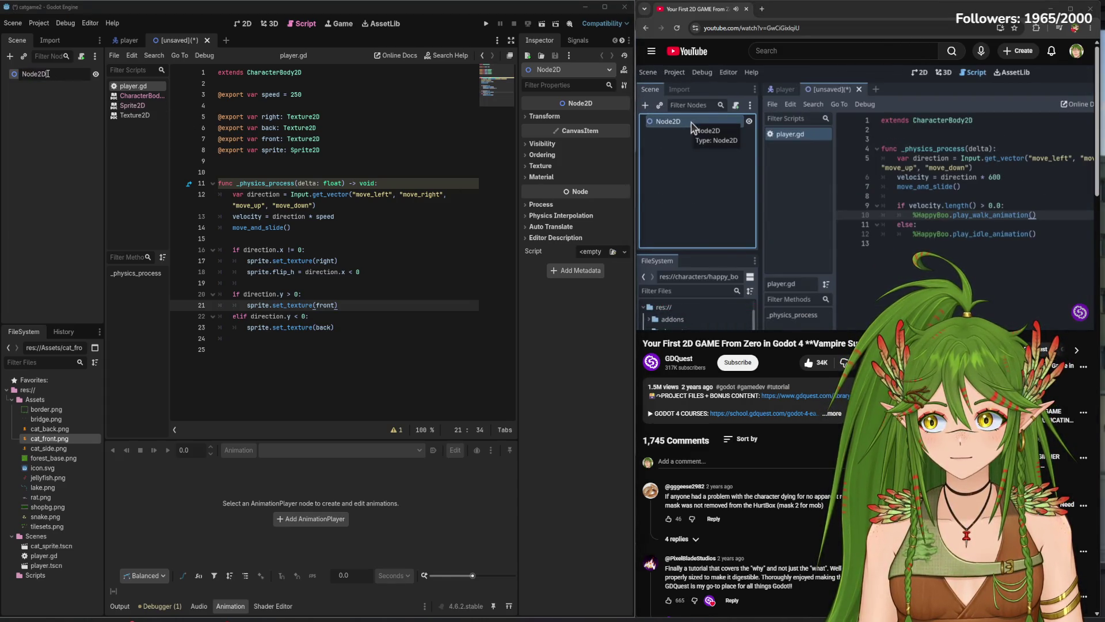
type("Game")
key("Return")
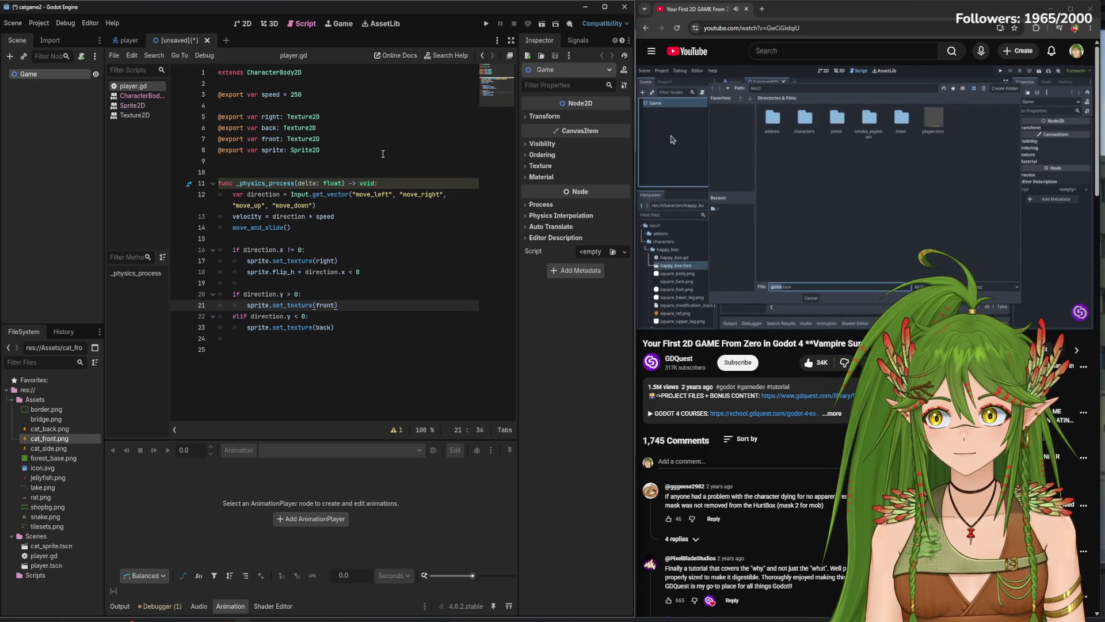
key("ctrl+s")
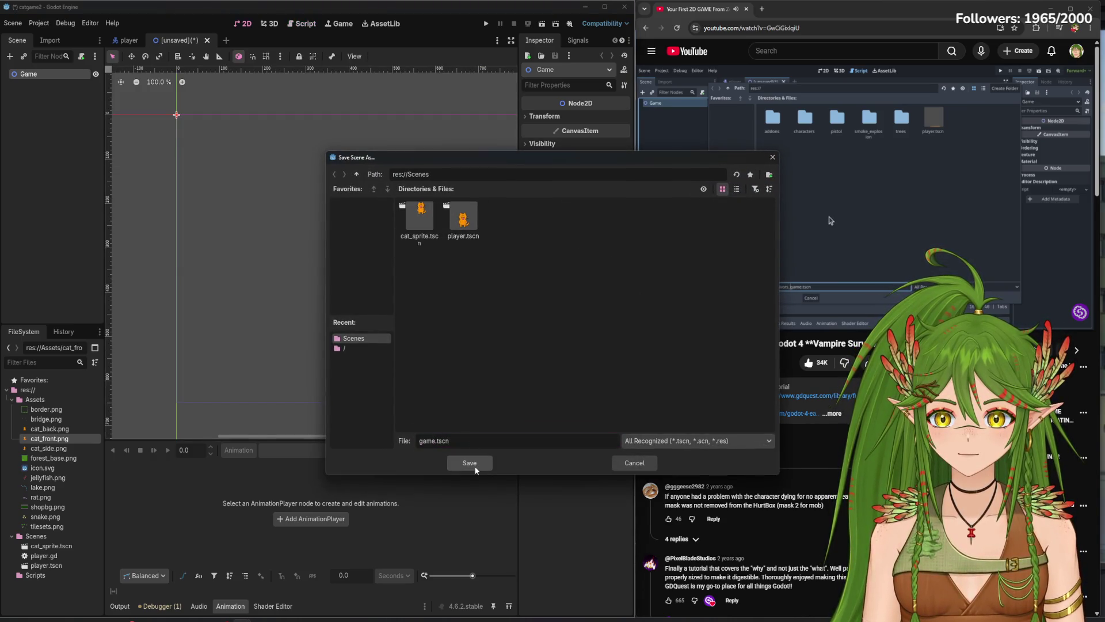
left_click(470, 463)
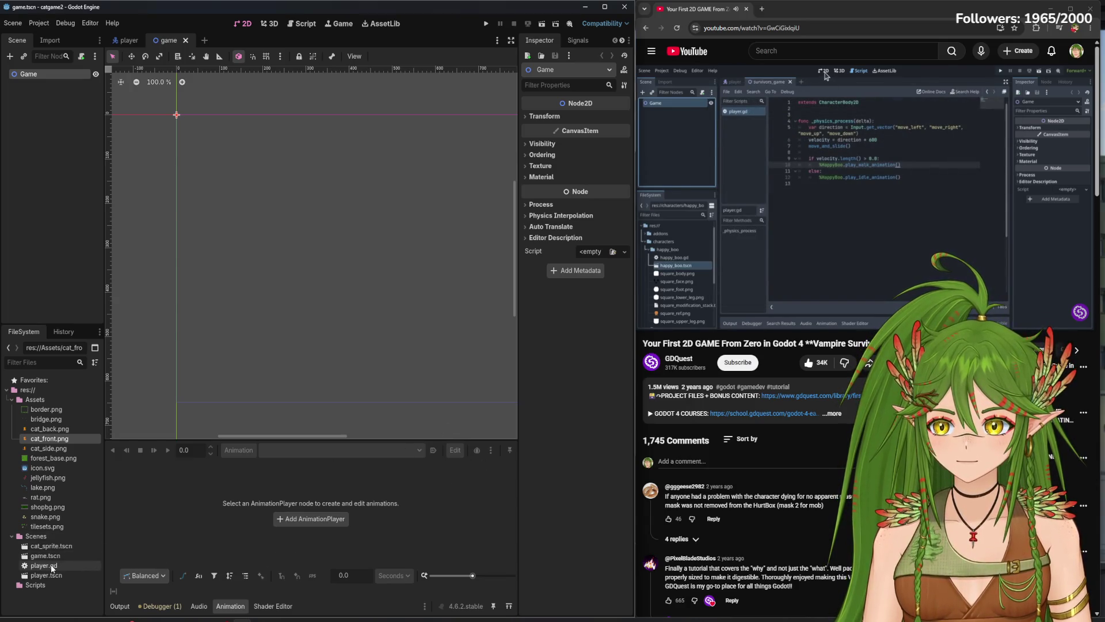
left_click_drag(49, 564, 38, 585)
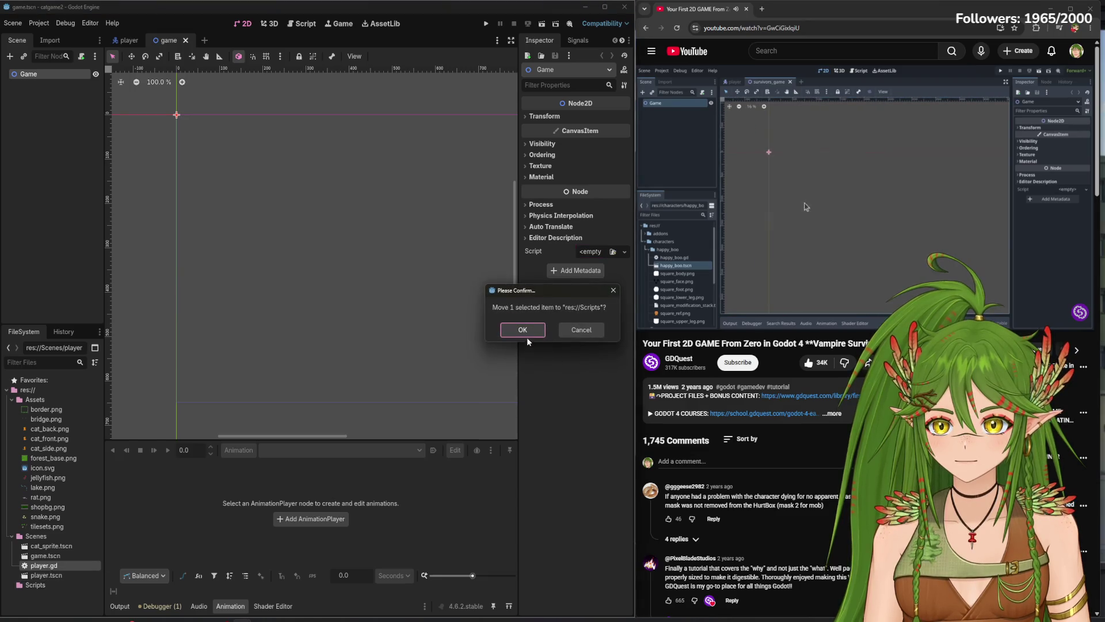
- Move player.gd to Scripts, instance Player into Game, and move cat_sprite.tscn to Assets
left_click(524, 330)
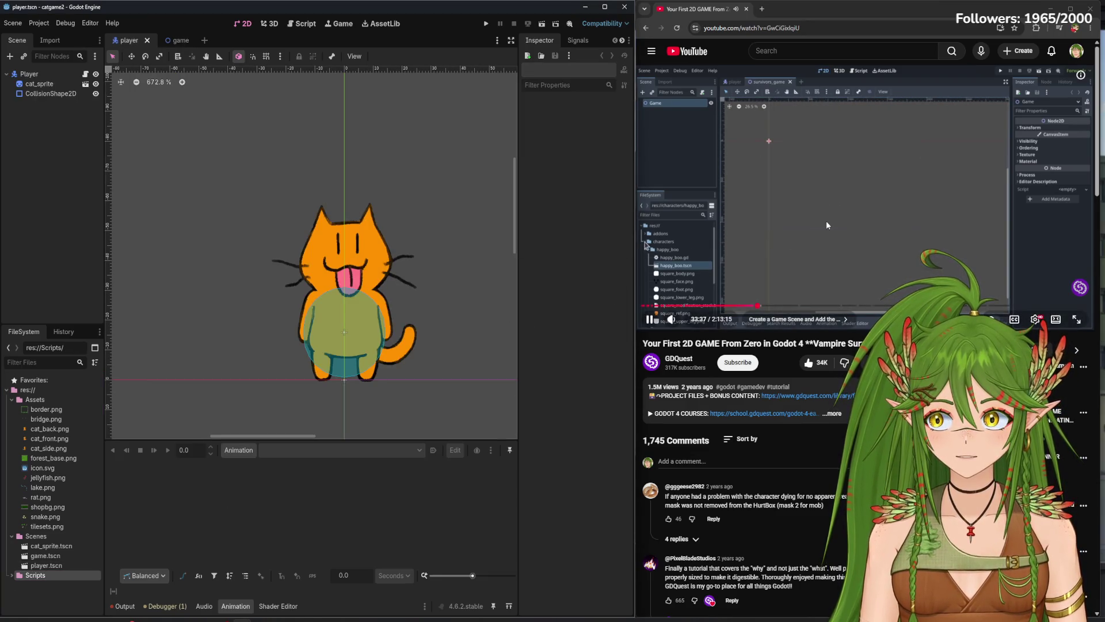
left_click(173, 40)
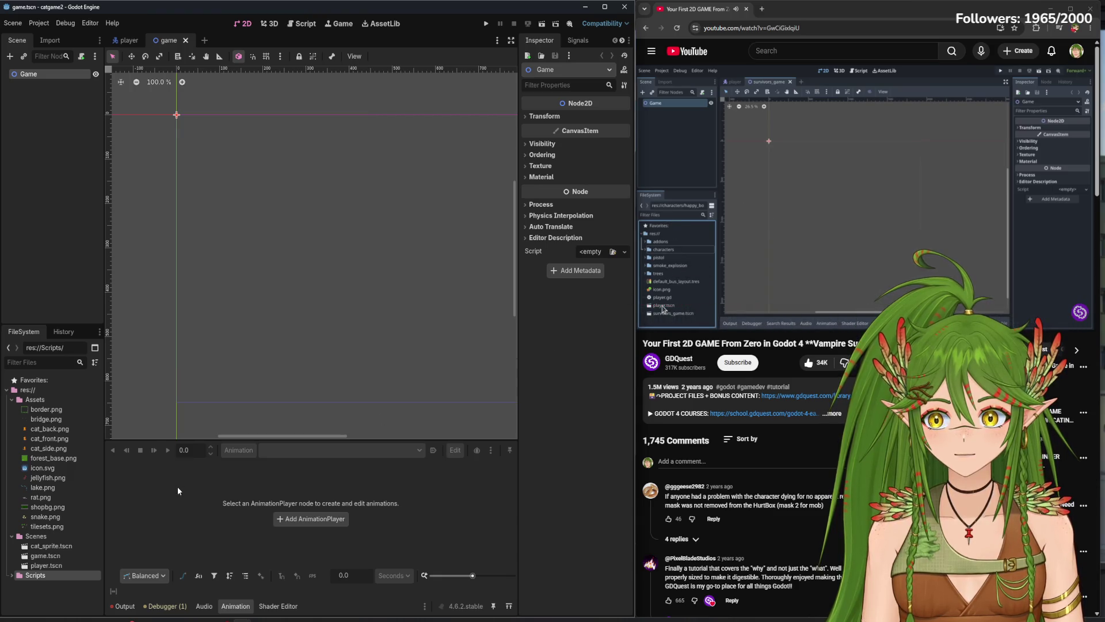
scroll(336, 336, "down", 1)
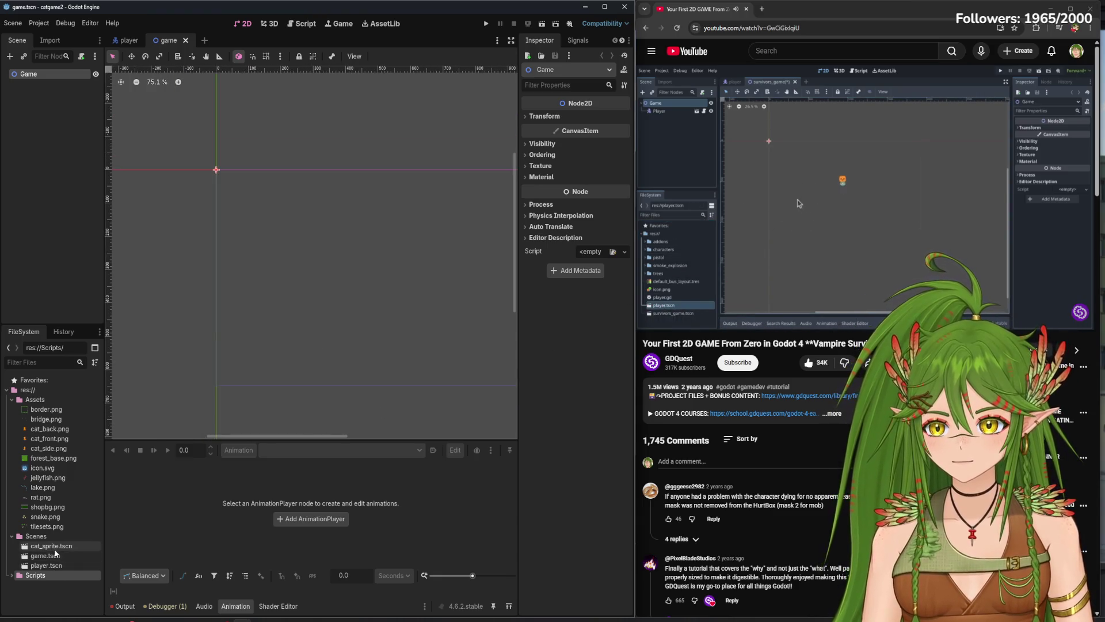
mouse_move(49, 565)
left_mouse_down()
mouse_move(299, 269)
mouse_move(340, 263)
left_mouse_up()
mouse_move(62, 549)
left_mouse_down()
mouse_move(52, 392)
mouse_move(44, 400)
left_mouse_up()
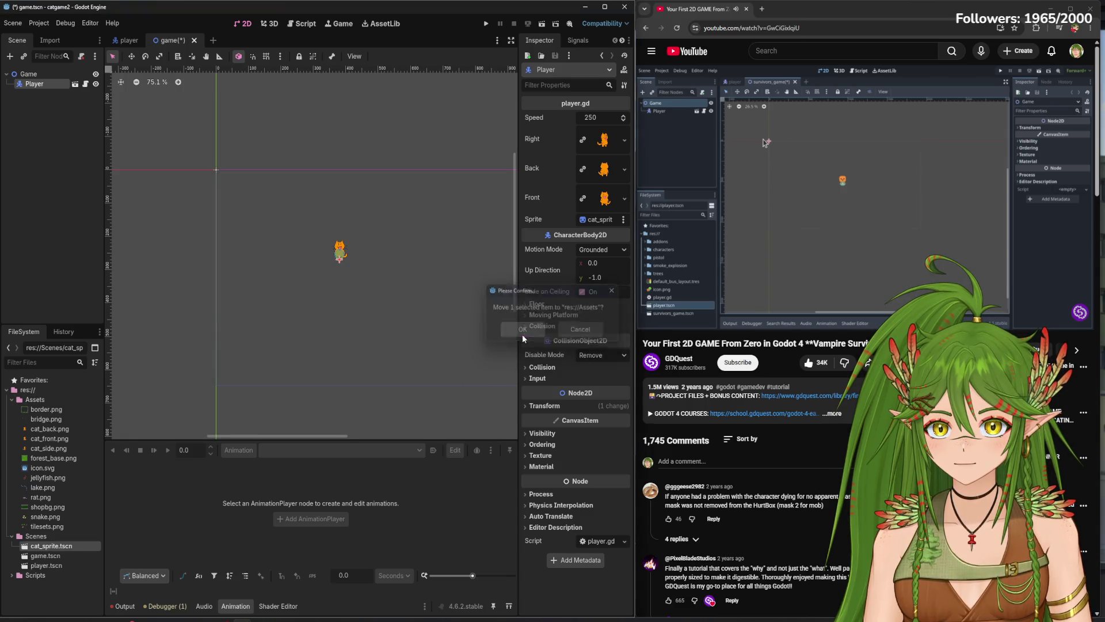
left_click(523, 330)
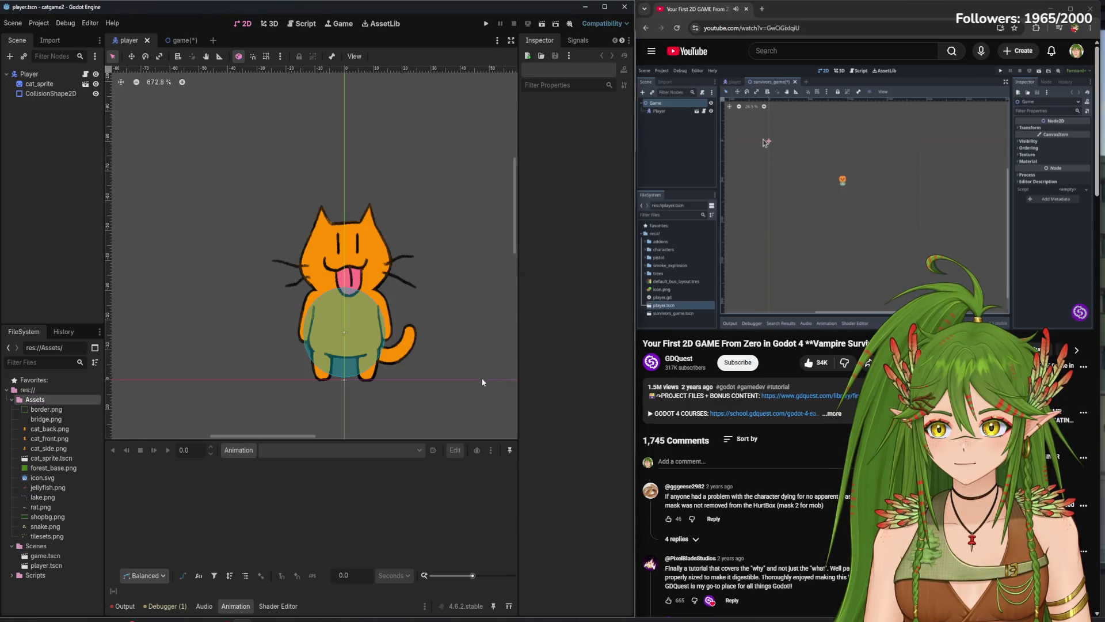
- Return to the Game scene, pan the view, and select the Game root node
left_click(183, 41)
mouse_move(356, 348)
left_mouse_down()
mouse_move(387, 309)
mouse_move(293, 274)
mouse_move(341, 287)
left_mouse_up()
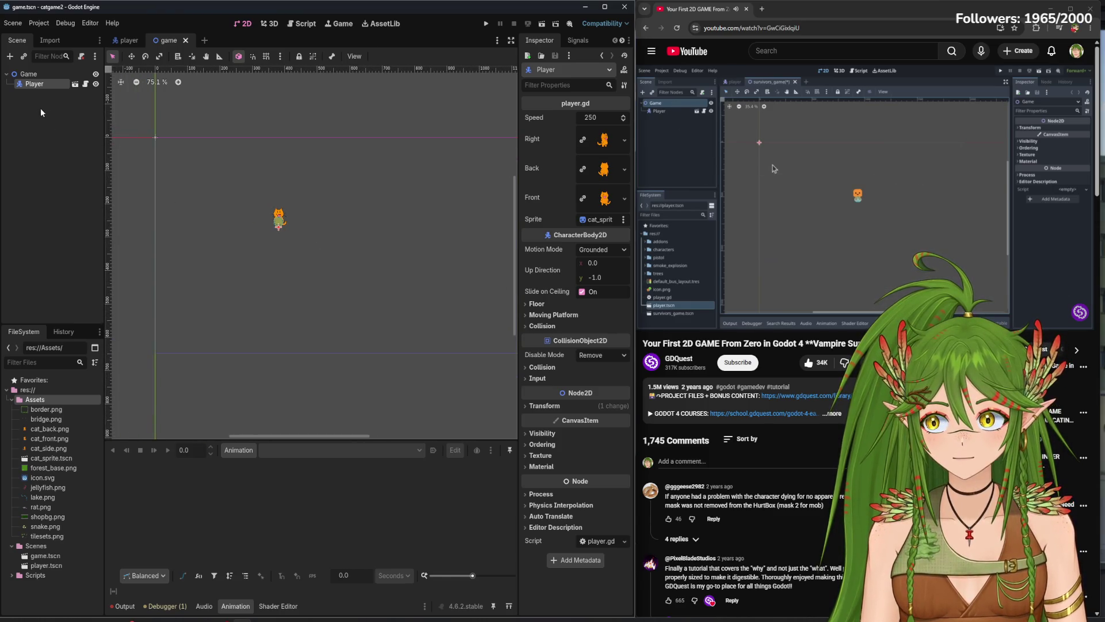
left_click(50, 74)
key("ctrl+a")
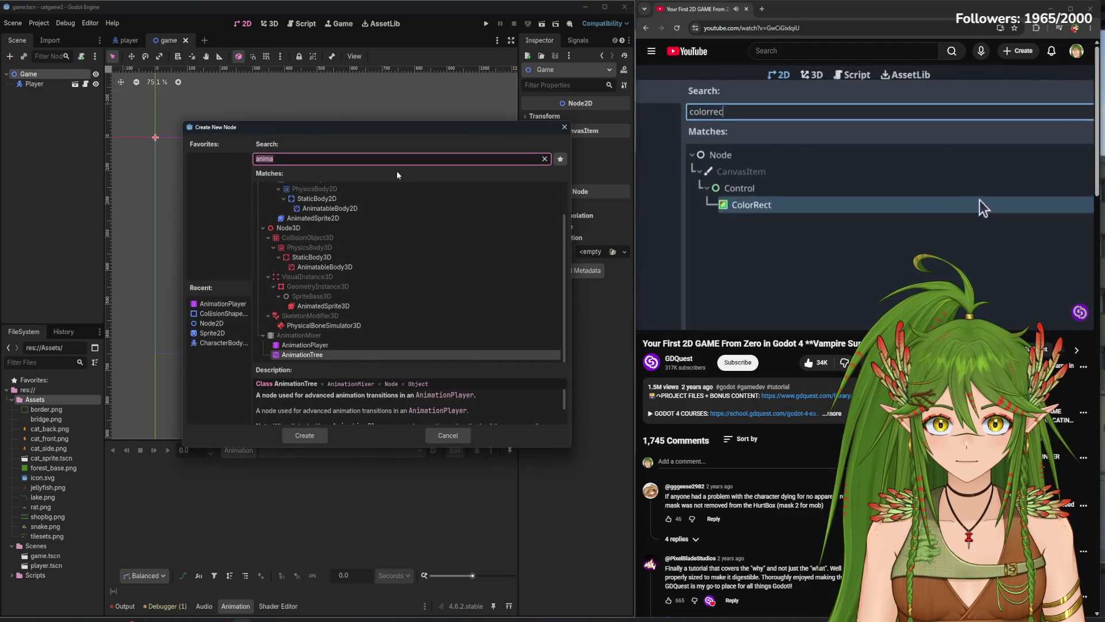
- Browse node types in Create New Node, searching for 'color' and 'Area2D'
type("color")
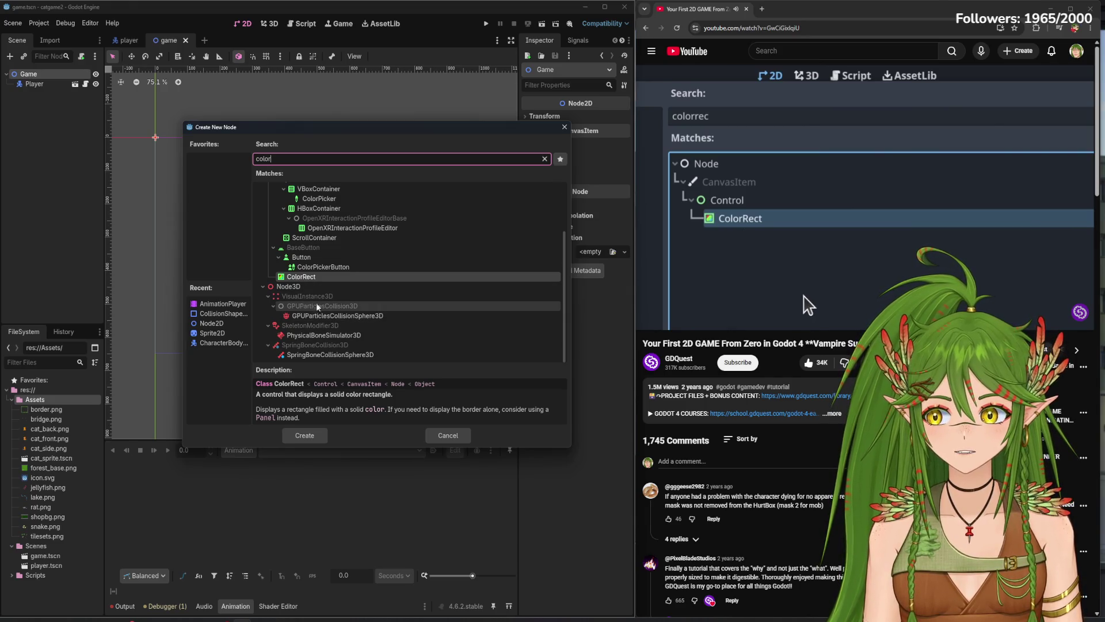
left_click(857, 257)
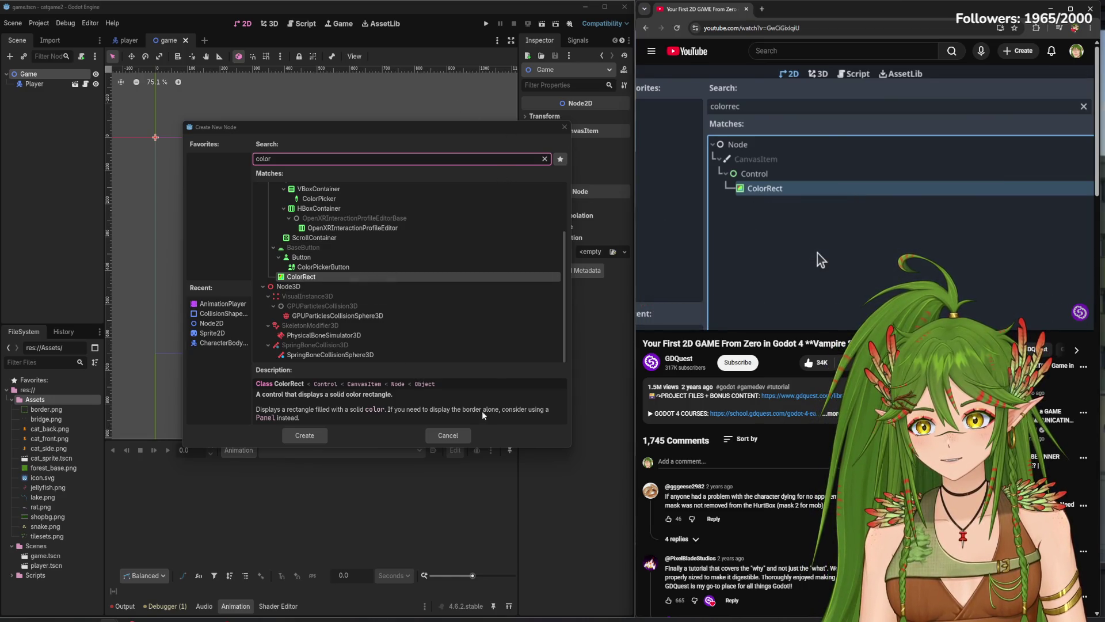
scroll(363, 264, "up", 1)
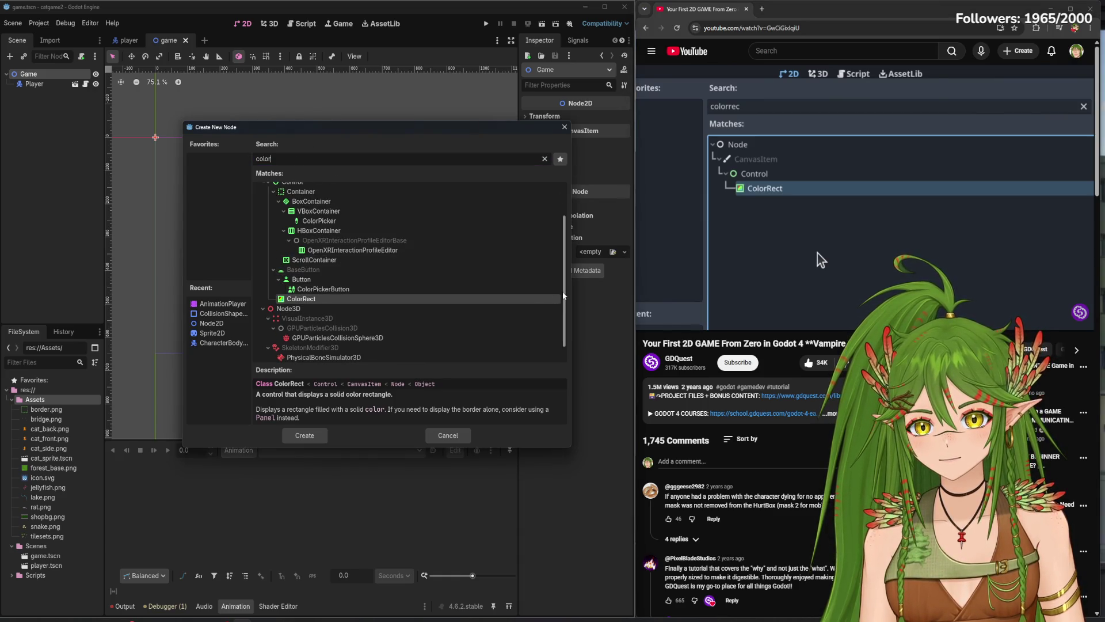
scroll(563, 295, "up", 2)
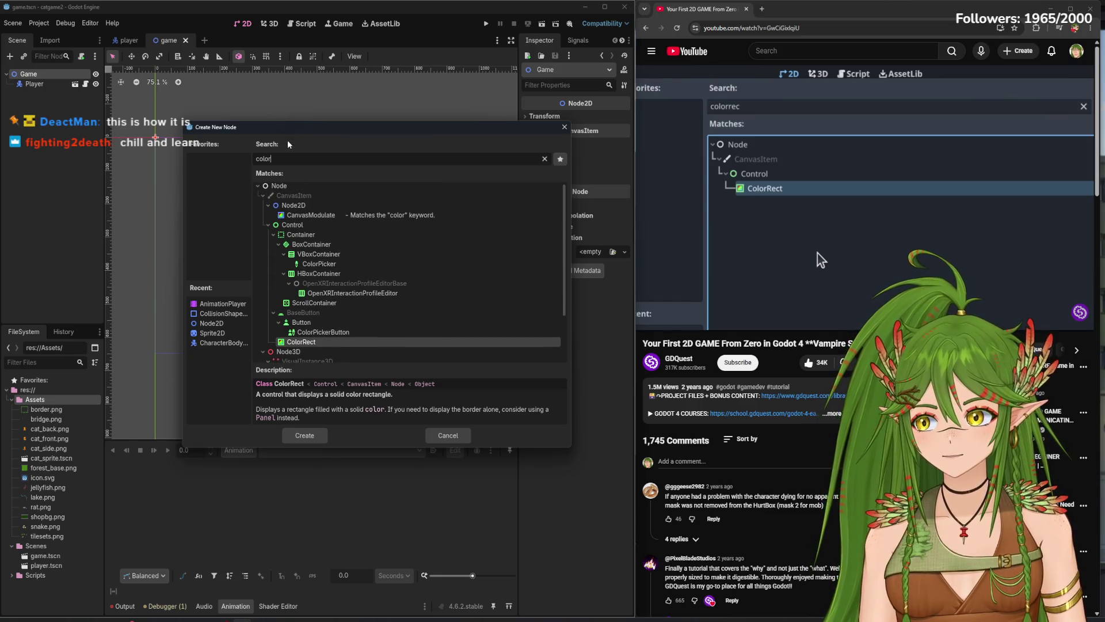
double_click(314, 164)
type("ae")
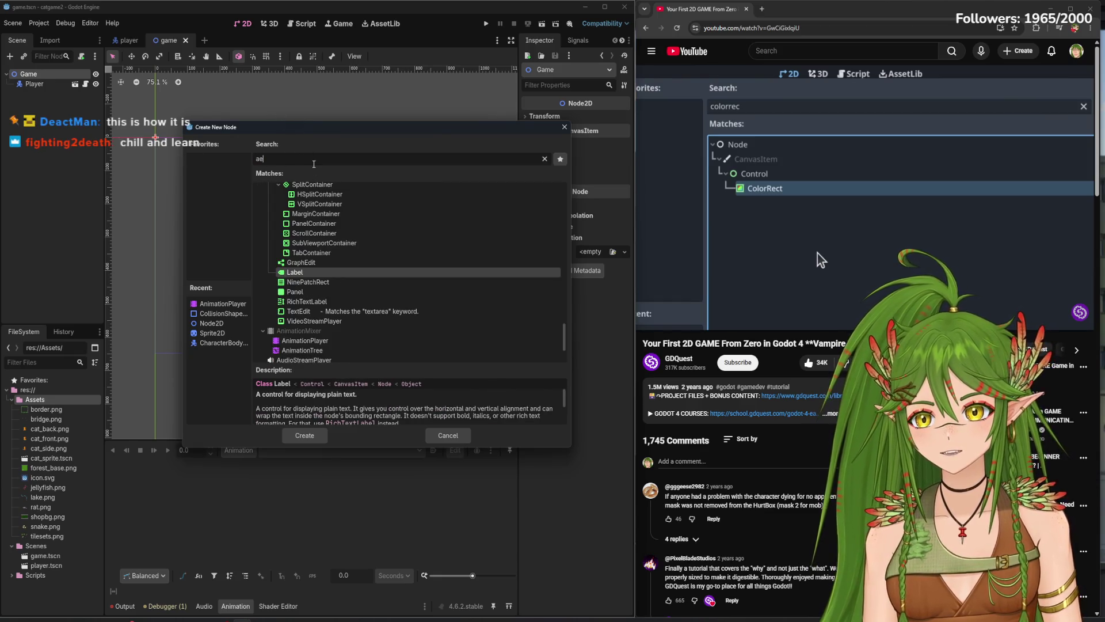
key("BackSpace")
type("rea2d")
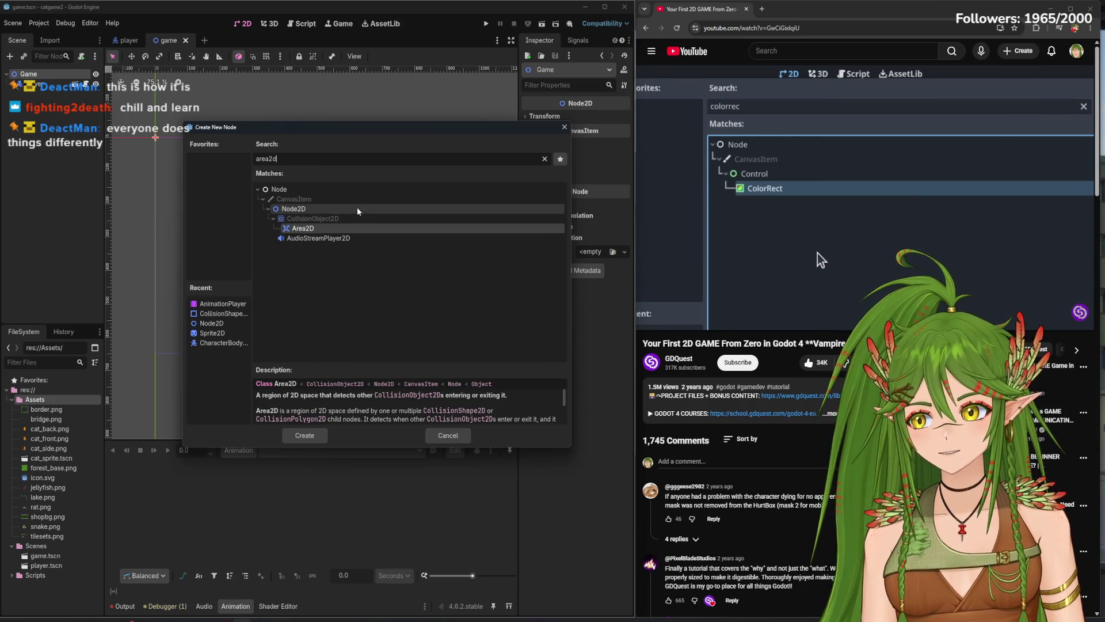
mouse_move(682, 288)
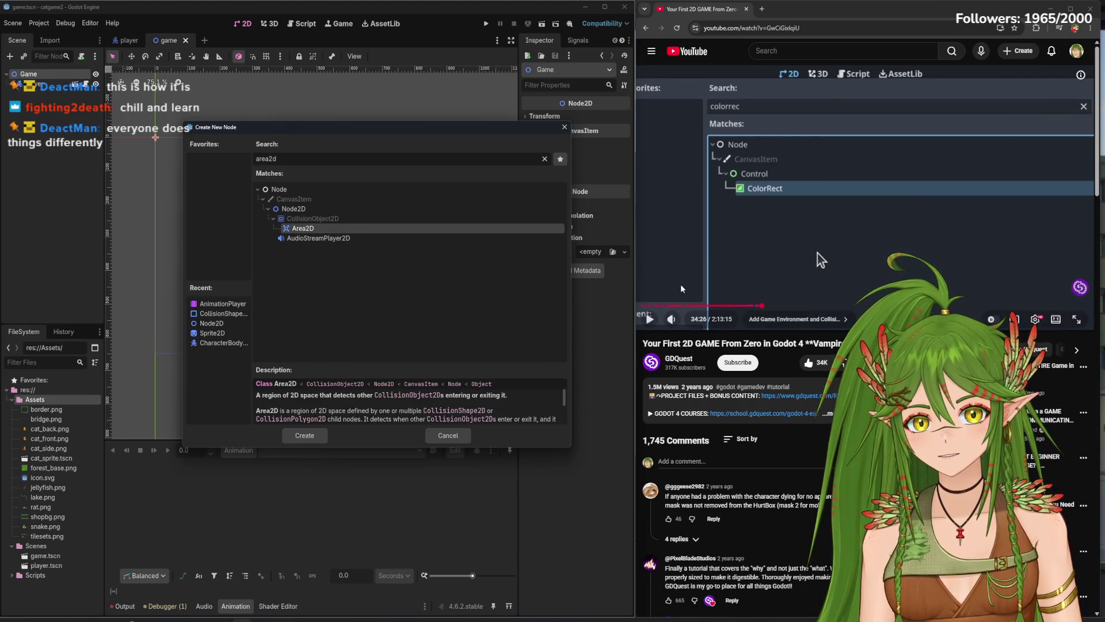
left_click(544, 159)
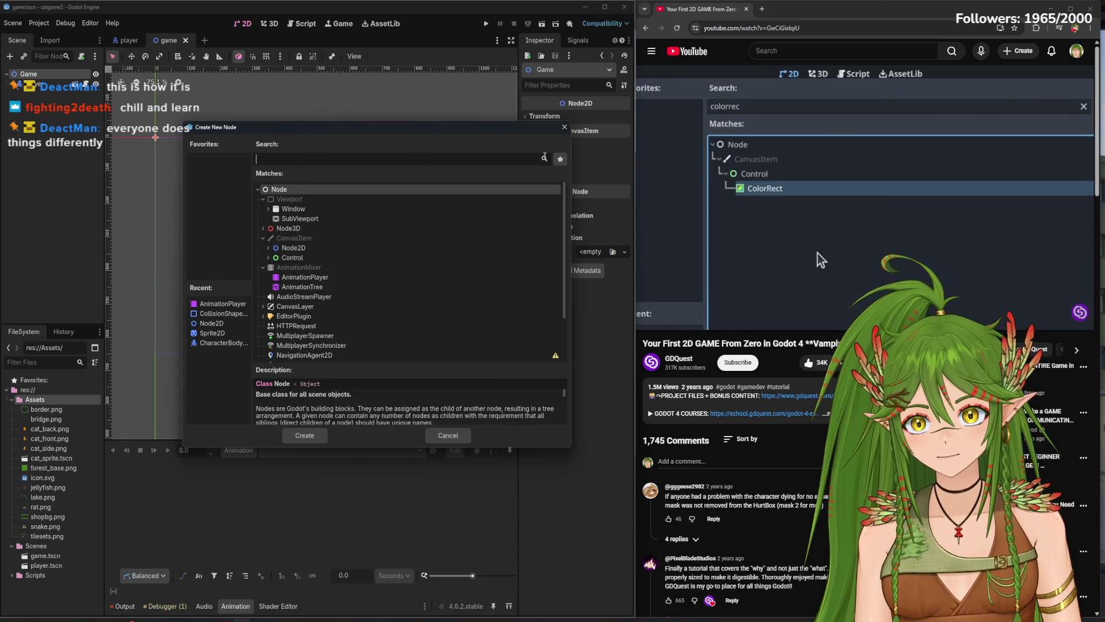
left_click(268, 258)
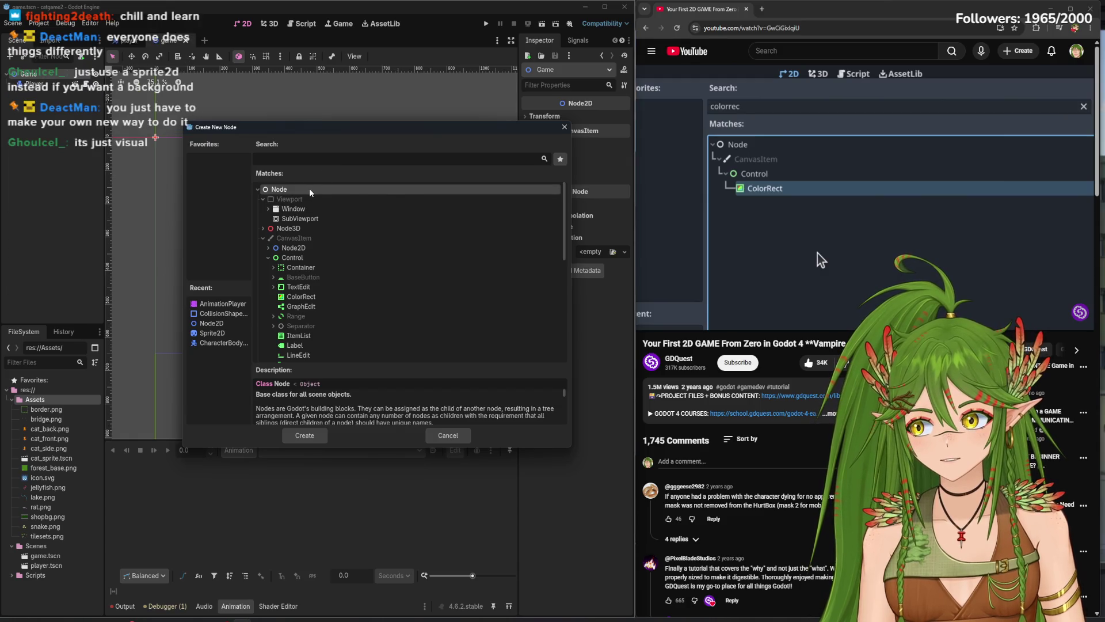
- Search 'sprite' and add a Sprite2D node to the Game scene
left_click(284, 162)
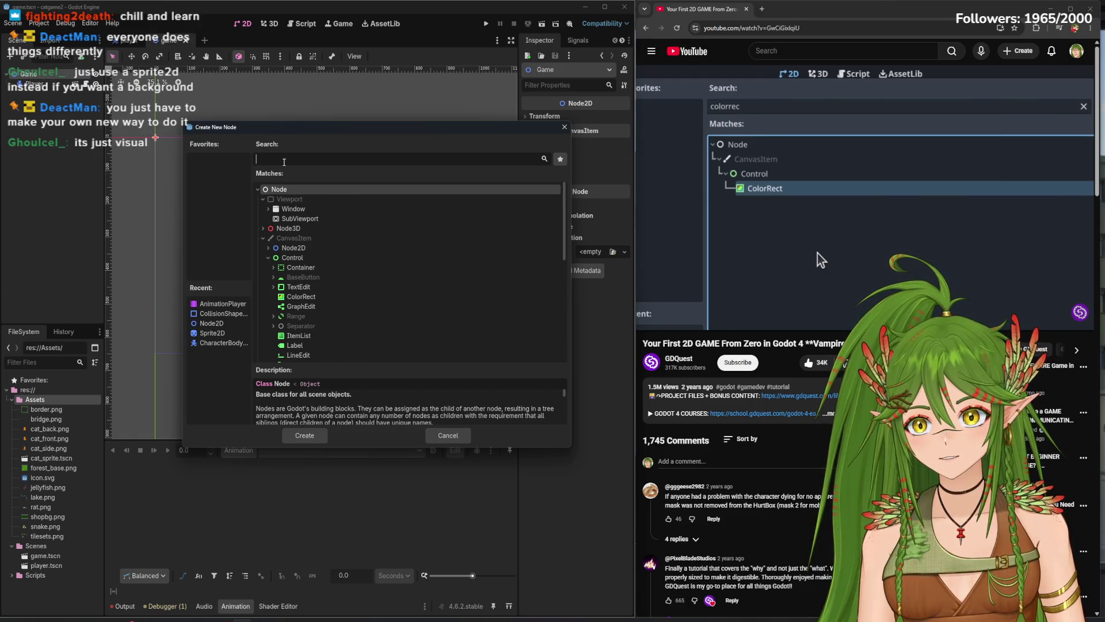
type("sprite")
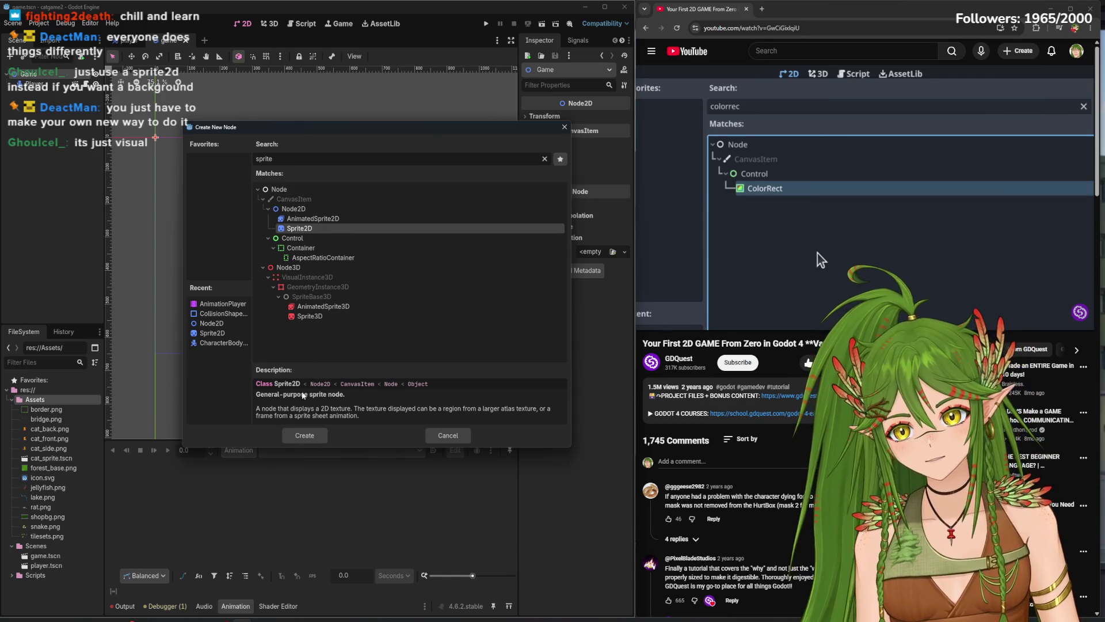
left_click(304, 435)
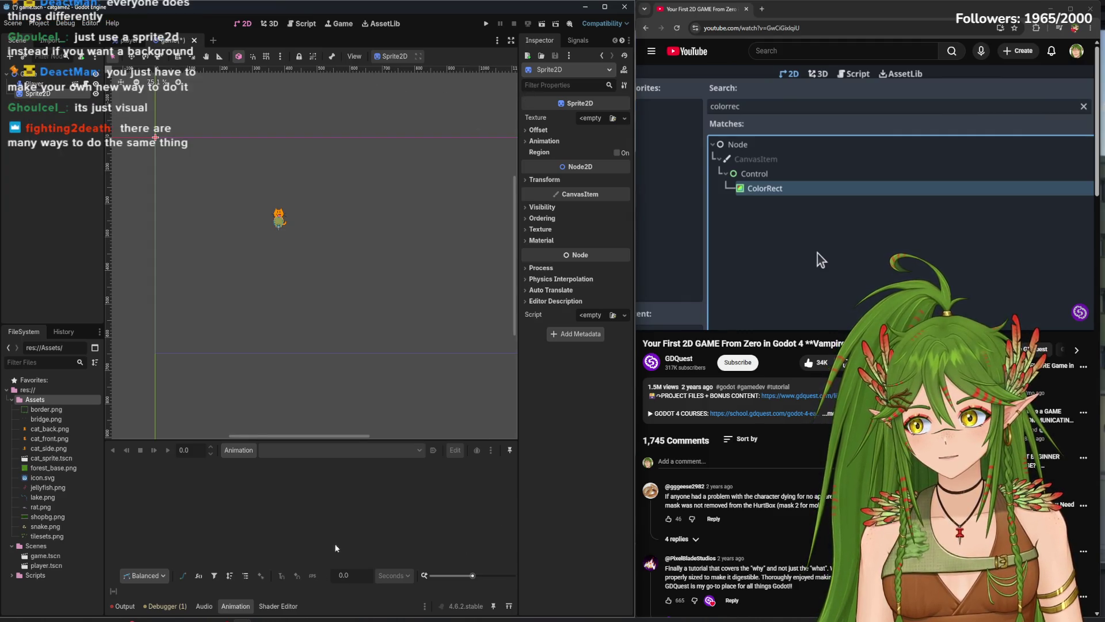
mouse_move(276, 617)
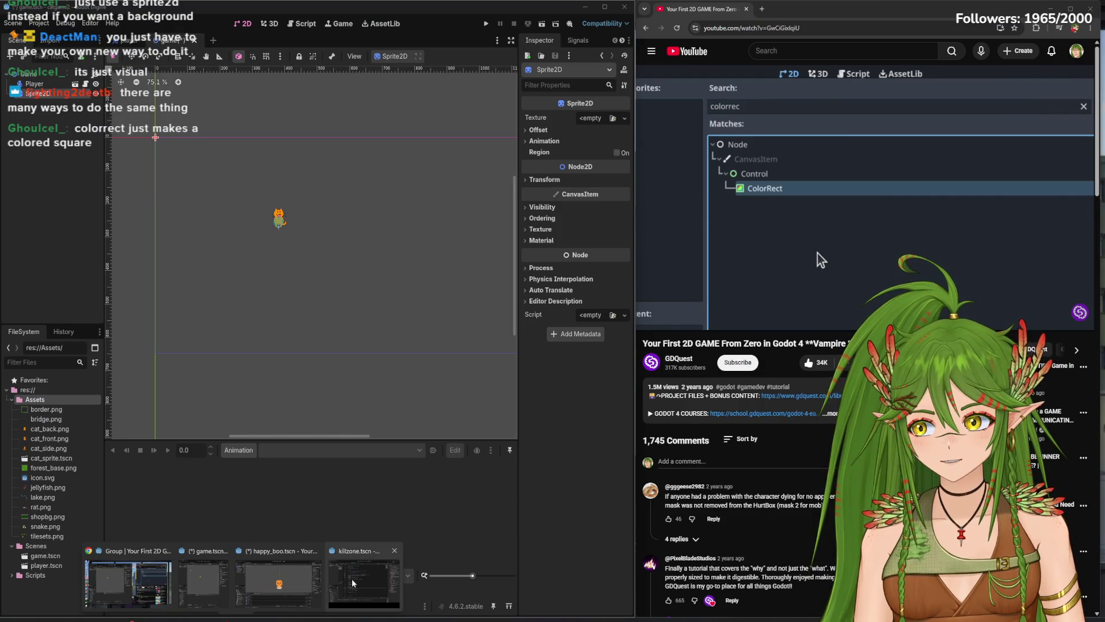
- Close the killzone project window, minimize the catgame2 editor, and launch the Godot Project Manager
left_click(354, 583)
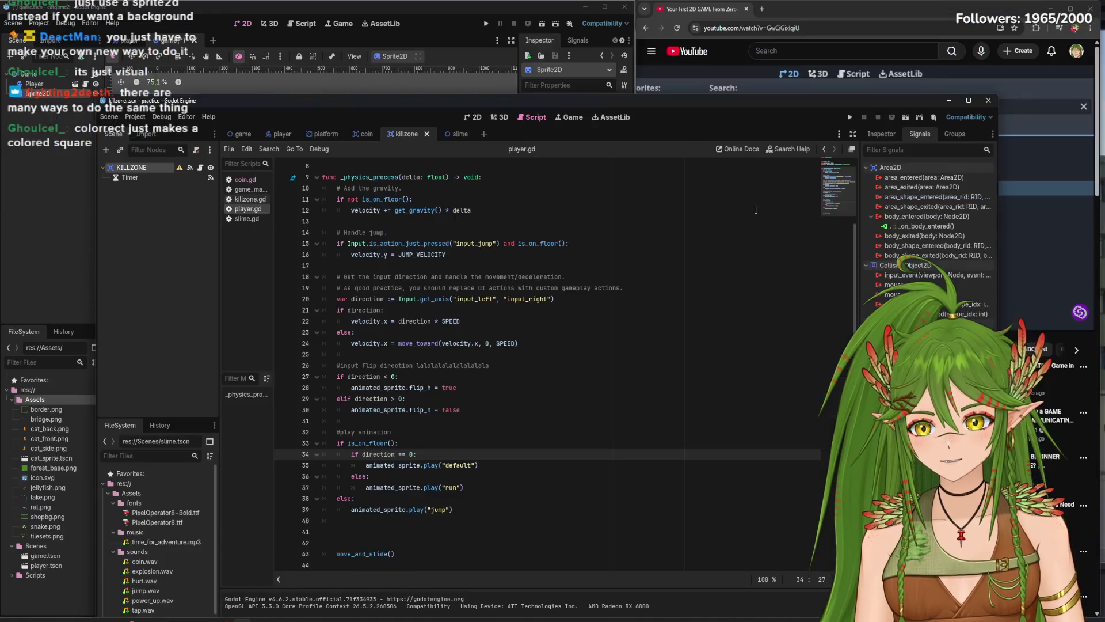
left_click(989, 101)
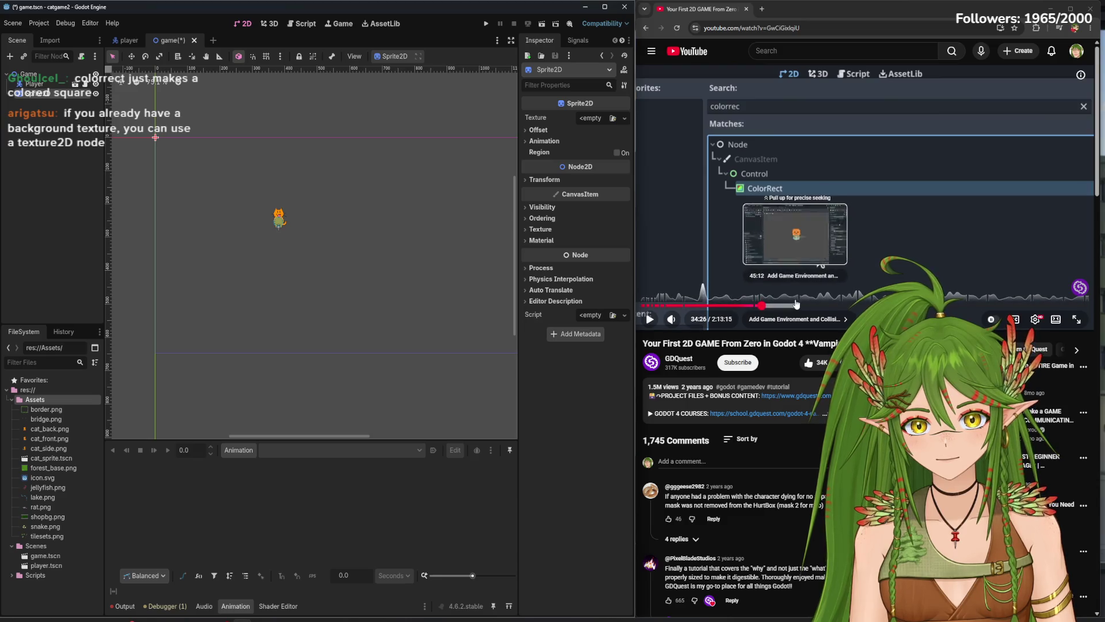
left_click(78, 176)
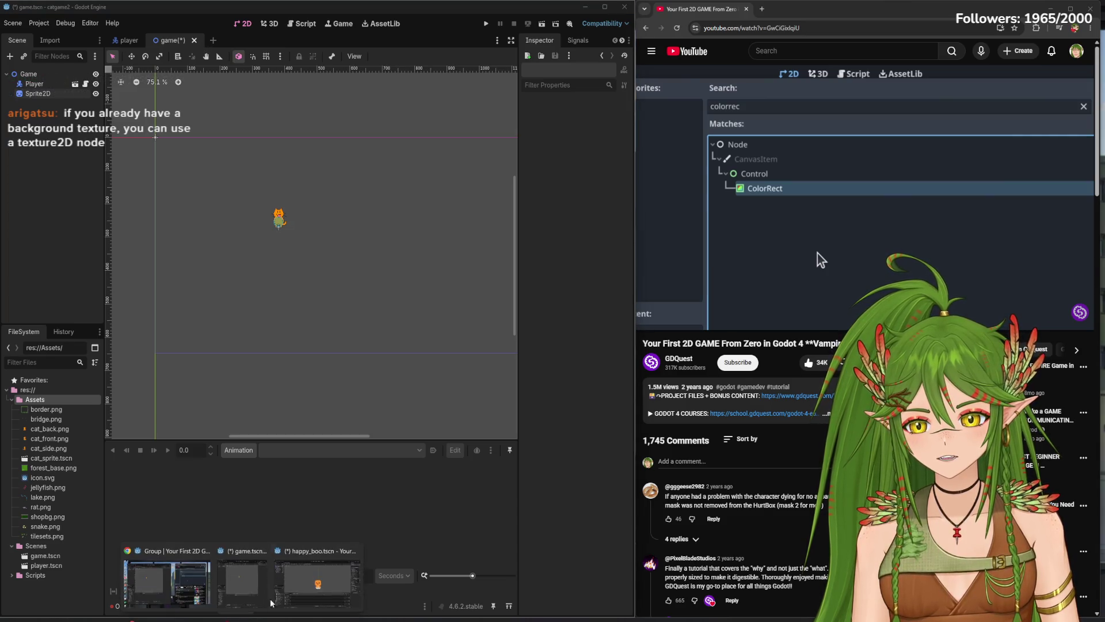
left_click(585, 7)
double_click(16, 455)
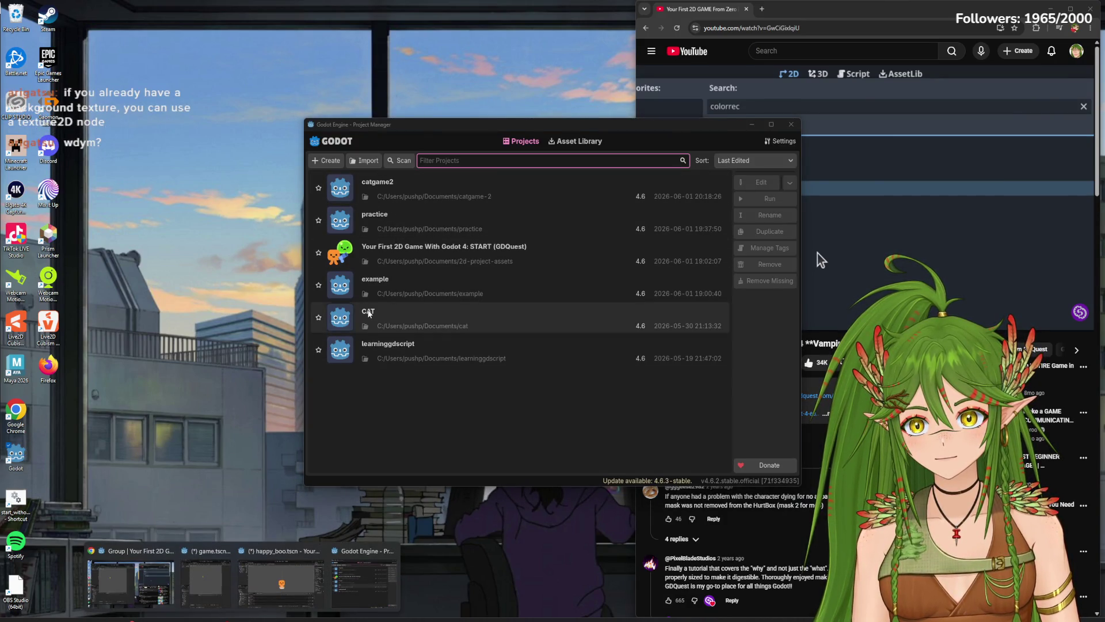
- Open the CAT project and shrink its editor into a smaller window
double_click(575, 315)
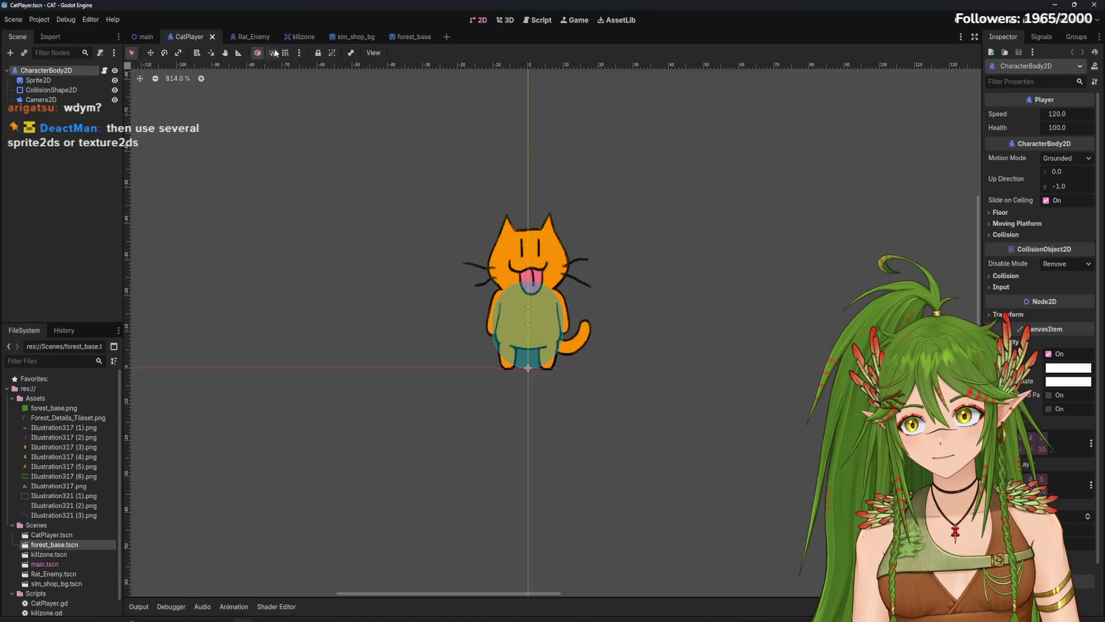
scroll(508, 496, "down", 6)
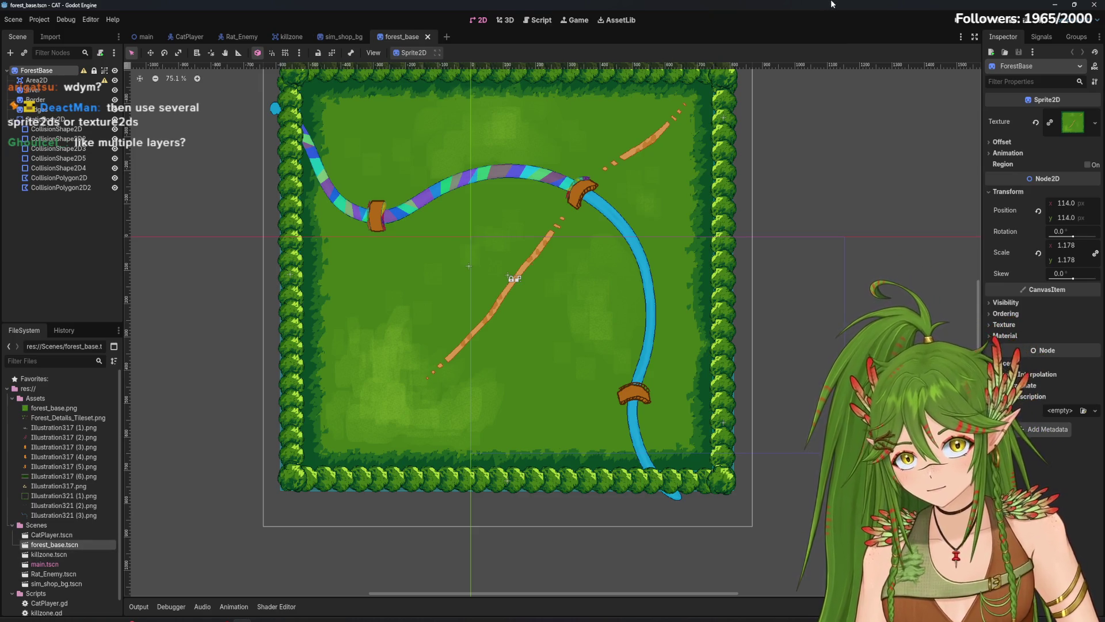
mouse_move(538, 19)
left_mouse_down()
mouse_move(610, 101)
mouse_move(896, 115)
left_mouse_up()
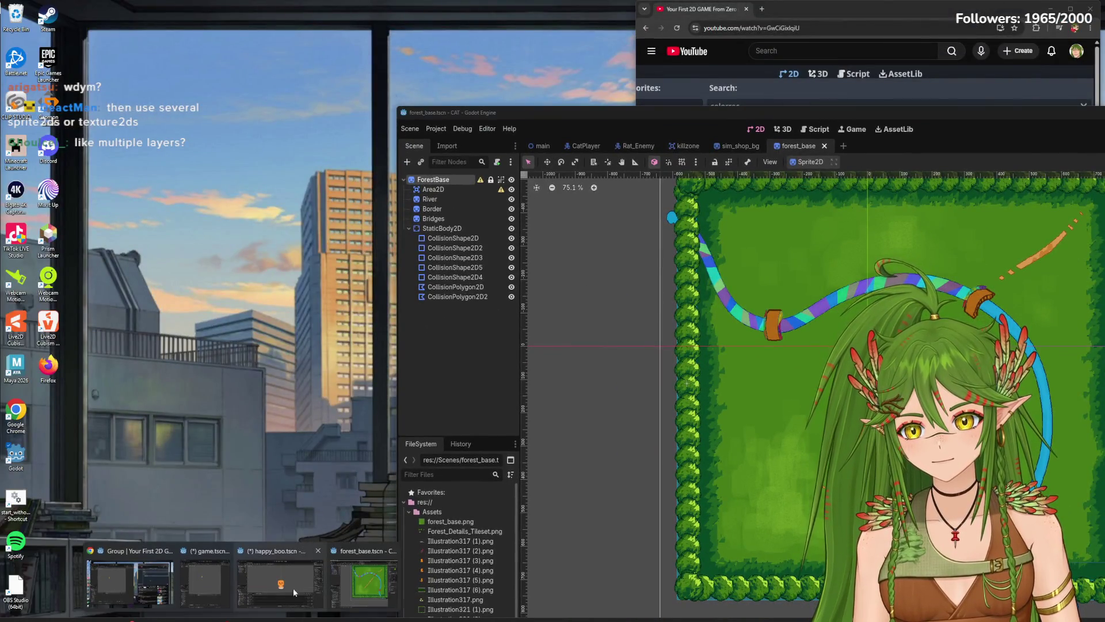
left_click(206, 581)
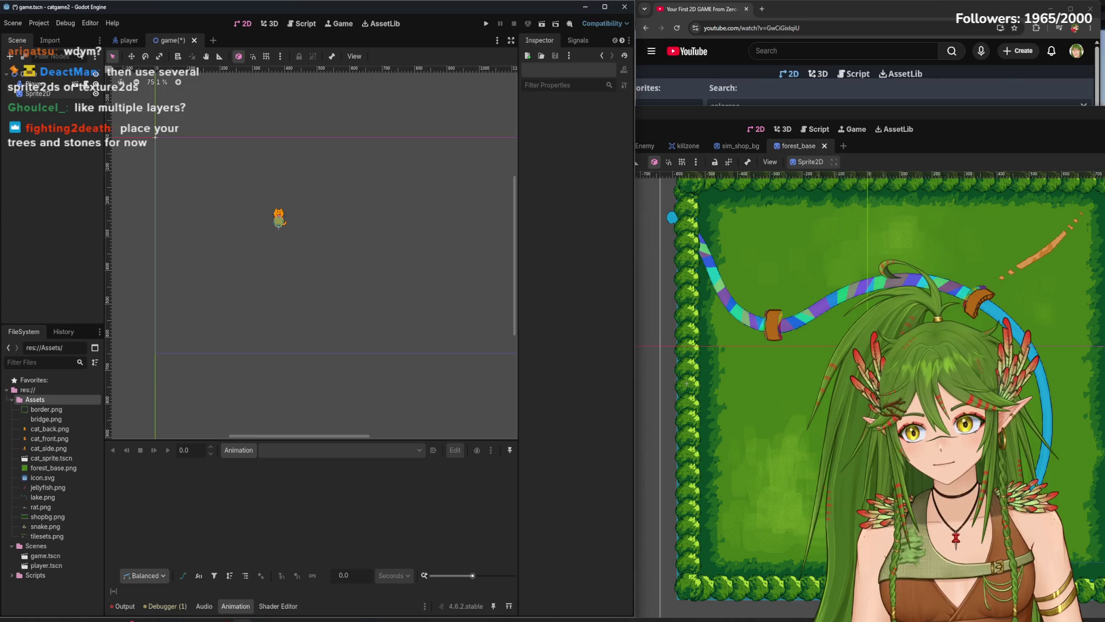
- Reposition and resize the CAT forest_base window beside the catgame2 editor
mouse_move(204, 619)
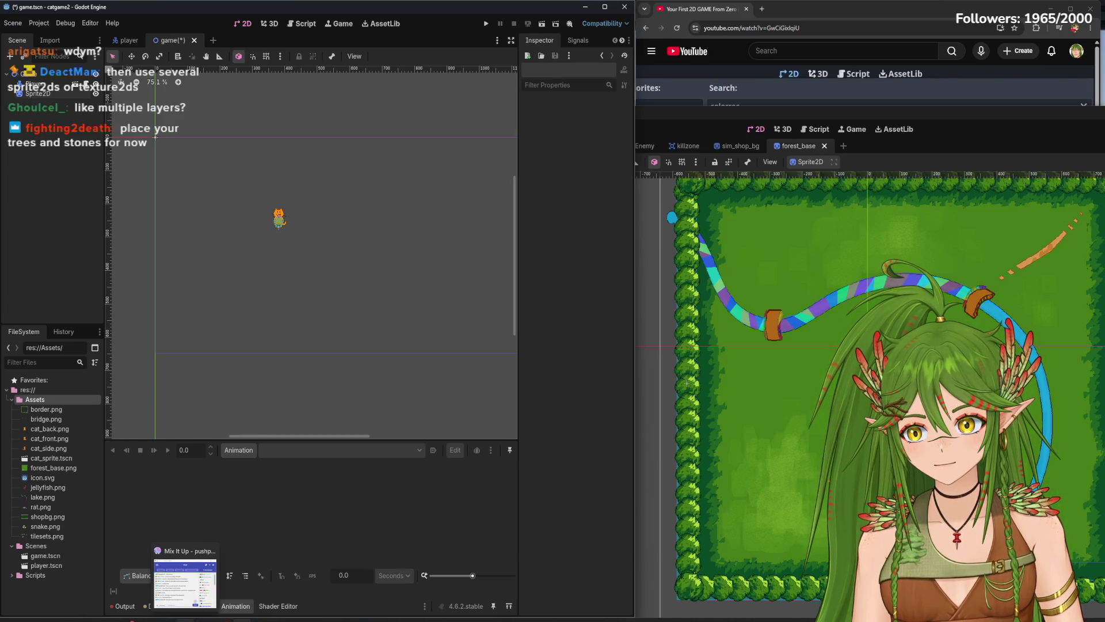
left_click(847, 88)
mouse_move(204, 619)
left_click(337, 598)
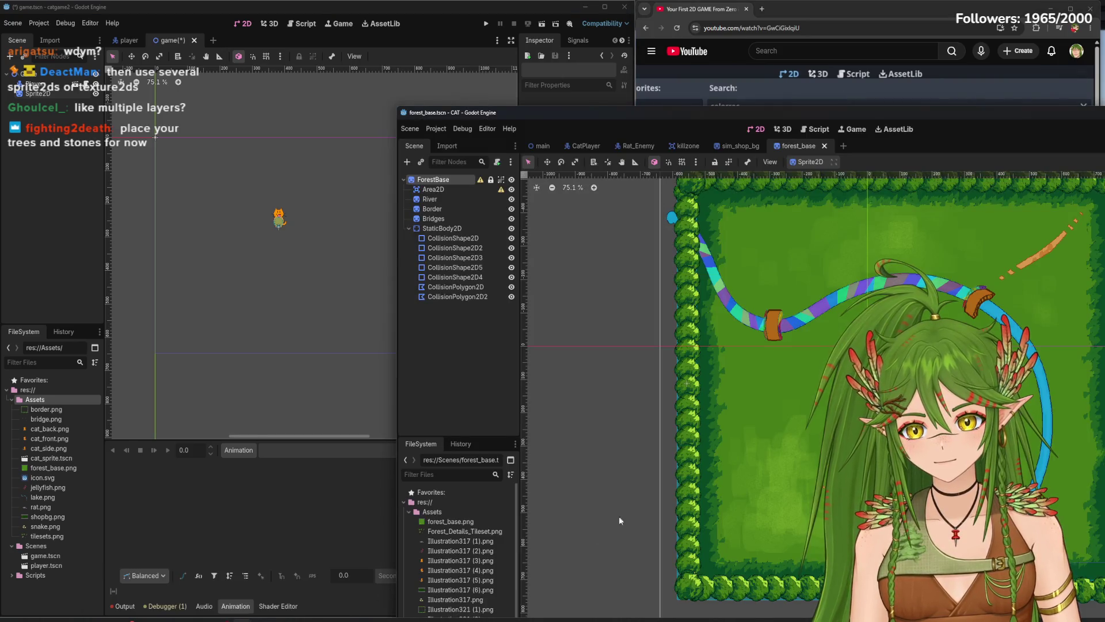
left_click_drag(620, 114, 634, 45)
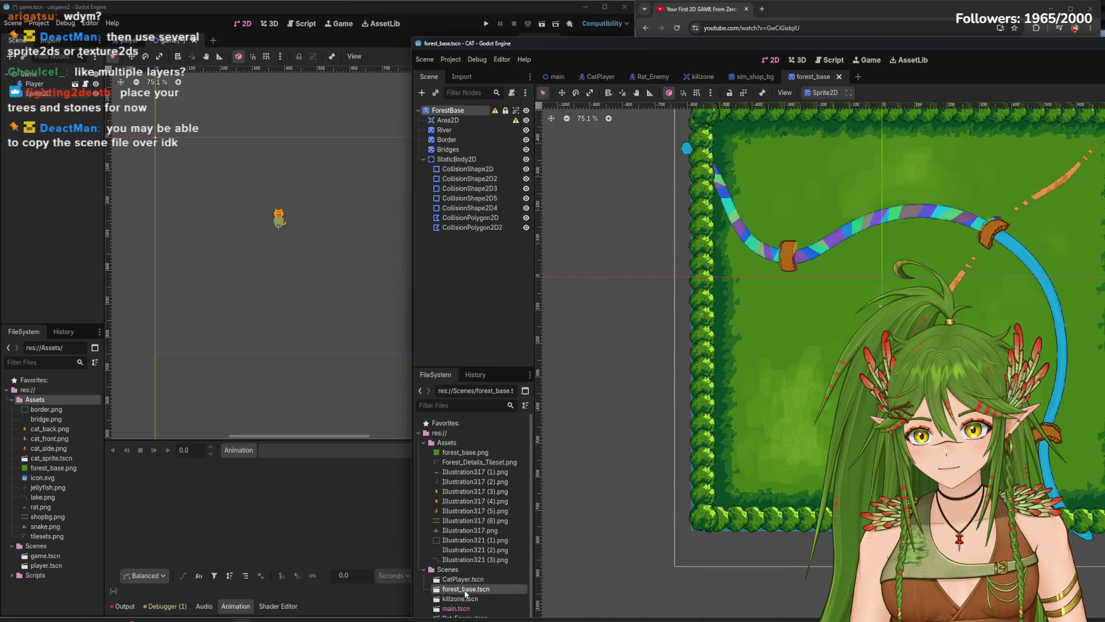
scroll(464, 593, "down", 1)
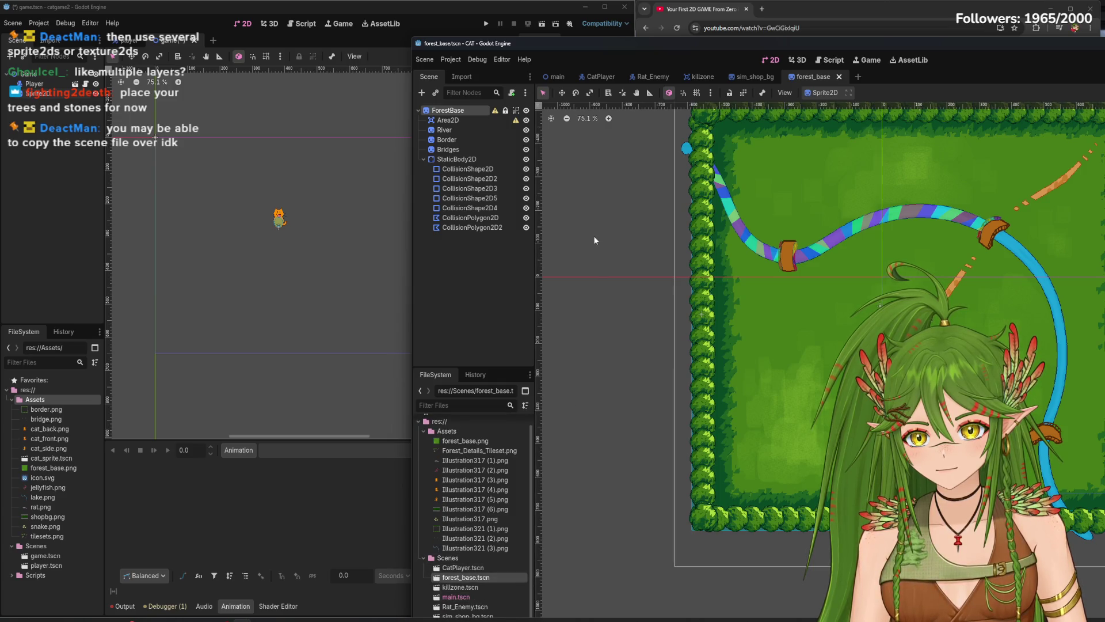
mouse_move(619, 38)
left_mouse_down()
mouse_move(623, 94)
mouse_move(626, 34)
left_mouse_up()
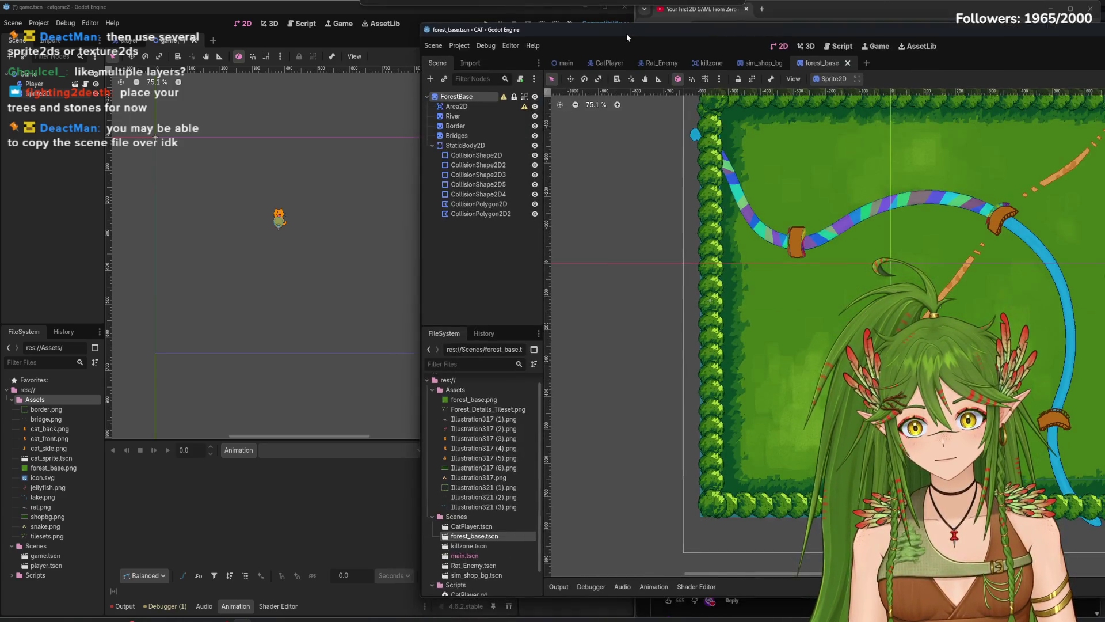
scroll(469, 516, "up", 2)
- Drag forest_base.tscn from the CAT FileSystem toward catgame2's Scenes folder
left_click(474, 539)
mouse_move(474, 539)
left_mouse_down()
mouse_move(437, 549)
mouse_move(41, 545)
left_mouse_up()
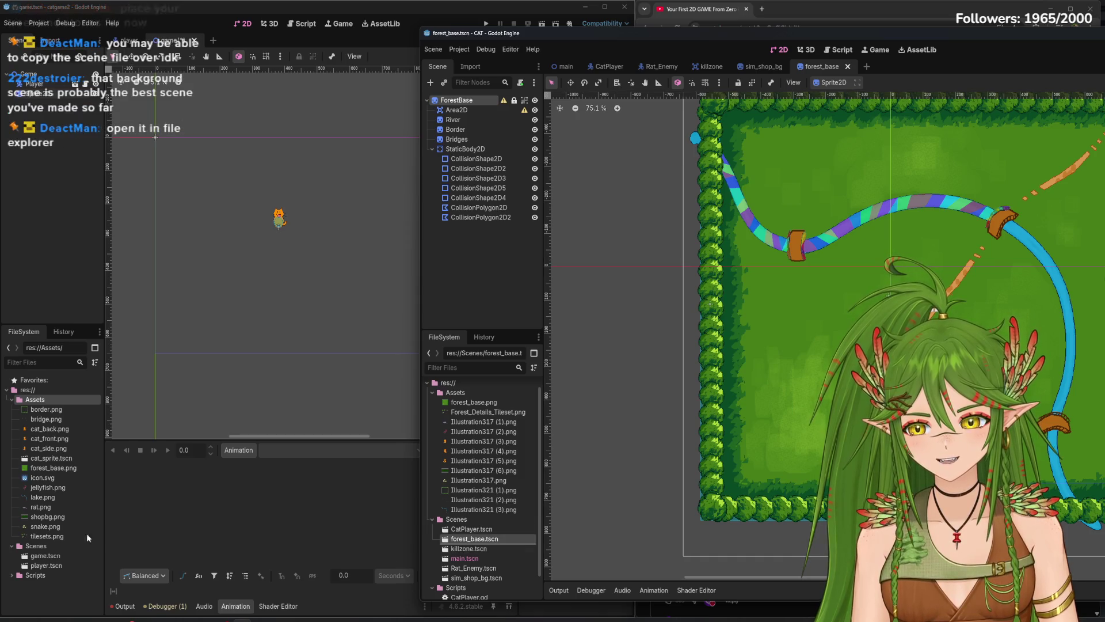
left_click_drag(491, 541, 469, 527)
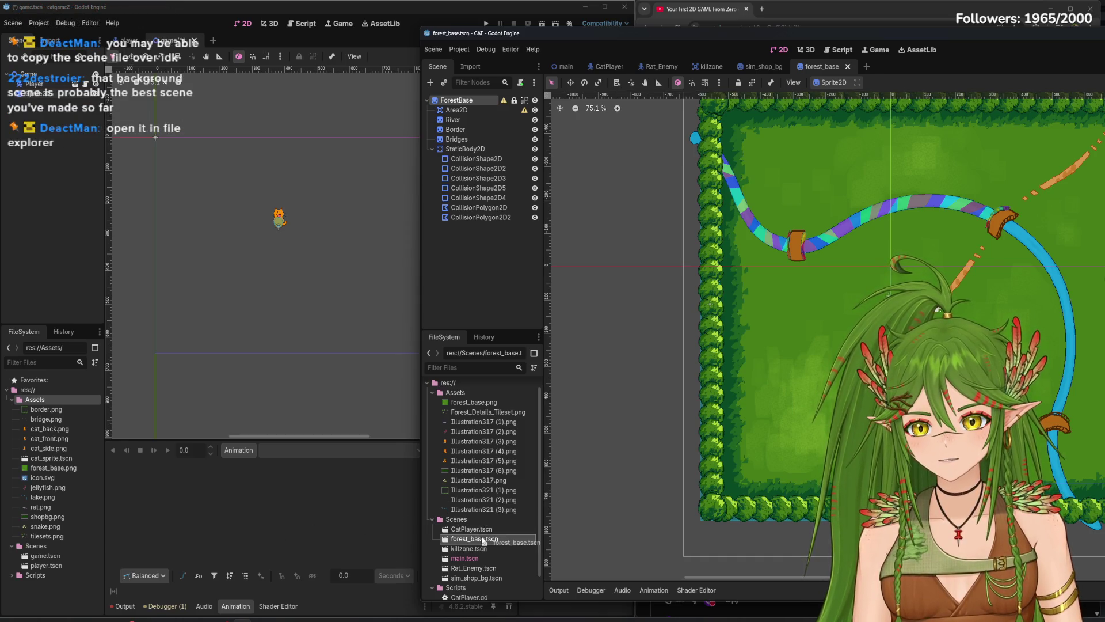
- Locate forest_base.tscn in the file manager and copy it into catgame2's Scenes folder
right_click(492, 537)
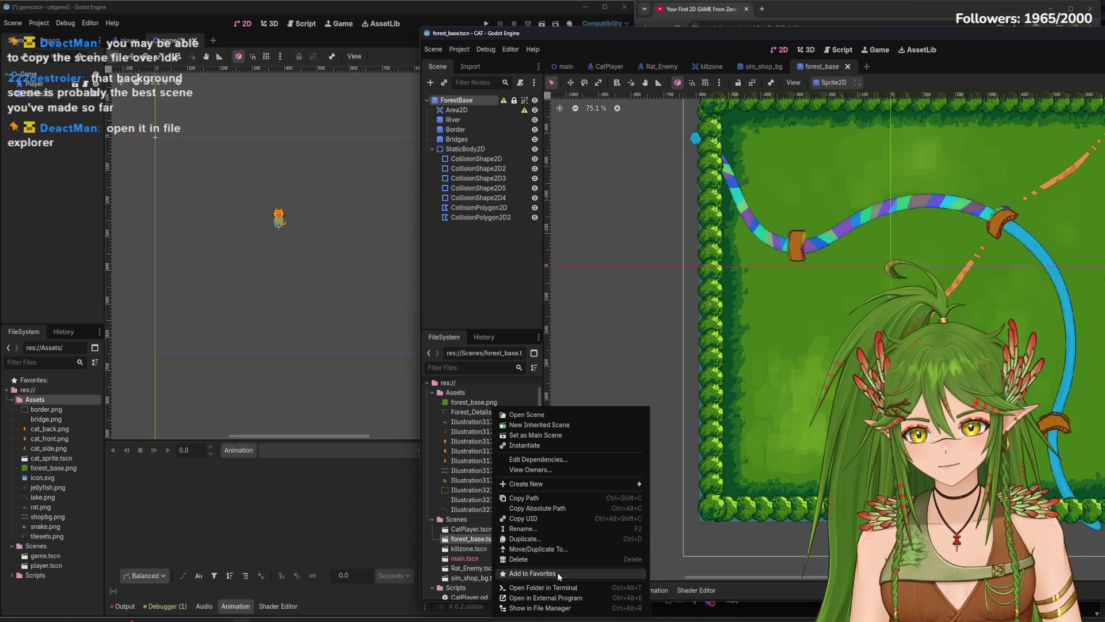
left_click(576, 614)
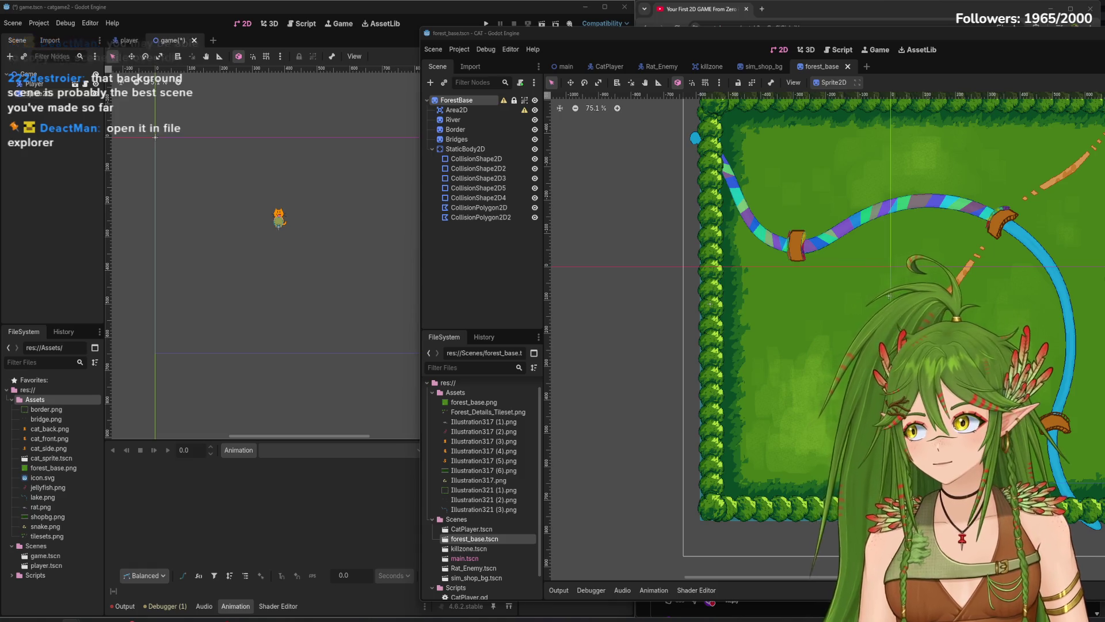
mouse_move(213, 468)
left_mouse_down()
mouse_move(53, 558)
mouse_move(38, 547)
left_mouse_up()
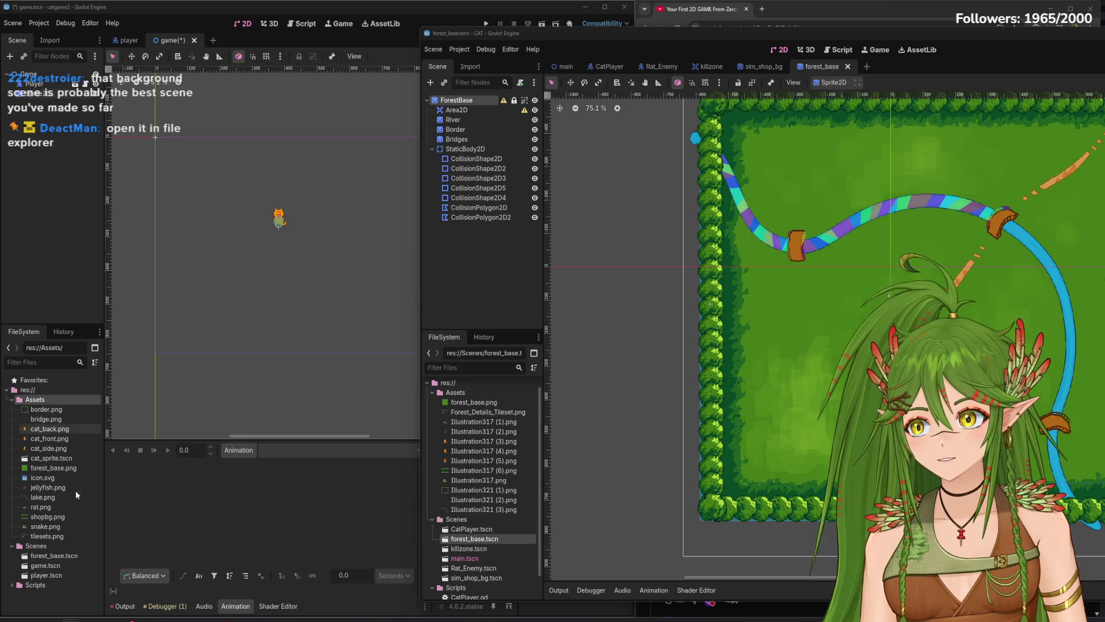
- Open the copied forest_base scene and review its three missing Illustration321 image dependencies
double_click(55, 555)
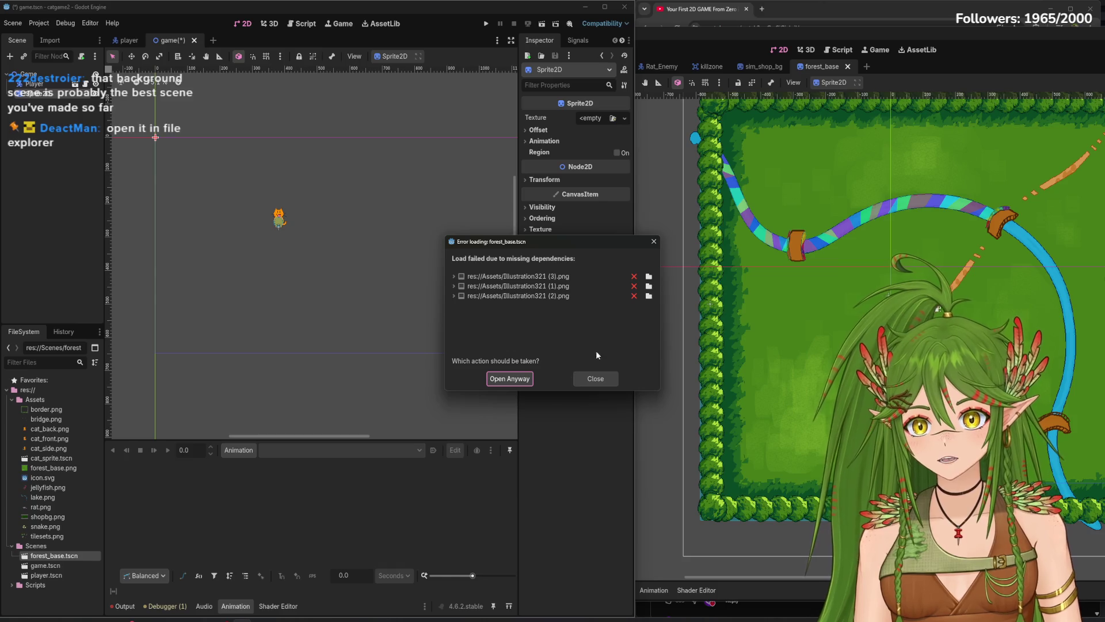
left_click(631, 279)
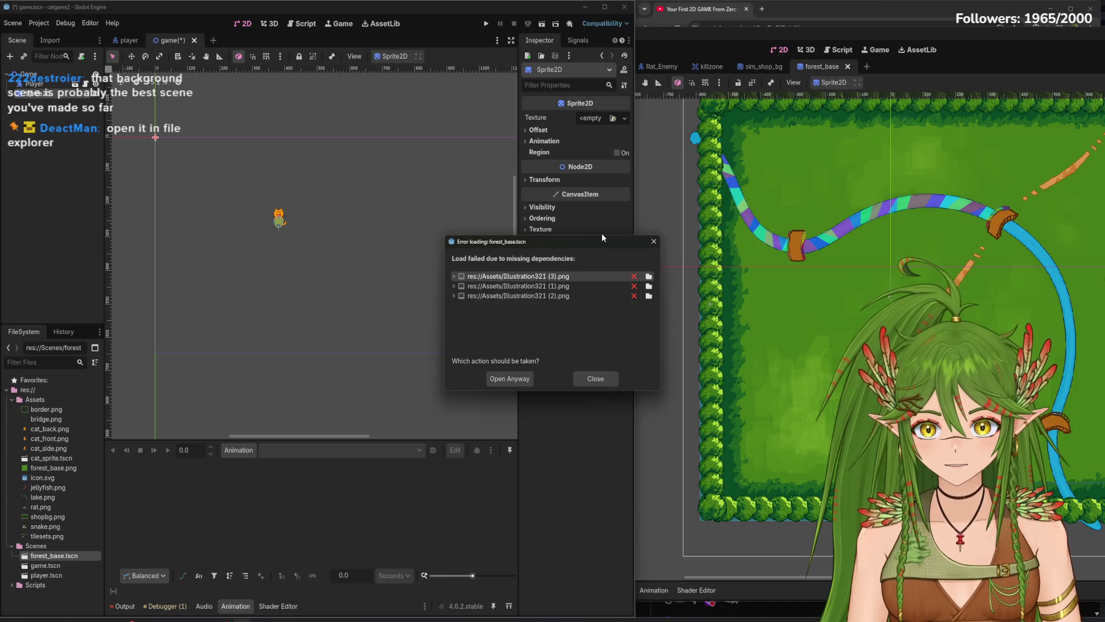
left_click_drag(602, 238, 479, 243)
left_click(667, 268)
left_click_drag(390, 246, 223, 225)
left_click(654, 402)
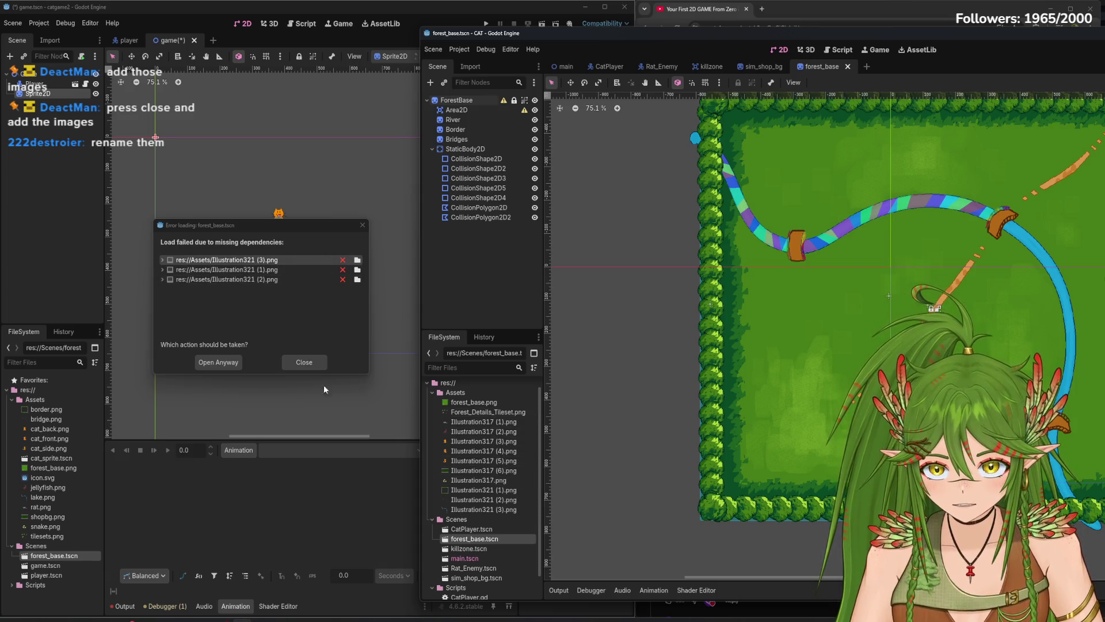
left_click(308, 369)
- Rename Illustration321 (3).png to lake.png and Illustration321 (1).png to border.png
left_click(633, 440)
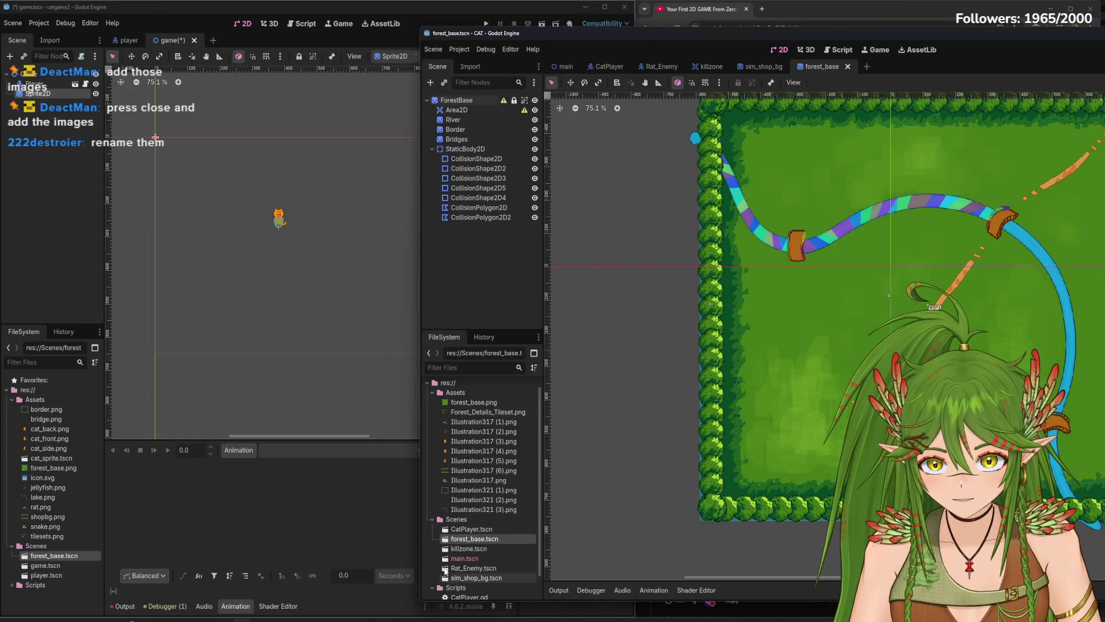
right_click(475, 510)
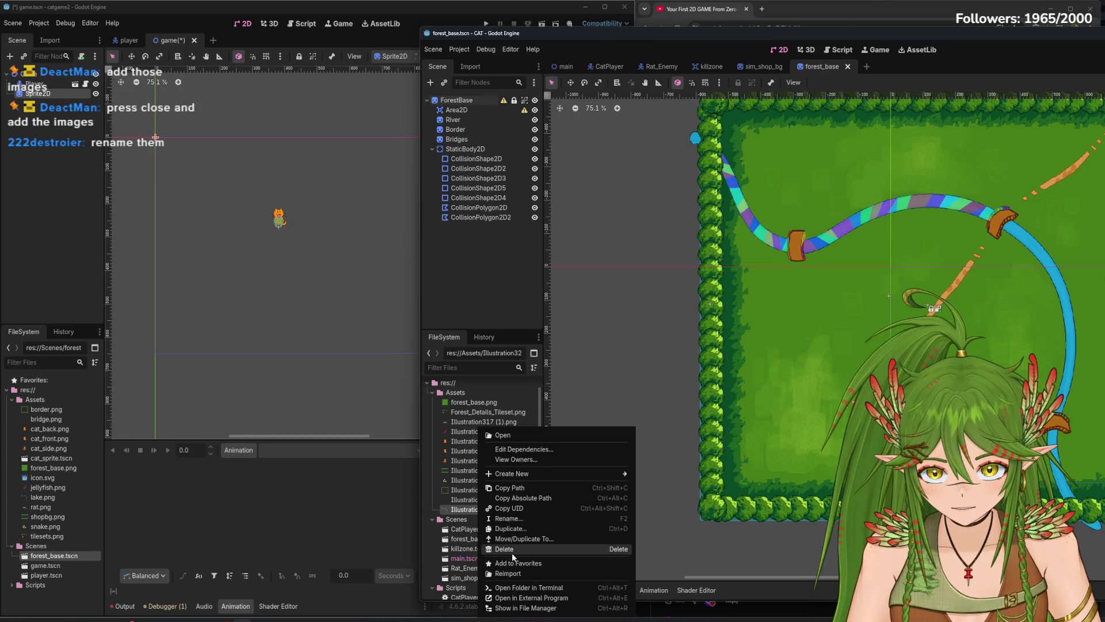
left_click(517, 518)
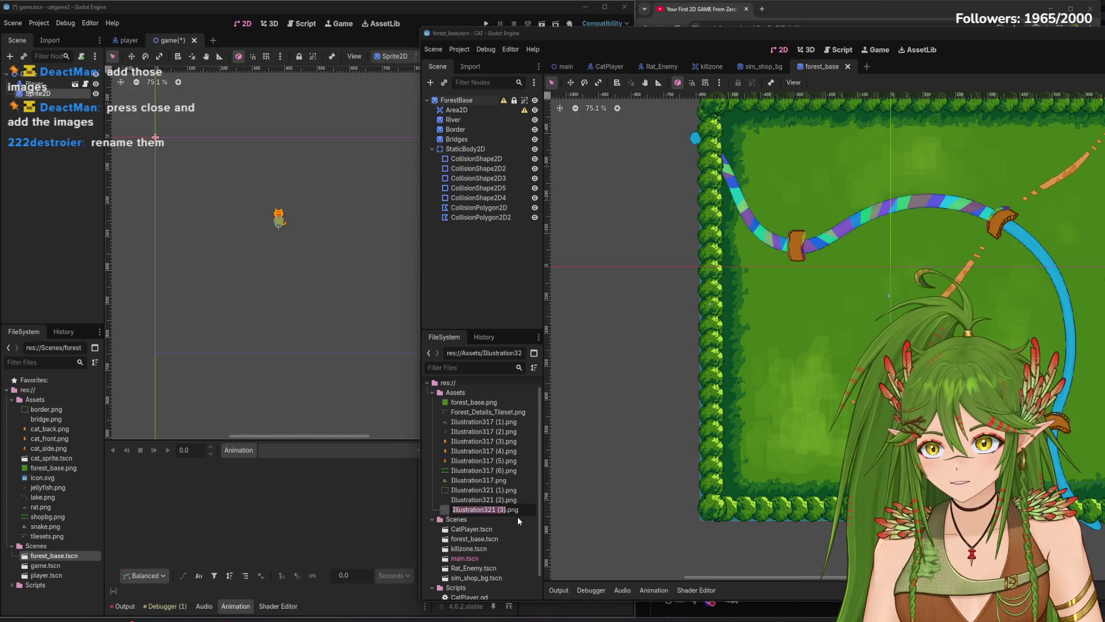
type("lake")
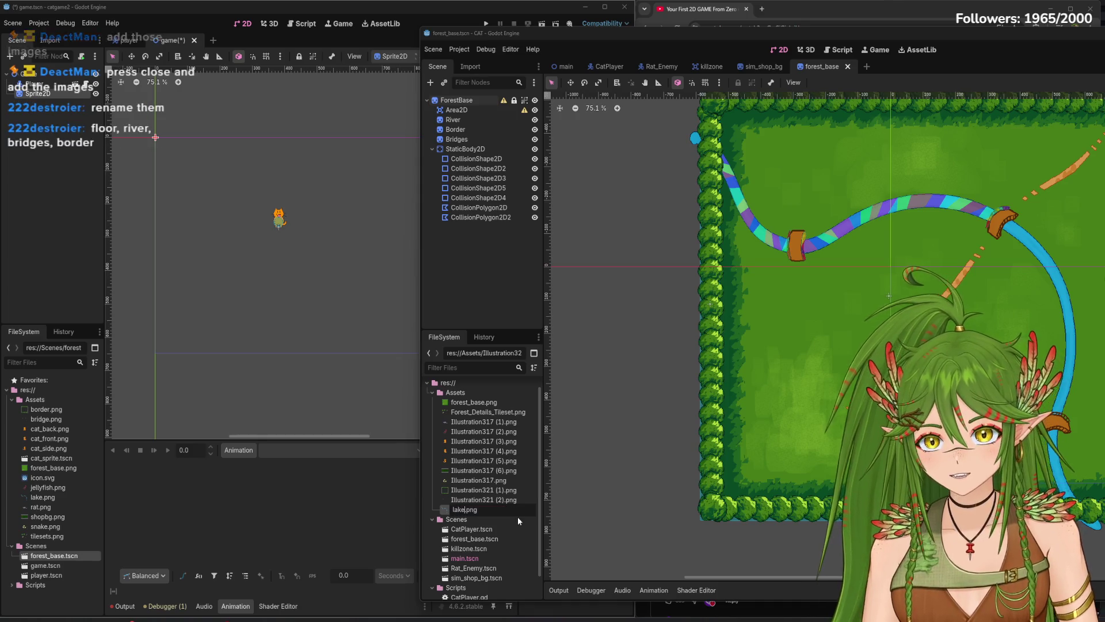
key("Return")
left_click(470, 501)
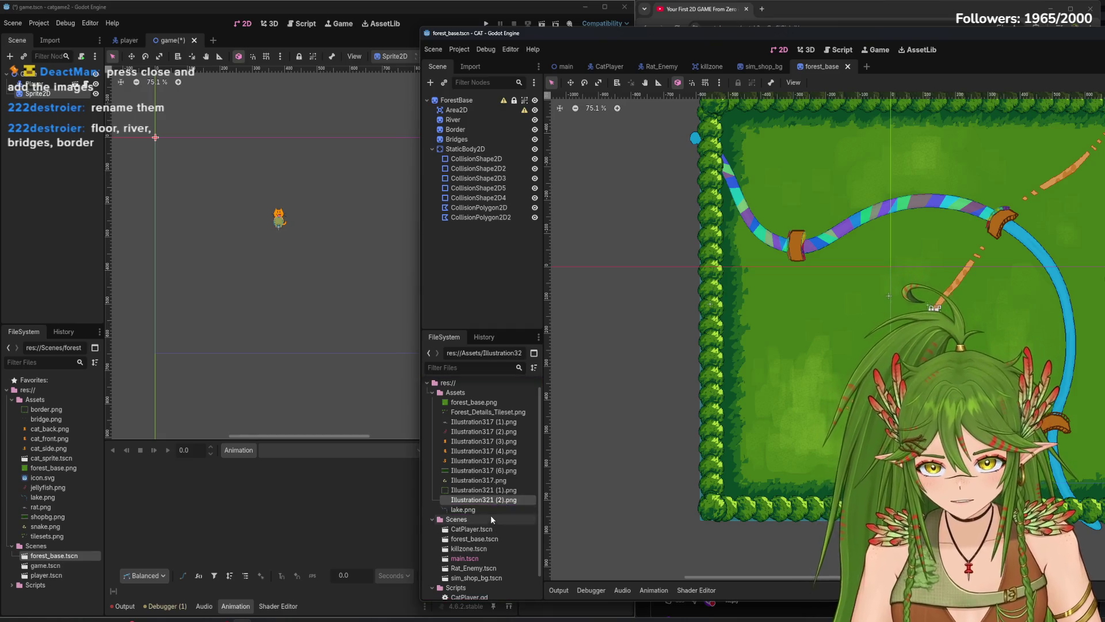
right_click(474, 487)
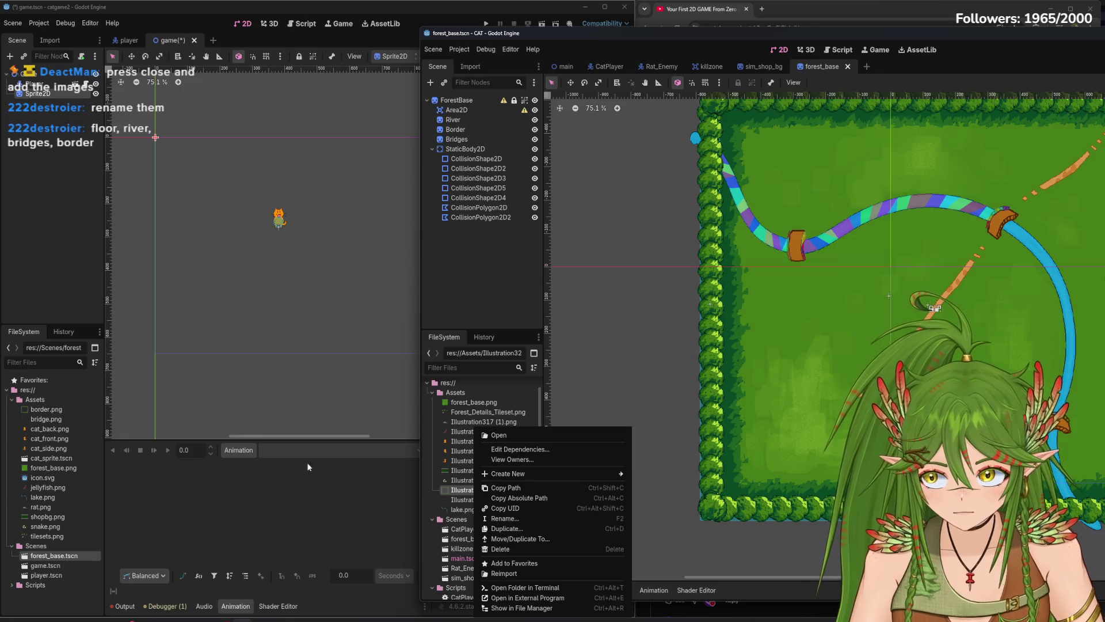
left_click(504, 519)
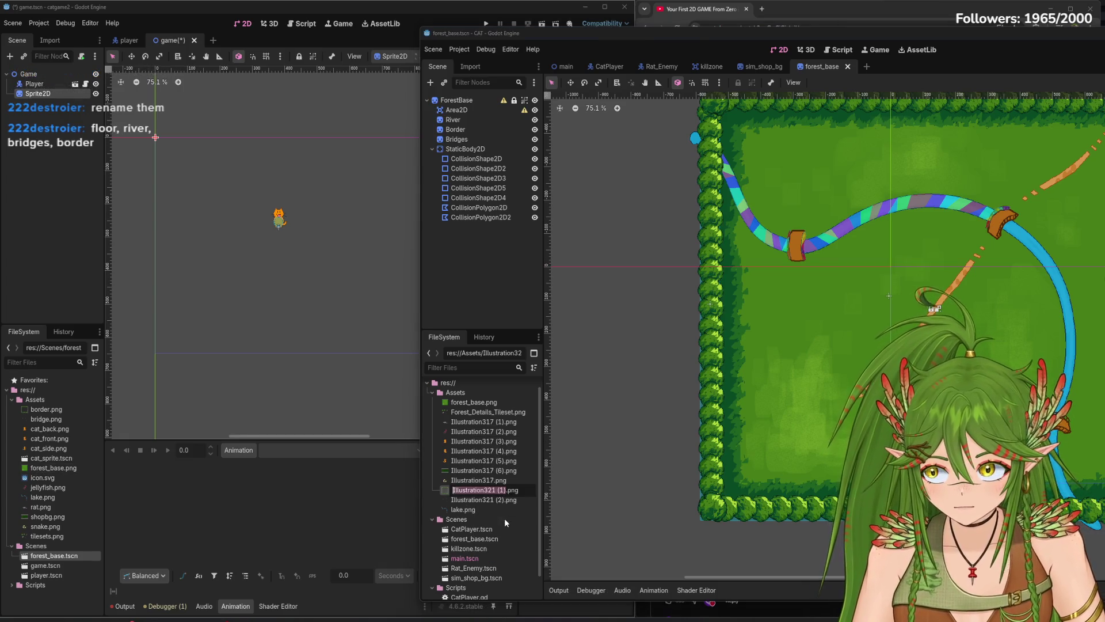
type("border")
key("Return")
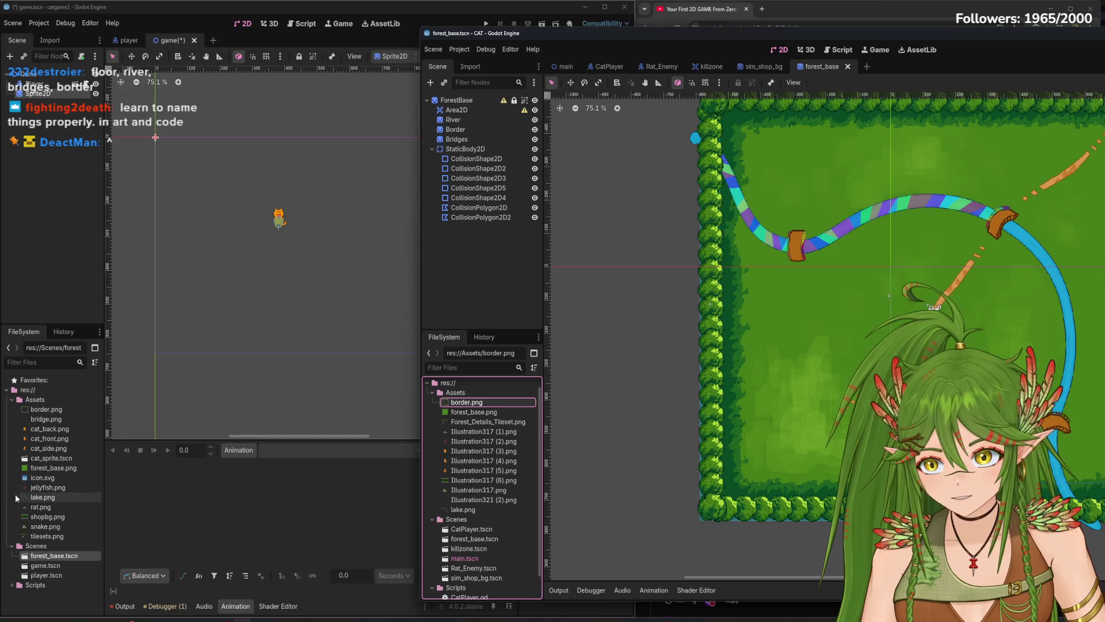
- Rename Illustration321 (2).png to bridge.png
right_click(478, 501)
left_click(515, 516)
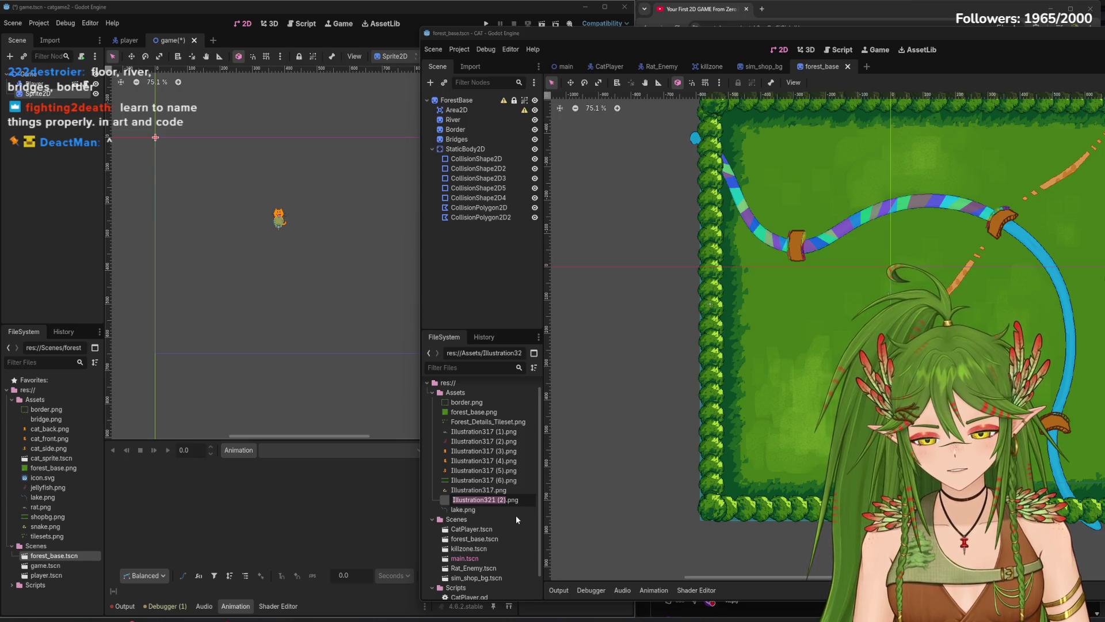
type("bridg")
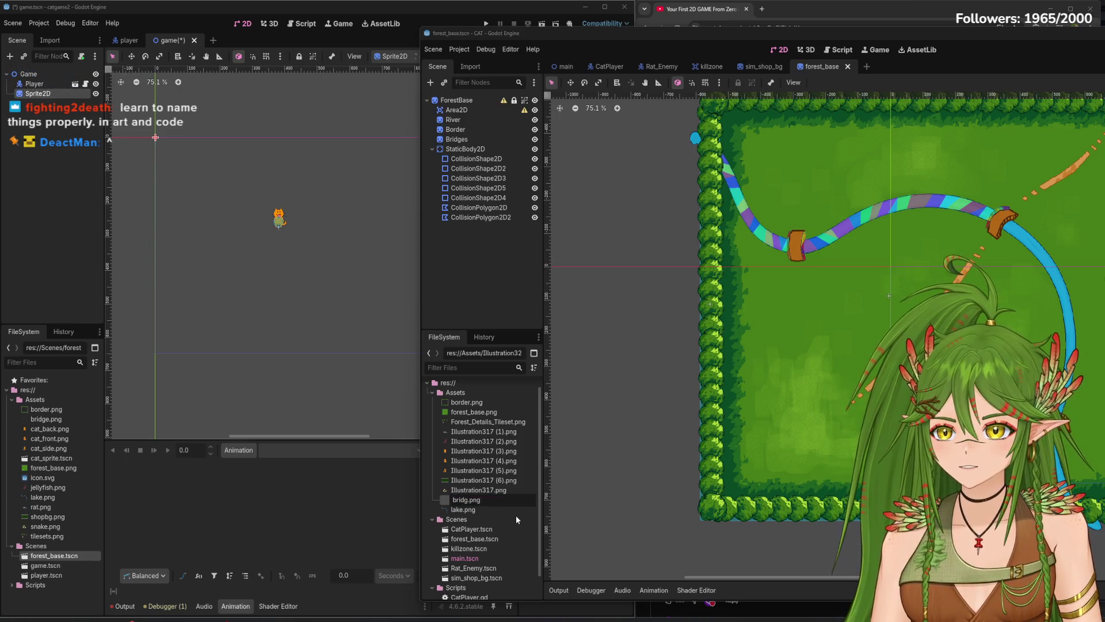
type("e")
key("Return")
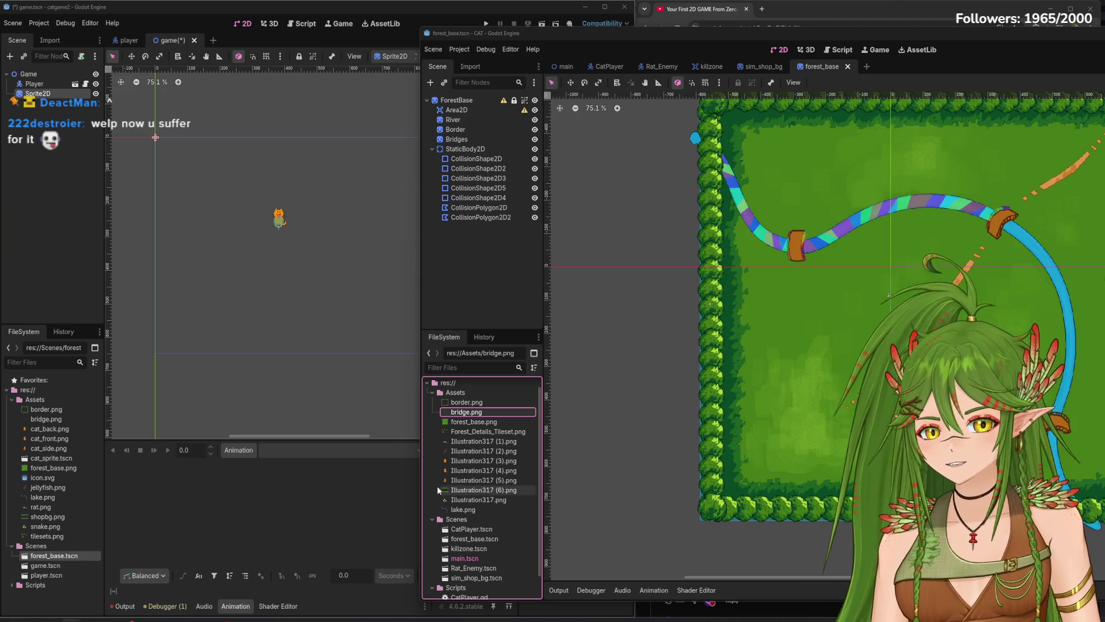
- Open forest_base.tscn in the catgame2 editor
right_click(484, 540)
key("Escape")
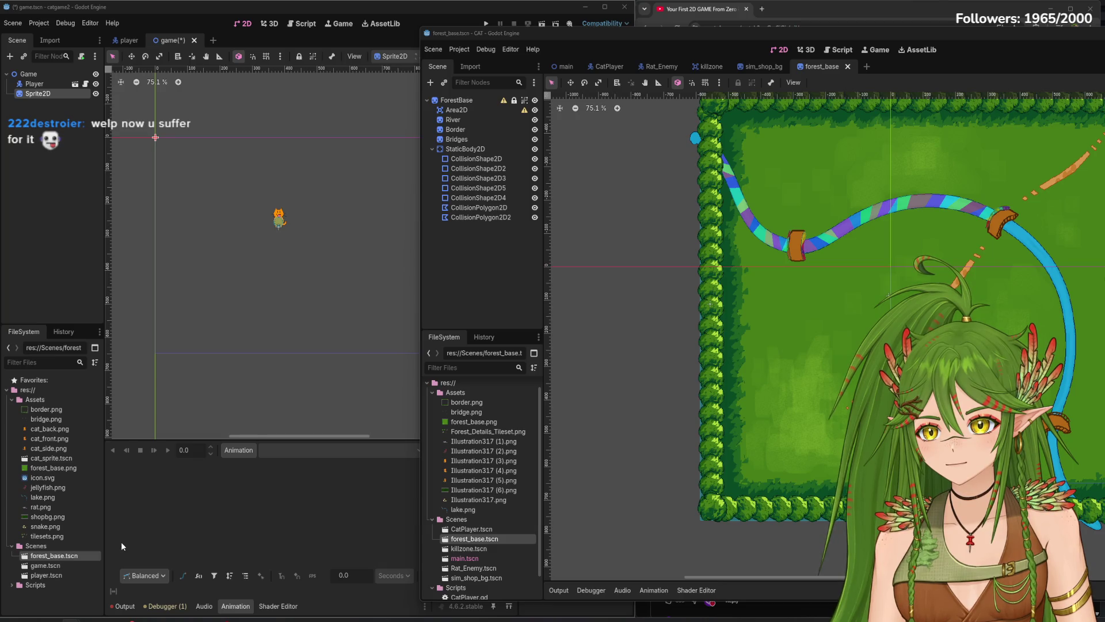
double_click(70, 555)
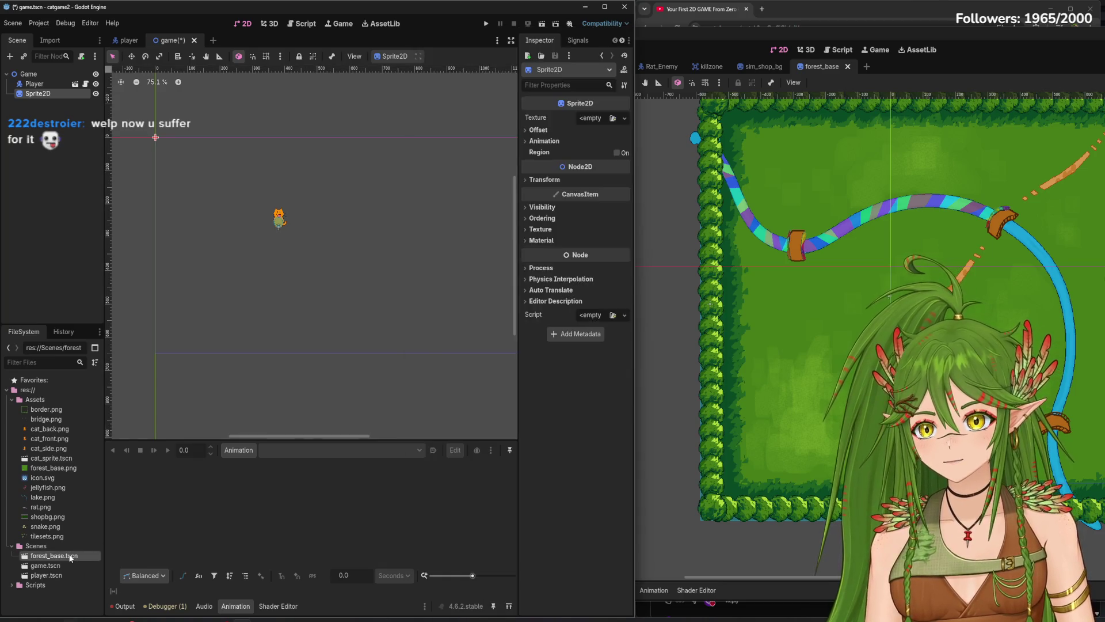
- Inspect the StaticBody2D node and pan across the map's river bend and left border
scroll(240, 330, "down", 6)
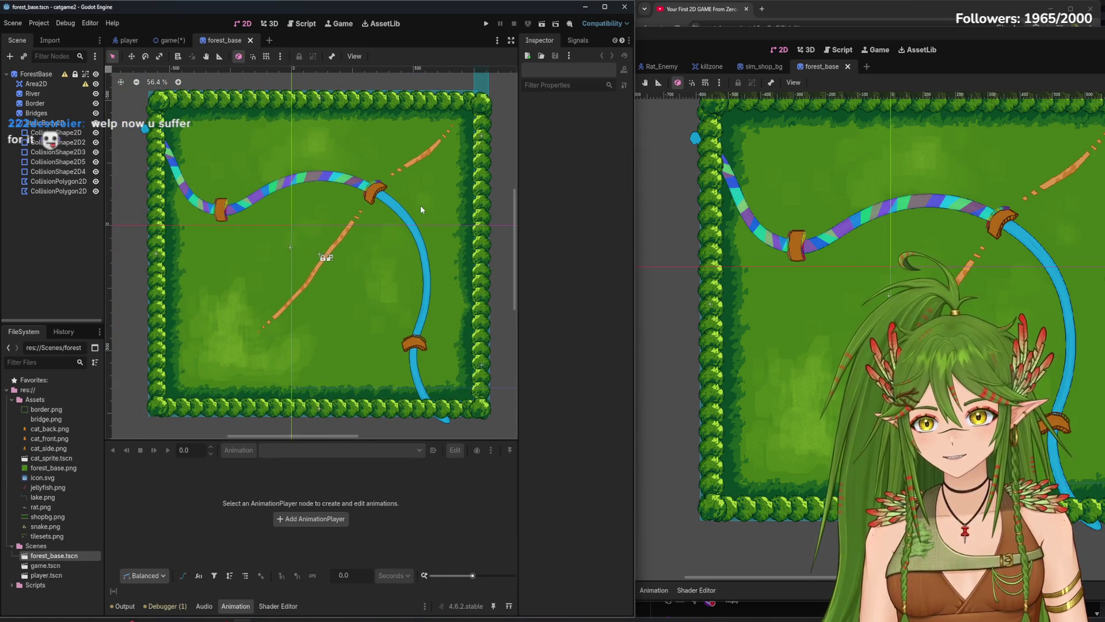
left_click(56, 124)
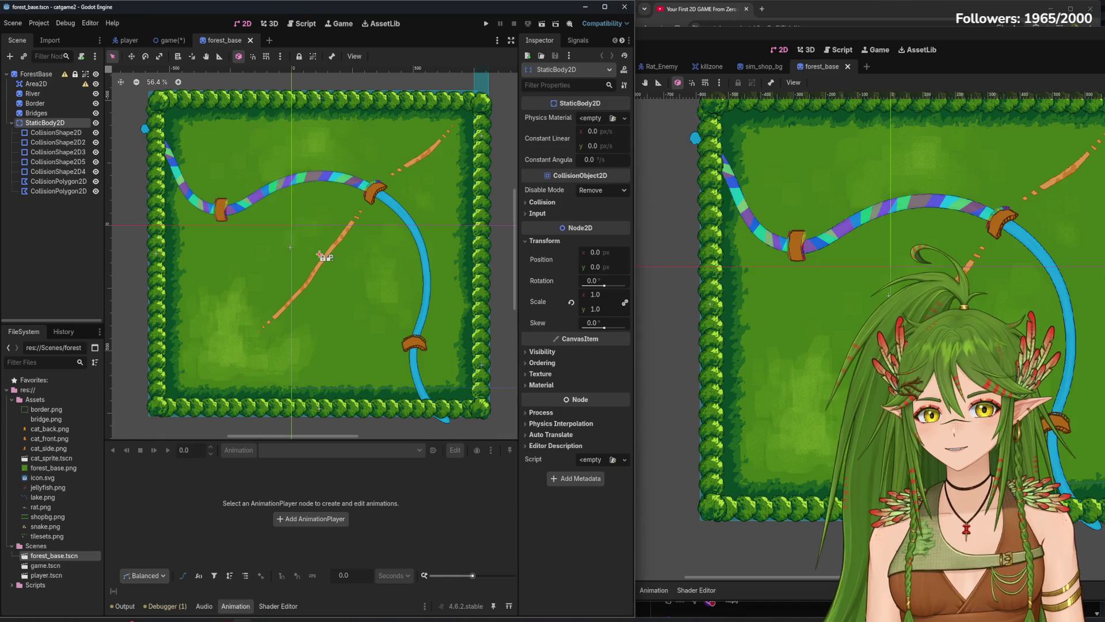
scroll(255, 217, "up", 5)
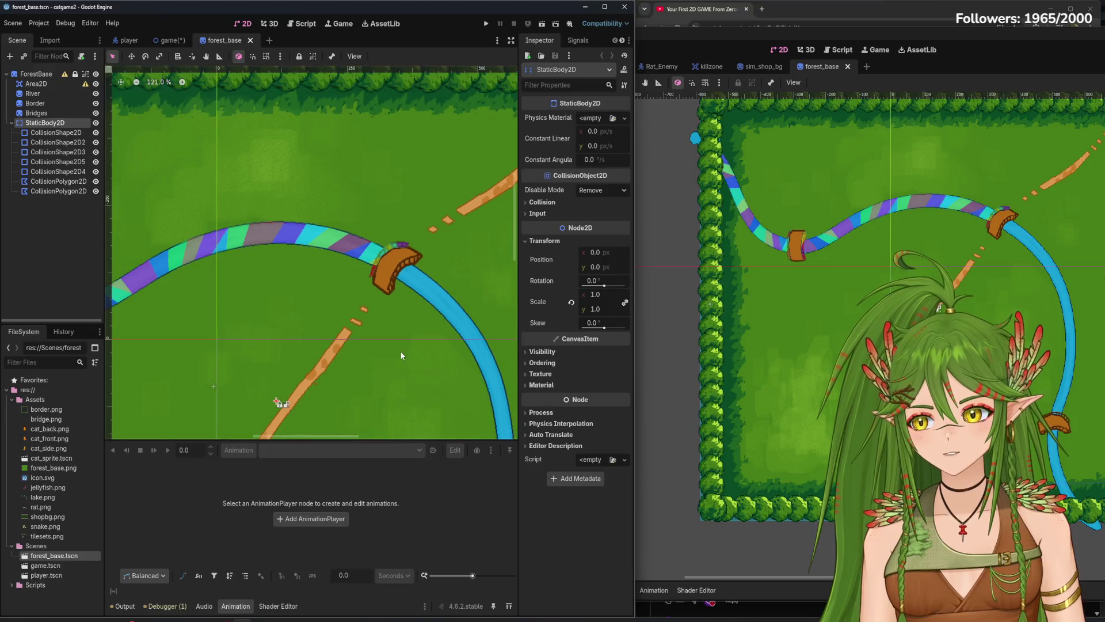
mouse_move(429, 369)
left_mouse_down()
mouse_move(356, 231)
mouse_move(355, 251)
left_mouse_up()
scroll(356, 254, "down", 3)
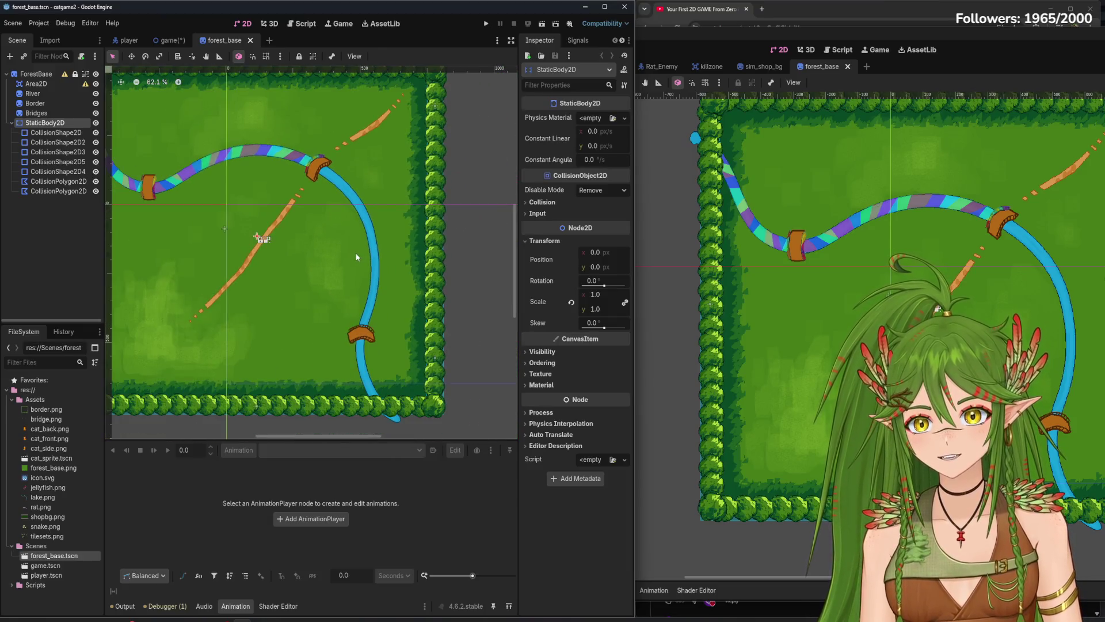
mouse_move(264, 164)
left_mouse_down()
mouse_move(444, 299)
mouse_move(329, 269)
left_mouse_up()
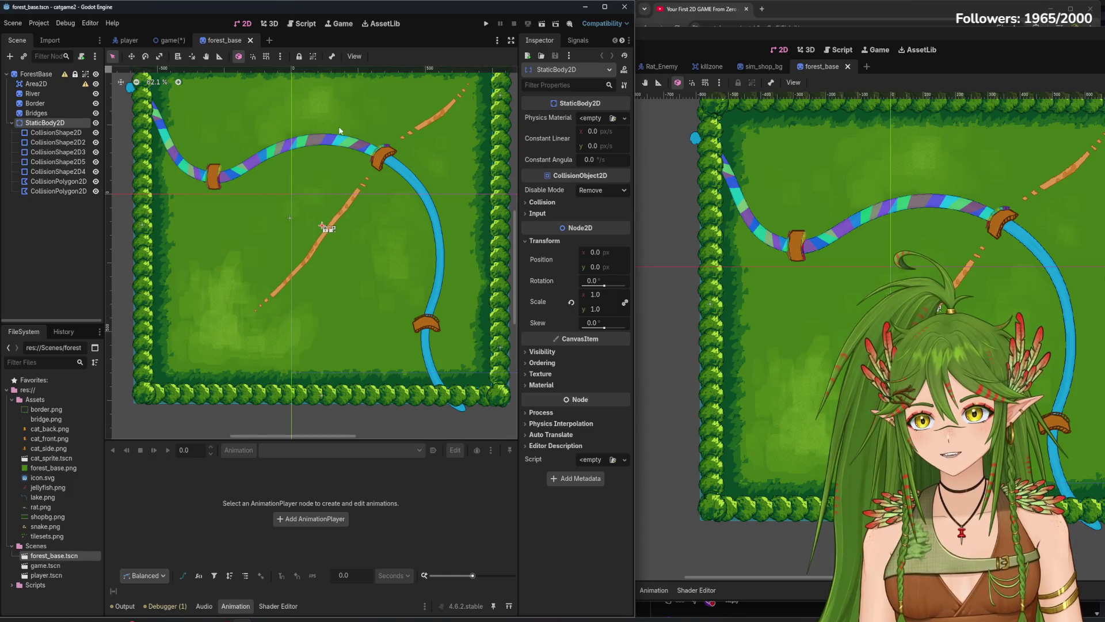
scroll(416, 272, "down", 3)
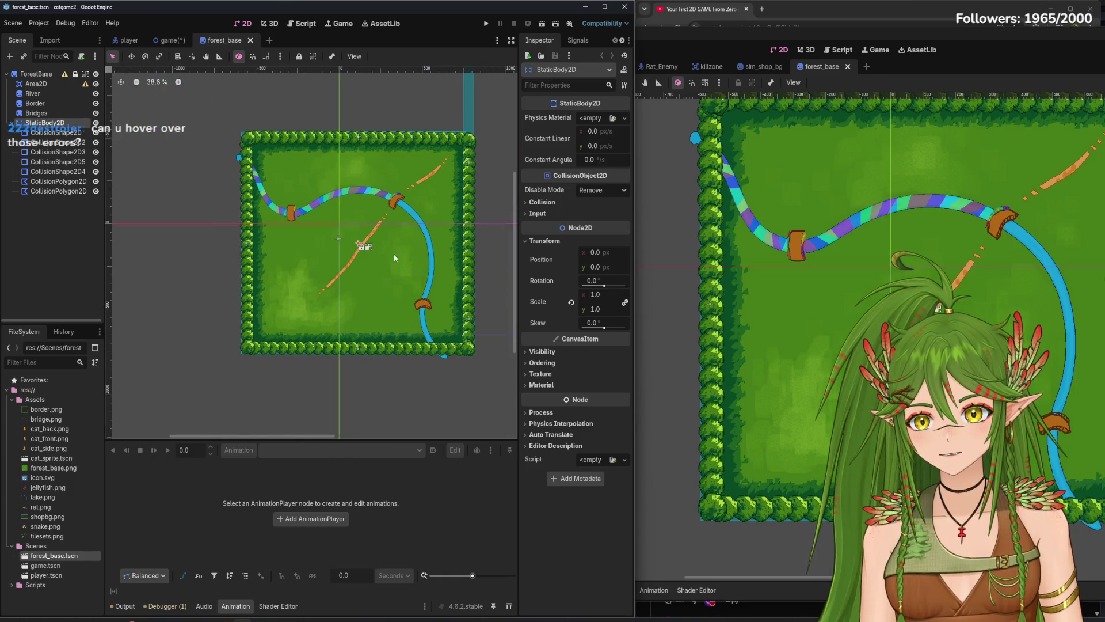
- Close the separate CAT project window
left_click(975, 38)
left_click_drag(963, 41, 620, 74)
left_click(933, 66)
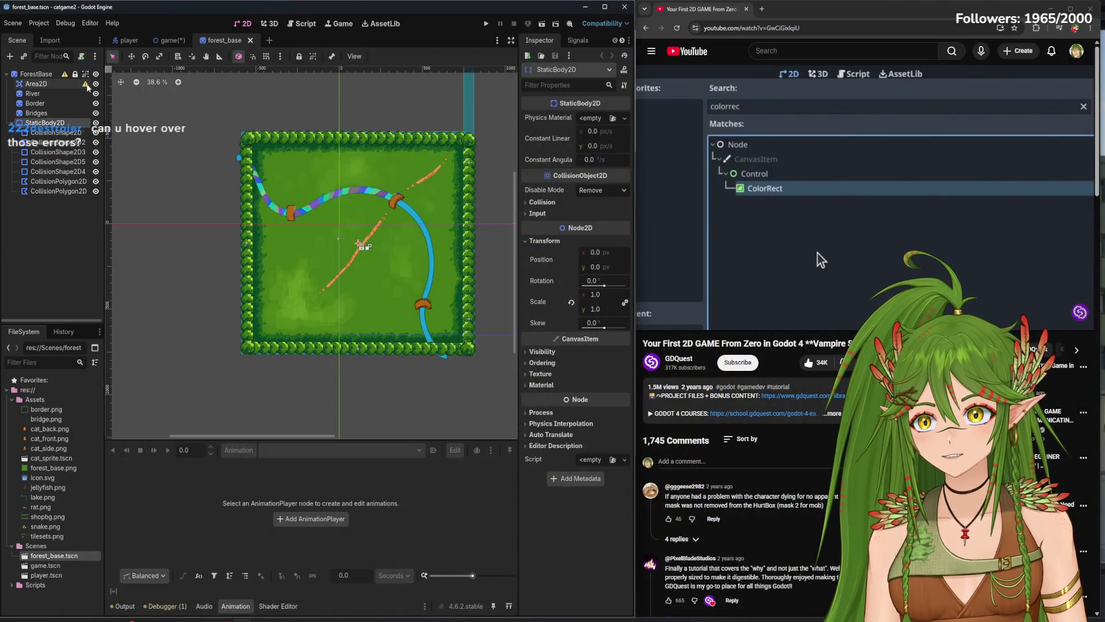
- Deselect StaticBody2D, briefly inspect the Bridges node, then clear the selection
mouse_move(86, 84)
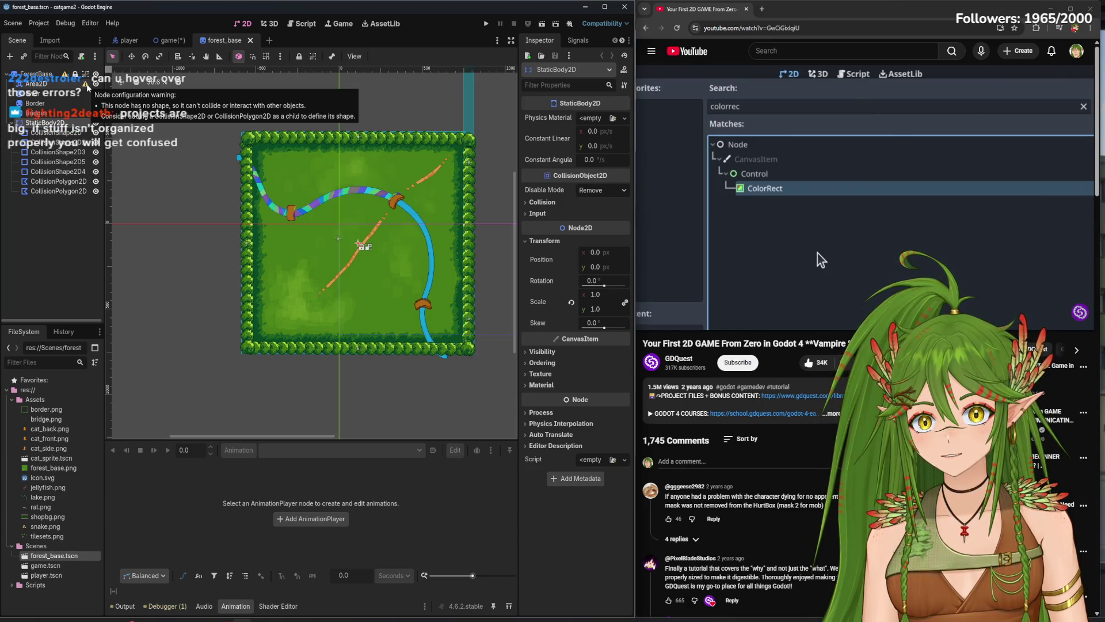
left_click(42, 256)
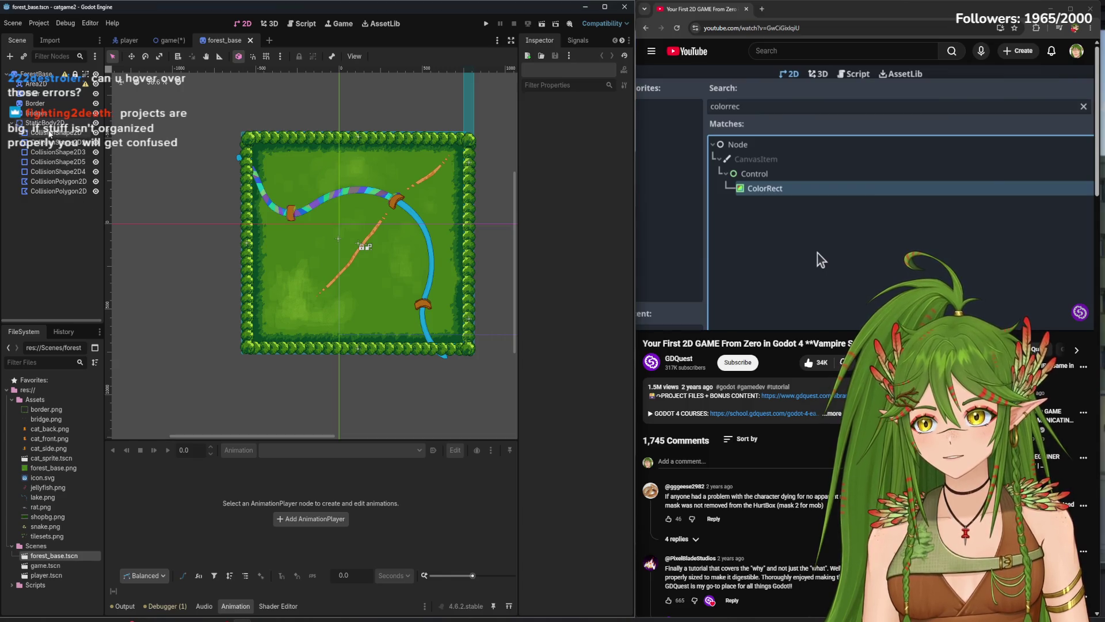
left_click(47, 122)
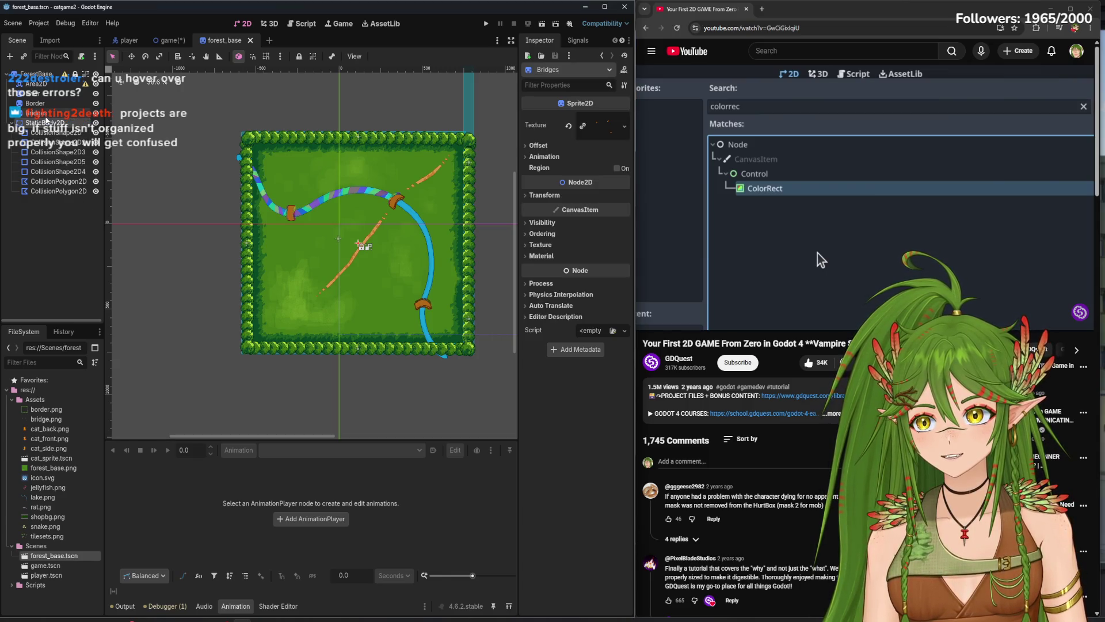
left_click(441, 209)
scroll(441, 210, "up", 1)
scroll(441, 210, "up", 5)
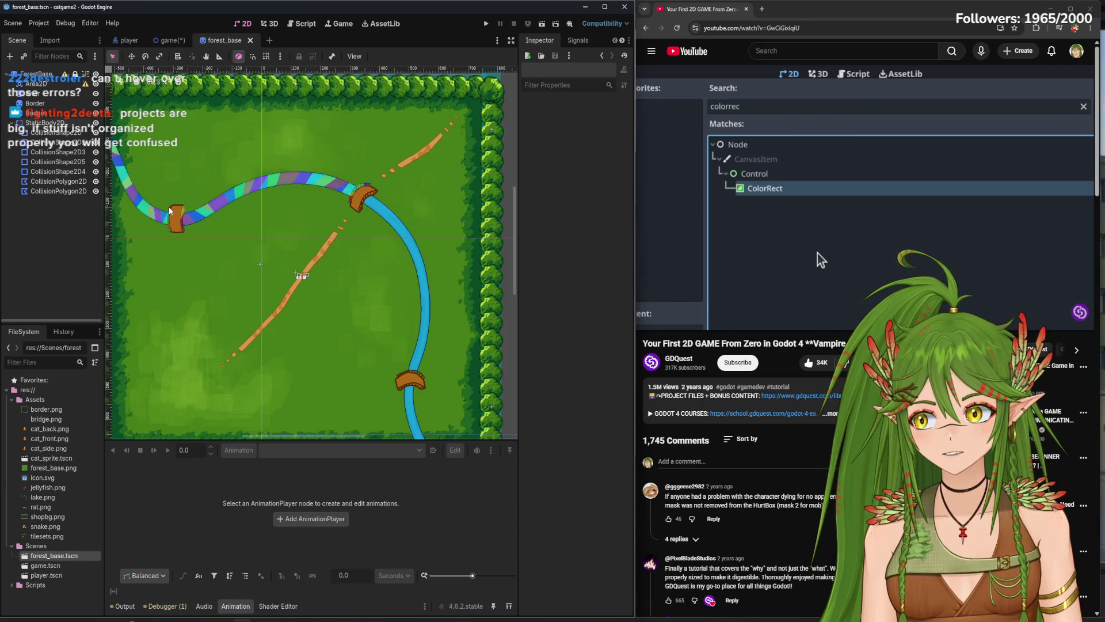
mouse_move(65, 75)
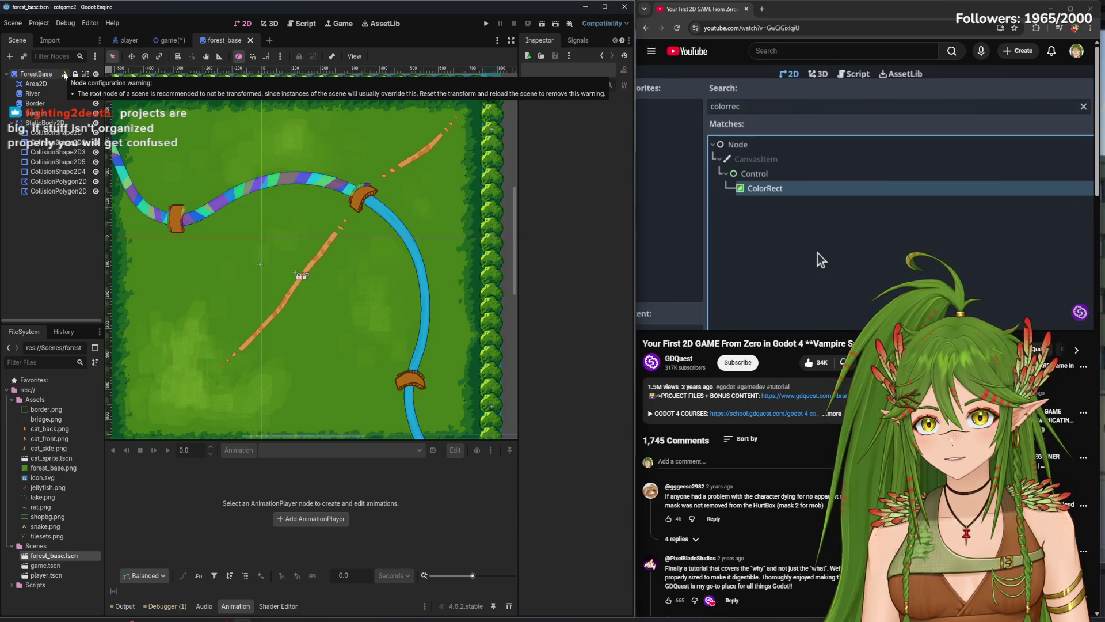
- Set ForestBase's position to 0, 0 and its scale to 1
left_click(35, 74)
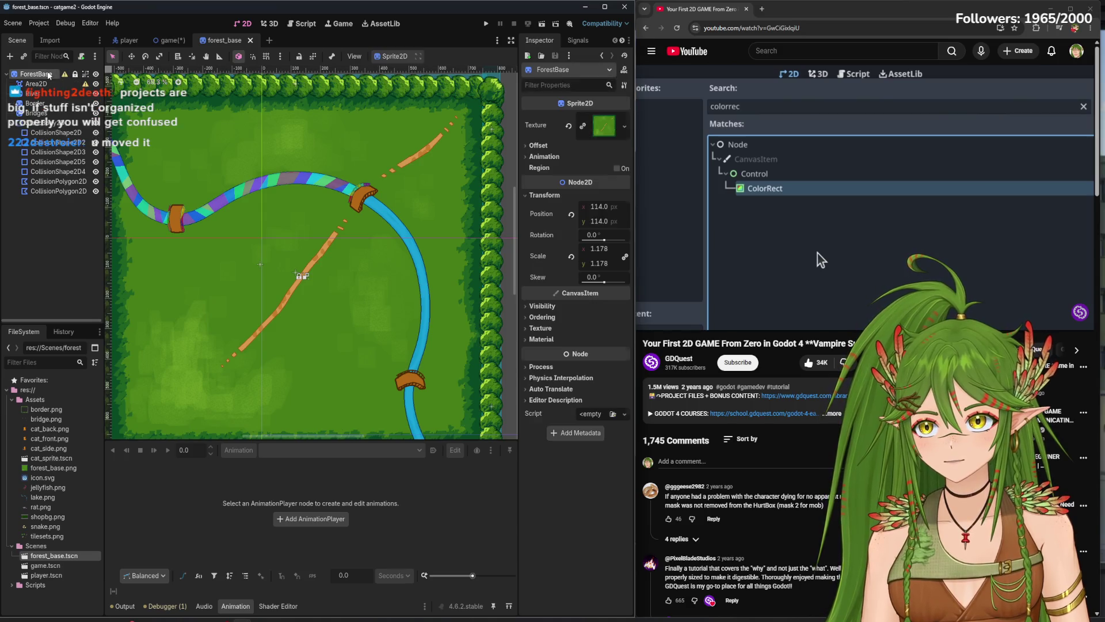
left_click(600, 207)
type("0")
key("Tab")
type("0")
left_click(598, 248)
type("1")
key("Tab")
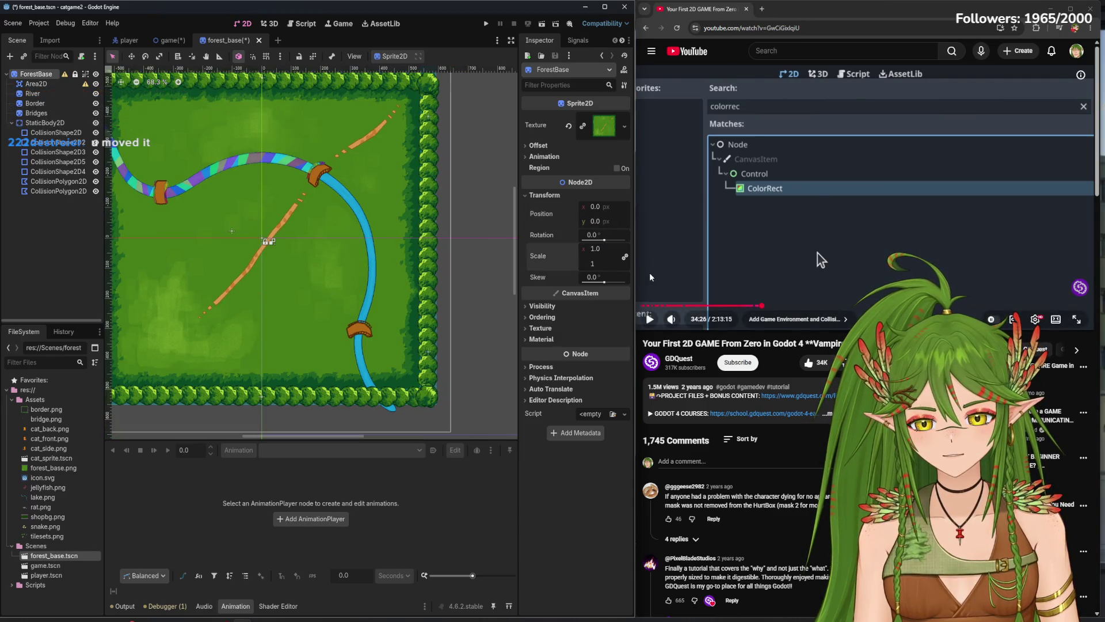
- Select Area2D and drag it toward the map's top-left
scroll(384, 346, "down", 3)
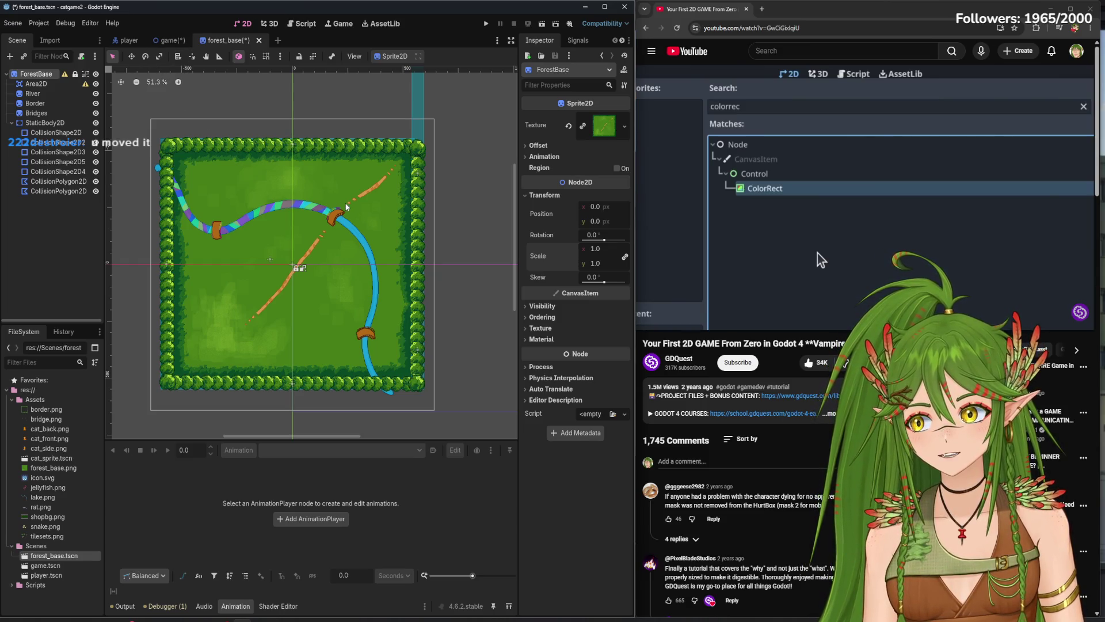
left_click(69, 84)
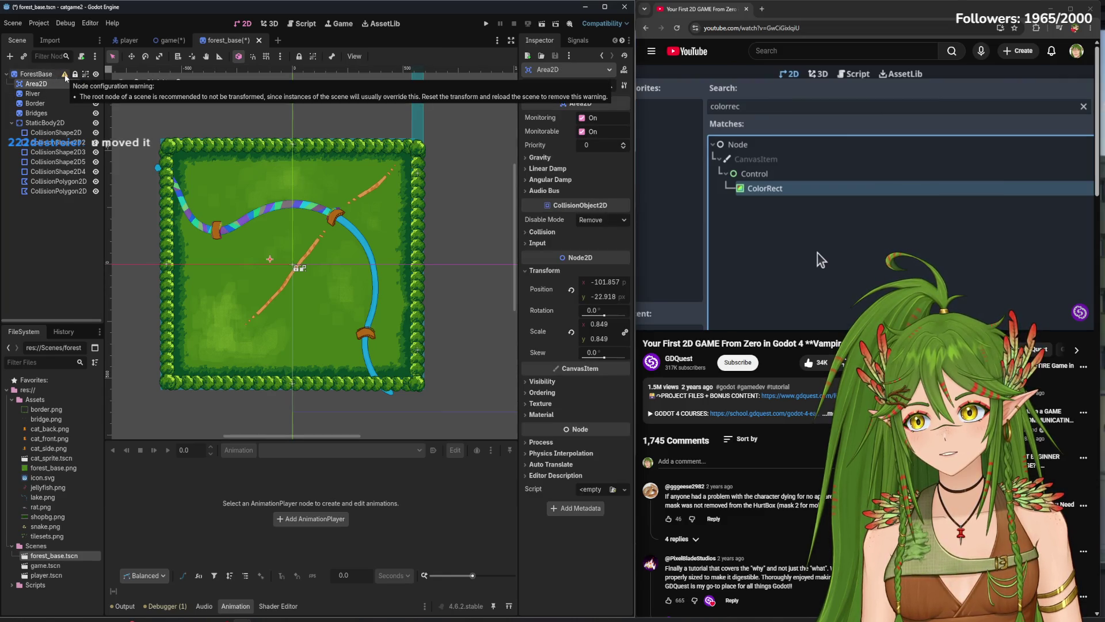
left_click(41, 73)
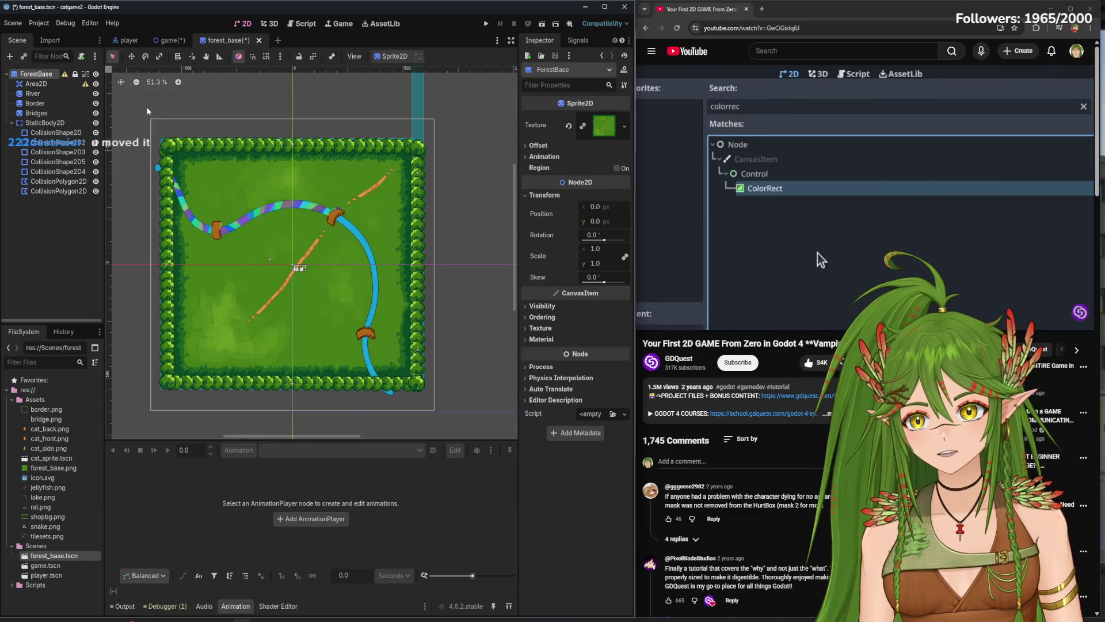
mouse_move(87, 84)
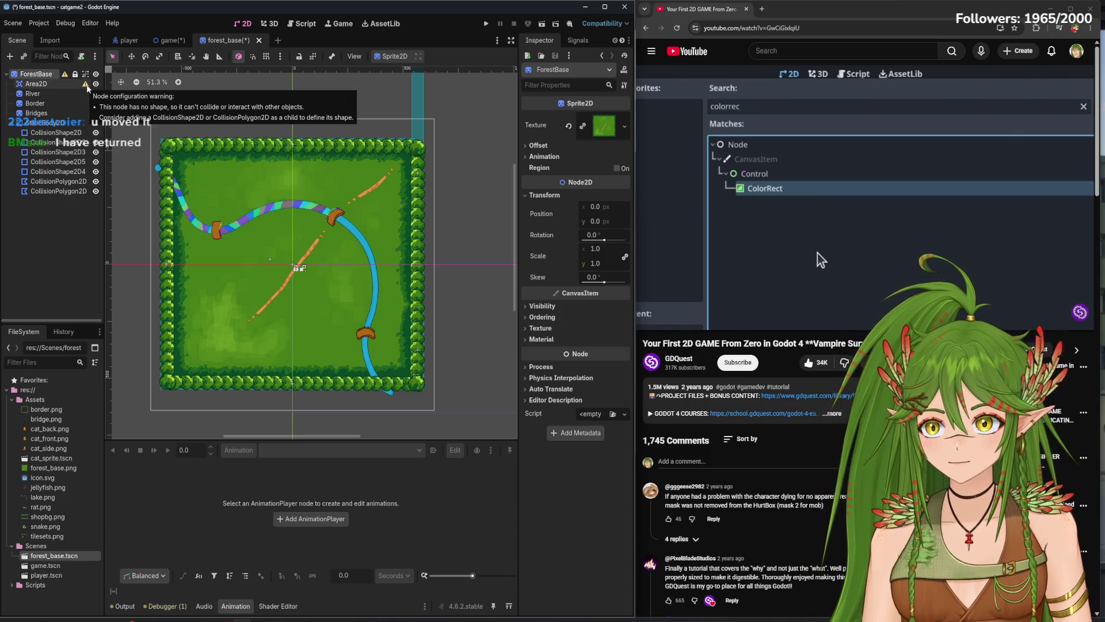
left_click(75, 84)
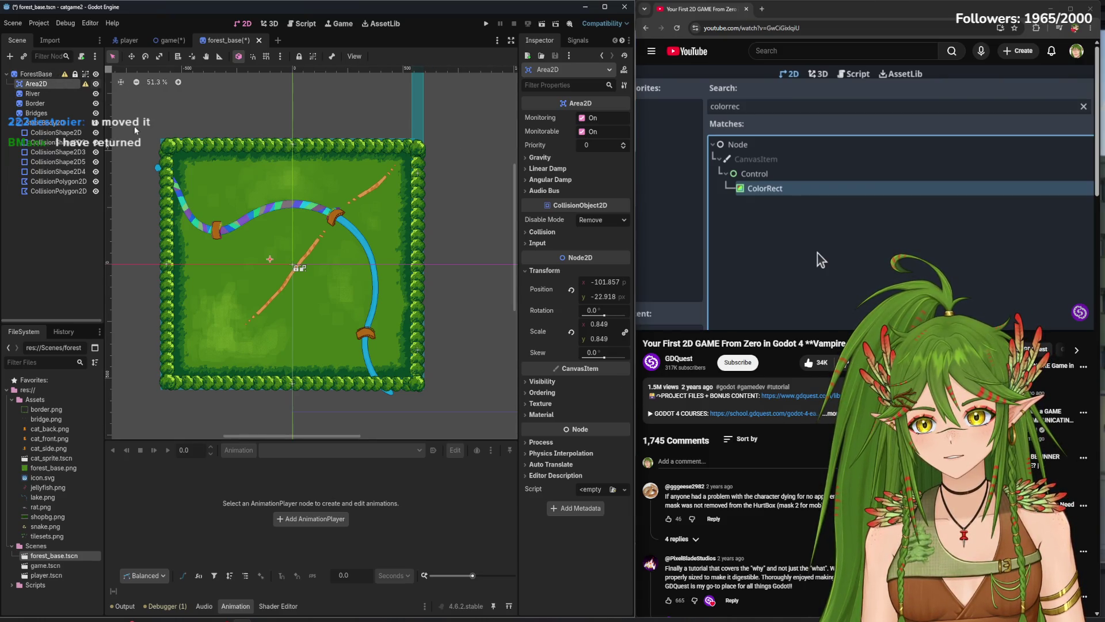
left_click(270, 262)
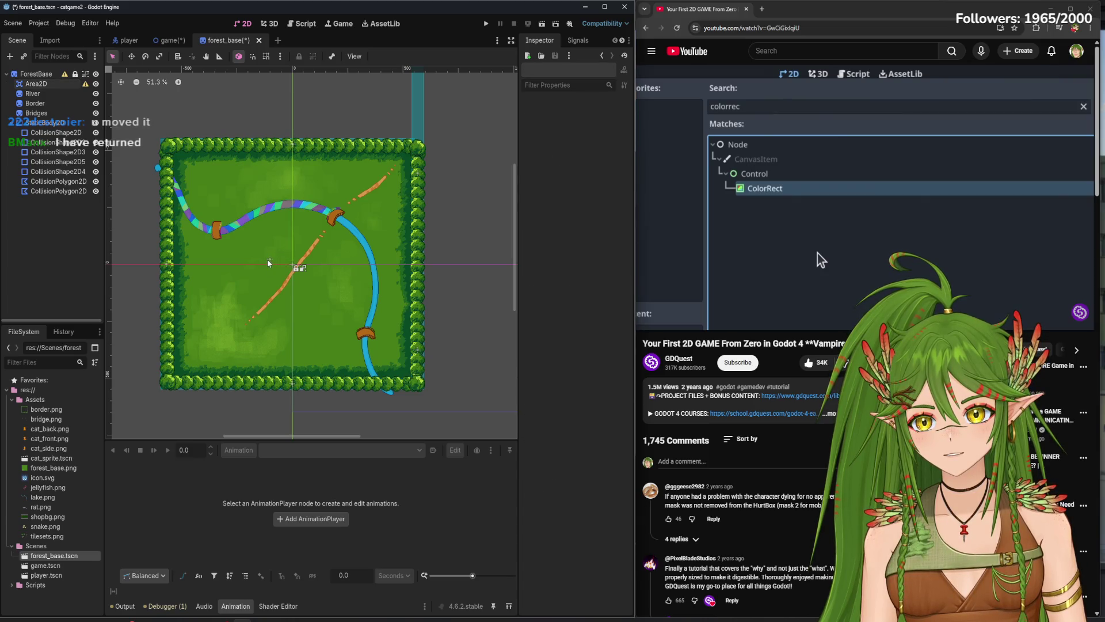
left_click(270, 262)
left_click(131, 58)
mouse_move(269, 260)
left_mouse_down()
mouse_move(346, 294)
mouse_move(455, 300)
mouse_move(415, 151)
mouse_move(311, 103)
mouse_move(273, 178)
mouse_move(288, 195)
mouse_move(304, 288)
mouse_move(311, 220)
mouse_move(277, 103)
mouse_move(273, 173)
mouse_move(270, 138)
left_mouse_up()
left_click(159, 56)
- Delete the Area2D node from the forest_base scene
right_click(58, 85)
key("Escape")
right_click(43, 84)
left_click(190, 309)
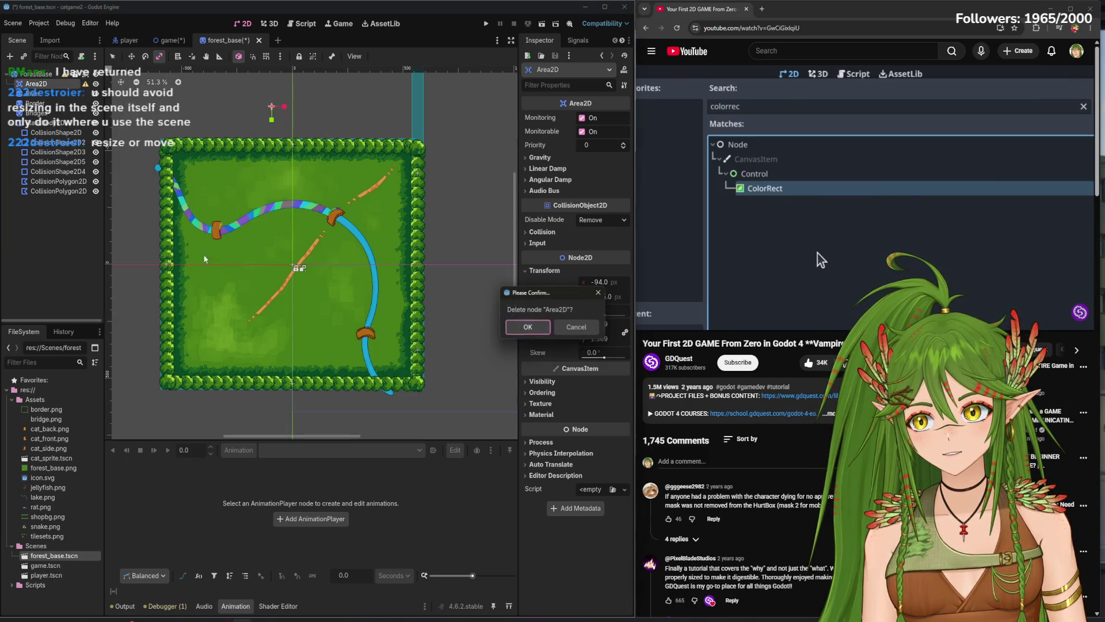
key("Return")
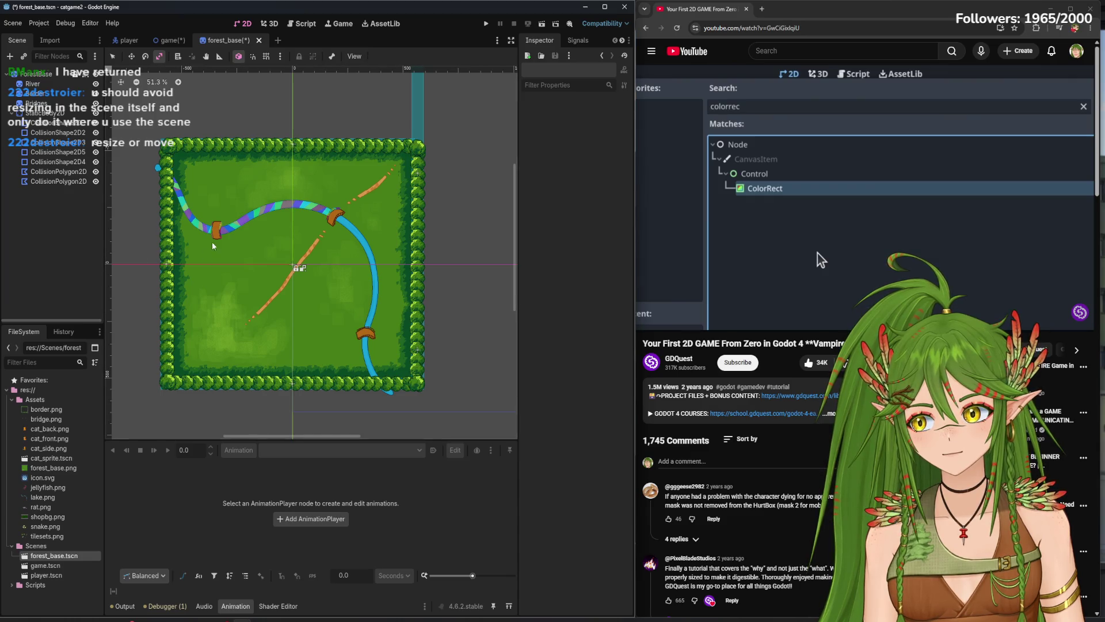
- Save the forest_base scene and return to the Game scene
scroll(316, 300, "up", 3)
key("ctrl+s")
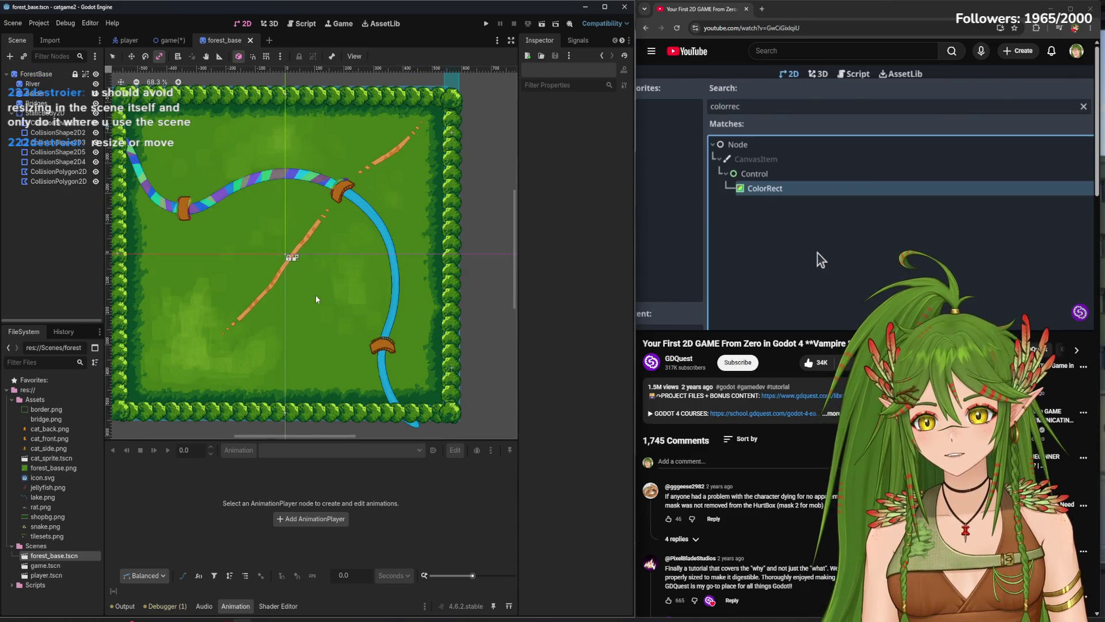
left_click(168, 40)
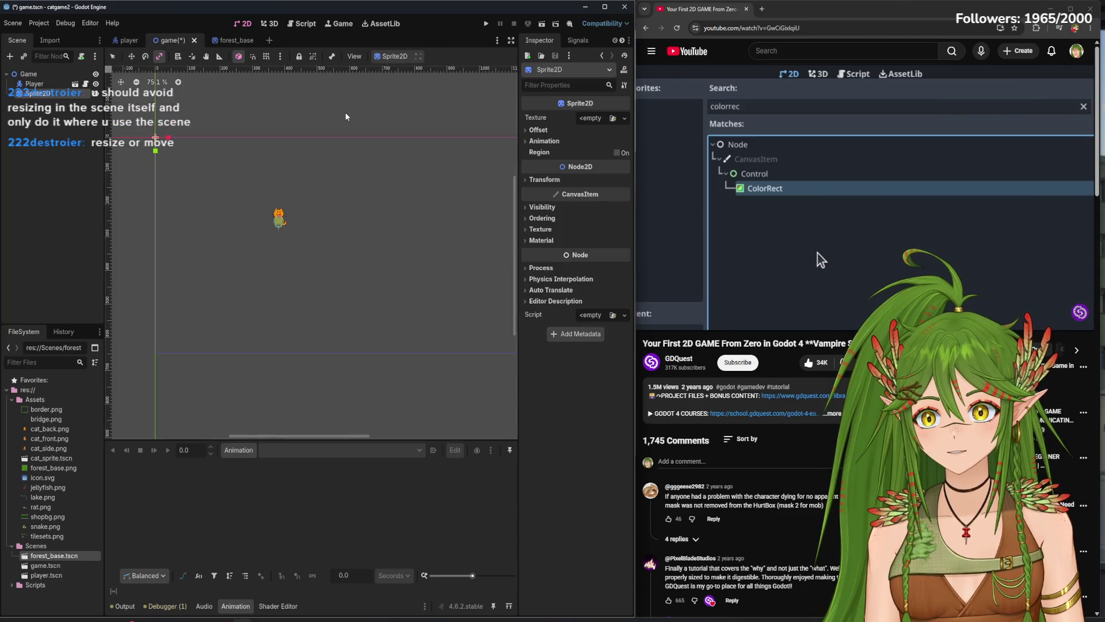
- Instance forest_base.tscn into the Game scene viewport
left_click(773, 193)
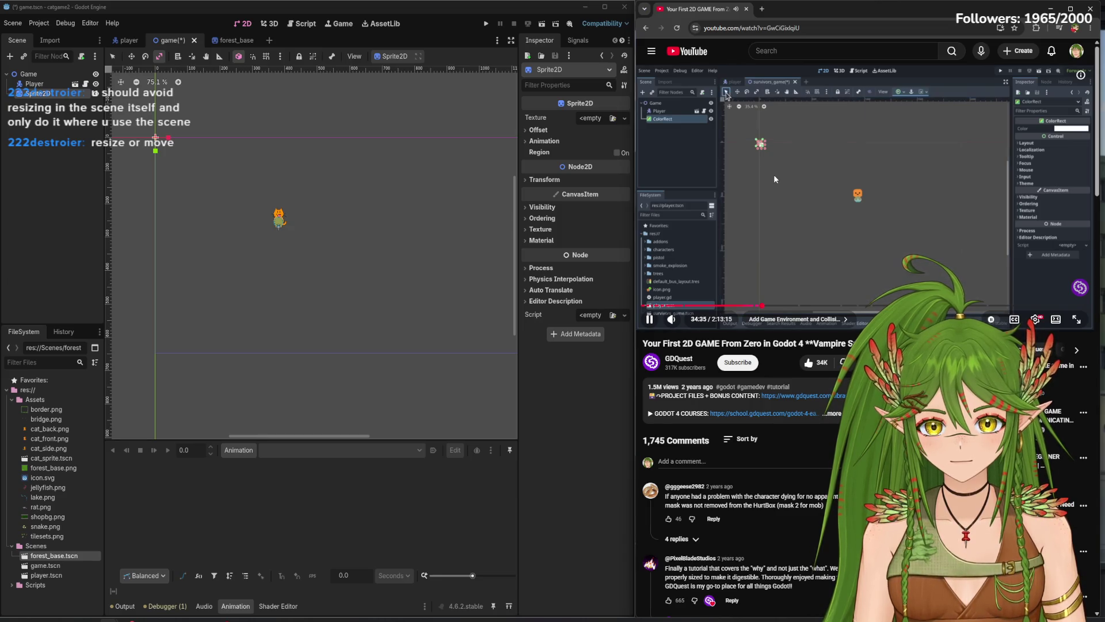
left_click(771, 178)
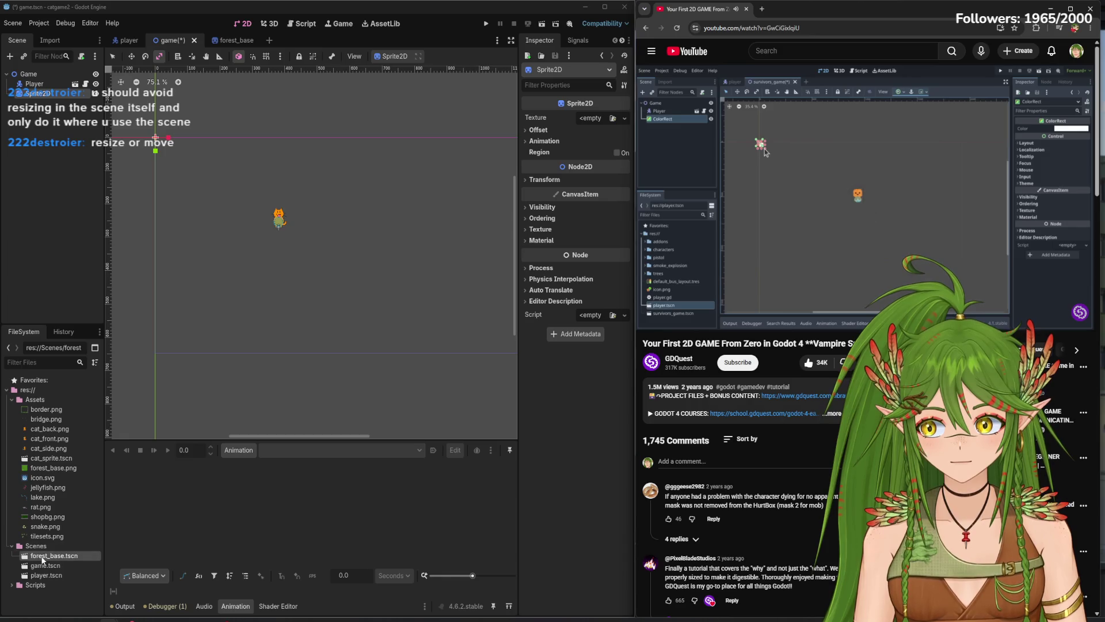
mouse_move(46, 556)
left_mouse_down()
mouse_move(52, 567)
mouse_move(322, 311)
mouse_move(384, 291)
mouse_move(361, 301)
mouse_move(352, 325)
left_mouse_up()
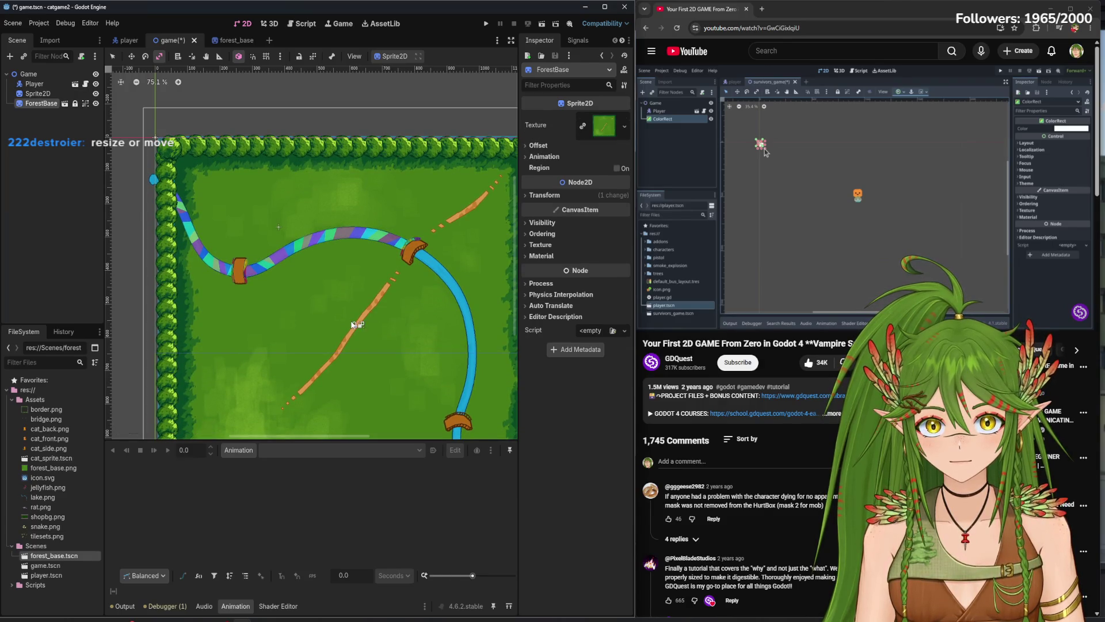
scroll(378, 337, "down", 3)
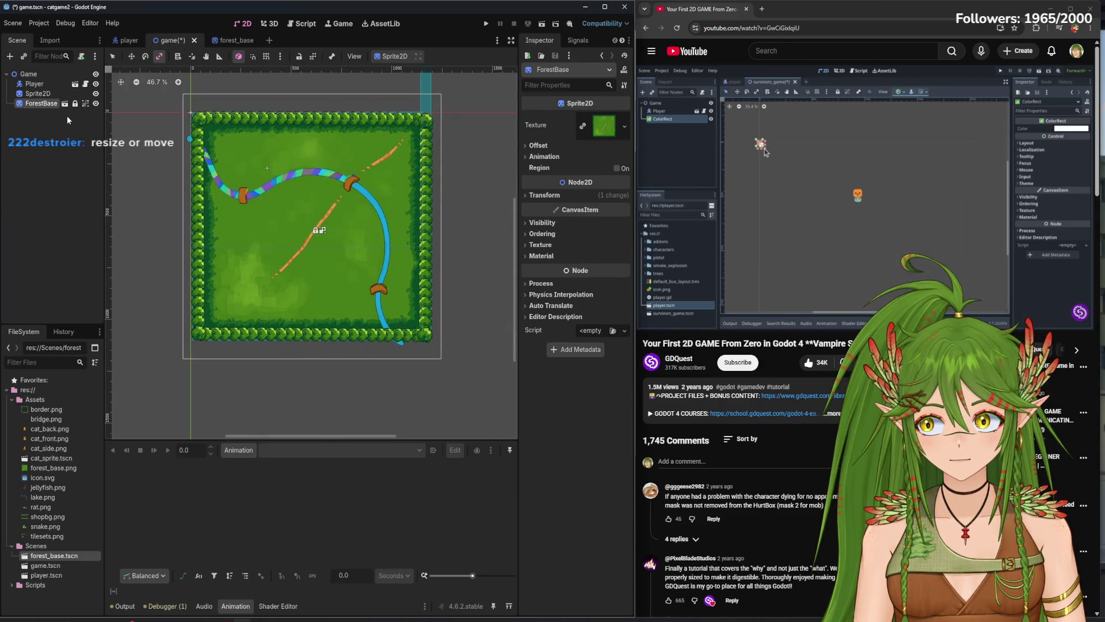
scroll(312, 239, "up", 4)
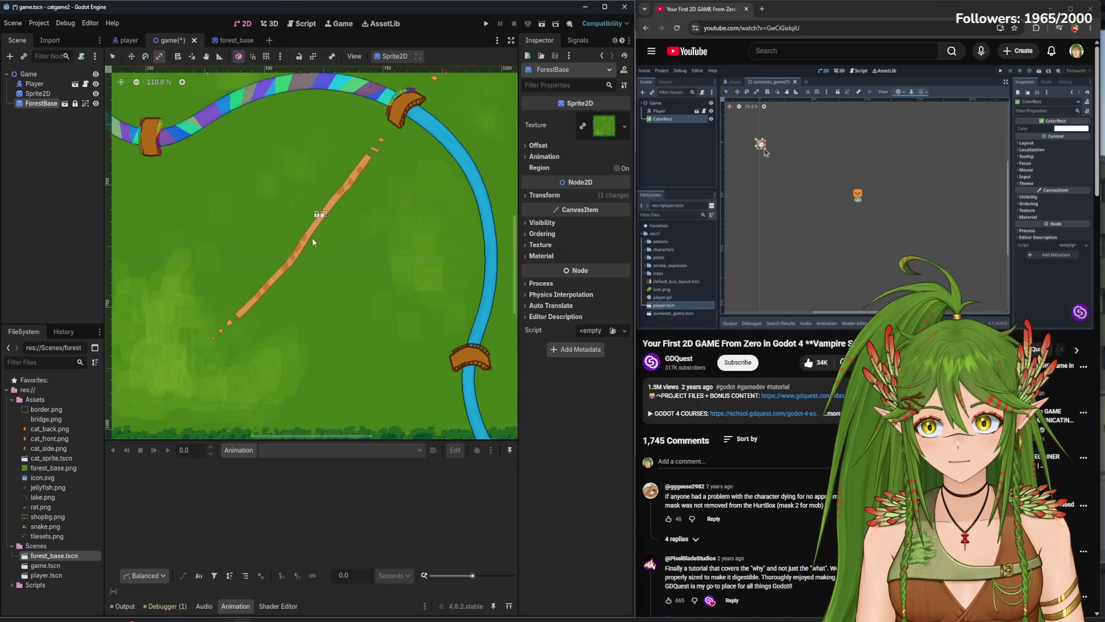
- Reorder ForestBase above Player in the Scene tree
left_click_drag(42, 103, 35, 80)
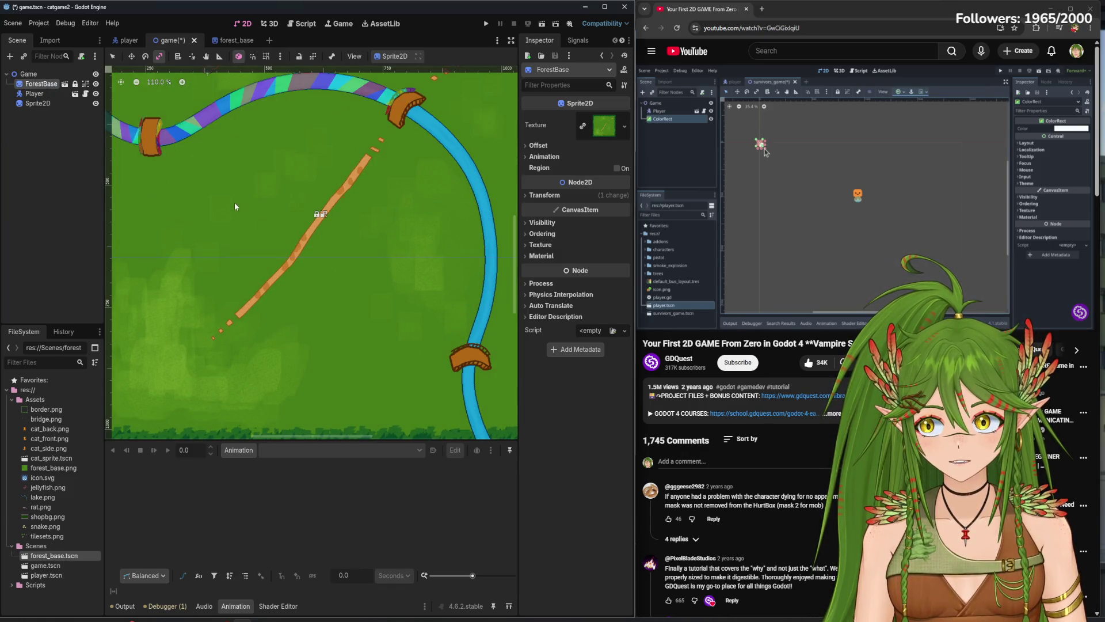
scroll(274, 263, "up", 1)
scroll(274, 259, "down", 5)
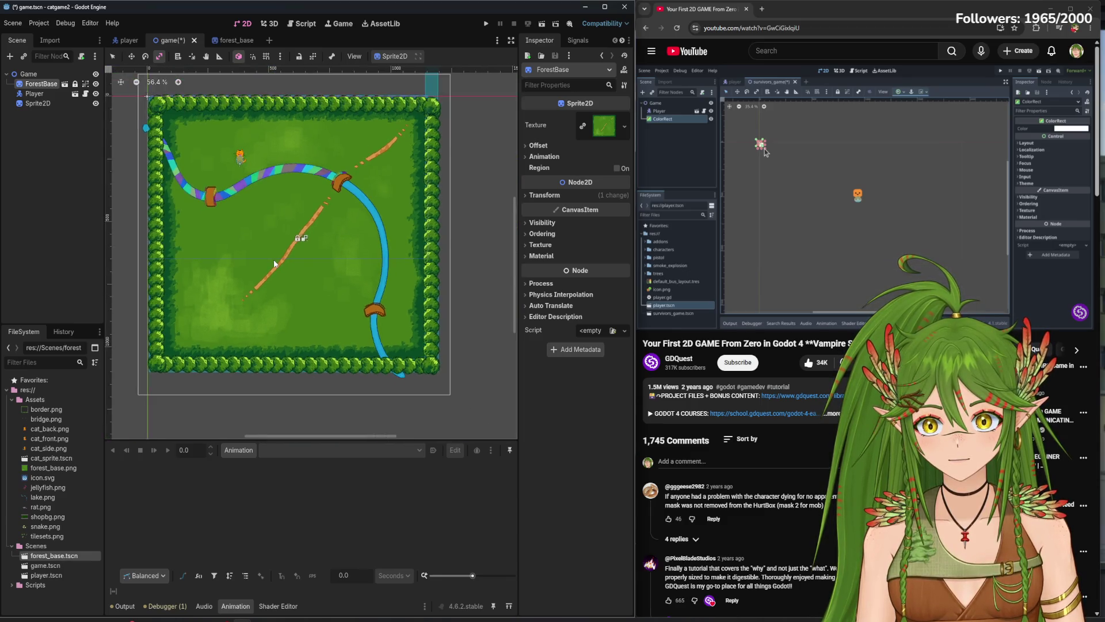
left_click(776, 241)
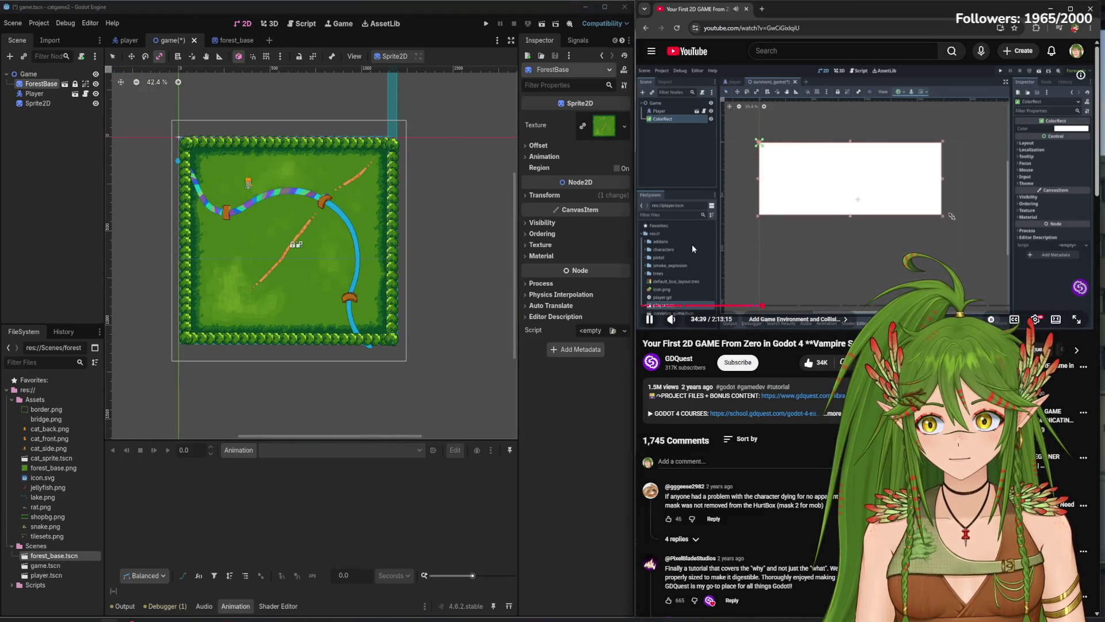
scroll(447, 332, "down", 1)
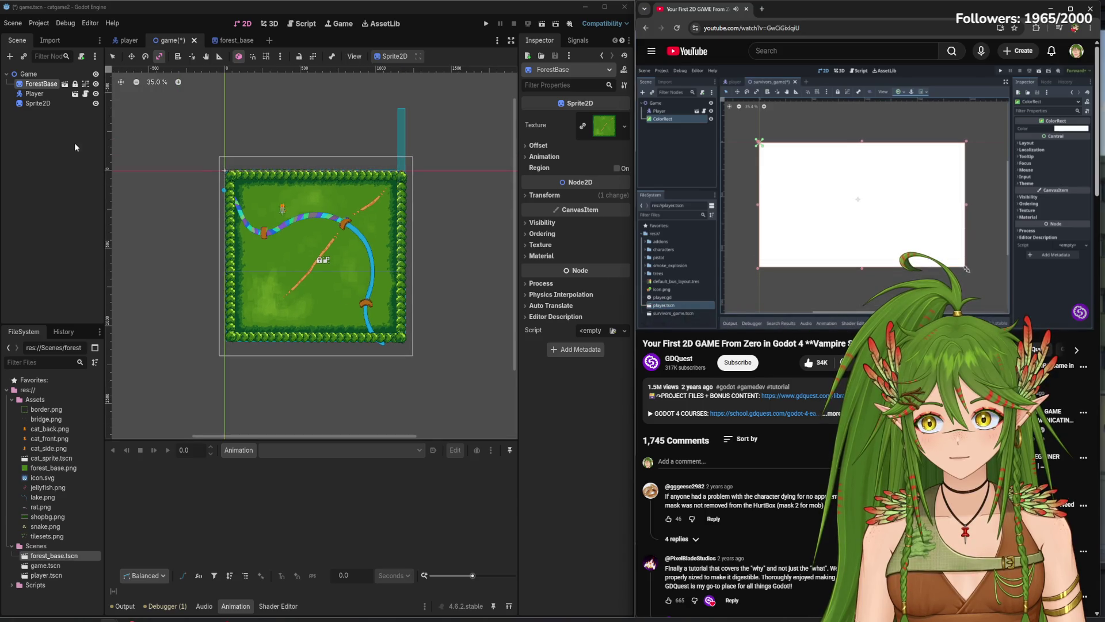
- Try moving the locked ForestBase map, pan to show the whole map, and save
left_click(133, 57)
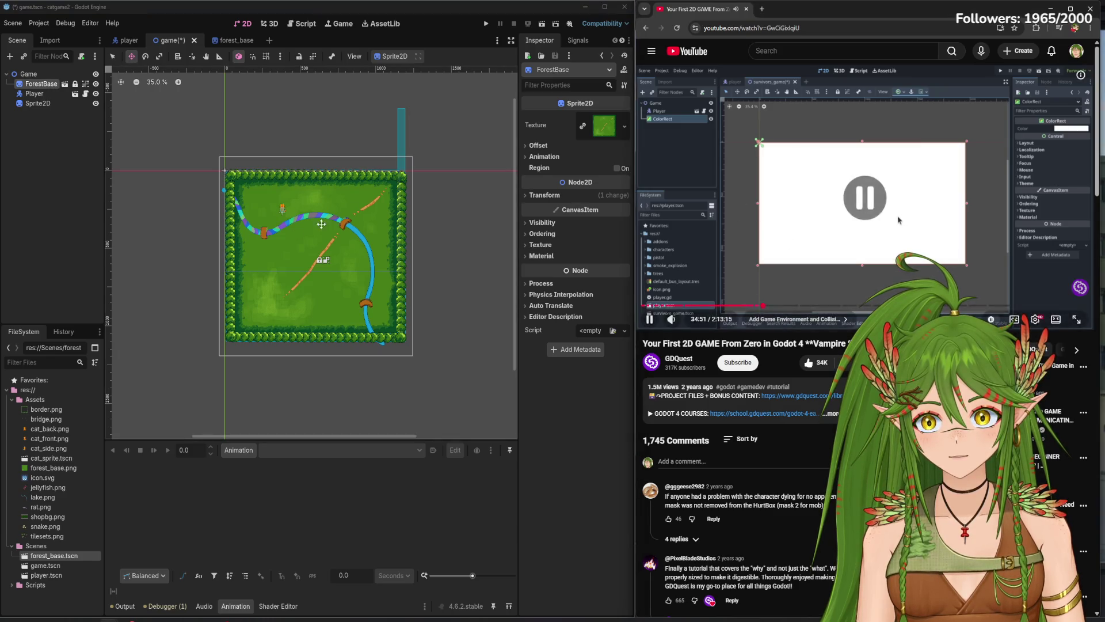
left_click(146, 57)
left_click(131, 57)
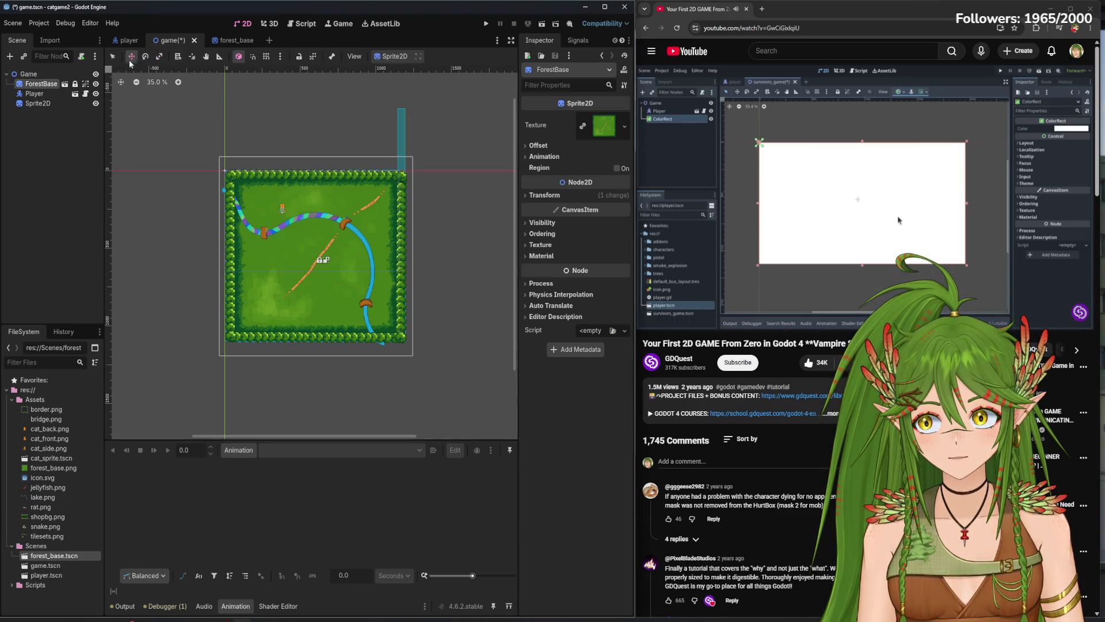
left_click(390, 333)
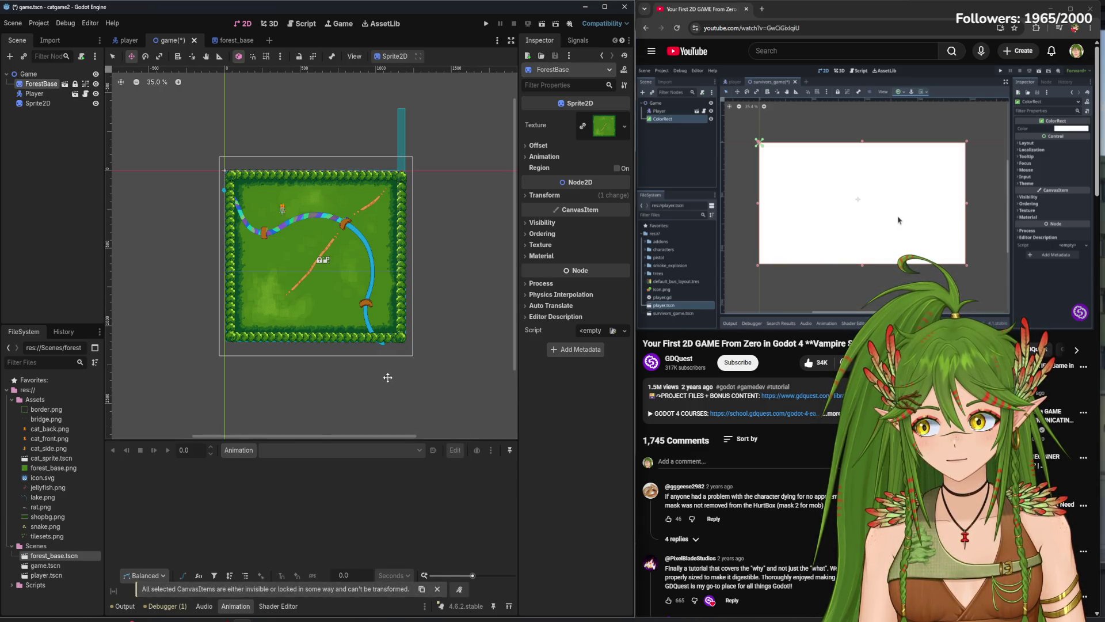
scroll(389, 378, "up", 4)
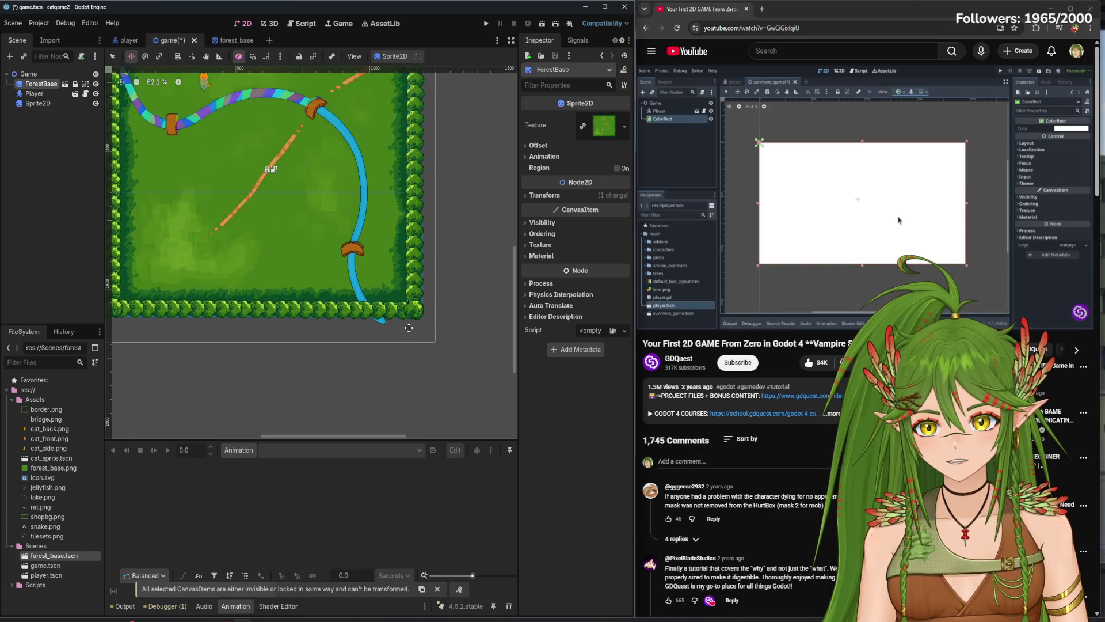
scroll(409, 327, "down", 1)
left_click_drag(257, 105, 252, 199)
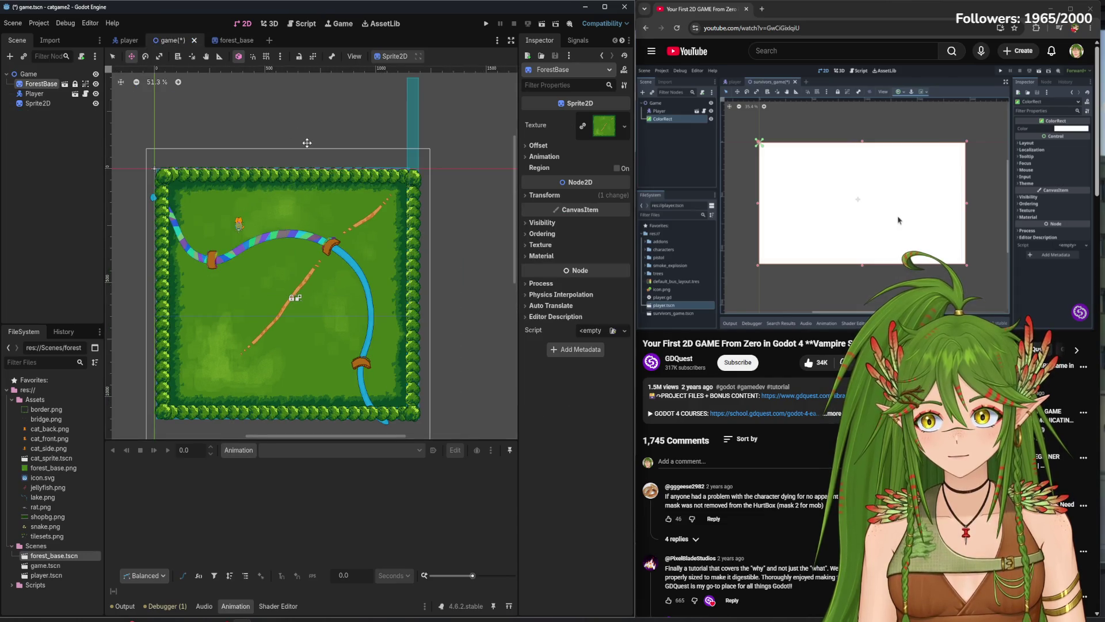
key("ctrl+s")
- Unlock the ForestBase node so it can be edited
left_click(159, 56)
left_click(132, 56)
scroll(351, 285, "down", 2)
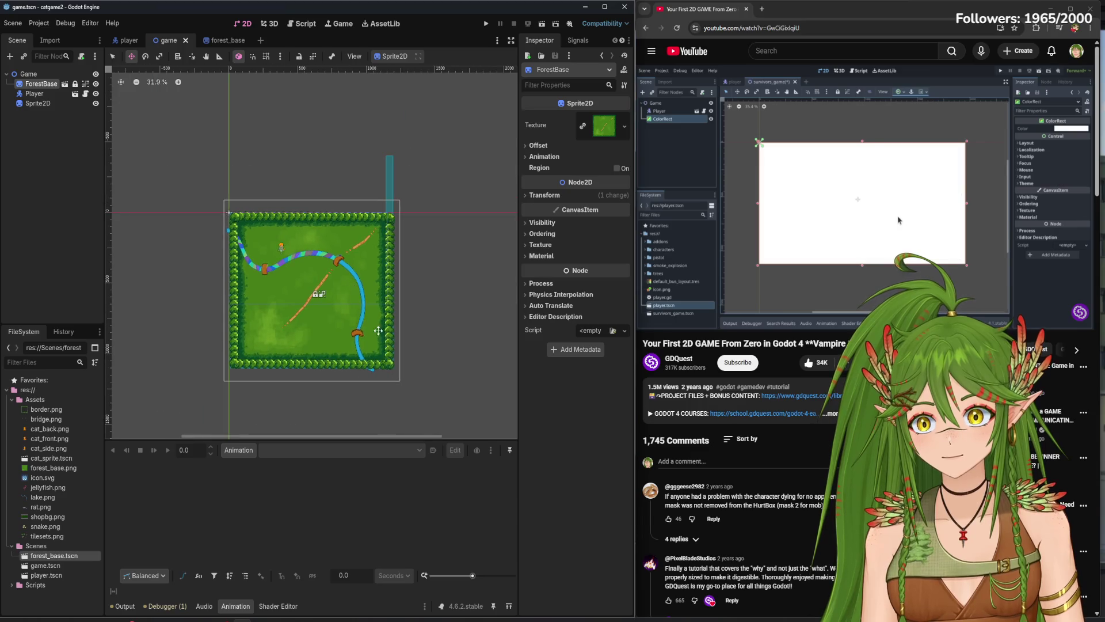
left_click(394, 369)
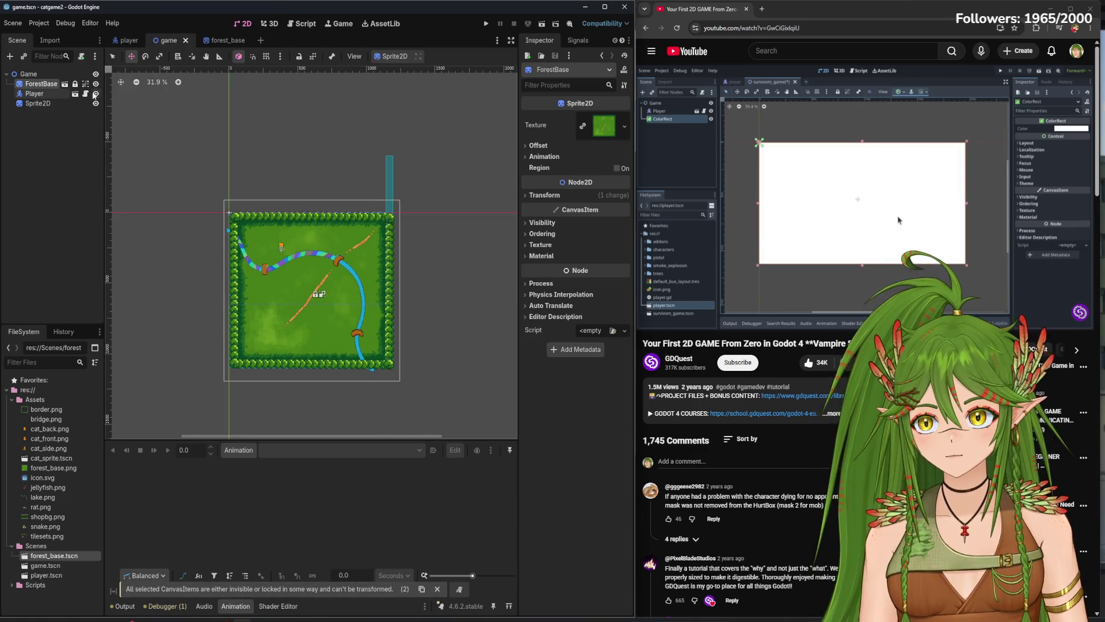
left_click(299, 56)
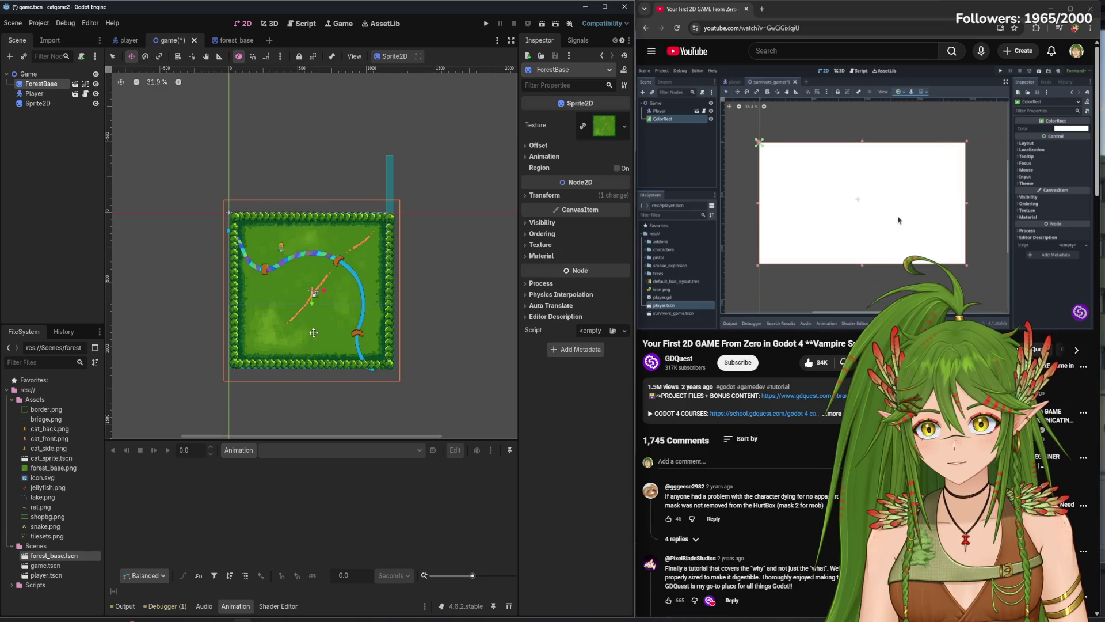
- Enlarge the forest map slightly from its corner and nudge it up-left
scroll(314, 332, "up", 2)
mouse_move(446, 380)
left_mouse_down()
mouse_move(411, 253)
mouse_move(417, 276)
mouse_move(481, 325)
mouse_move(521, 385)
left_mouse_up()
scroll(370, 249, "down", 1)
scroll(348, 236, "down", 3)
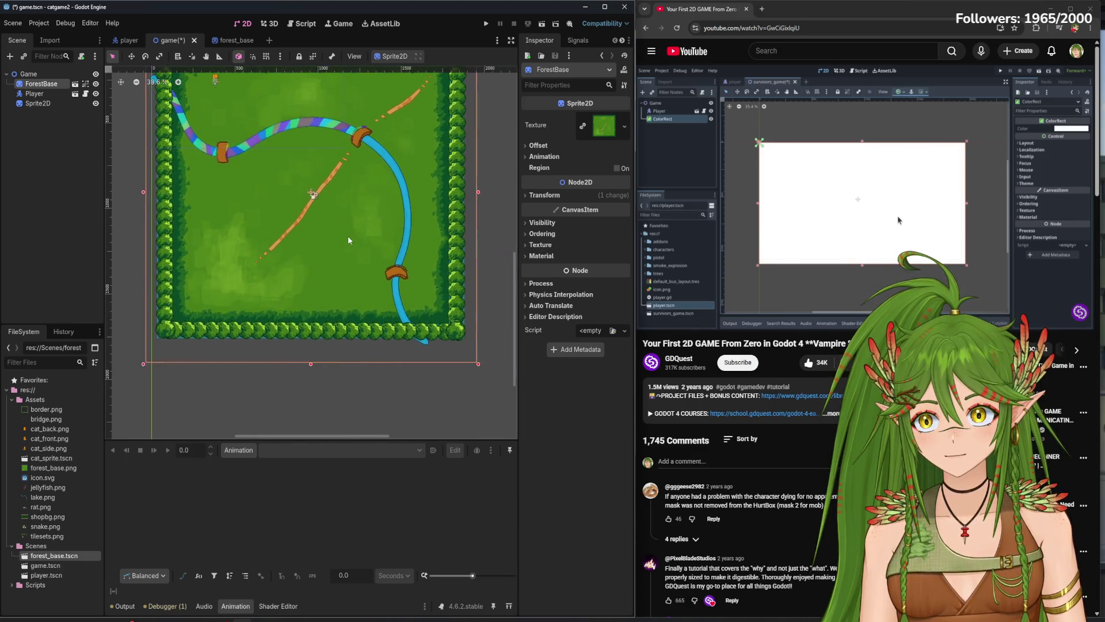
left_click_drag(447, 332, 476, 364)
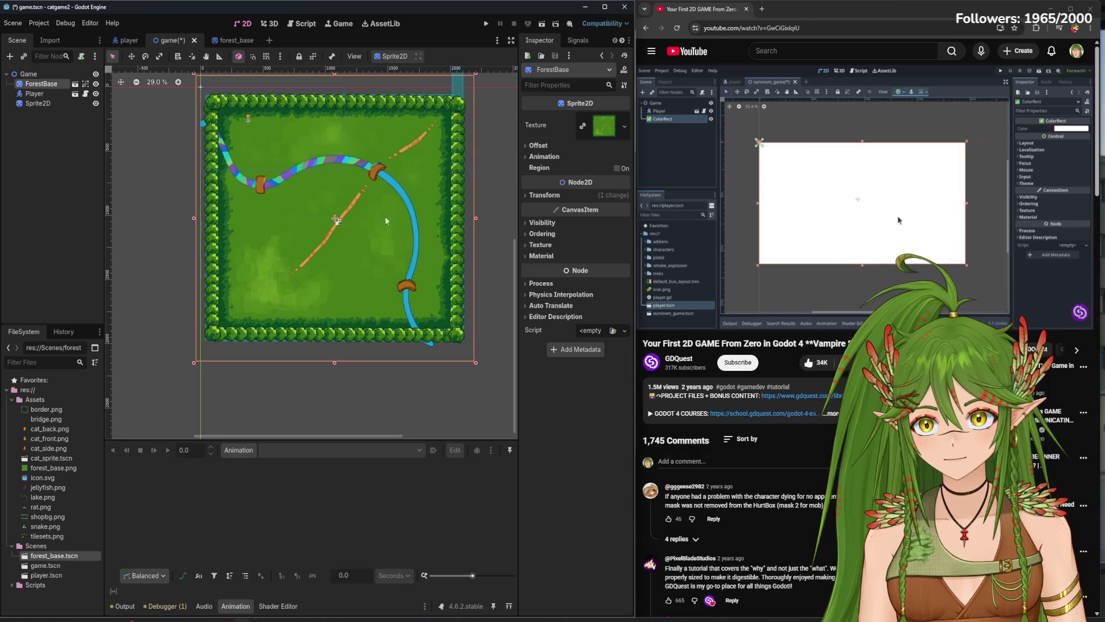
scroll(270, 110, "up", 1)
scroll(342, 232, "down", 2)
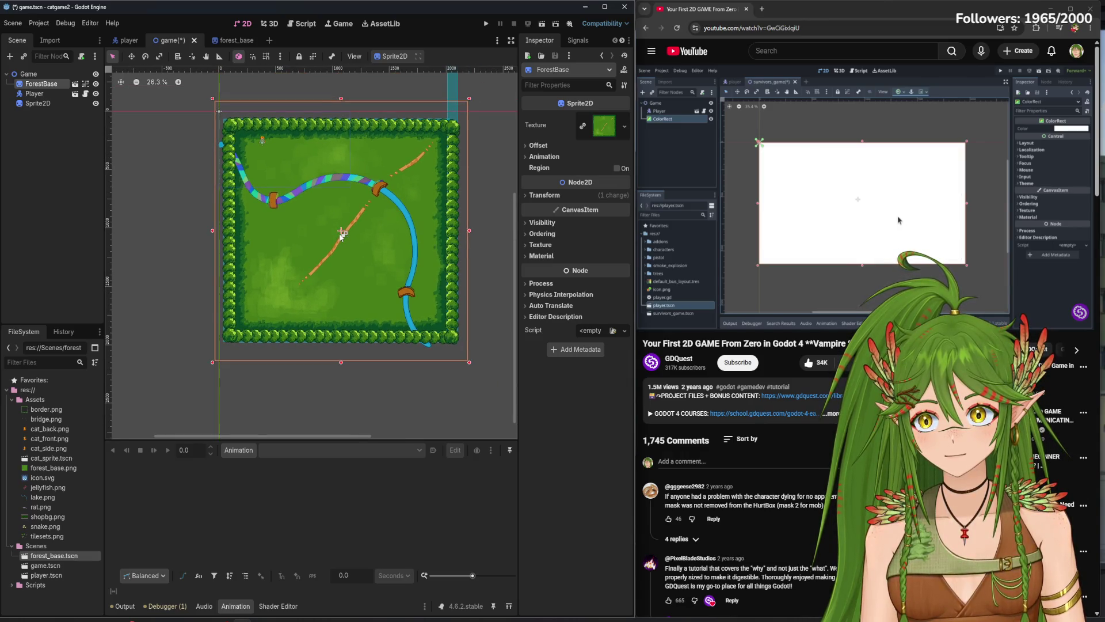
key("ctrl+z")
key("ctrl+shift+z")
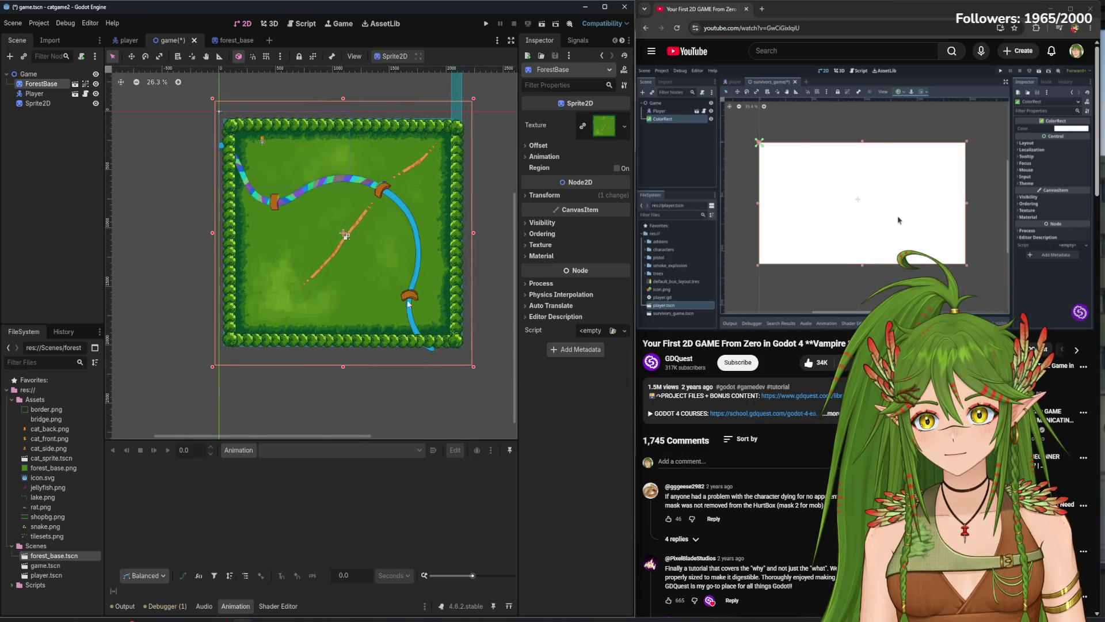
left_click_drag(328, 234, 320, 230)
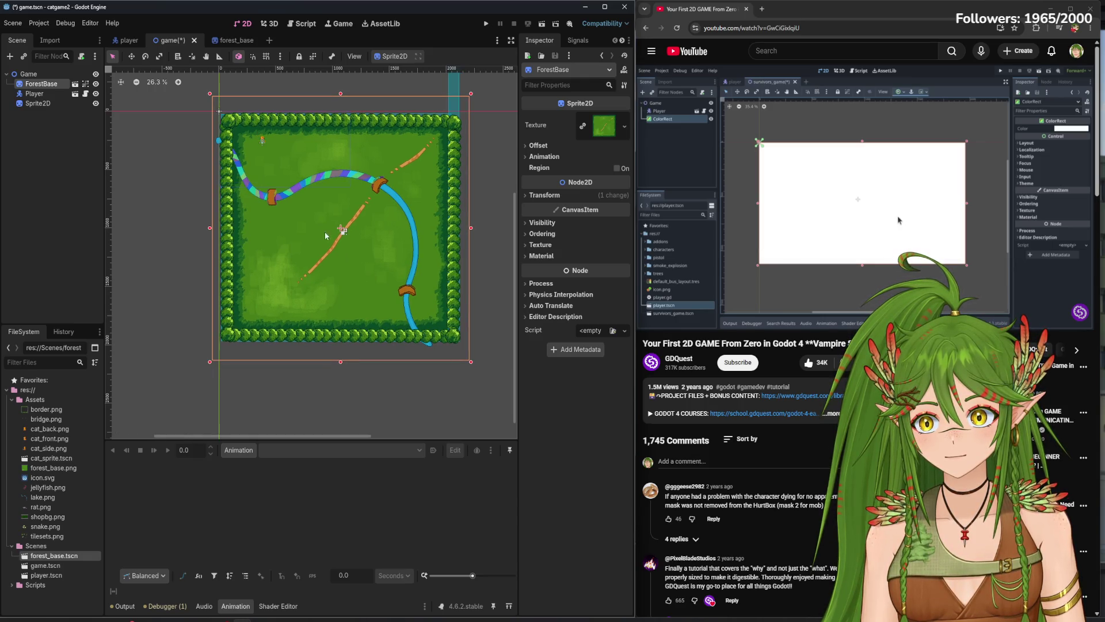
- Move the Player cat to the centre of the forest map
left_click(316, 394)
left_click(263, 141)
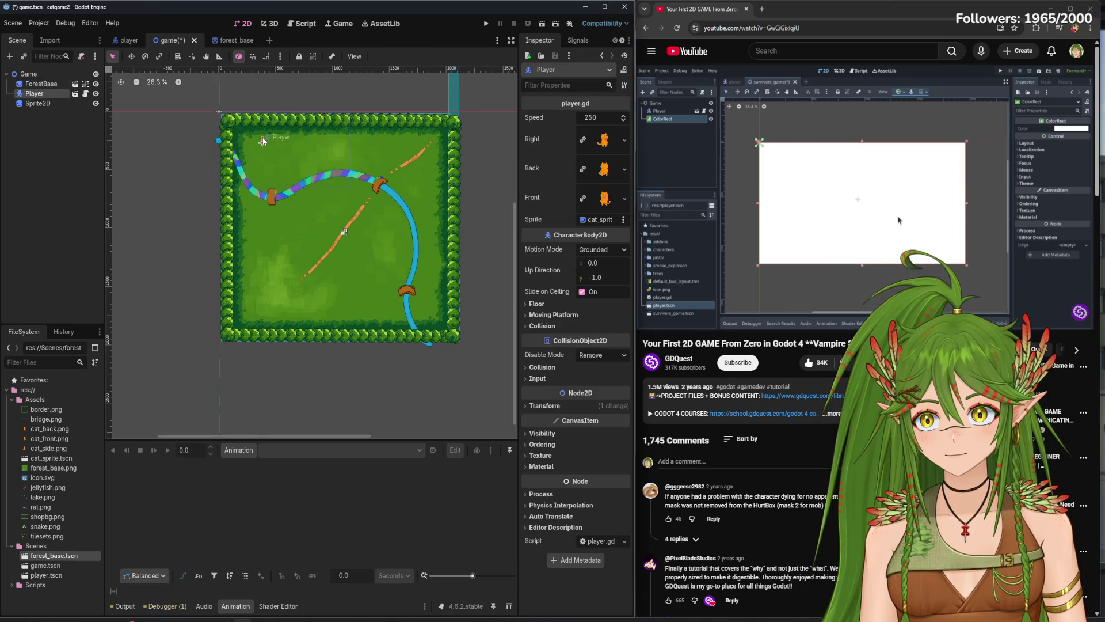
left_click(51, 84)
left_click(56, 94)
left_click(132, 57)
mouse_move(262, 143)
left_mouse_down()
mouse_move(278, 171)
mouse_move(363, 234)
mouse_move(348, 250)
left_mouse_up()
- Save the Game scene
scroll(345, 229, "up", 4)
scroll(377, 258, "down", 3)
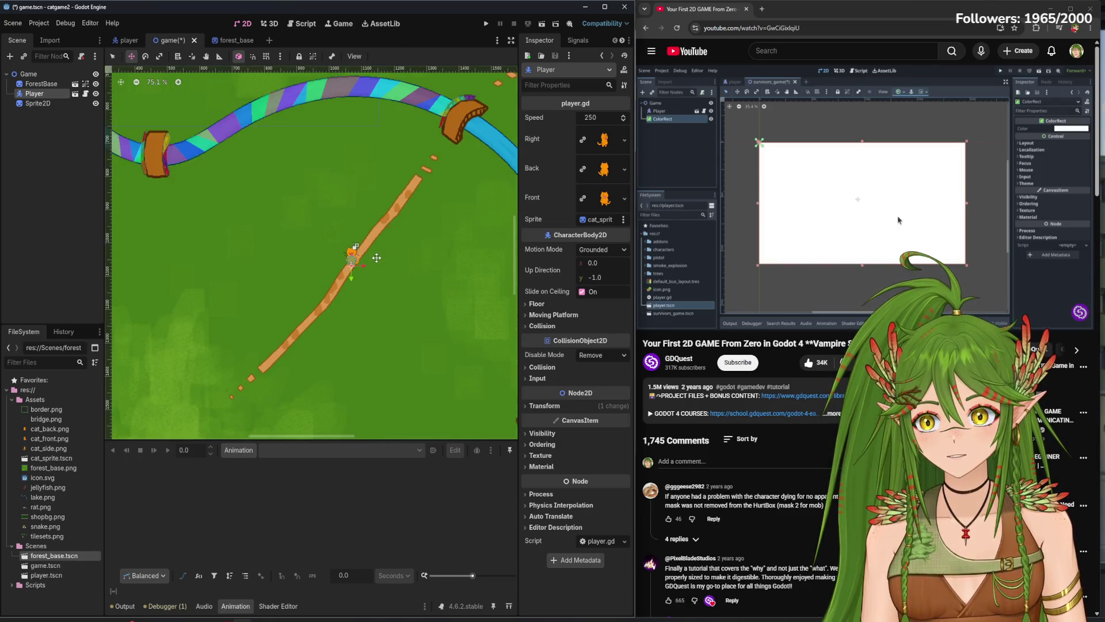
scroll(377, 256, "down", 2)
scroll(464, 198, "down", 3)
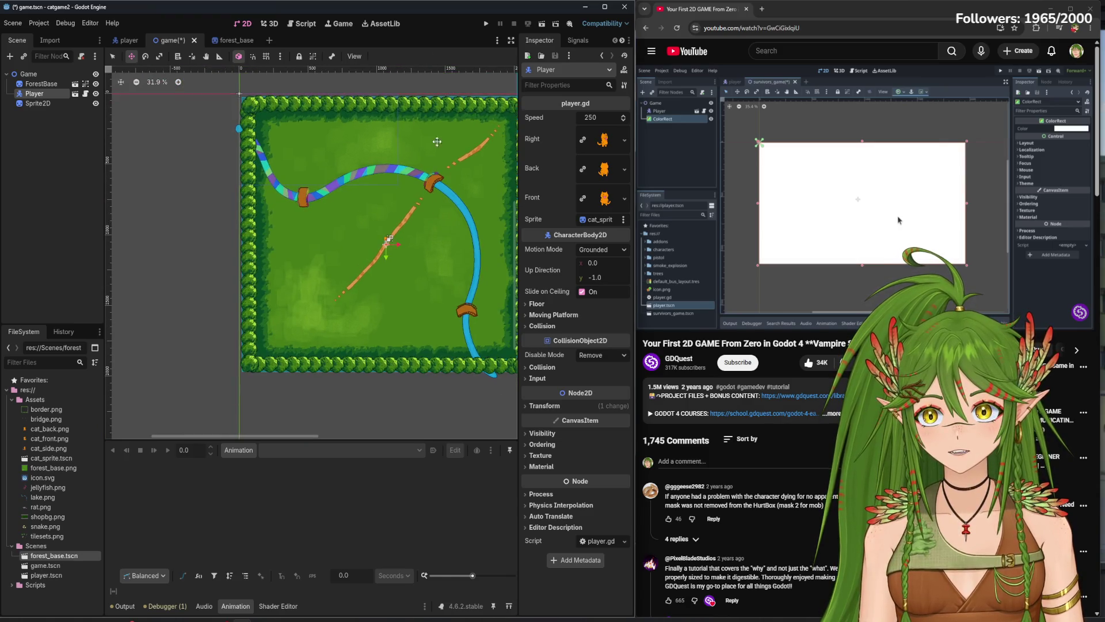
key("ctrl+s")
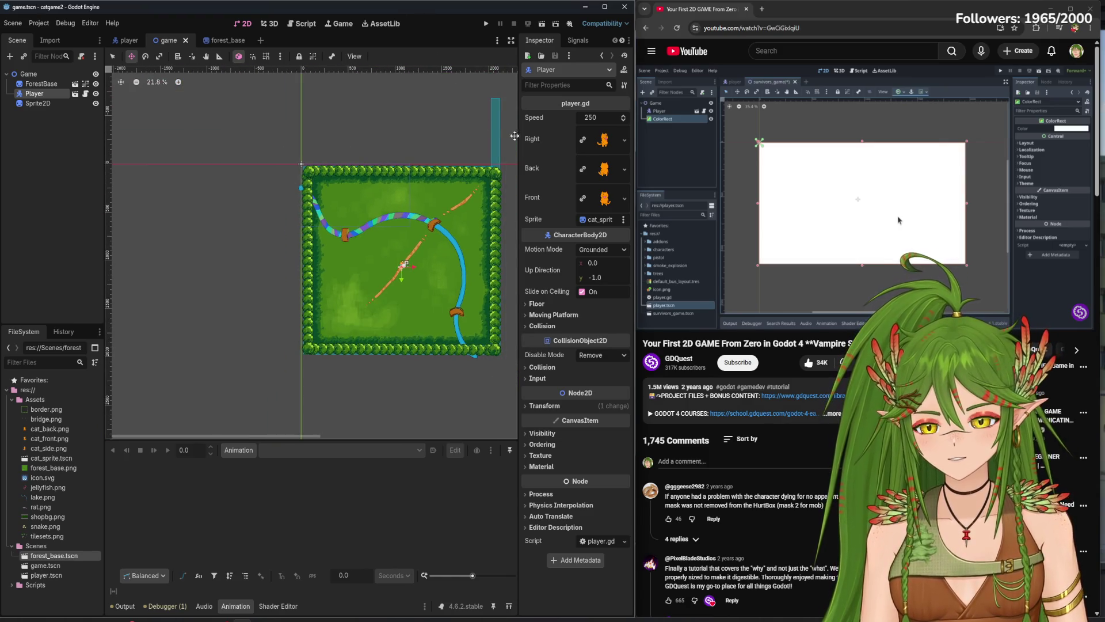
- Select the Sprite2D node and pan across the forest map
scroll(440, 308, "up", 2)
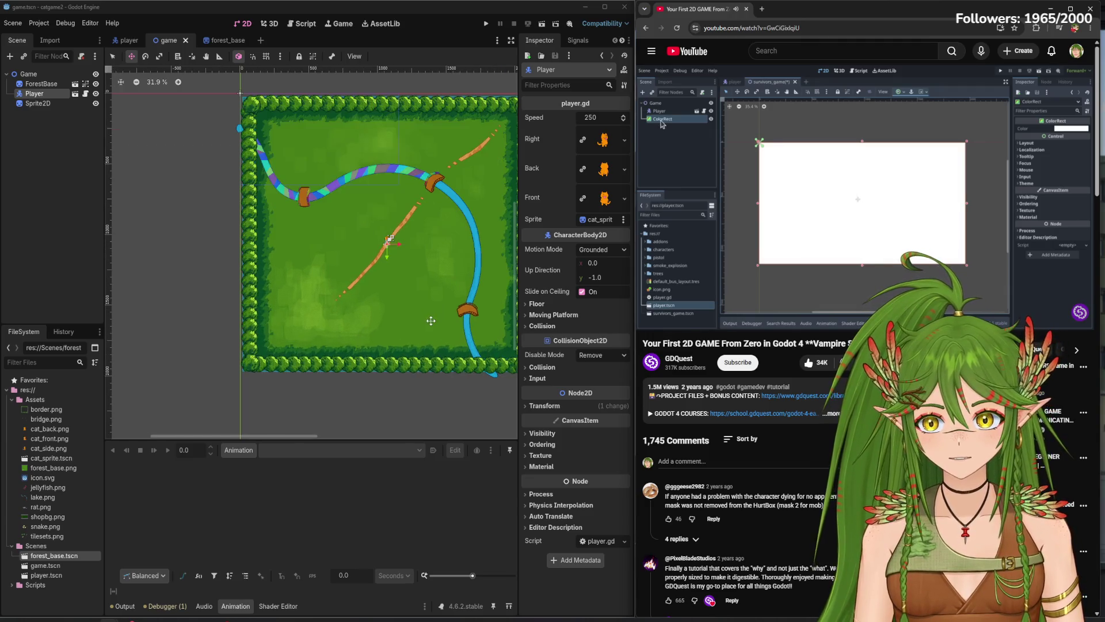
scroll(381, 249, "up", 2)
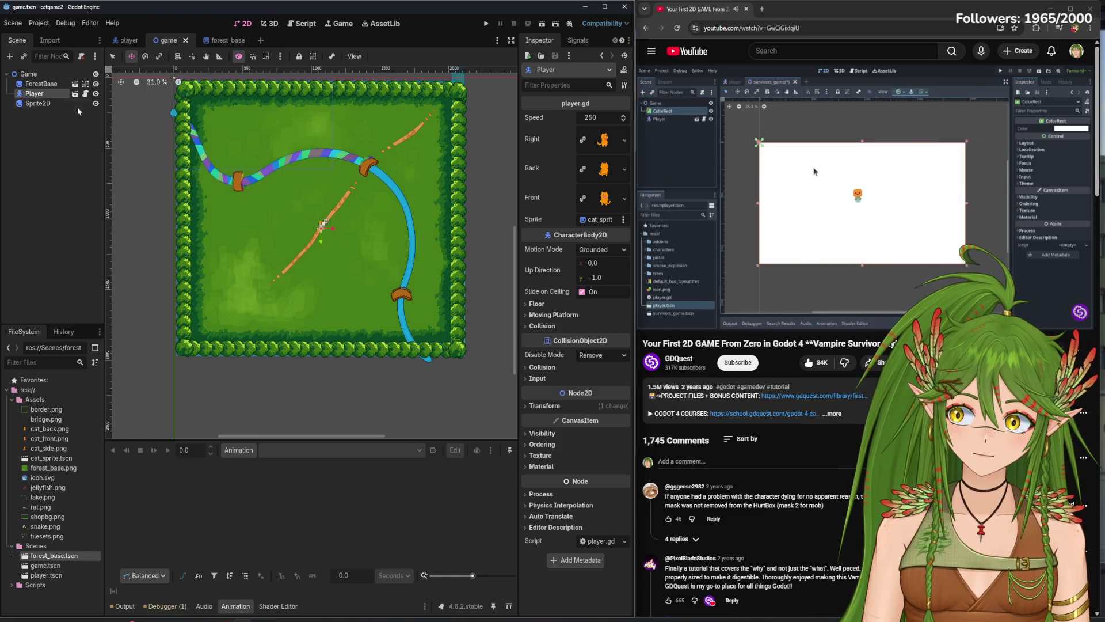
left_click(57, 103)
left_click_drag(249, 218, 266, 270)
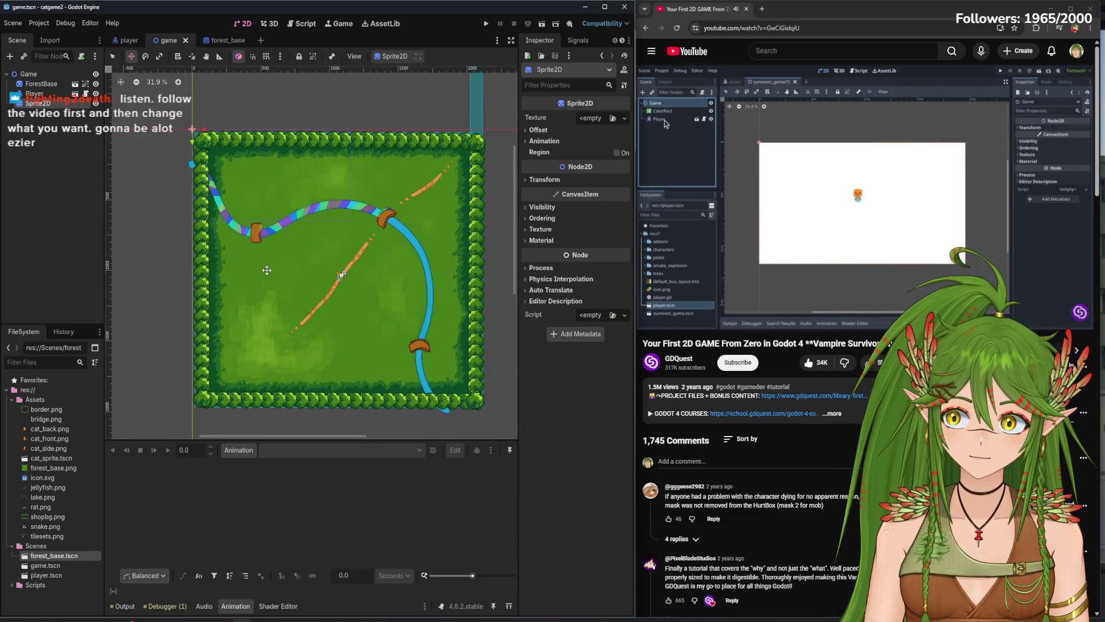
- Delete the empty Sprite2D node, leaving ForestBase and Player under Game
left_click(748, 176)
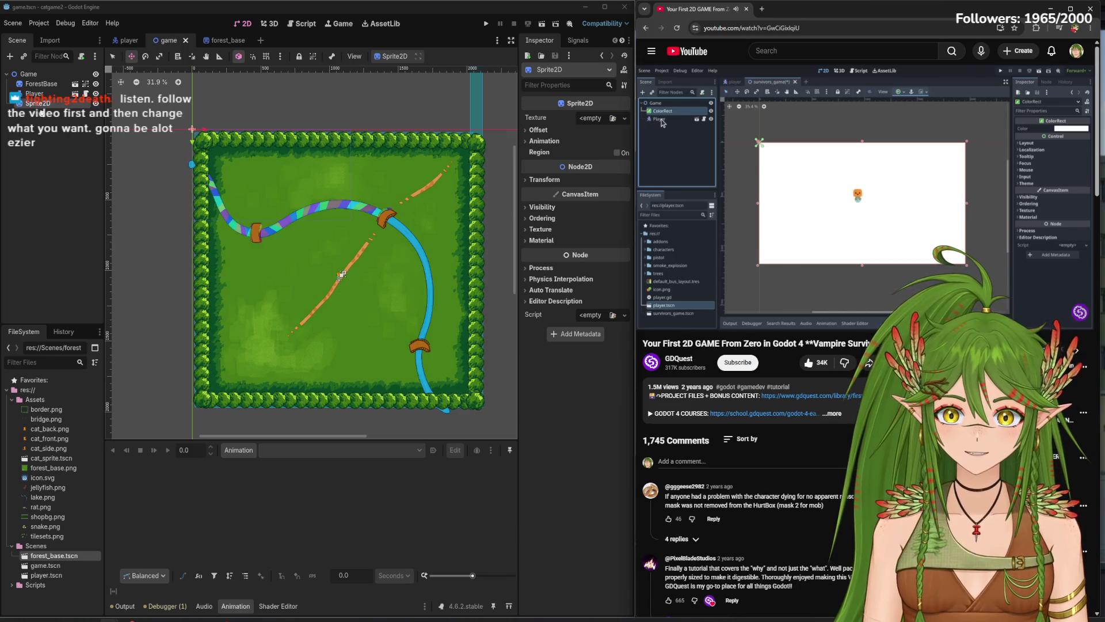
right_click(39, 107)
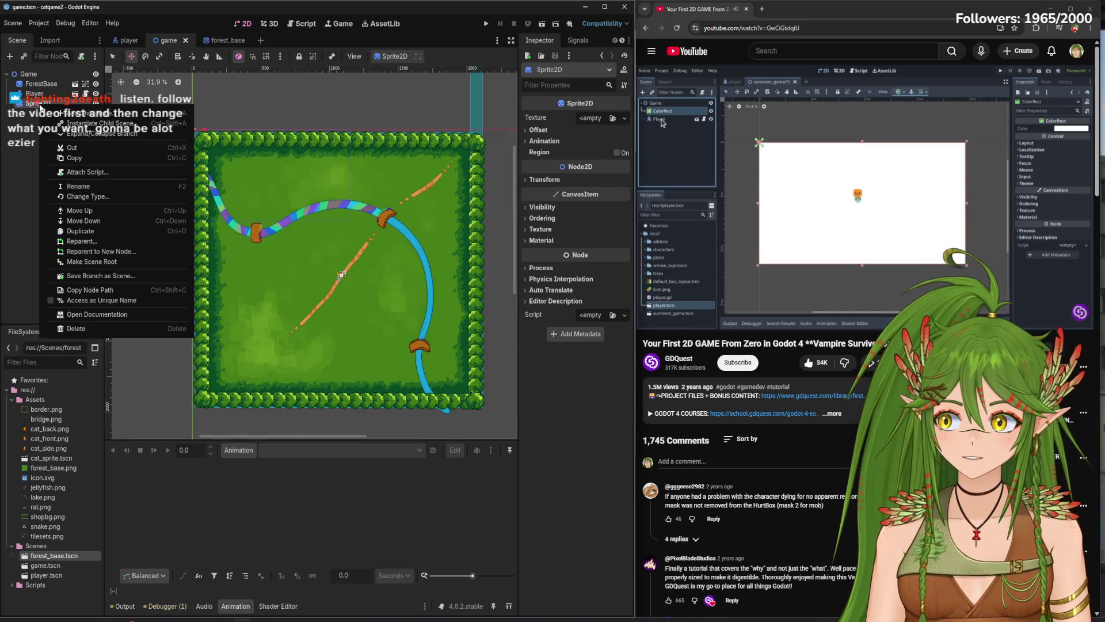
left_click(110, 326)
left_click(530, 330)
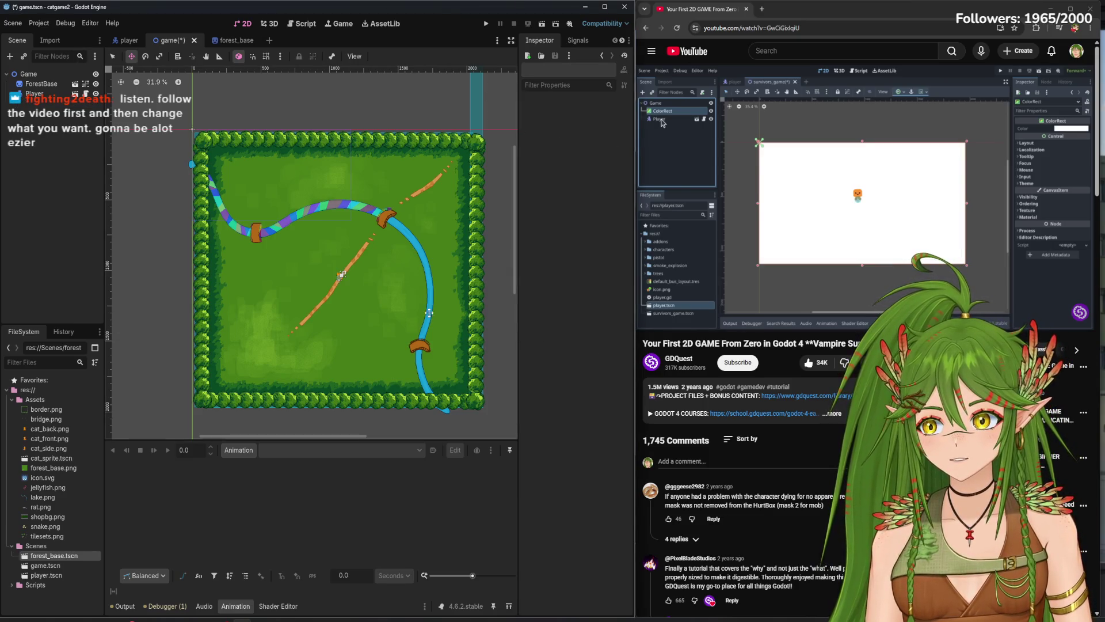
left_click(806, 276)
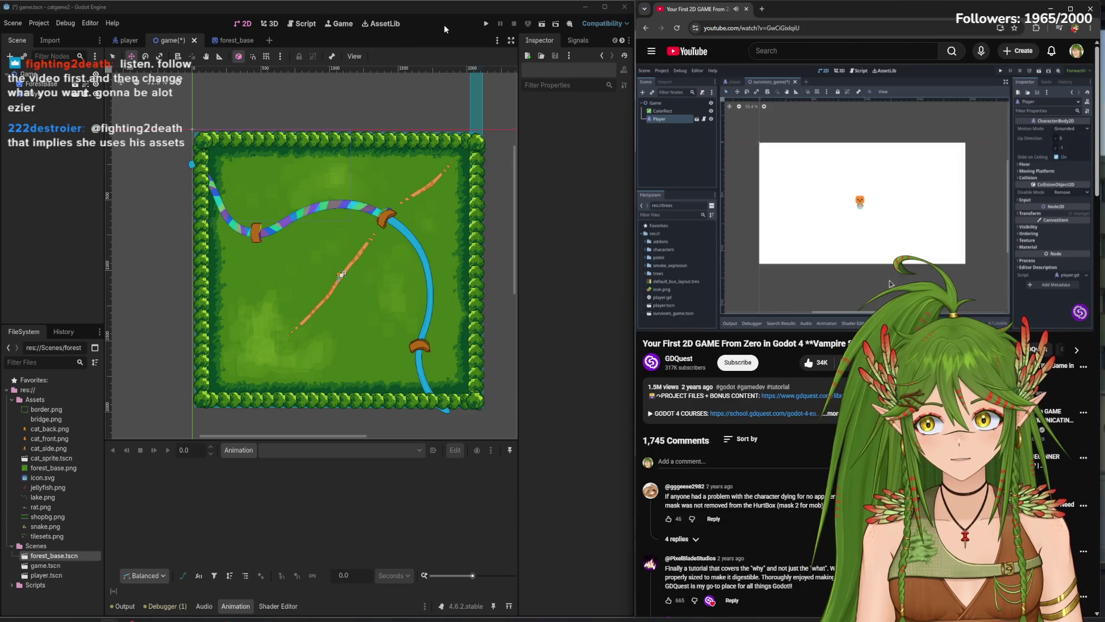
- Save game.tscn with Ctrl+S and pause the tutorial video
left_click(444, 24)
key("ctrl+s")
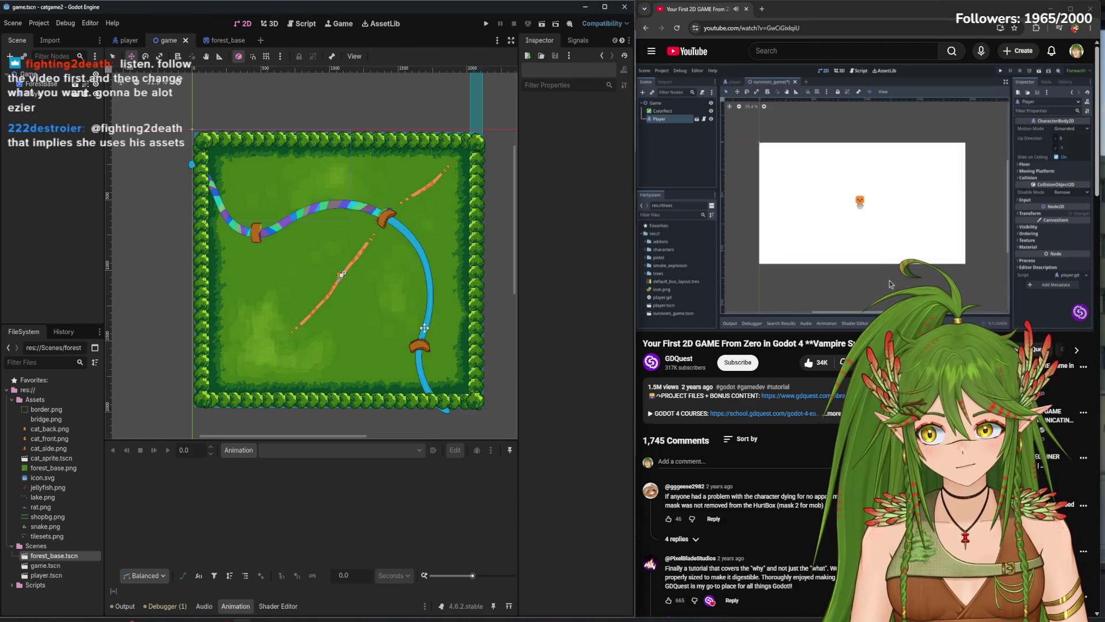
mouse_move(53, 471)
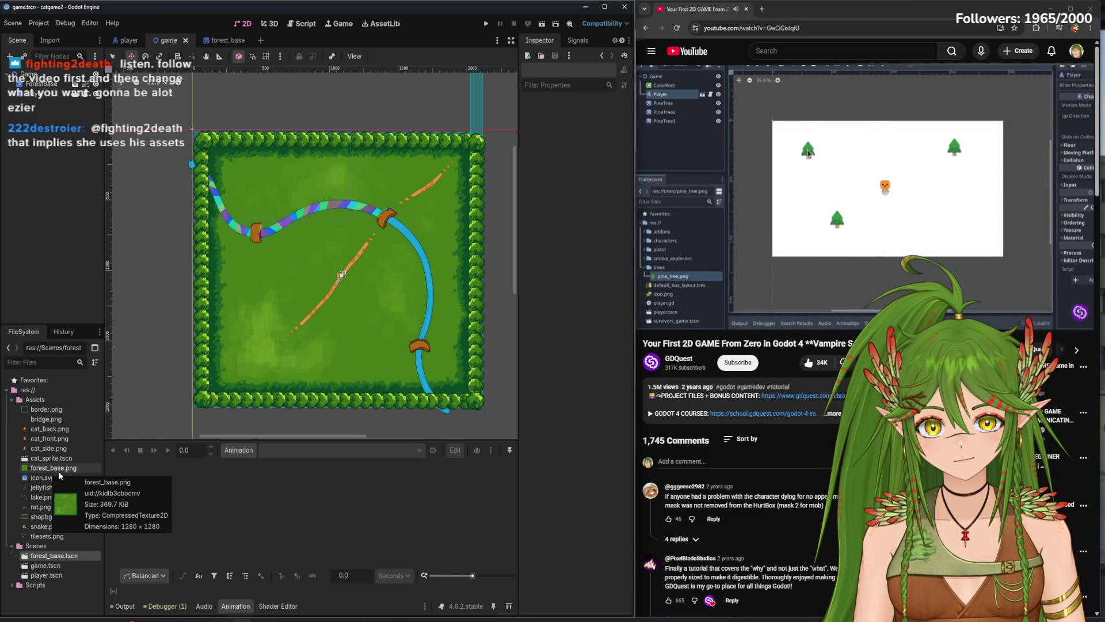
mouse_move(84, 487)
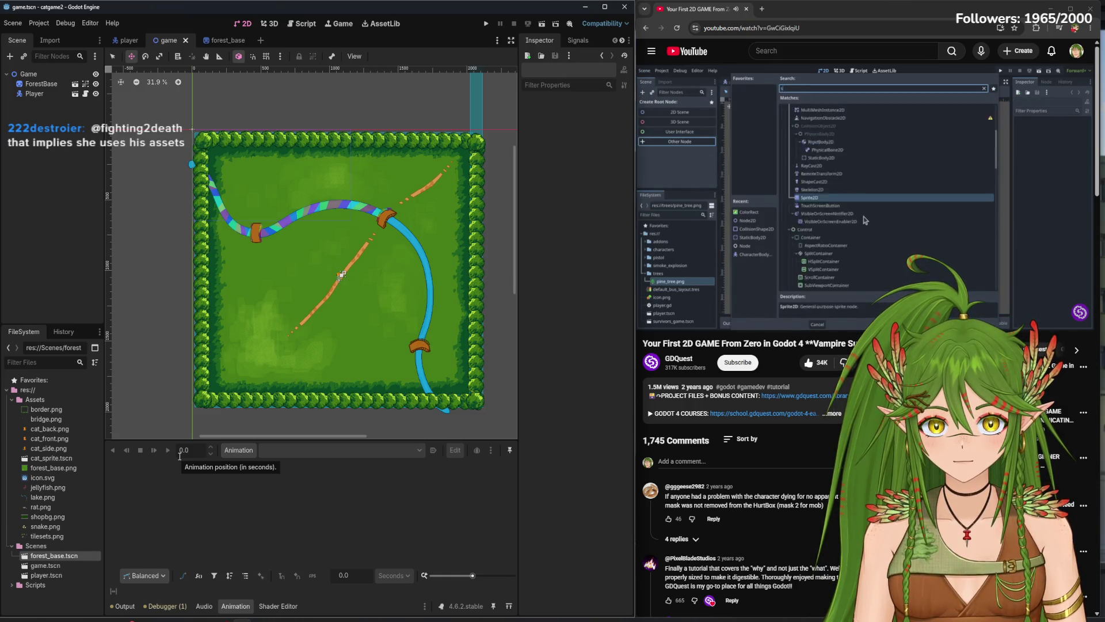
left_click(801, 198)
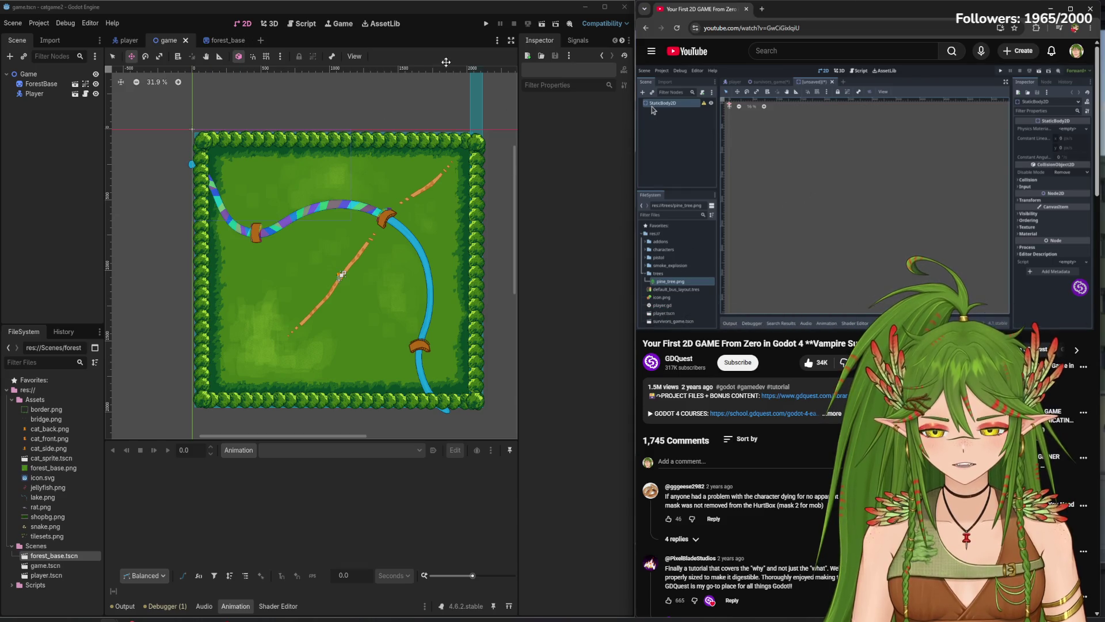
- Select the Player node and skip the tutorial video ahead several minutes
left_click(342, 274)
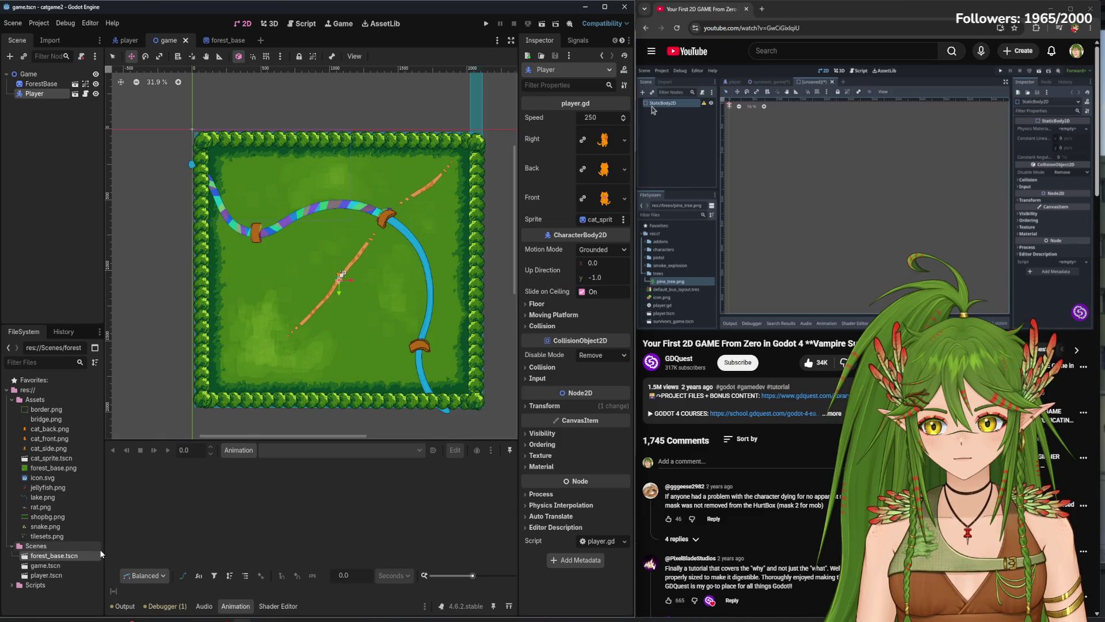
mouse_move(736, 241)
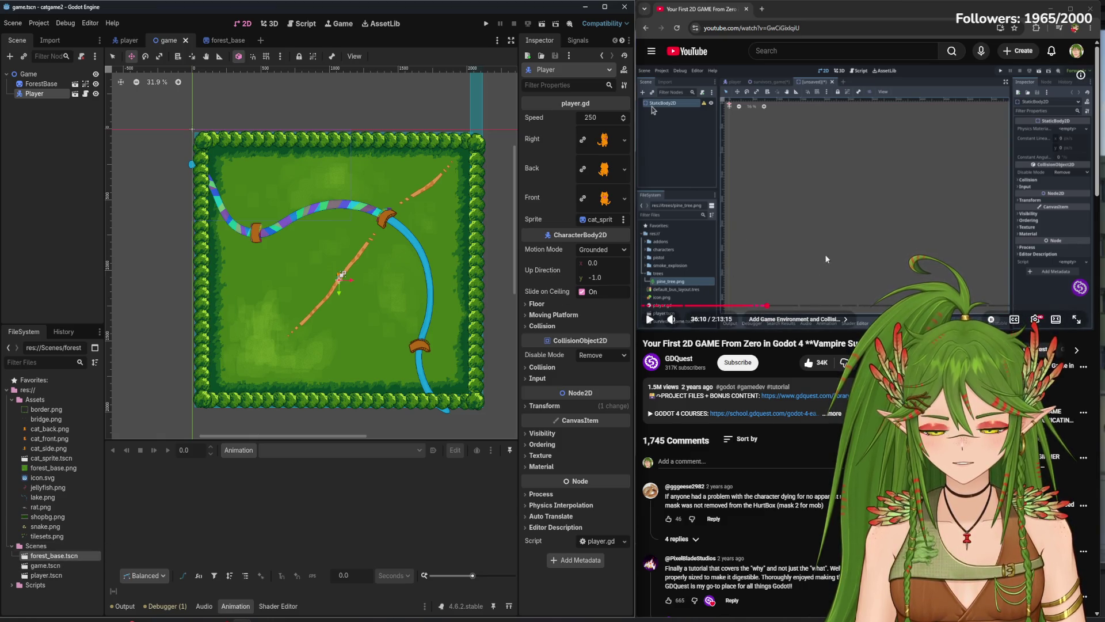
mouse_move(770, 311)
left_mouse_down()
mouse_move(789, 303)
mouse_move(792, 278)
mouse_move(788, 310)
left_mouse_up()
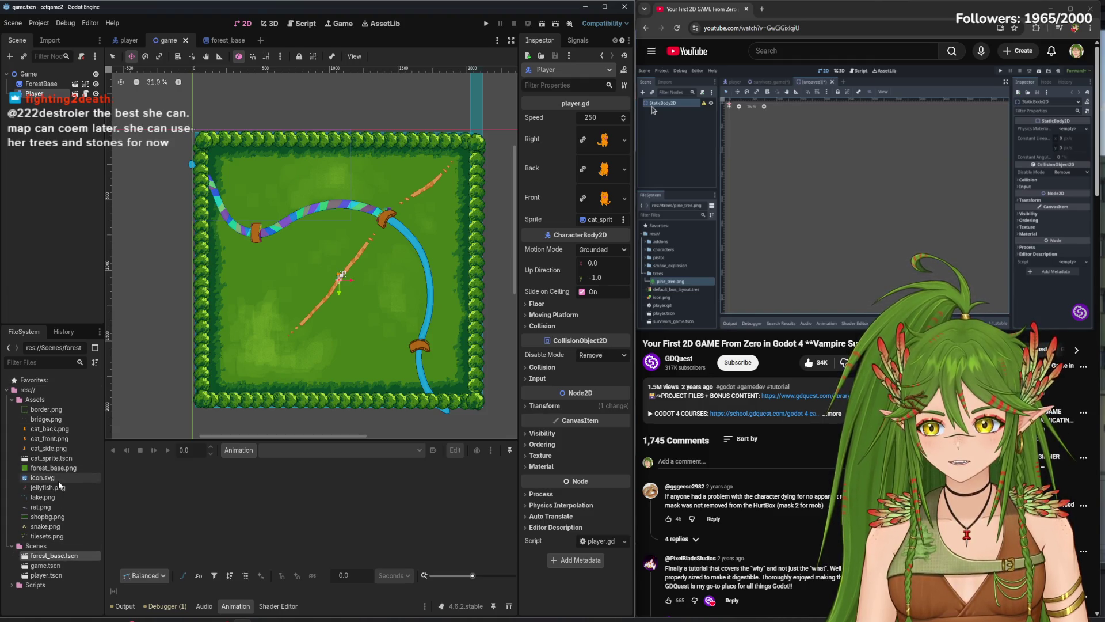
mouse_move(52, 510)
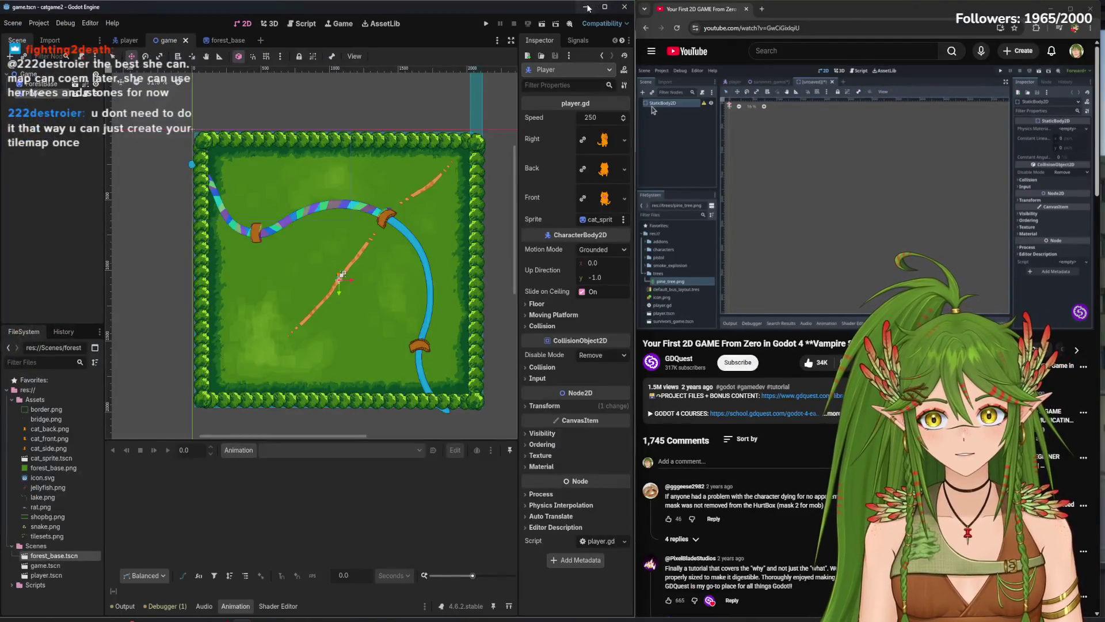
- Open the CAT project in a second, resized Godot editor window from the project manager
left_click(585, 7)
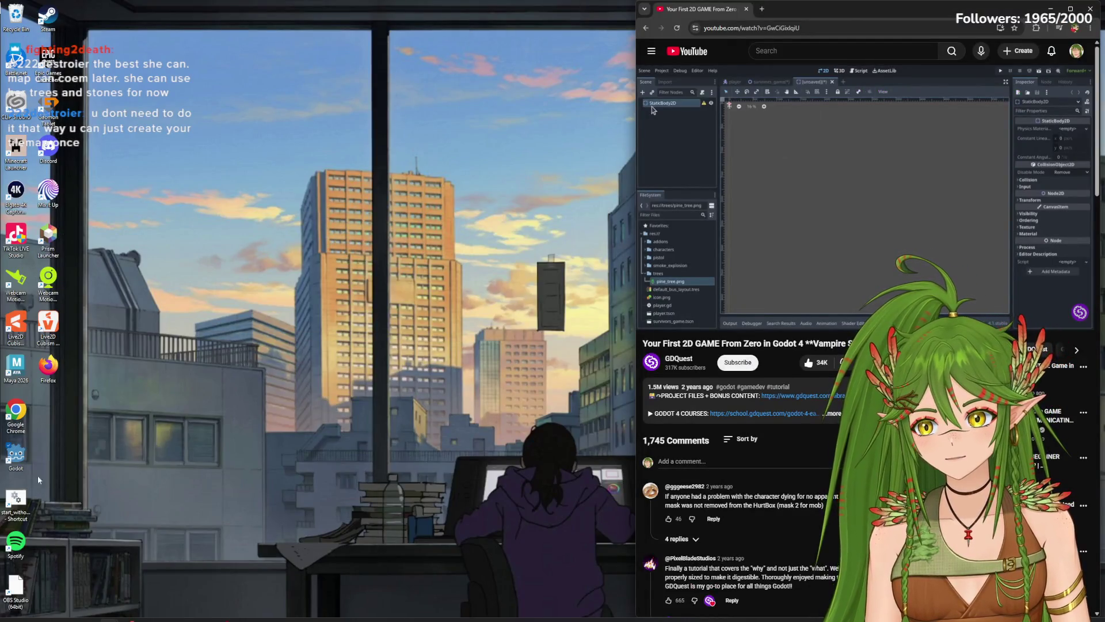
double_click(24, 455)
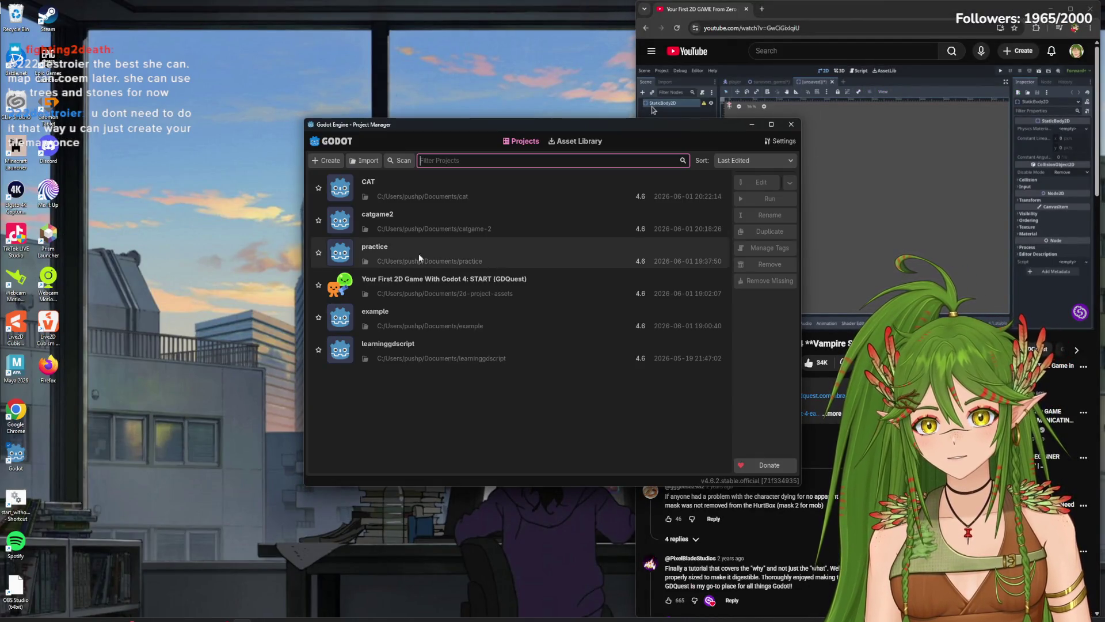
double_click(368, 187)
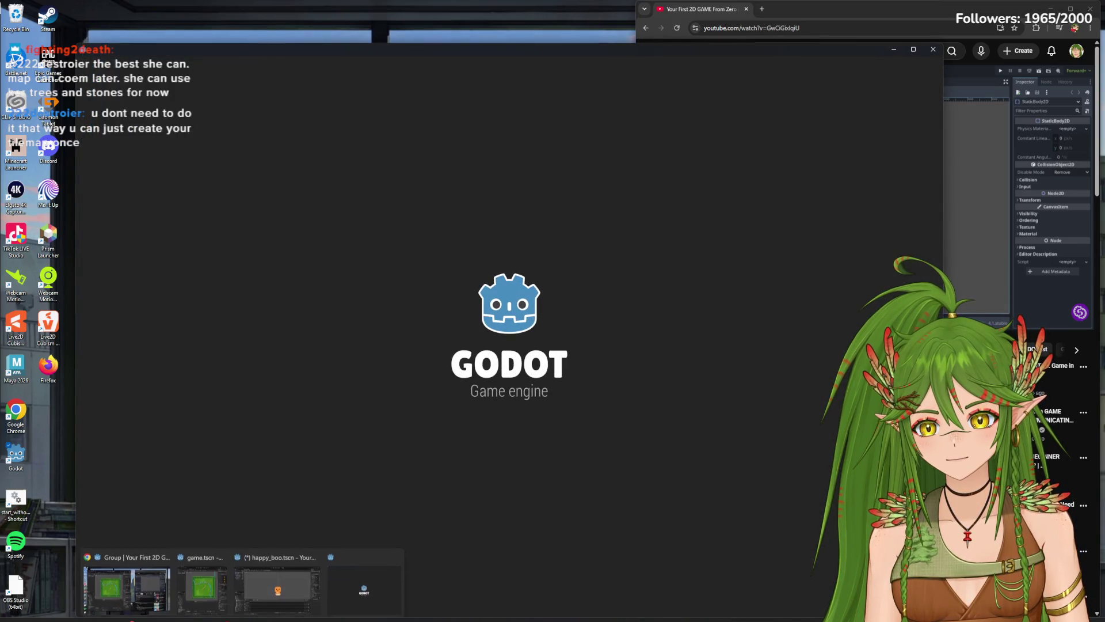
mouse_move(240, 585)
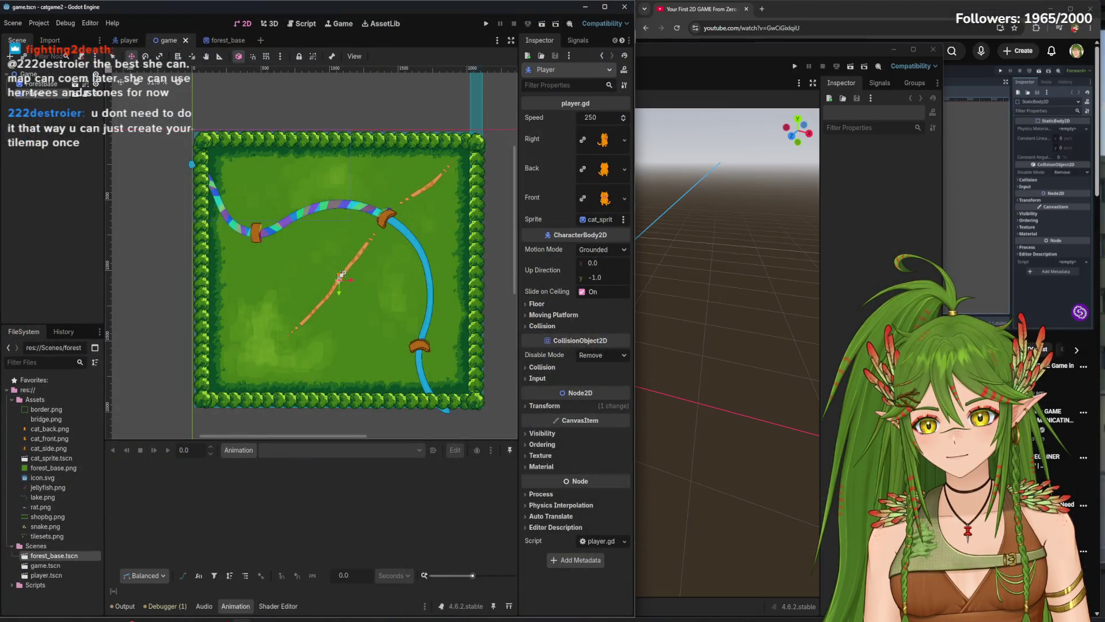
left_click(331, 598)
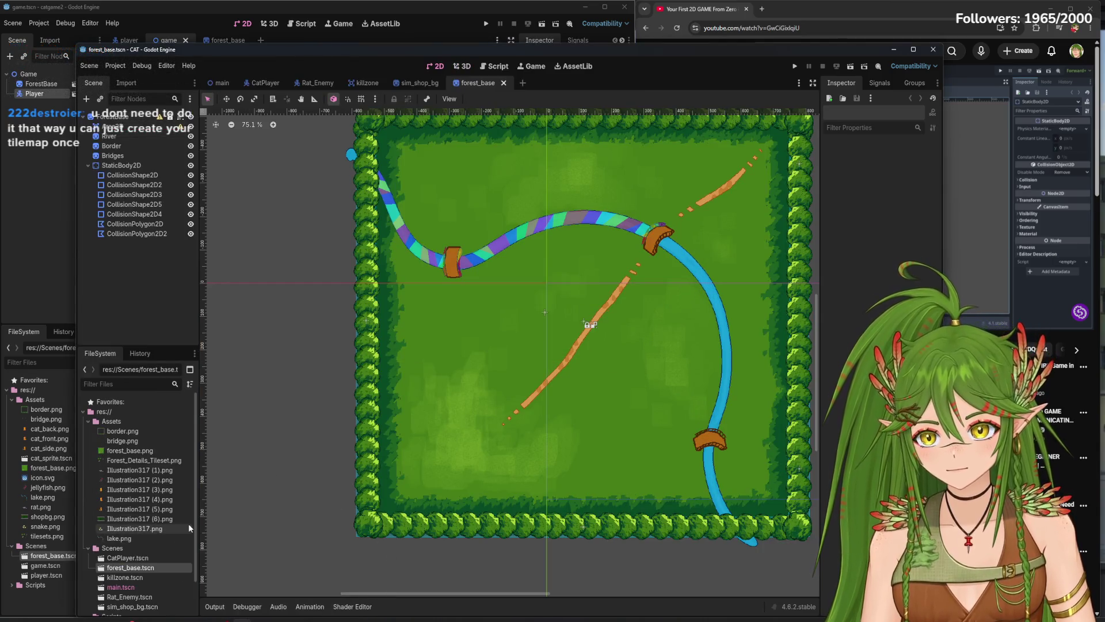
mouse_move(600, 45)
left_mouse_down()
mouse_move(593, 174)
mouse_move(722, 74)
left_mouse_up()
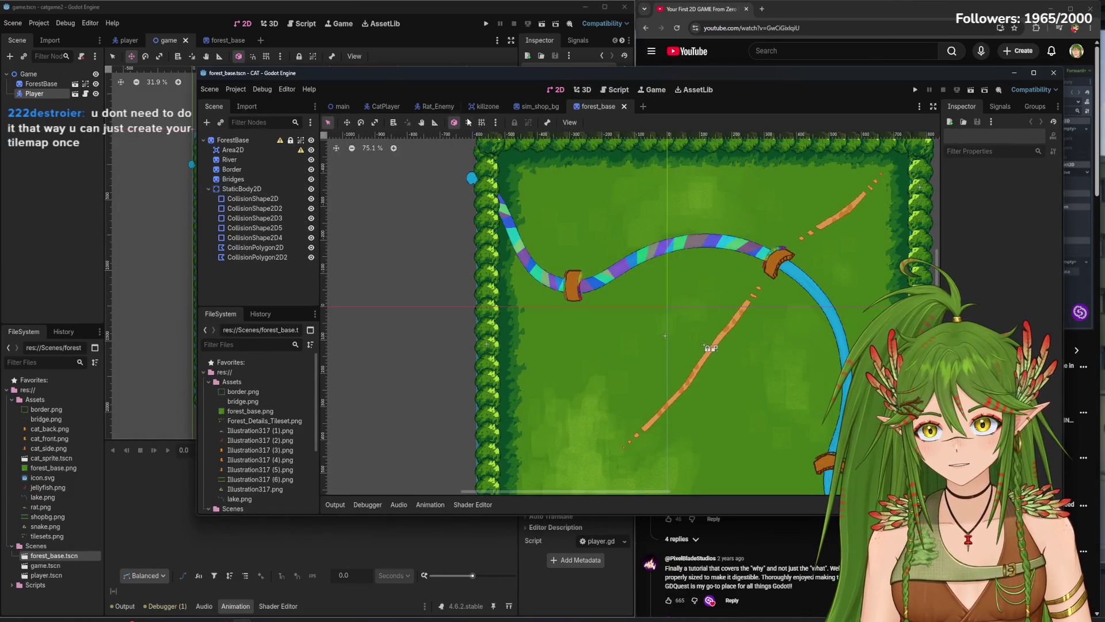
- Inspect main.tscn's TileMapLayer tiles from Forest_Details_Tileset.png, then minimize the CAT window
left_click(342, 106)
left_click(241, 179)
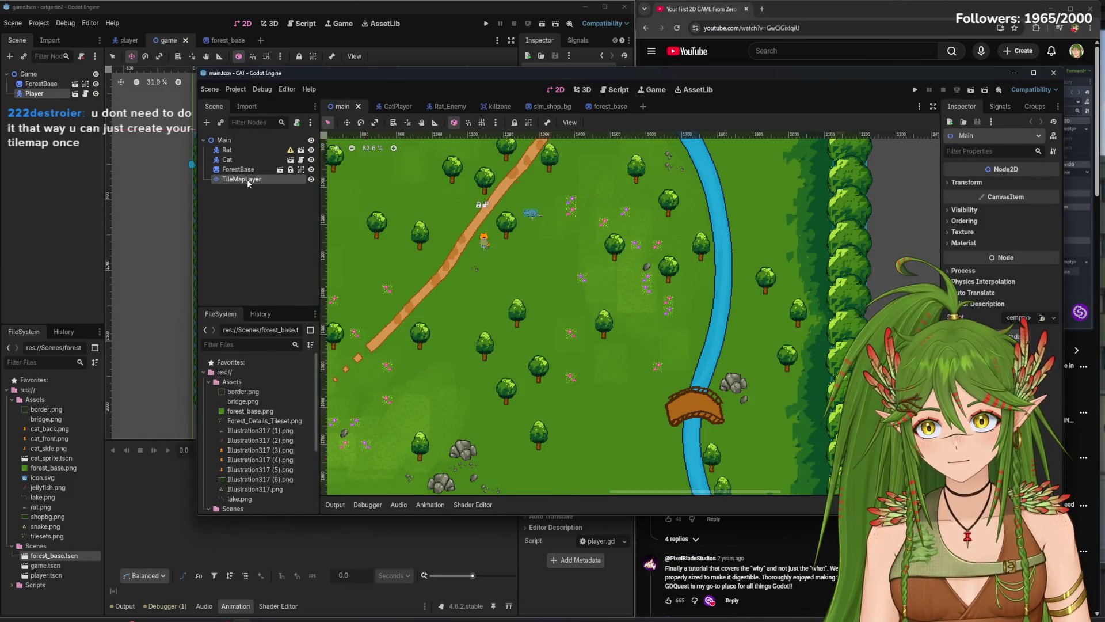
scroll(271, 430, "down", 2)
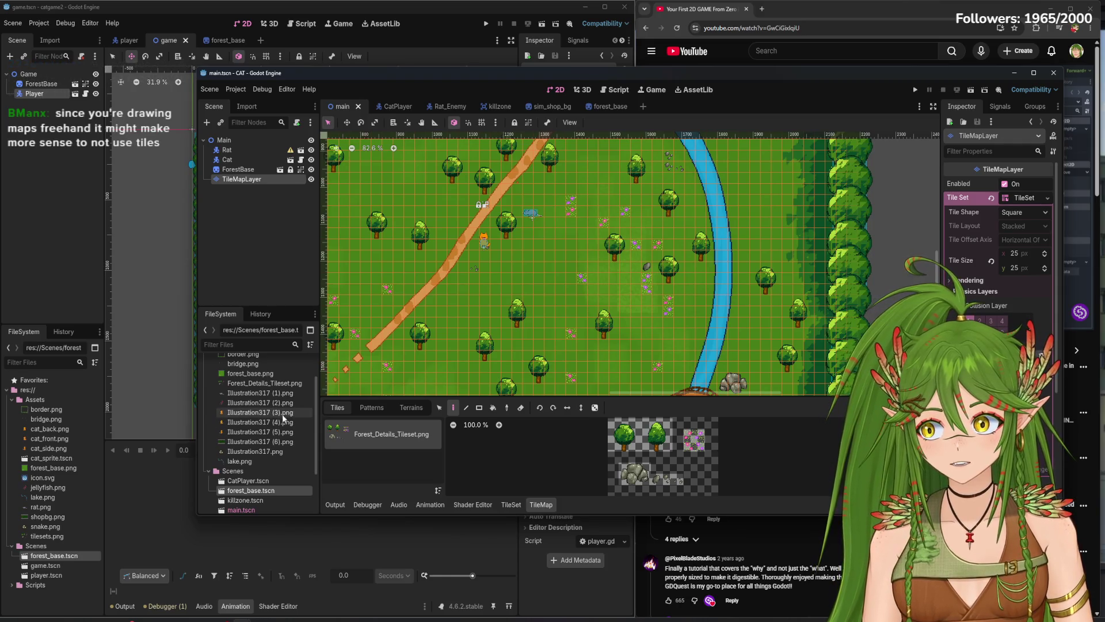
mouse_move(281, 421)
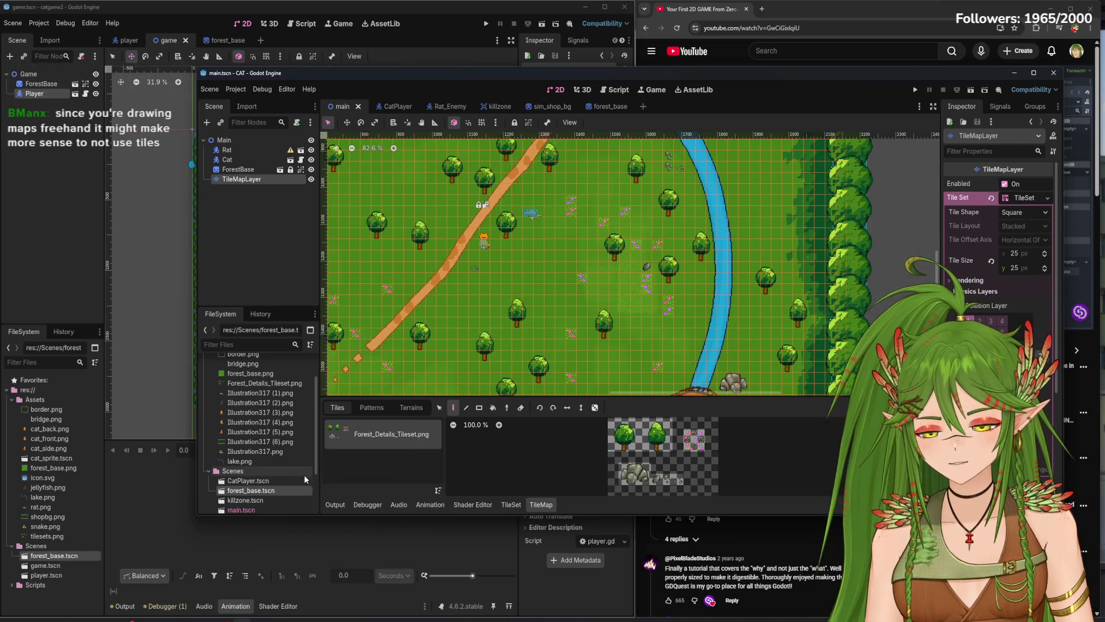
scroll(317, 422, "down", 3)
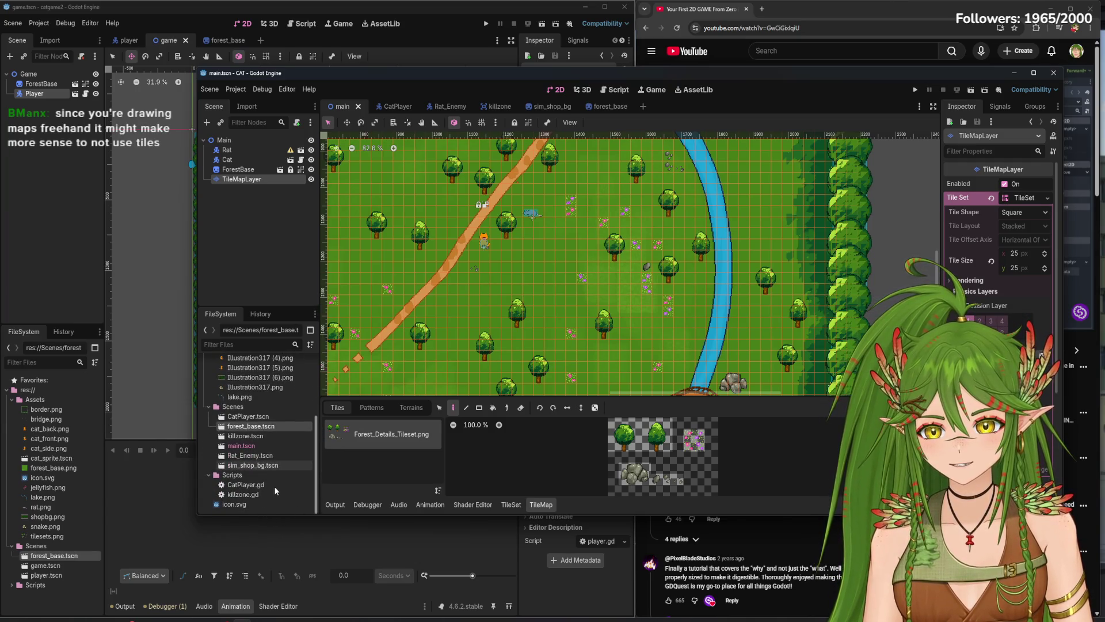
scroll(300, 417, "up", 5)
scroll(309, 429, "down", 5)
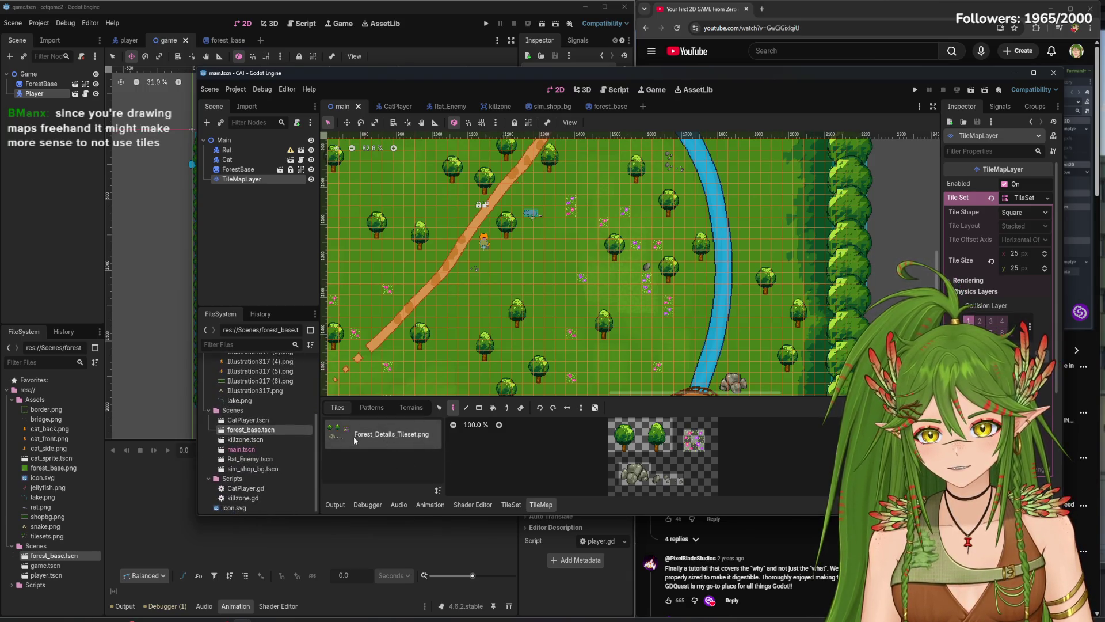
mouse_move(316, 423)
left_mouse_down()
mouse_move(324, 350)
mouse_move(319, 474)
left_mouse_up()
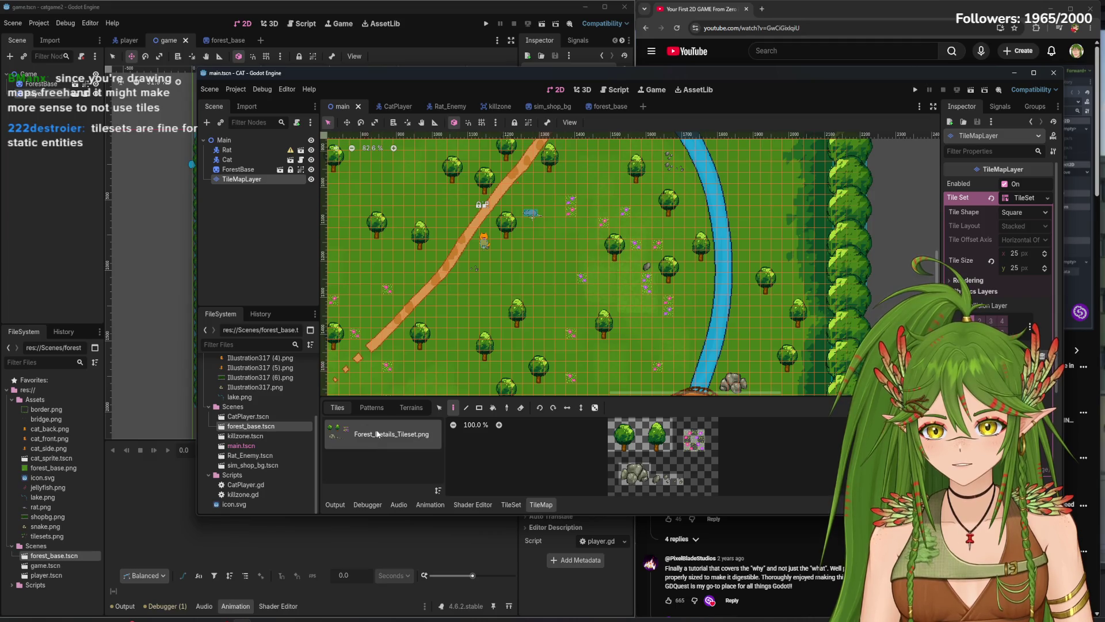
left_click(1014, 73)
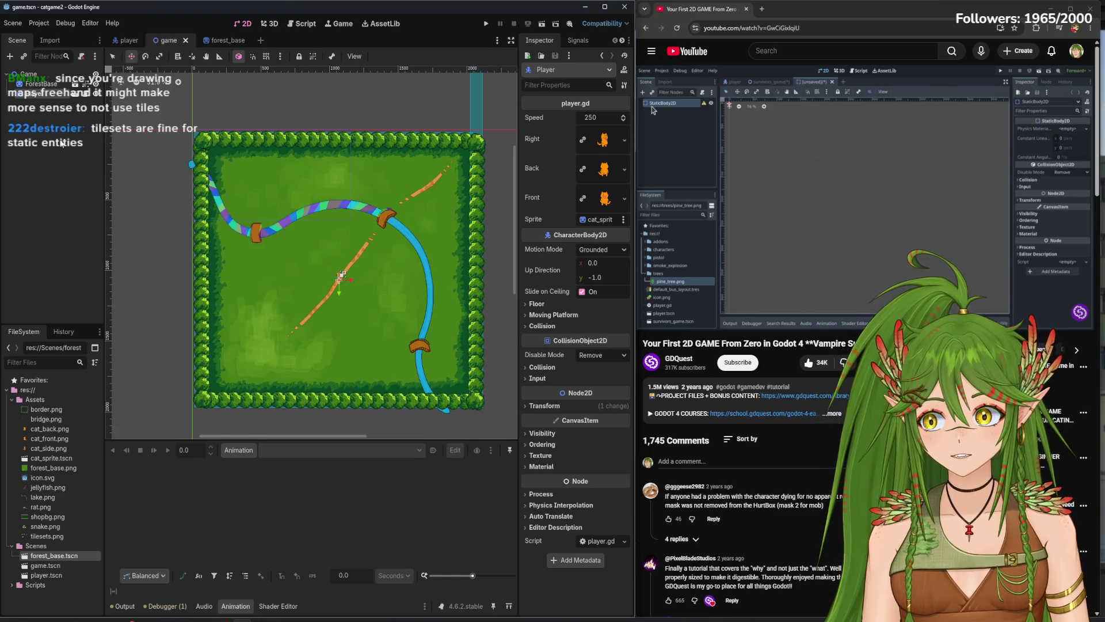
- Switch between the forest_base and game scenes, ending on the game scene
left_click(228, 40)
left_click(174, 39)
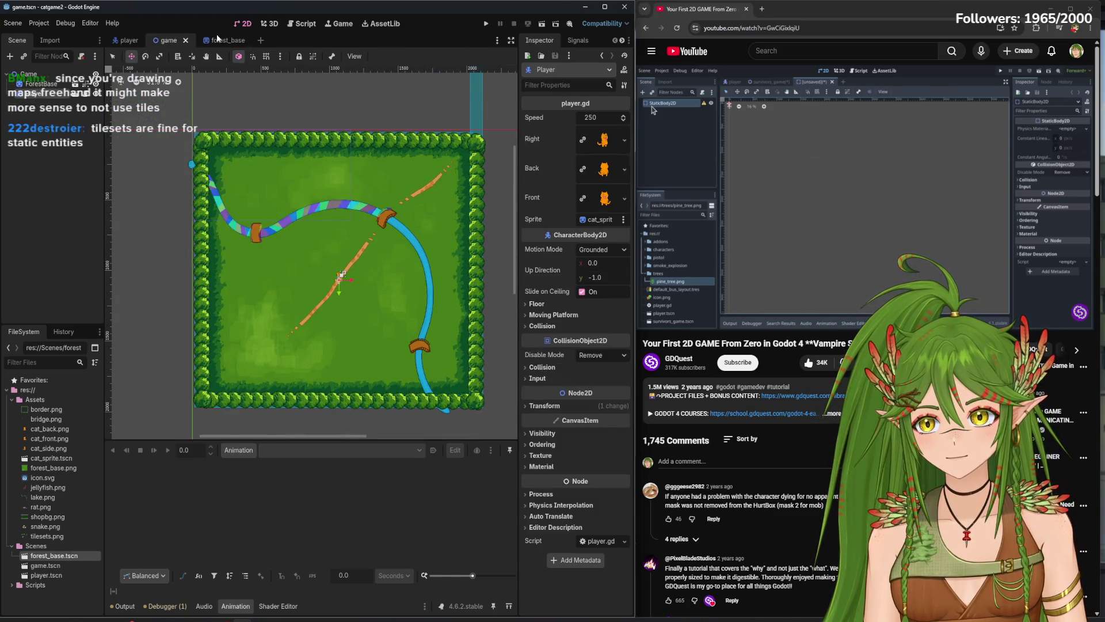
left_click(217, 39)
left_click(167, 40)
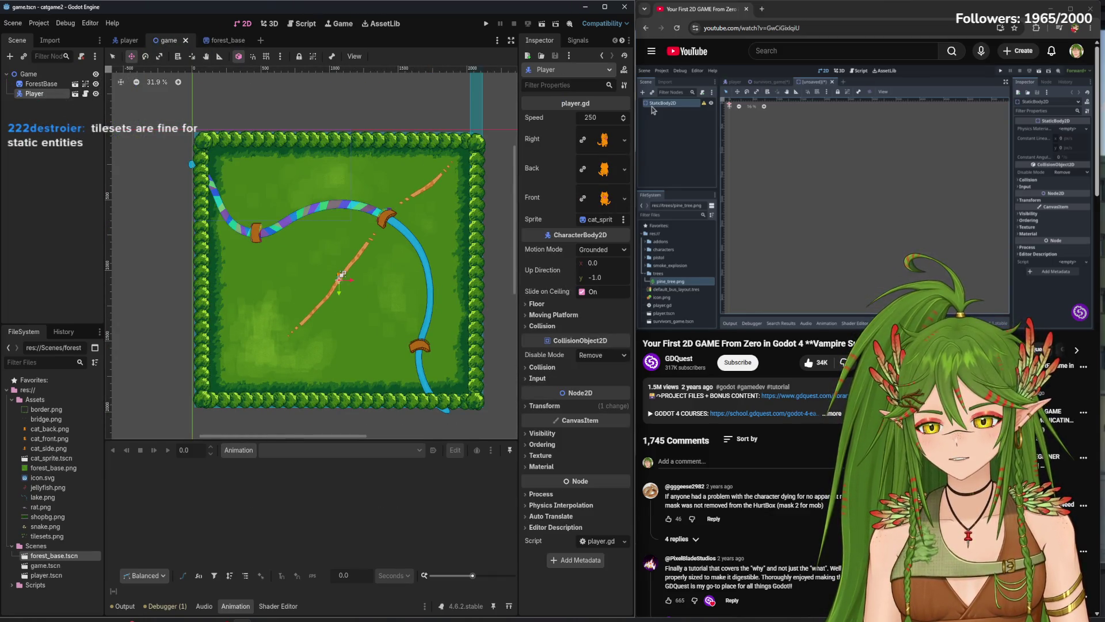
- Search the Add Node dialog for 'tileset' tilemap nodes, then cancel without adding one
left_click(9, 56)
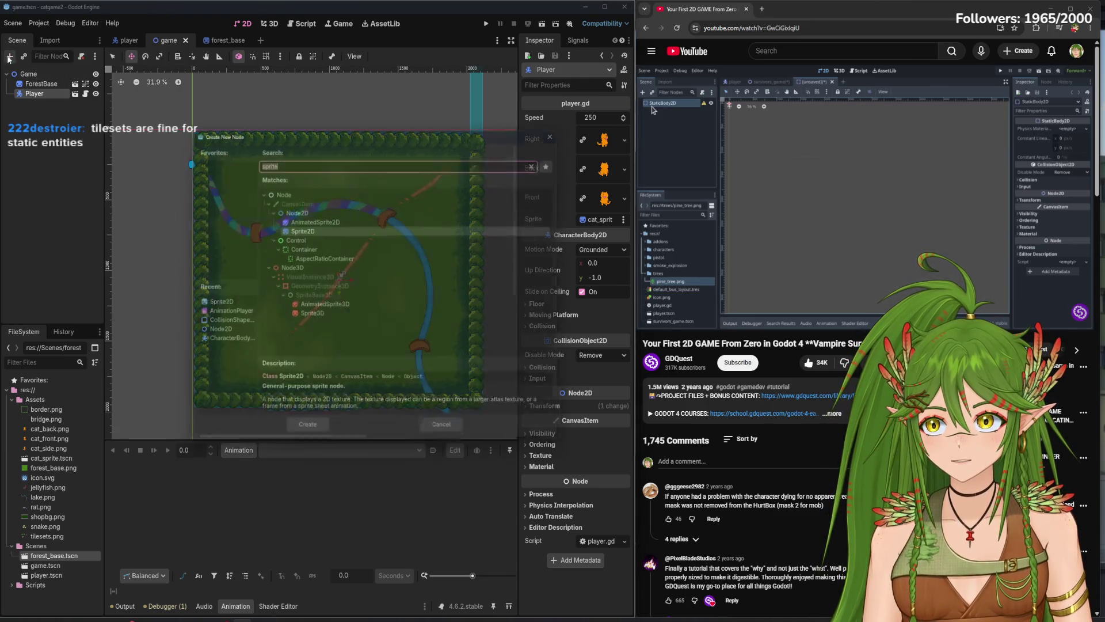
type("tileset")
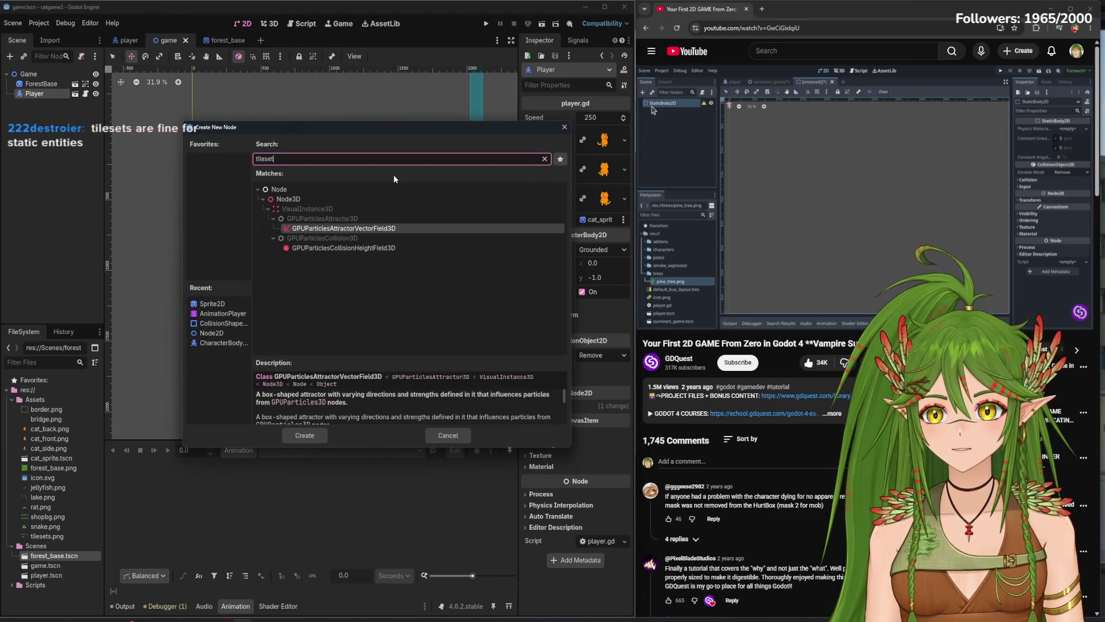
left_click(314, 160)
key("BackSpace")
key("BackSpace")
key("BackSpace")
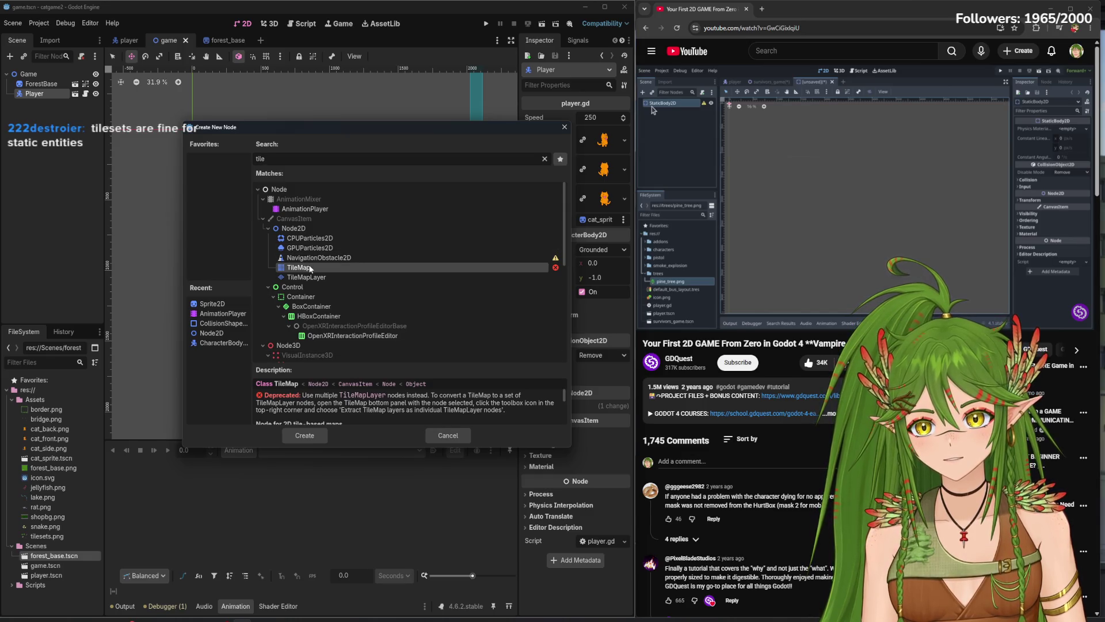
left_click(447, 435)
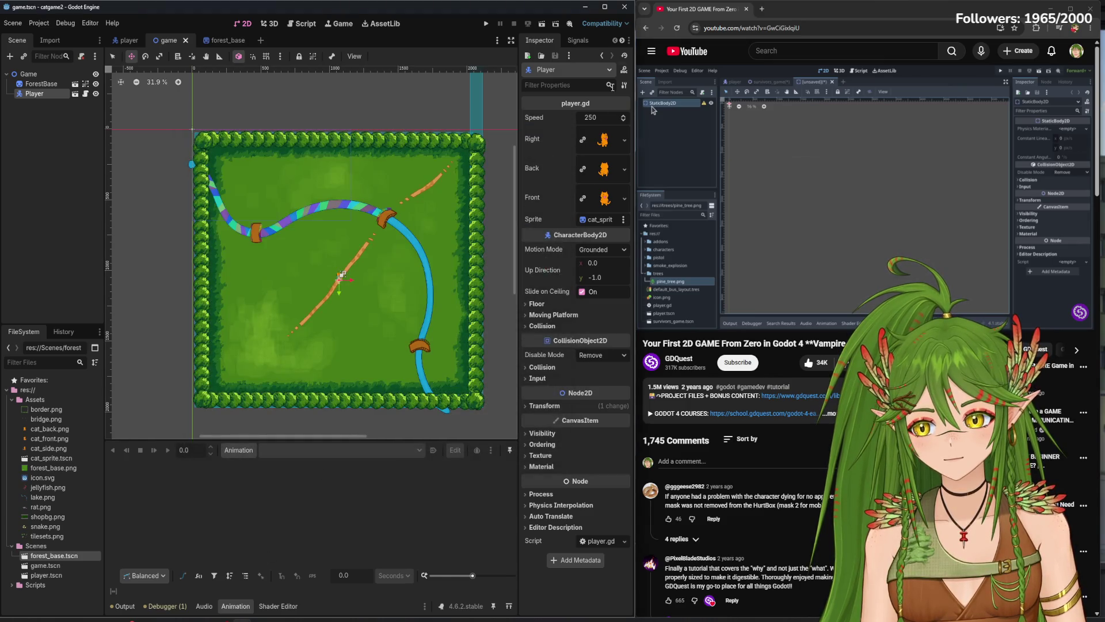
- Close the relaunched Project Manager and restore the catgame2 editor window
left_click(588, 8)
double_click(16, 455)
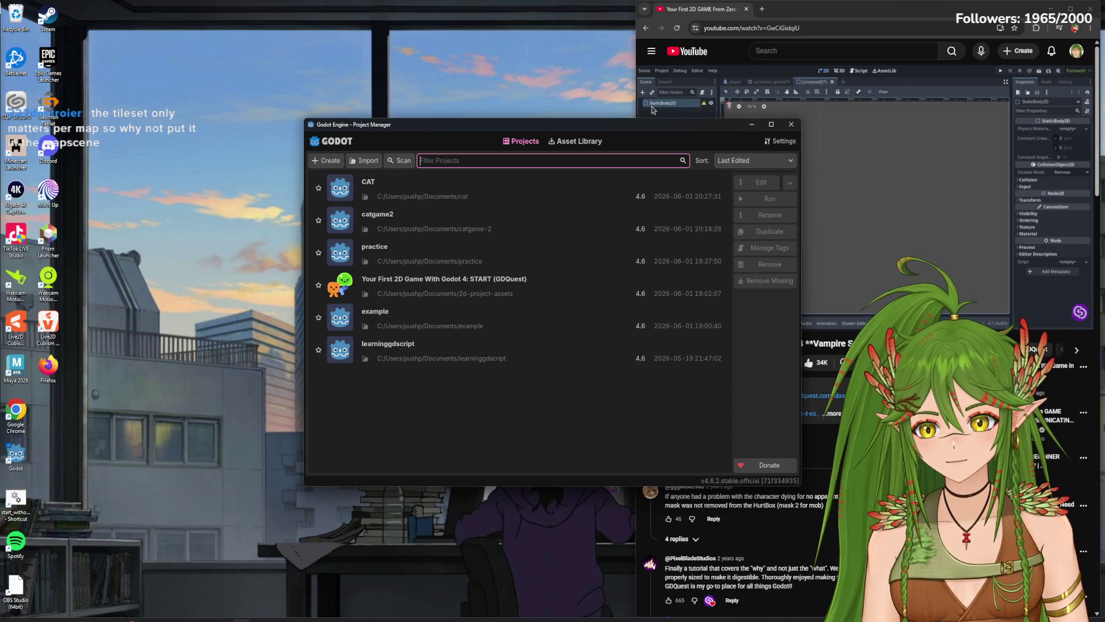
left_click(792, 125)
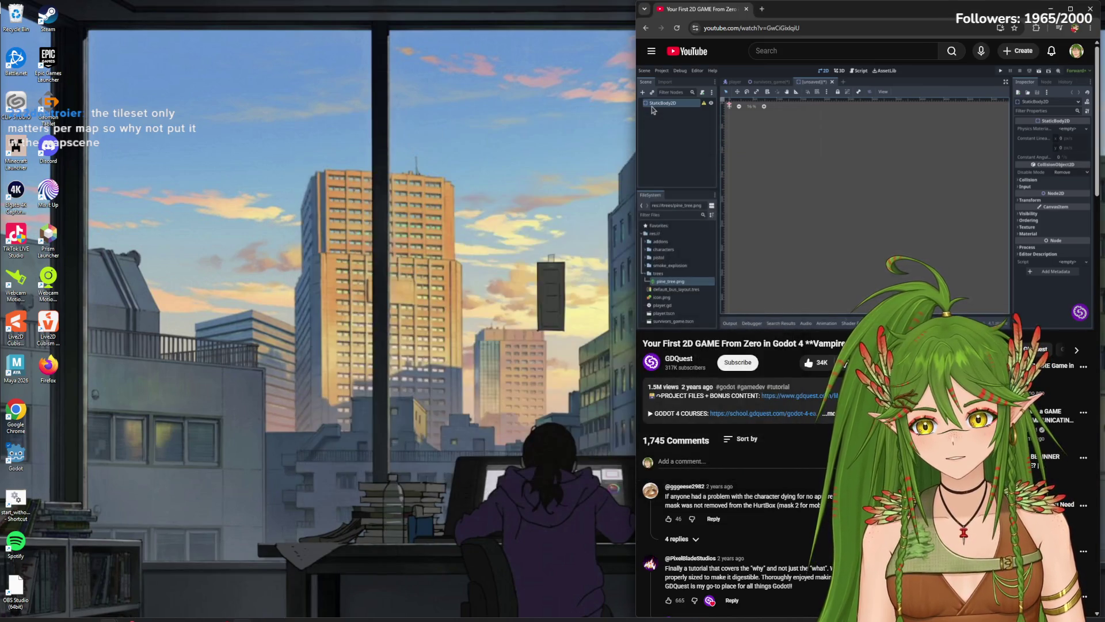
left_click(227, 582)
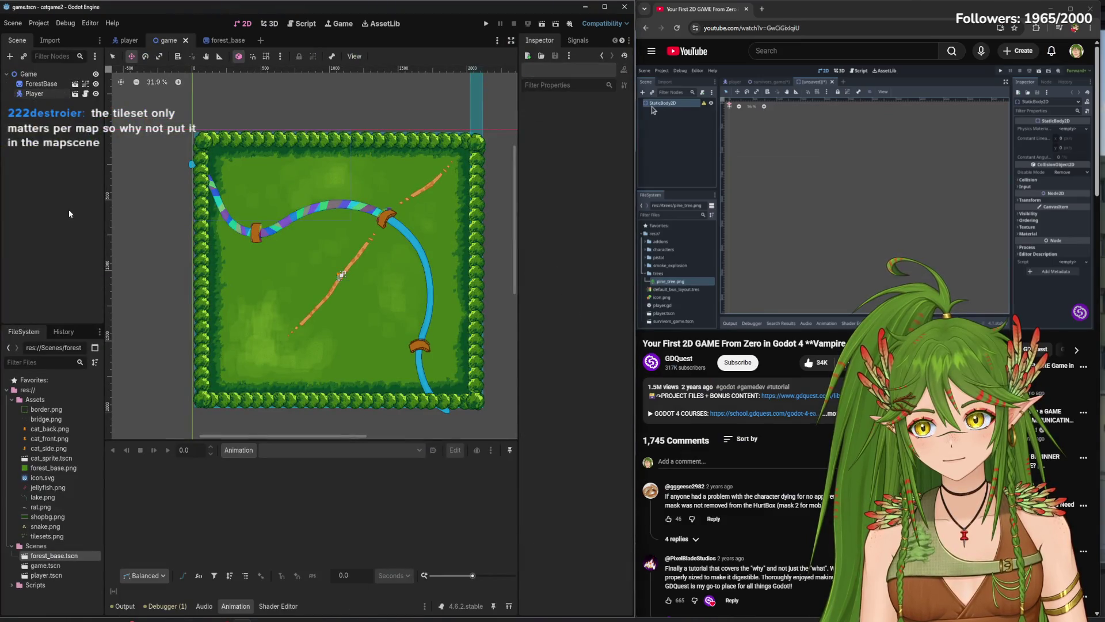
left_click(9, 56)
type("tile")
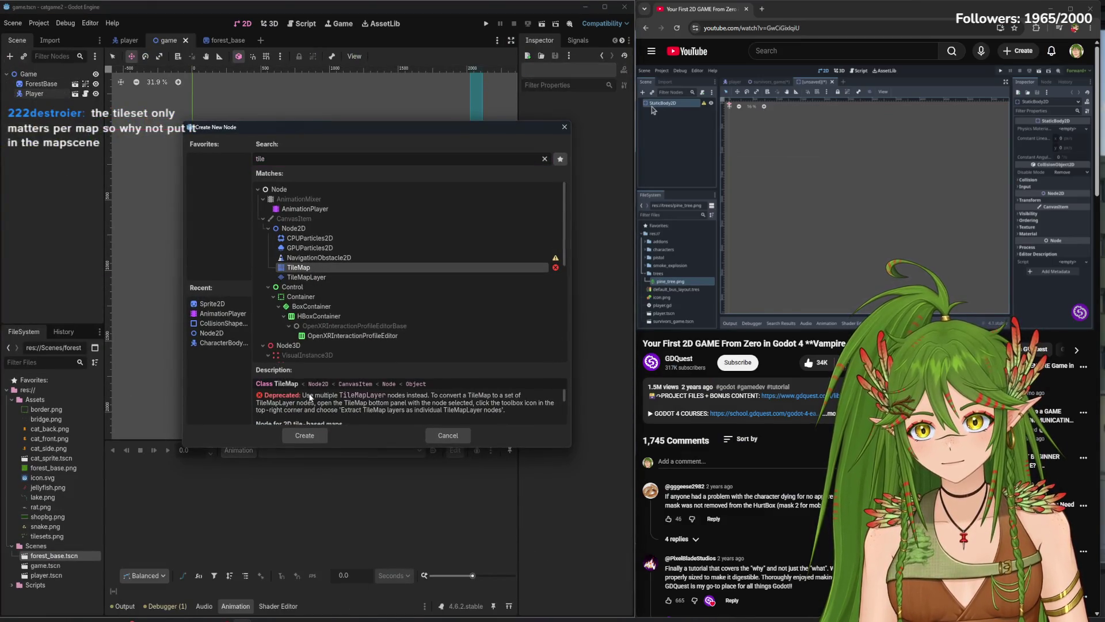
left_click(305, 435)
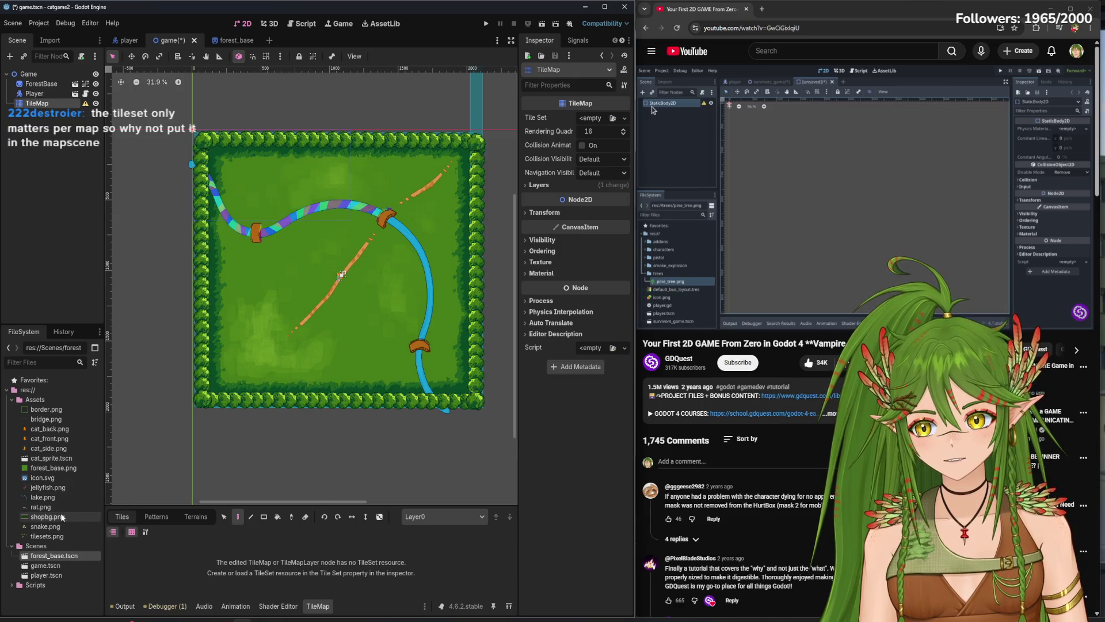
mouse_move(50, 536)
left_mouse_down()
mouse_move(248, 441)
mouse_move(600, 110)
left_mouse_up()
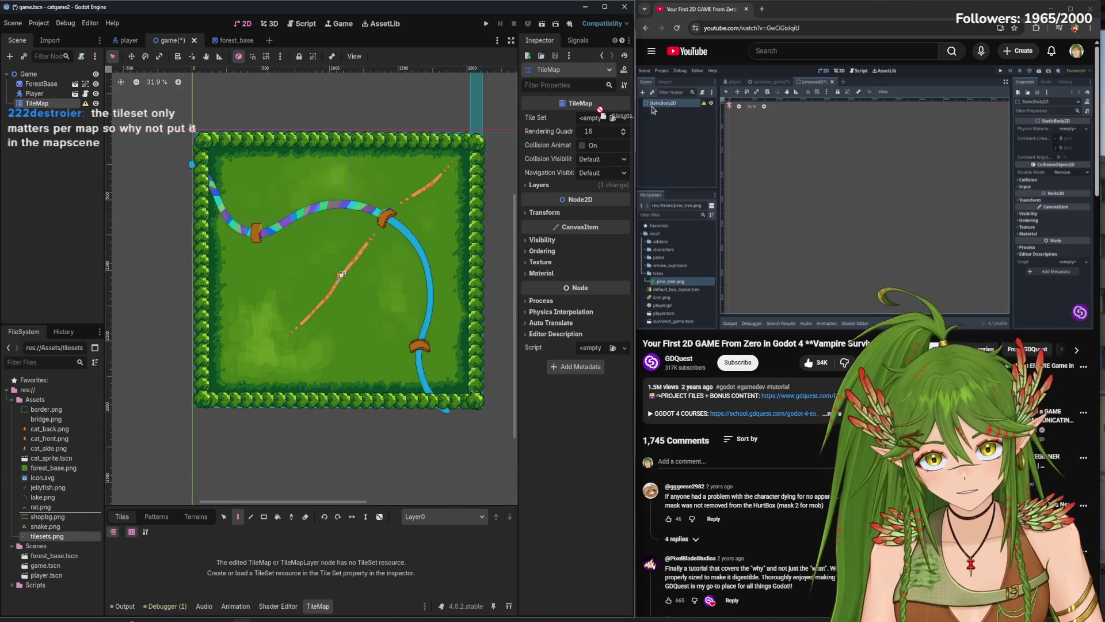
left_click(613, 118)
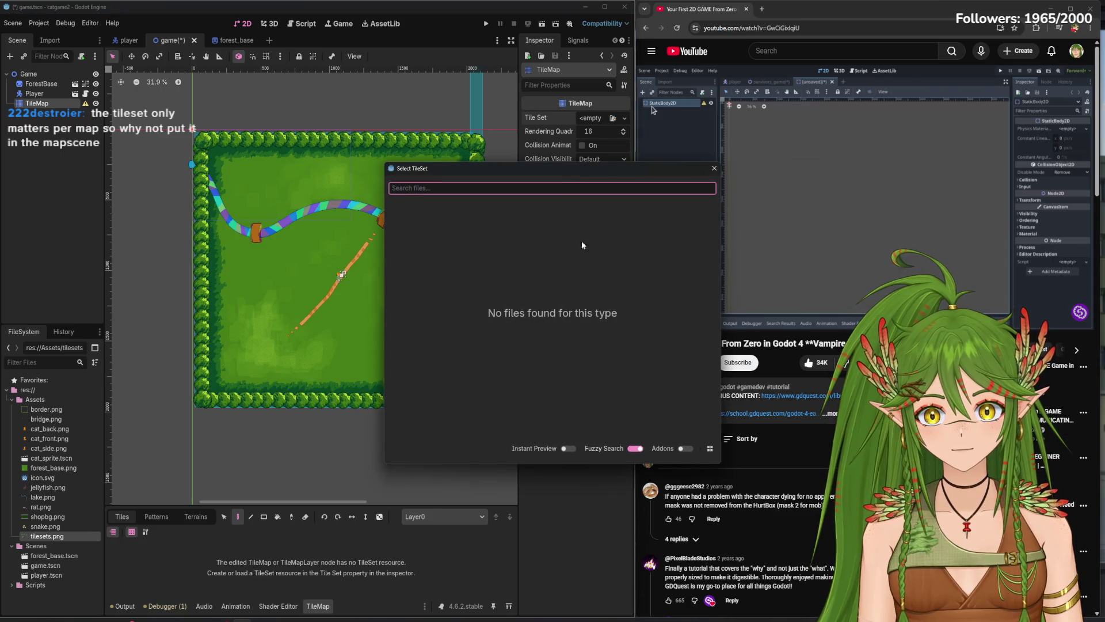
key("Escape")
left_click(624, 121)
left_click(606, 146)
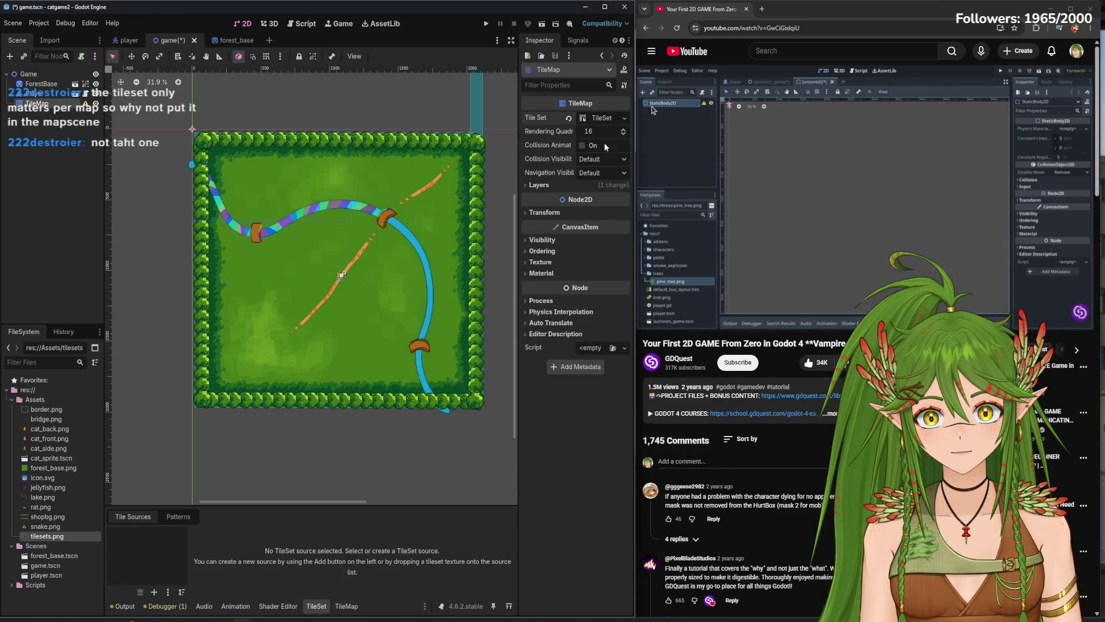
mouse_move(322, 505)
left_mouse_down()
mouse_move(353, 315)
mouse_move(358, 345)
left_mouse_up()
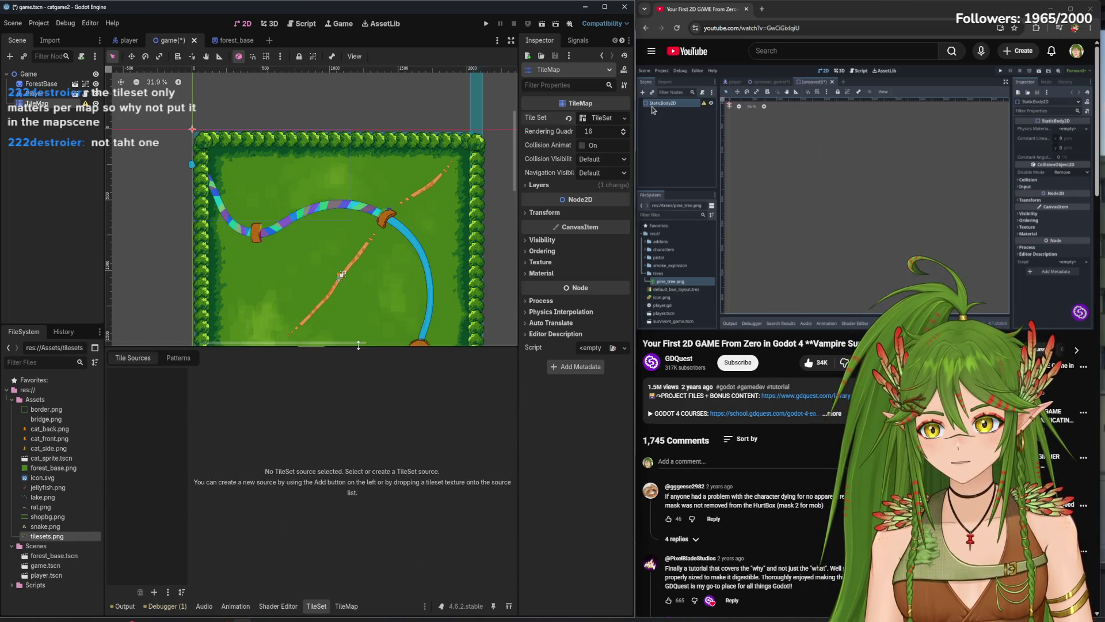
left_click_drag(183, 455, 173, 452)
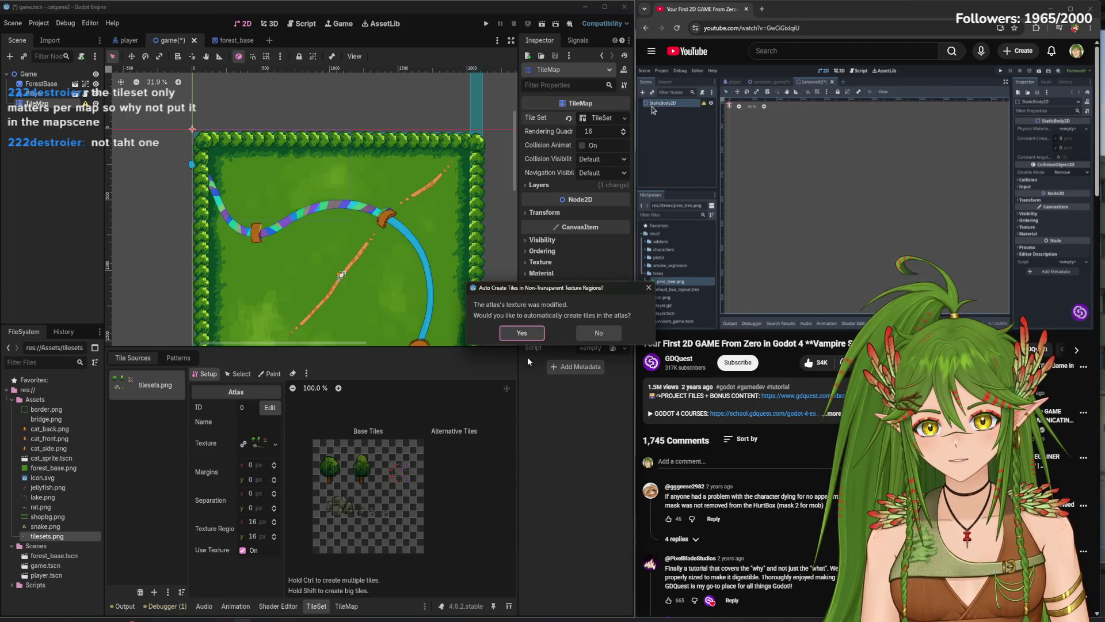
left_click(598, 333)
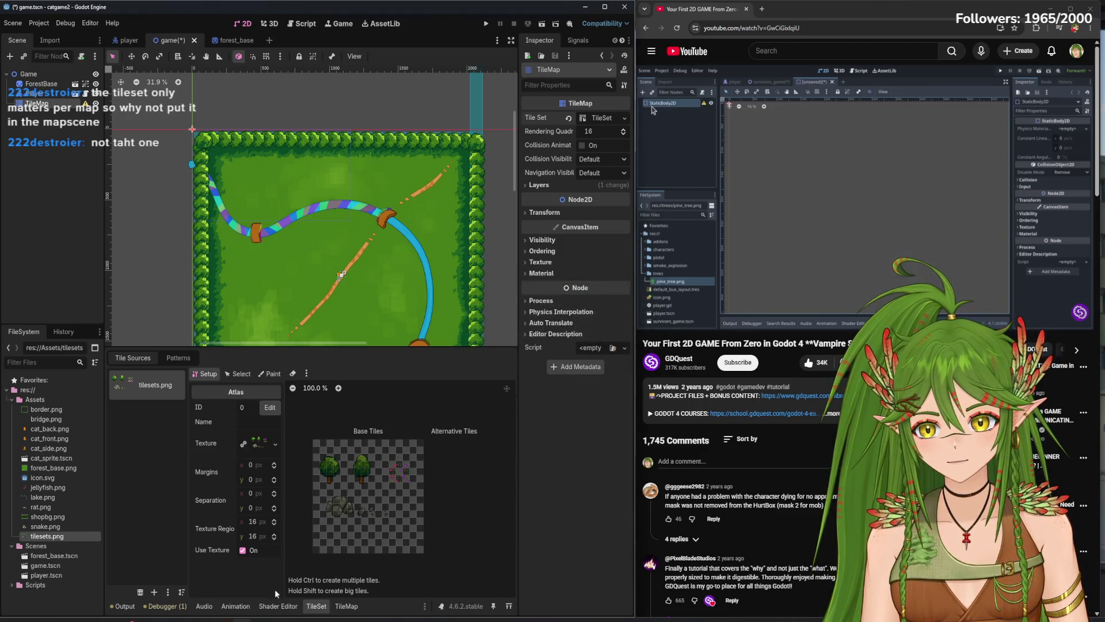
left_click(261, 522)
type("25")
left_click(254, 538)
type("2")
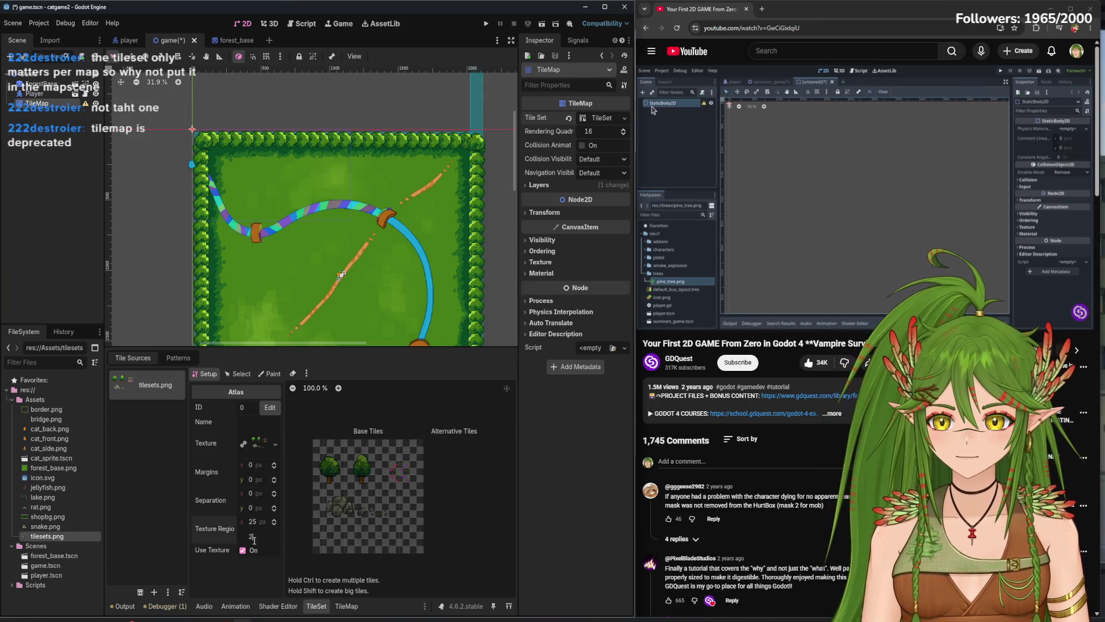
key("Return")
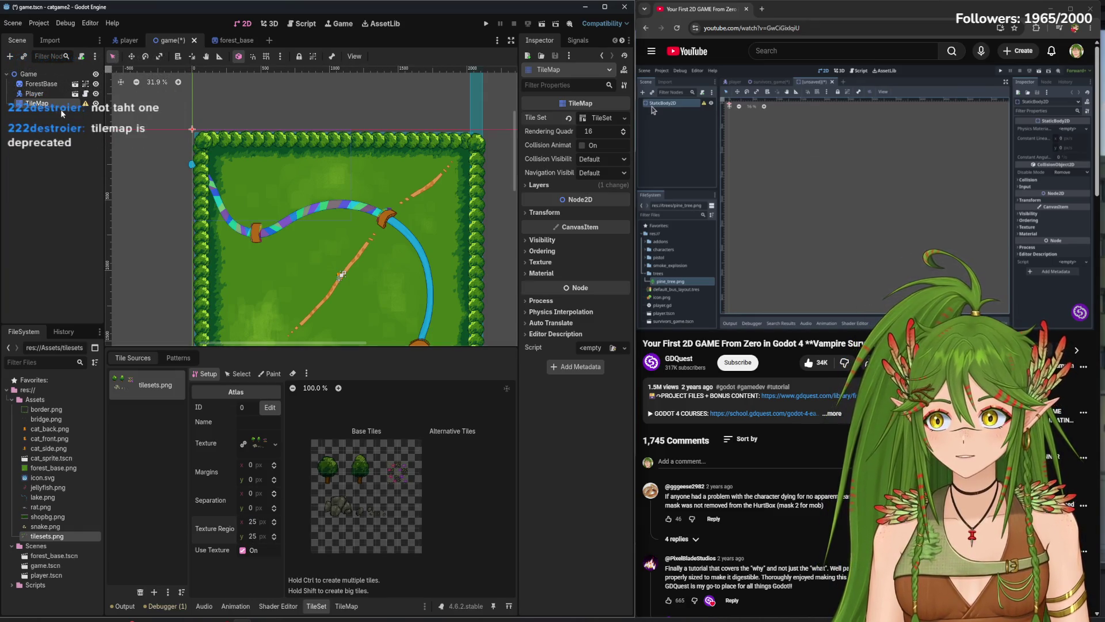
right_click(62, 103)
left_click(111, 338)
key("Return")
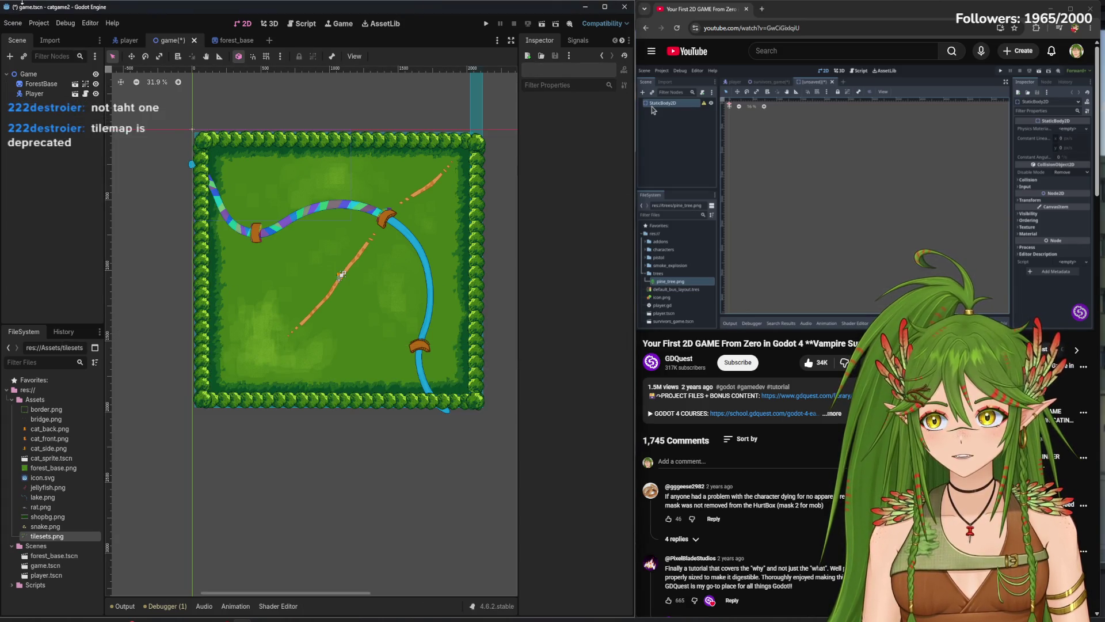
left_click(10, 56)
type("tile")
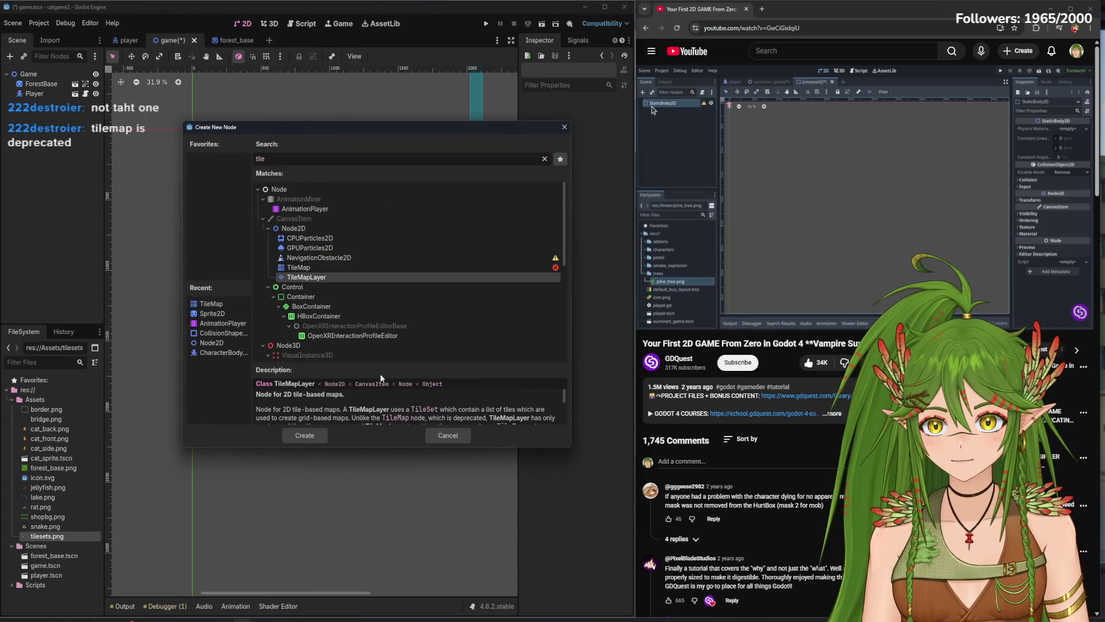
- Add a TileMapLayer with a new TileSet using tilesets.png as an auto-tiled atlas
left_click(304, 436)
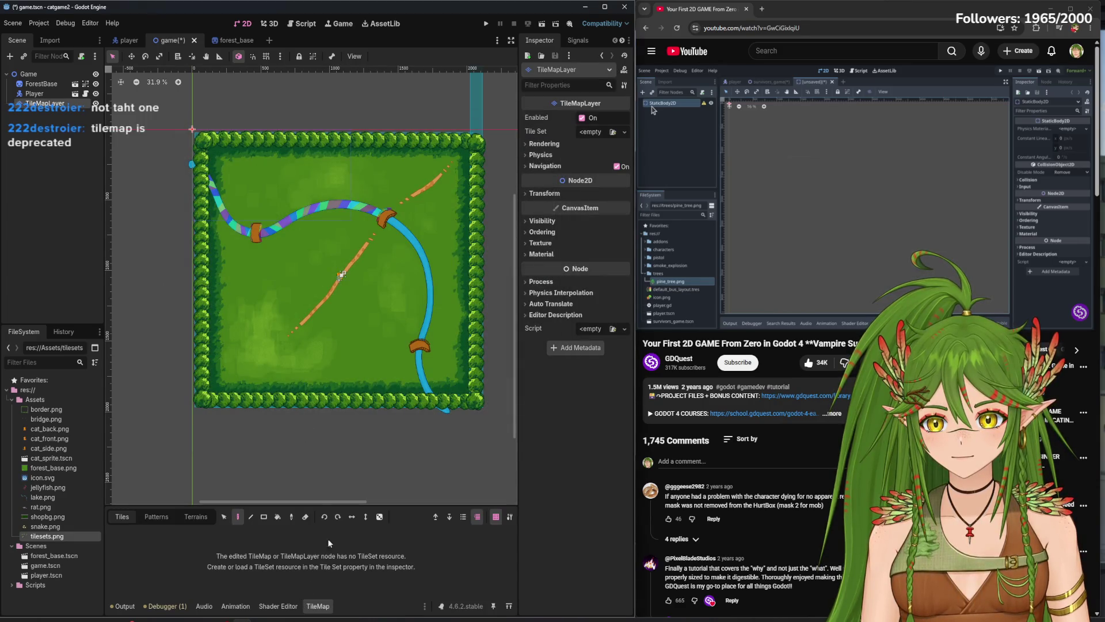
left_click(614, 129)
left_click(604, 158)
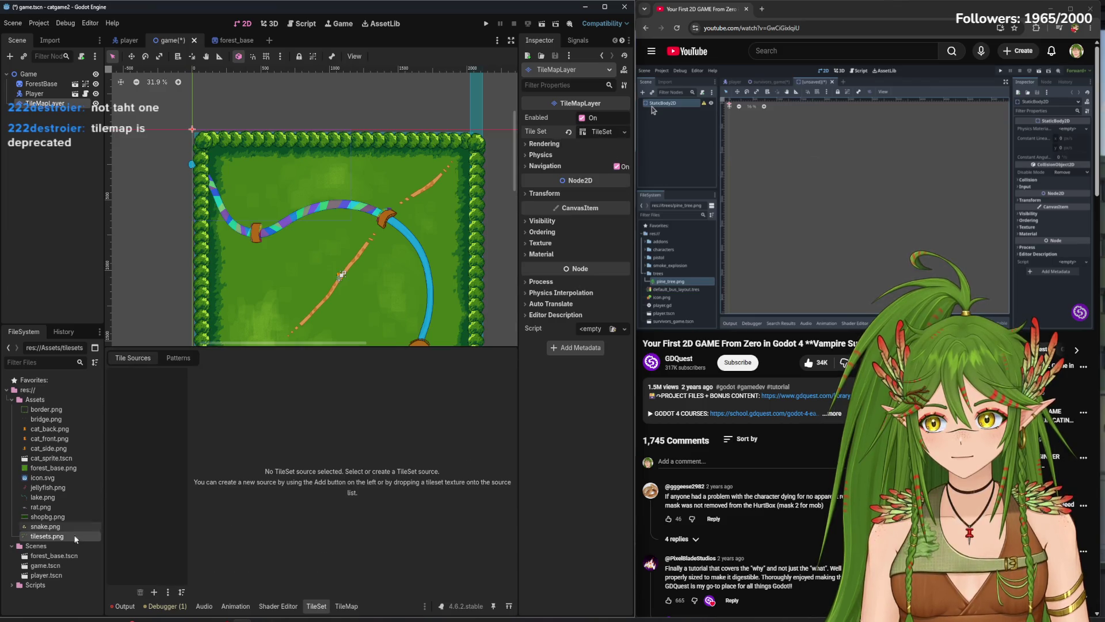
left_click_drag(99, 524, 144, 527)
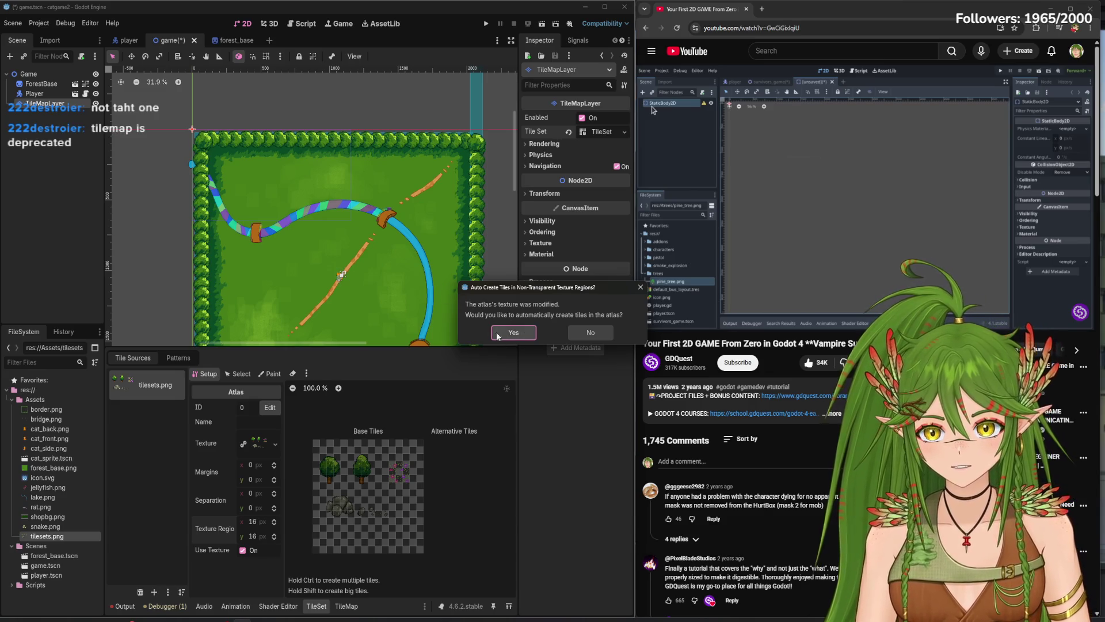
left_click(524, 337)
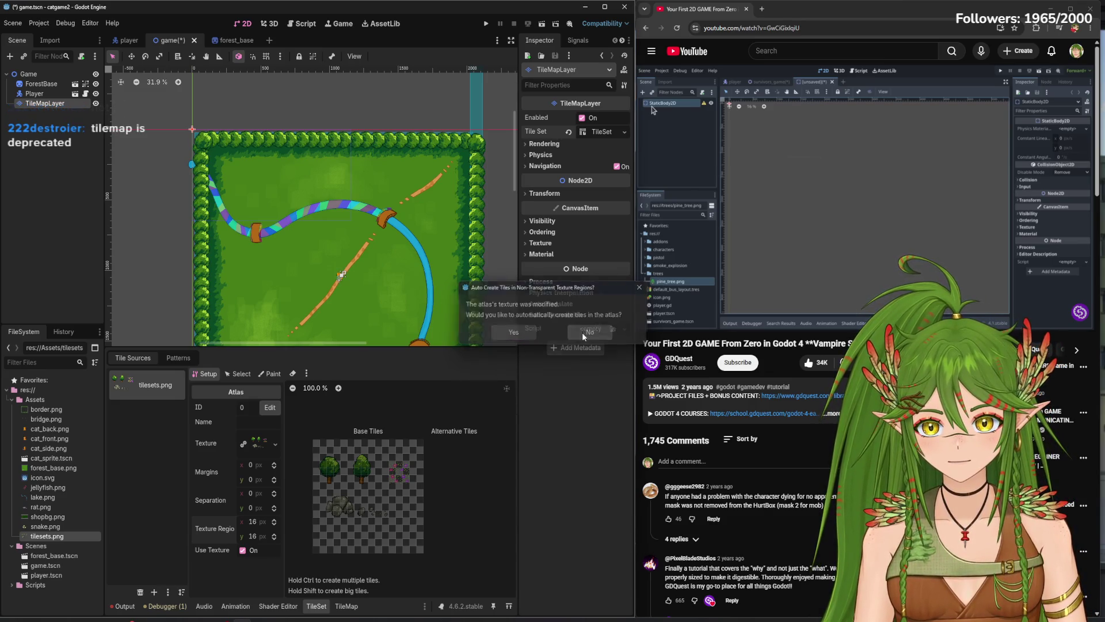
left_click(257, 538)
type("25")
- Commit the 25 px texture region and create tiles for both trees and three small rock-side tiles
key("Return")
scroll(382, 455, "up", 3)
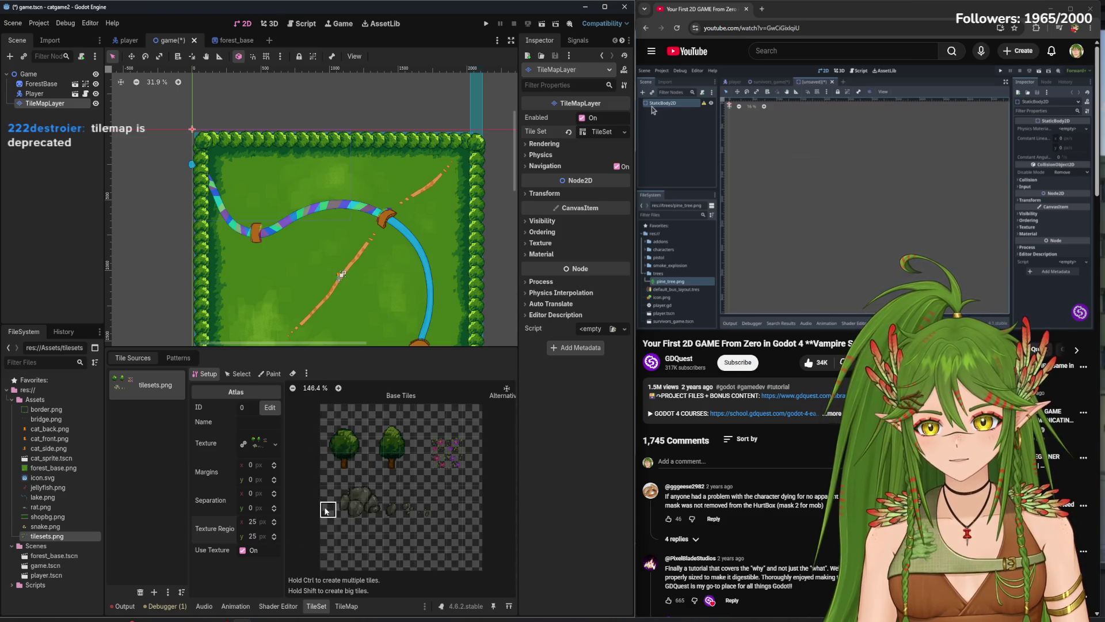
left_click(331, 463)
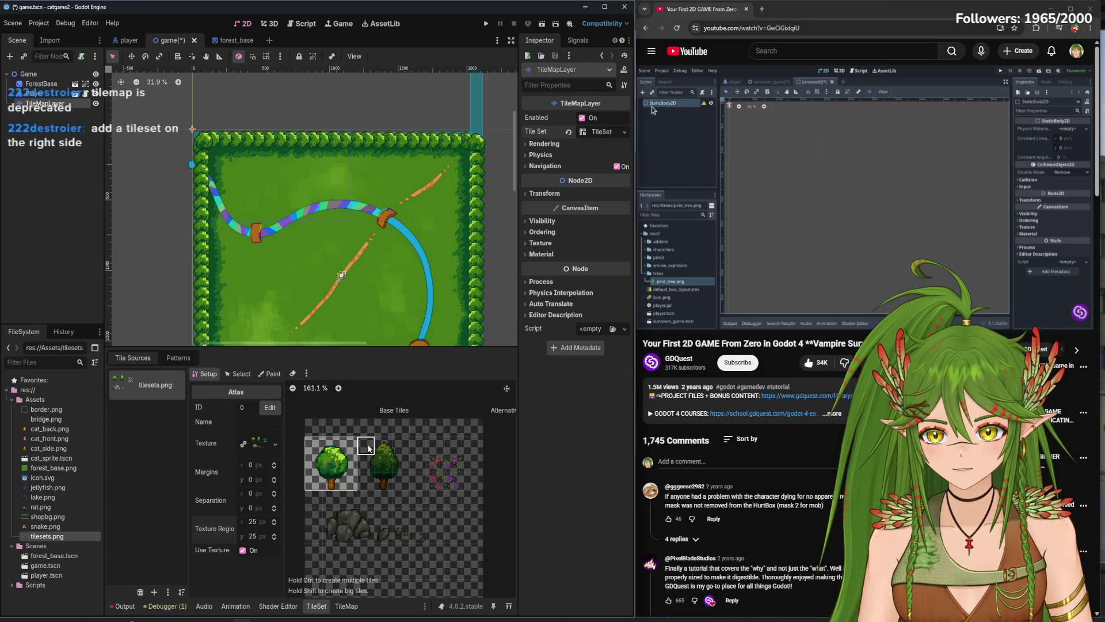
left_click(398, 479)
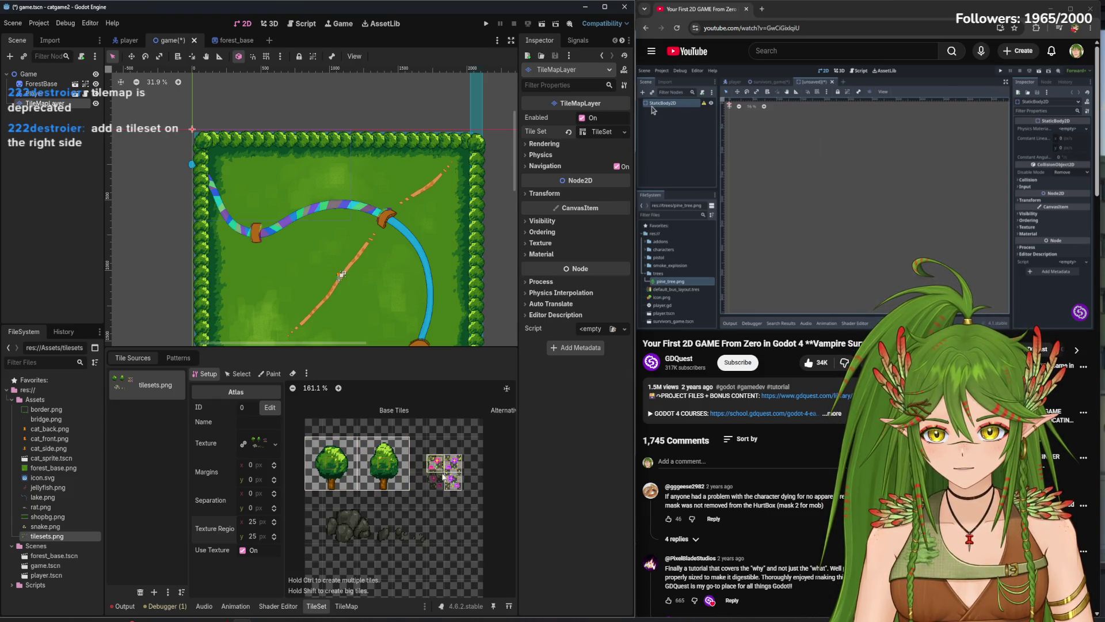
left_click(383, 534)
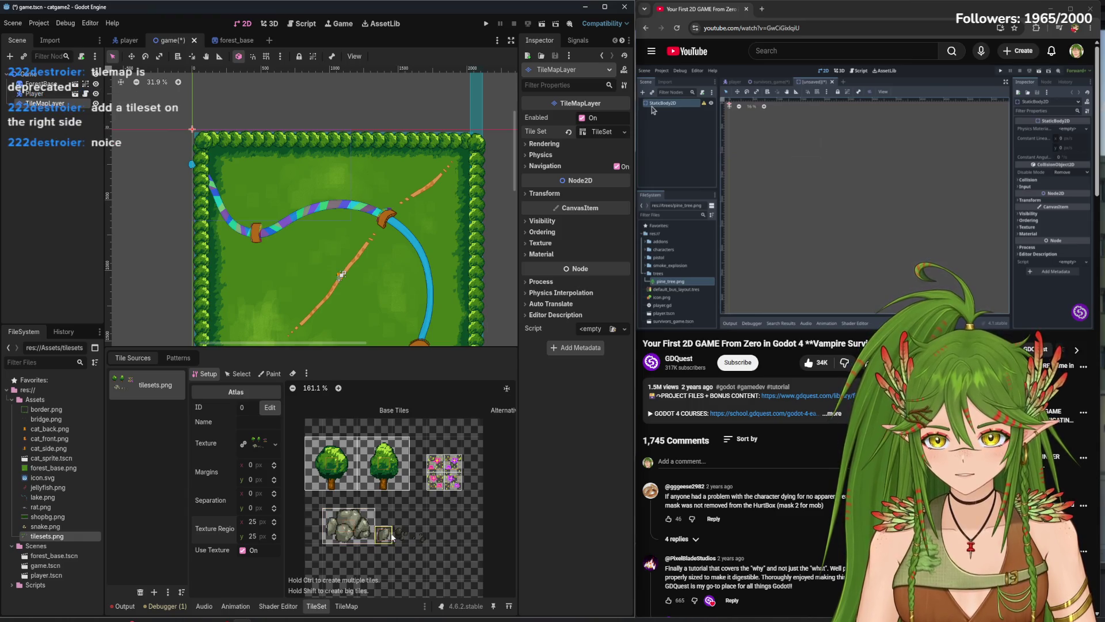
left_click(401, 535)
left_click(418, 534)
- Scroll through the tilesets.png atlas to review the created tiles
scroll(412, 556, "up", 5)
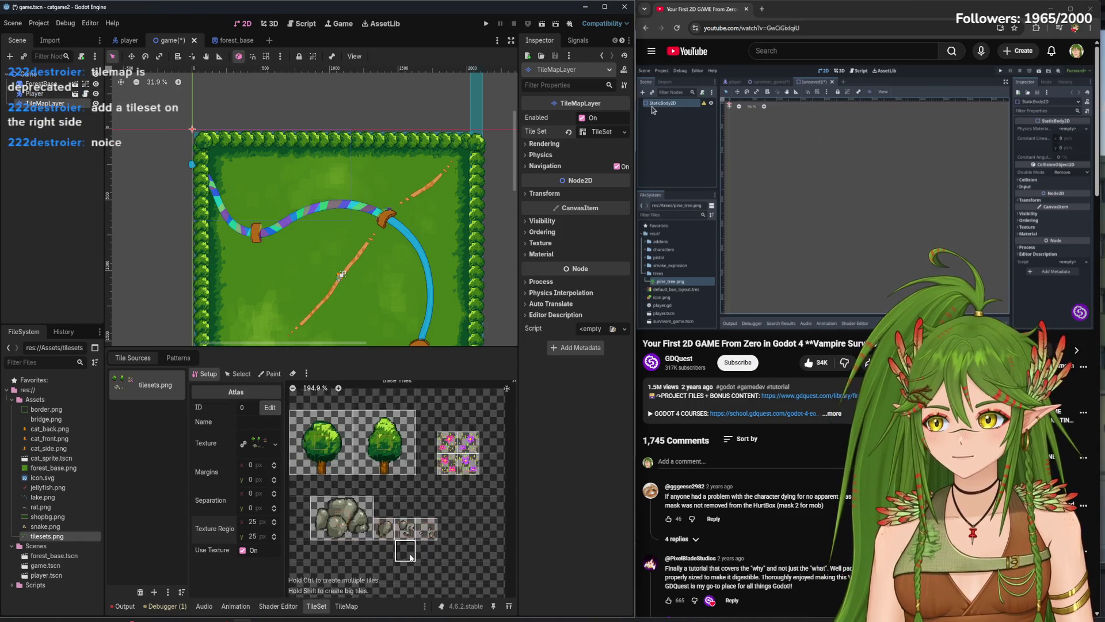
scroll(406, 538, "down", 2)
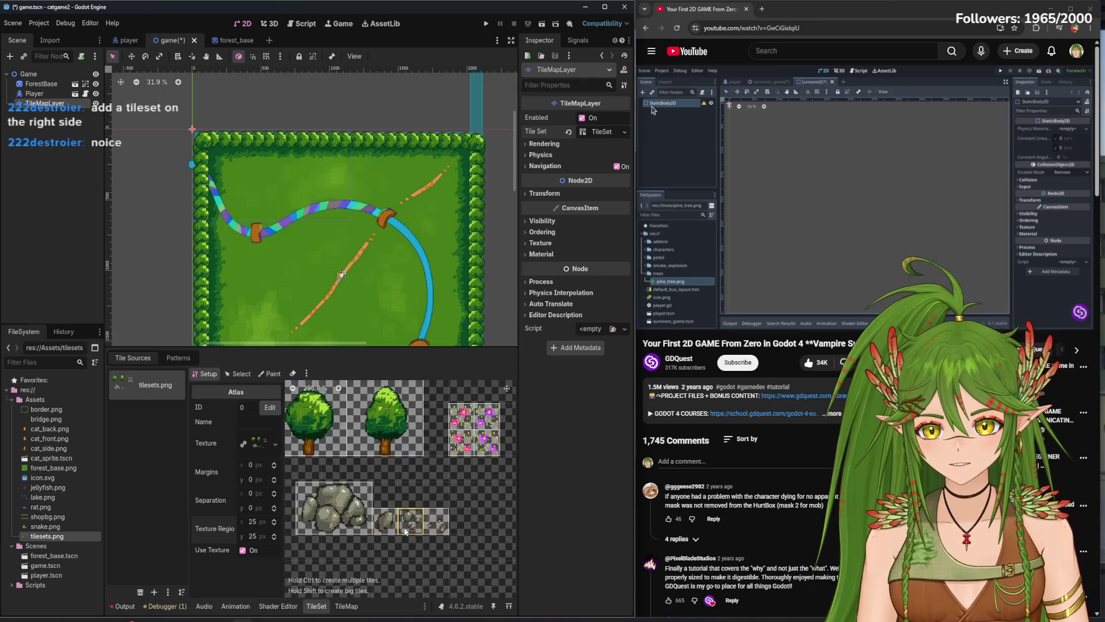
scroll(406, 531, "down", 6)
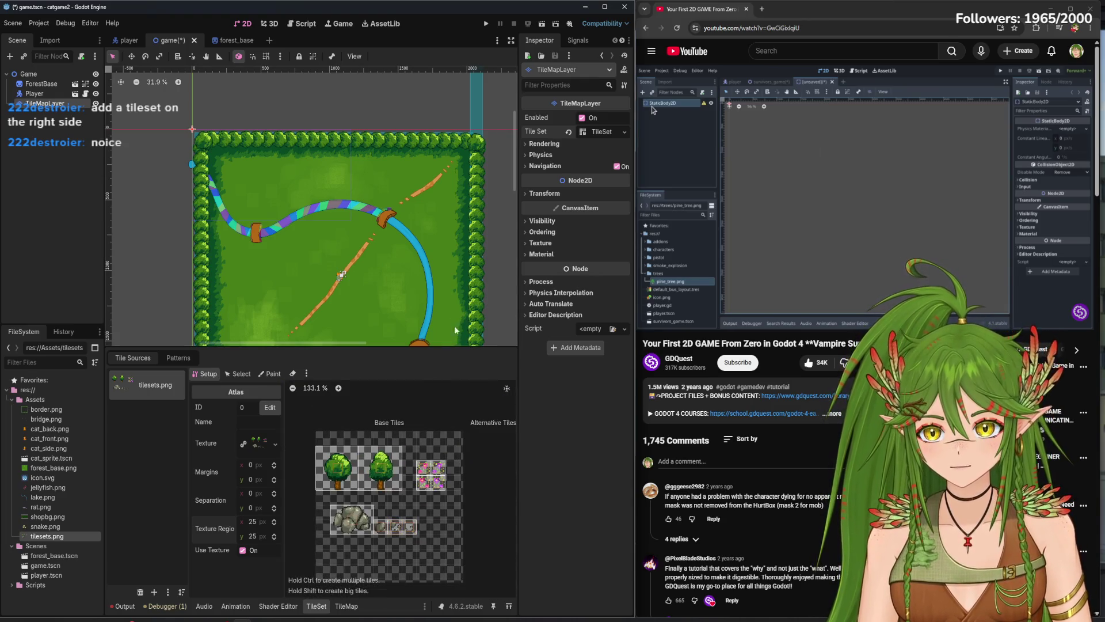
scroll(484, 308, "down", 3)
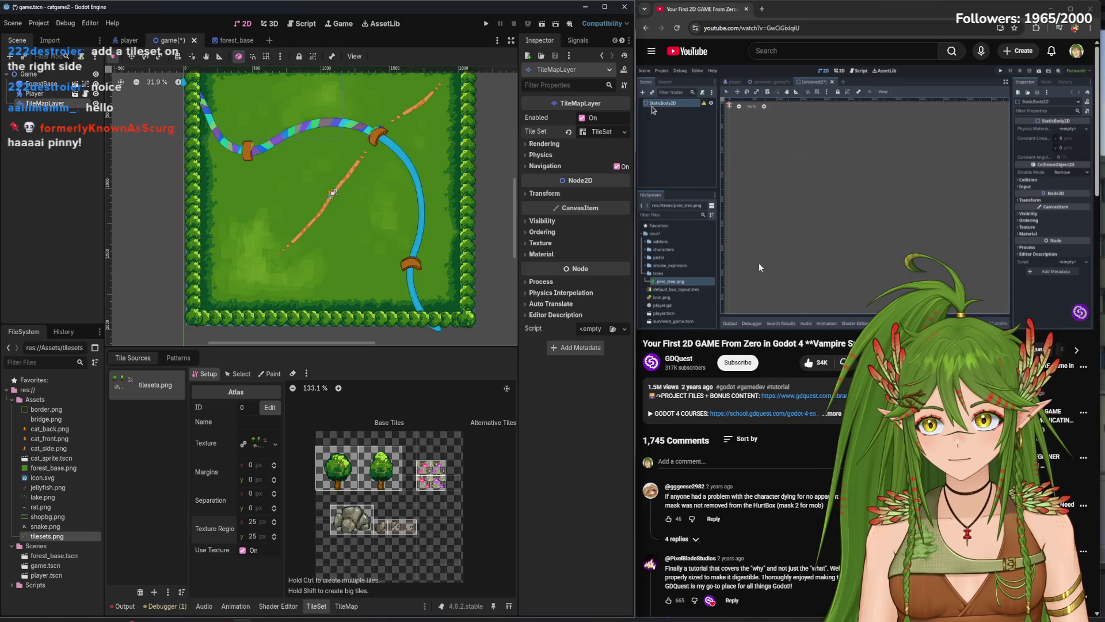
mouse_move(797, 336)
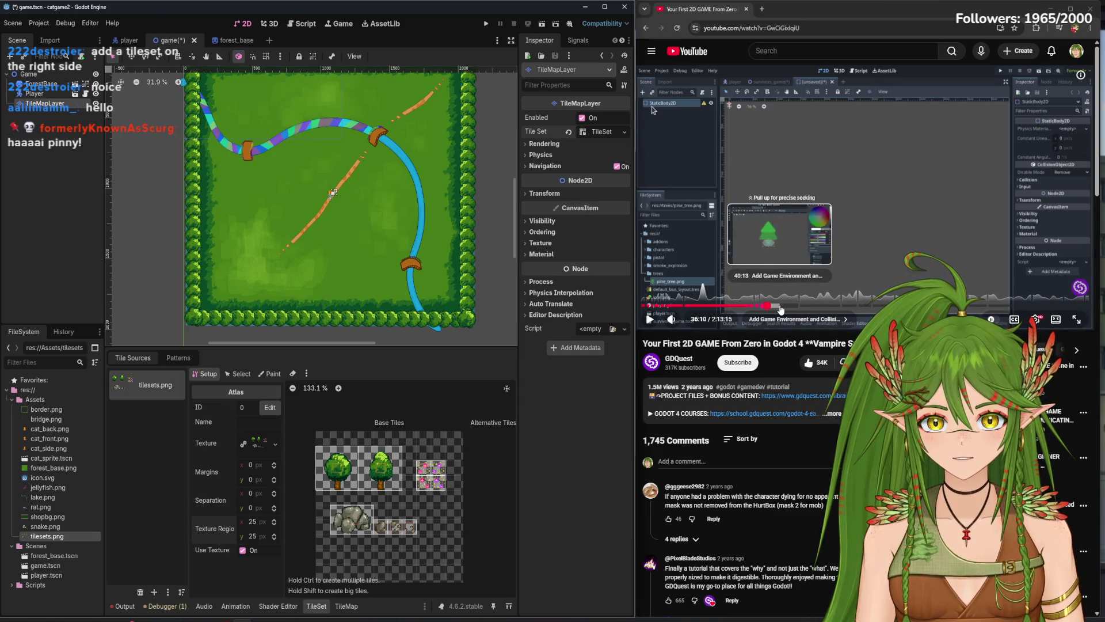
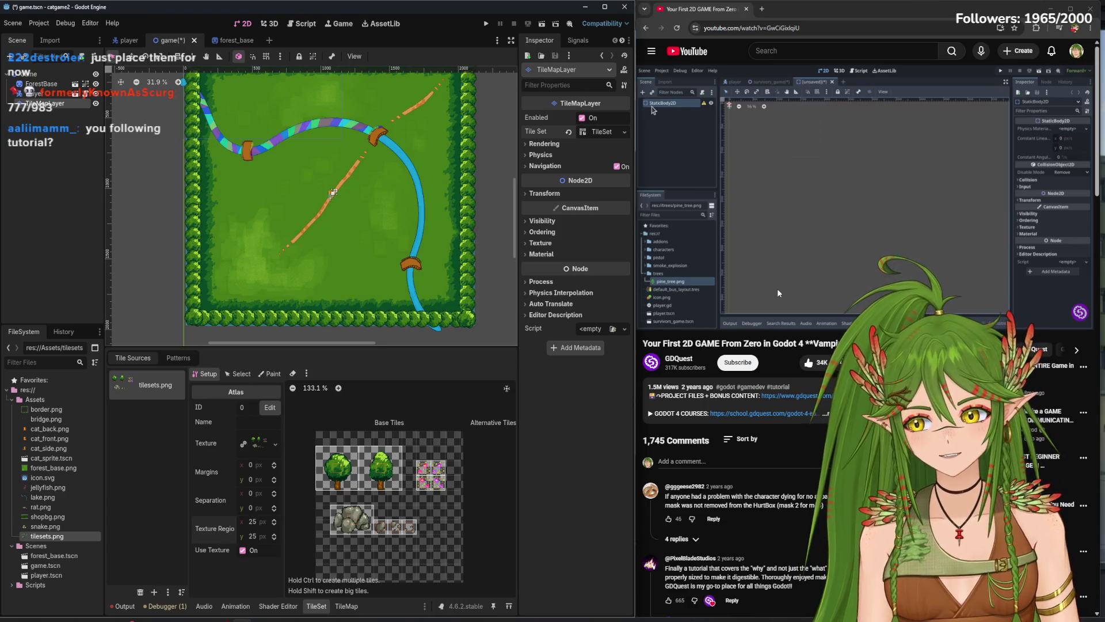
- Pause the tutorial, save game.tscn with Ctrl+S, and seek the video to 36:10
left_click(773, 295)
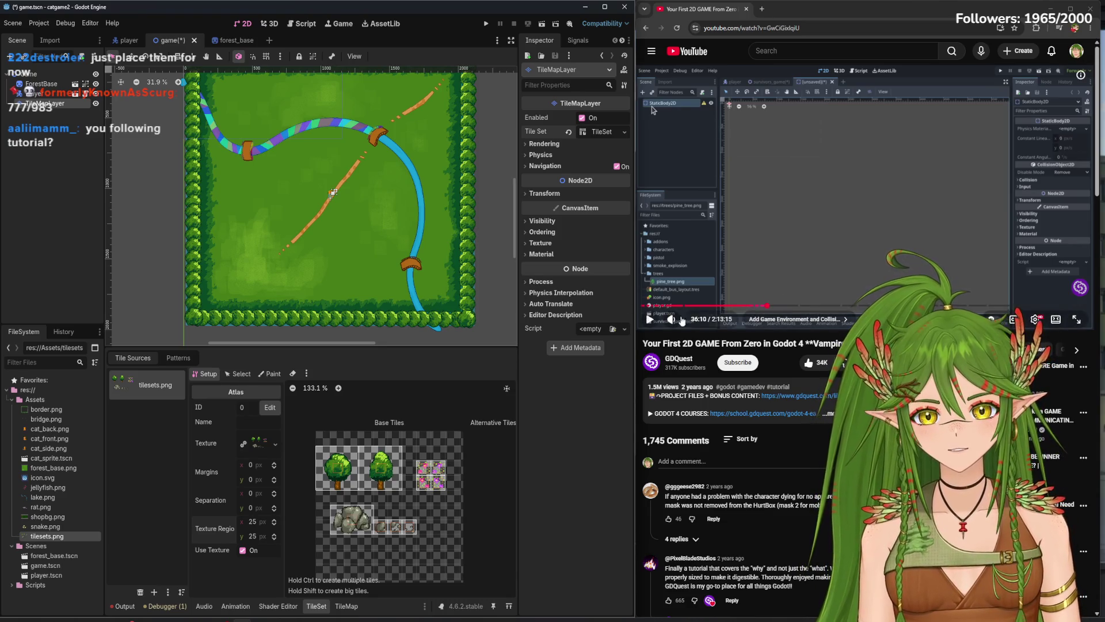
scroll(408, 316, "up", 2)
left_click_drag(509, 246, 506, 155)
key("ctrl+s")
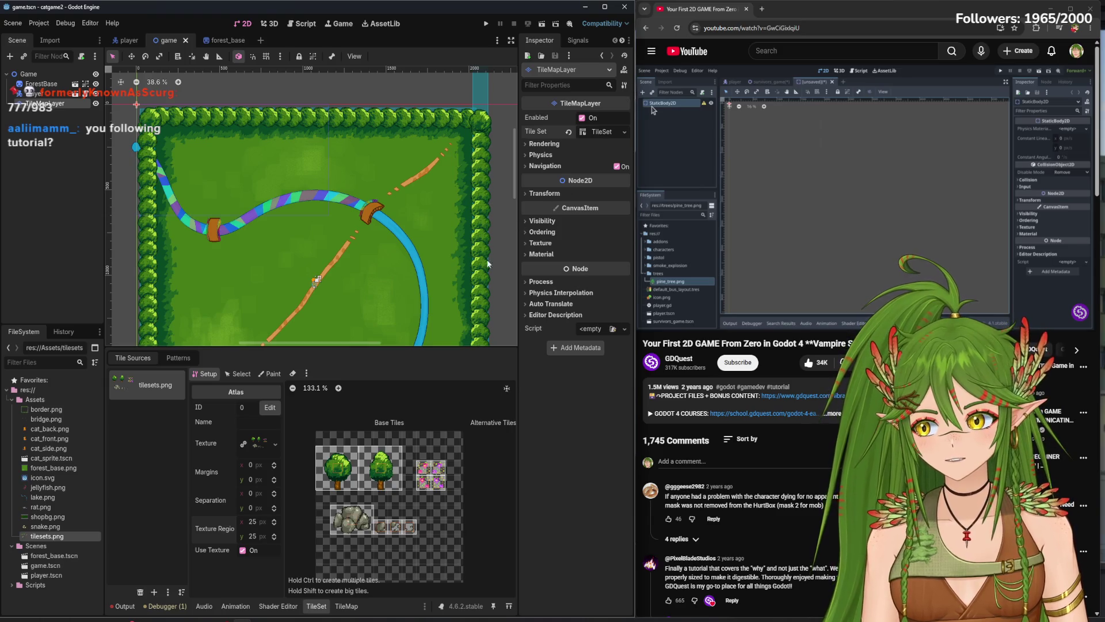
left_click_drag(724, 305, 771, 307)
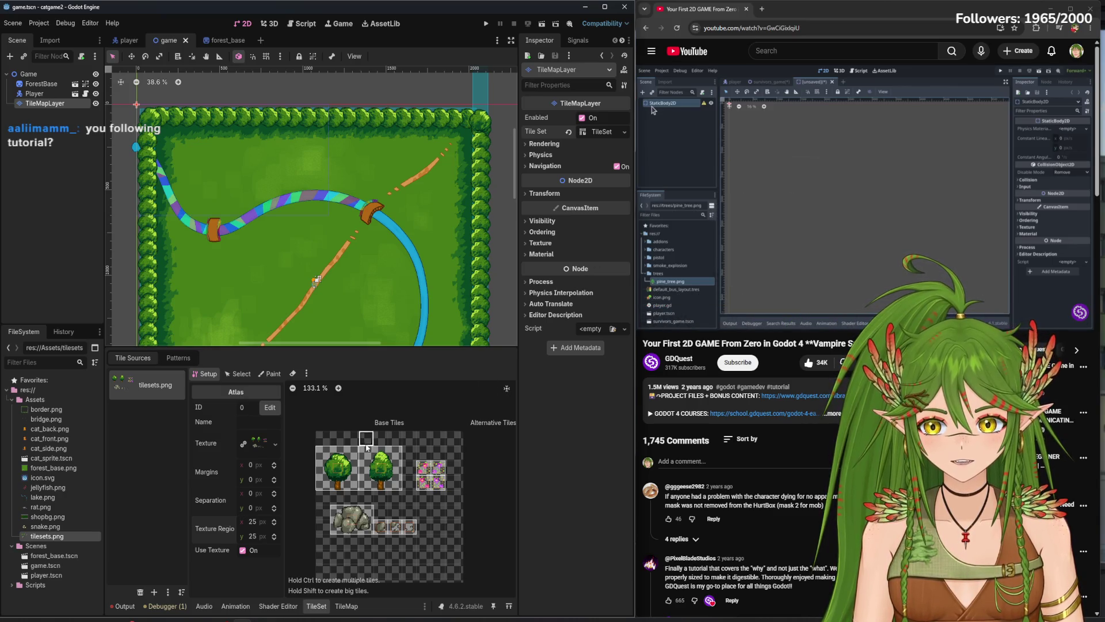
- Create a throwaway scene with a Node2D root, then close it with Don't Save
left_click(267, 42)
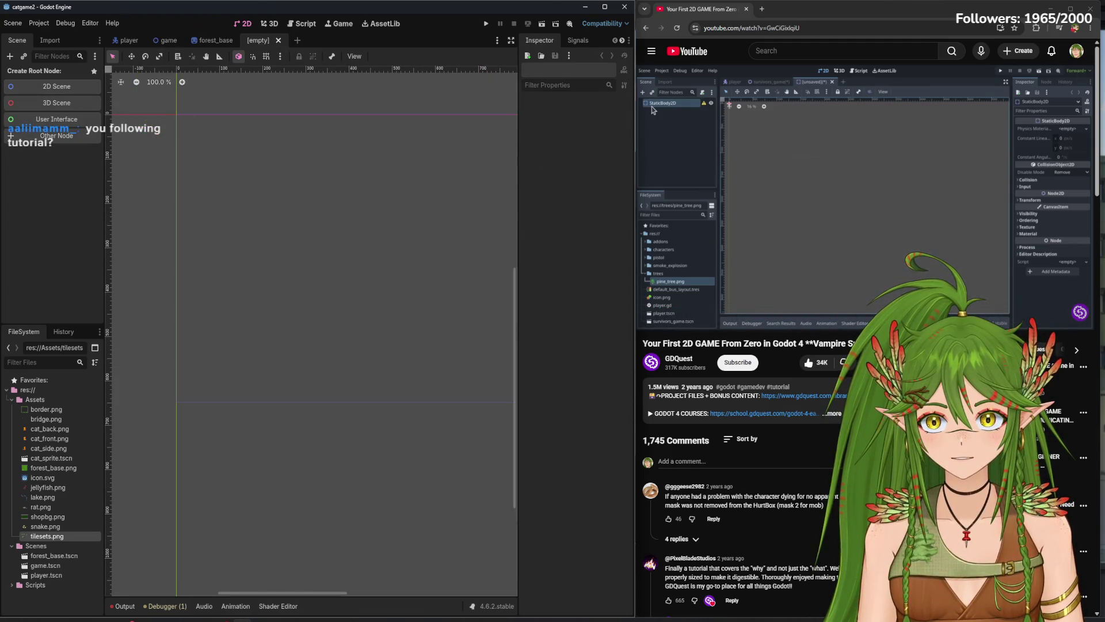
left_click(73, 87)
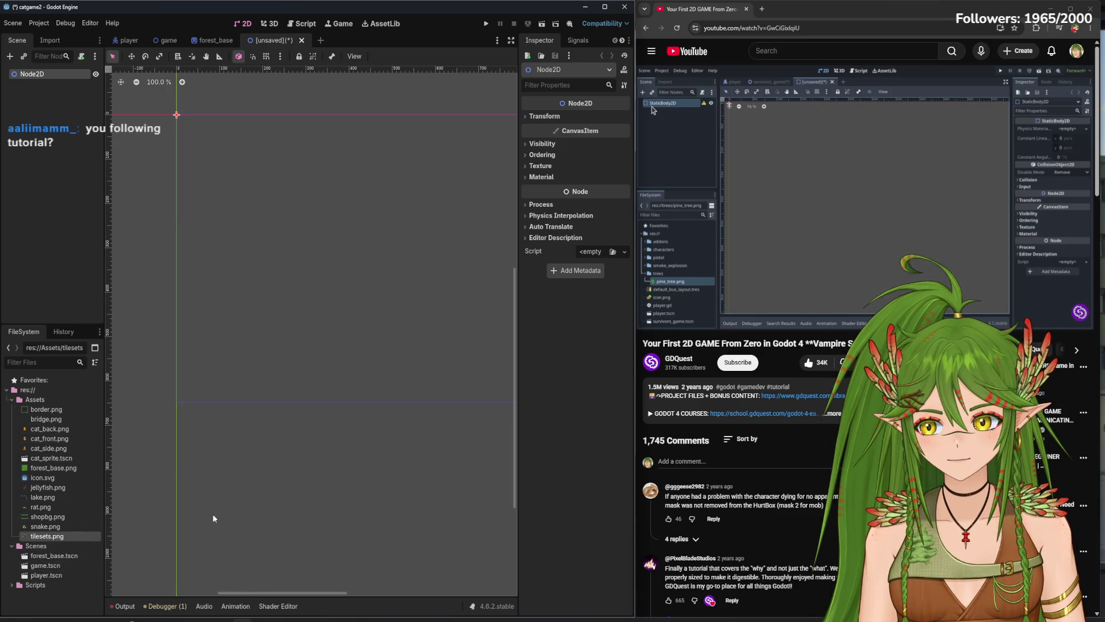
left_click(301, 40)
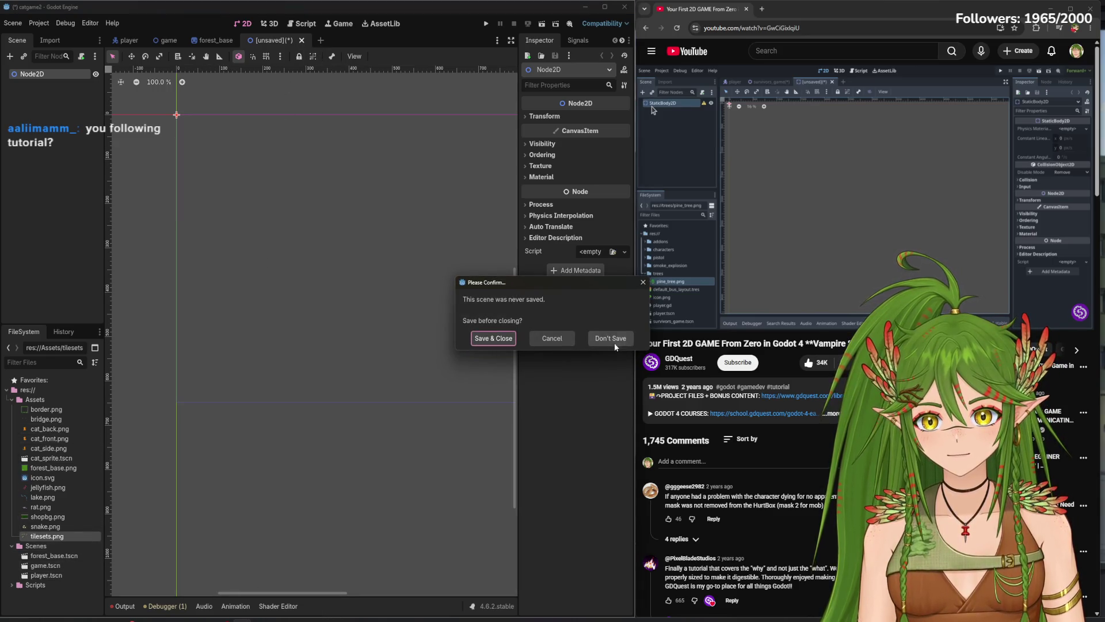
left_click(613, 342)
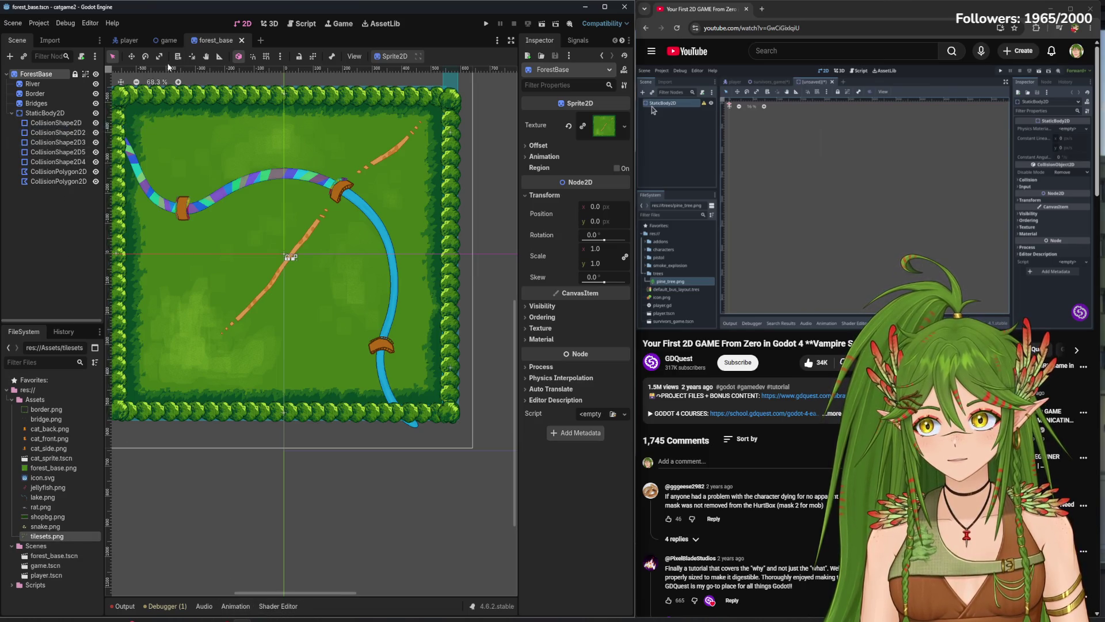
- In the game scene, pick the second tree tile and paint it beside the cat
left_click(174, 42)
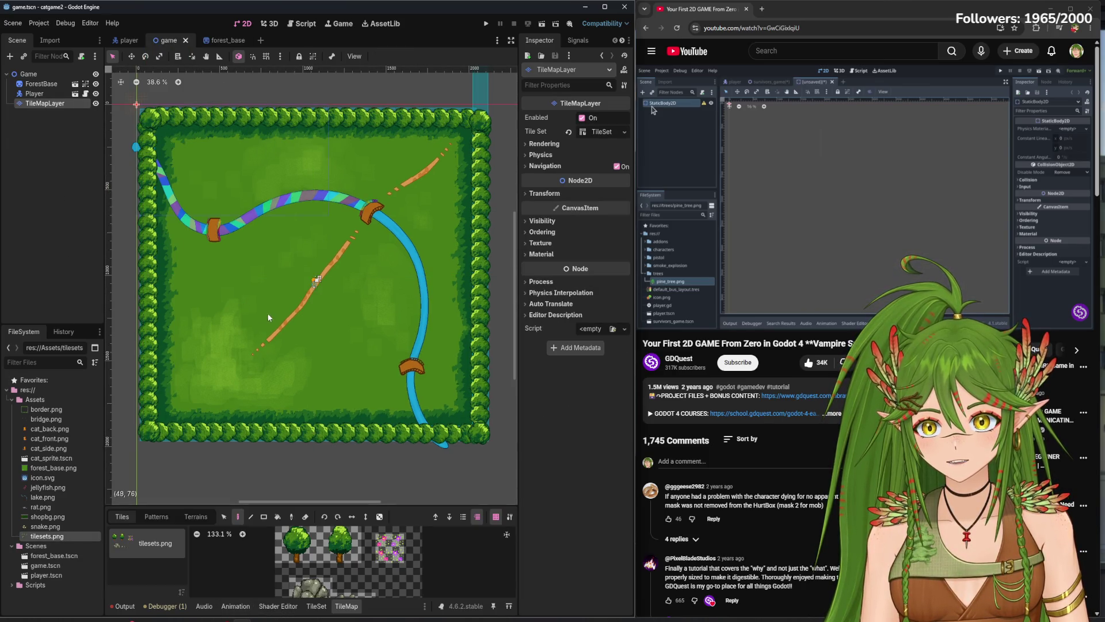
scroll(382, 365, "up", 8)
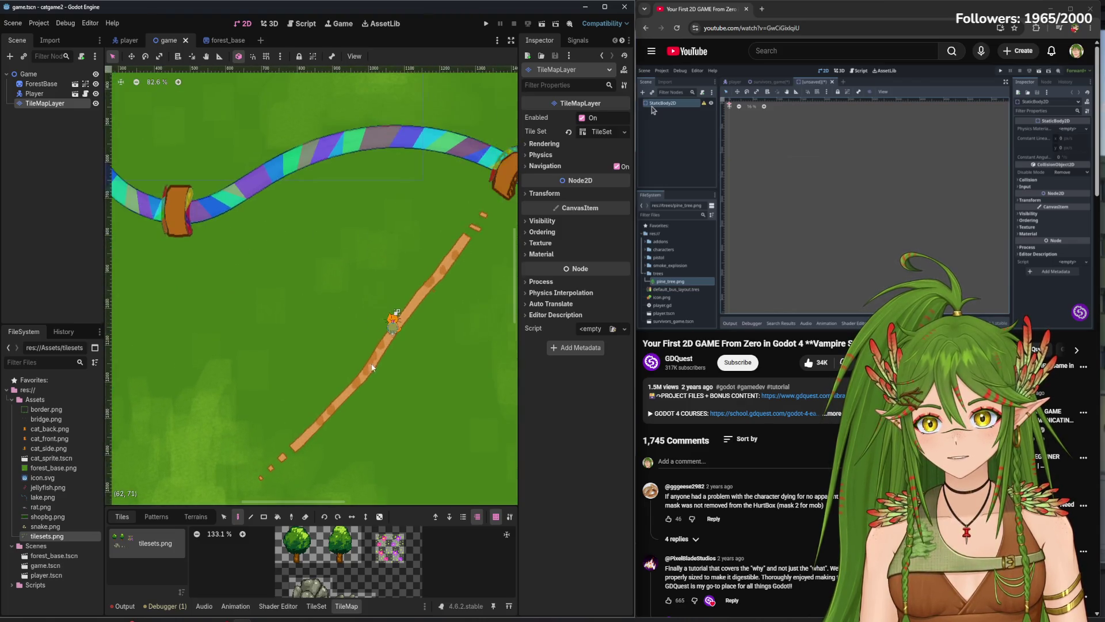
scroll(369, 362, "up", 8)
left_click(334, 555)
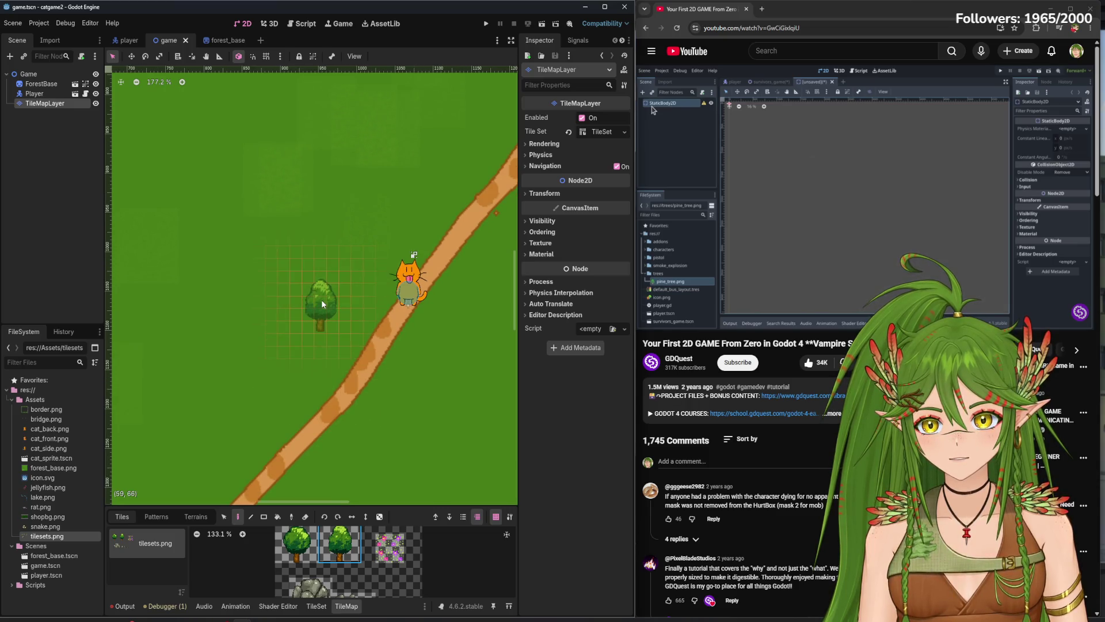
mouse_move(415, 507)
left_mouse_down()
mouse_move(426, 374)
mouse_move(426, 393)
left_mouse_up()
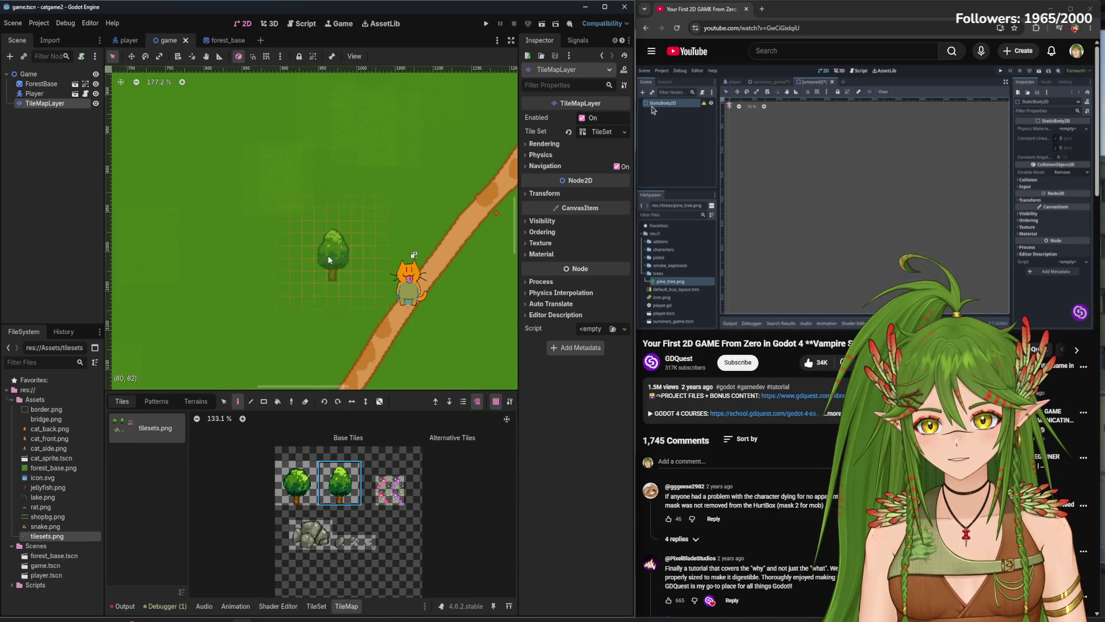
left_click(347, 272)
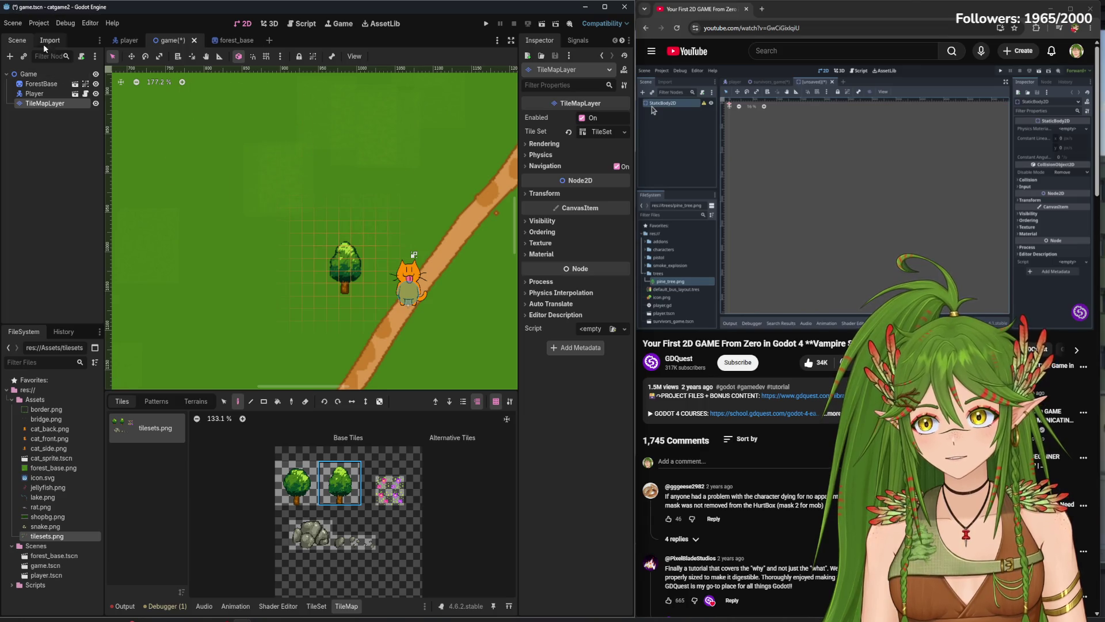
- Glance at the player and forest_base scenes, then return to the game scene
left_click(123, 39)
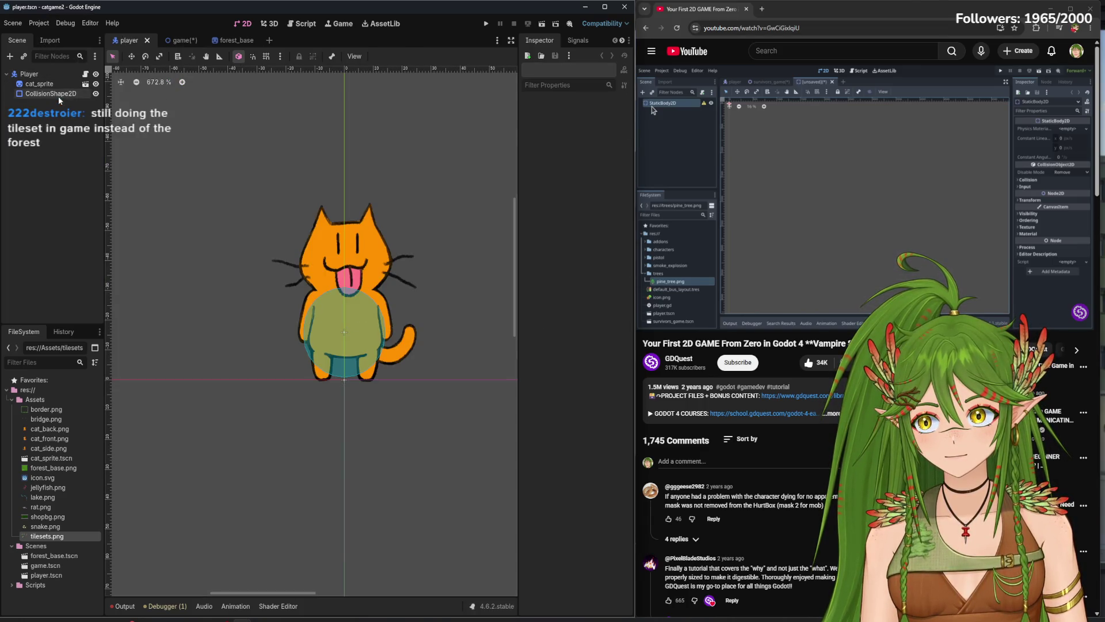
left_click(180, 40)
scroll(260, 294, "down", 3)
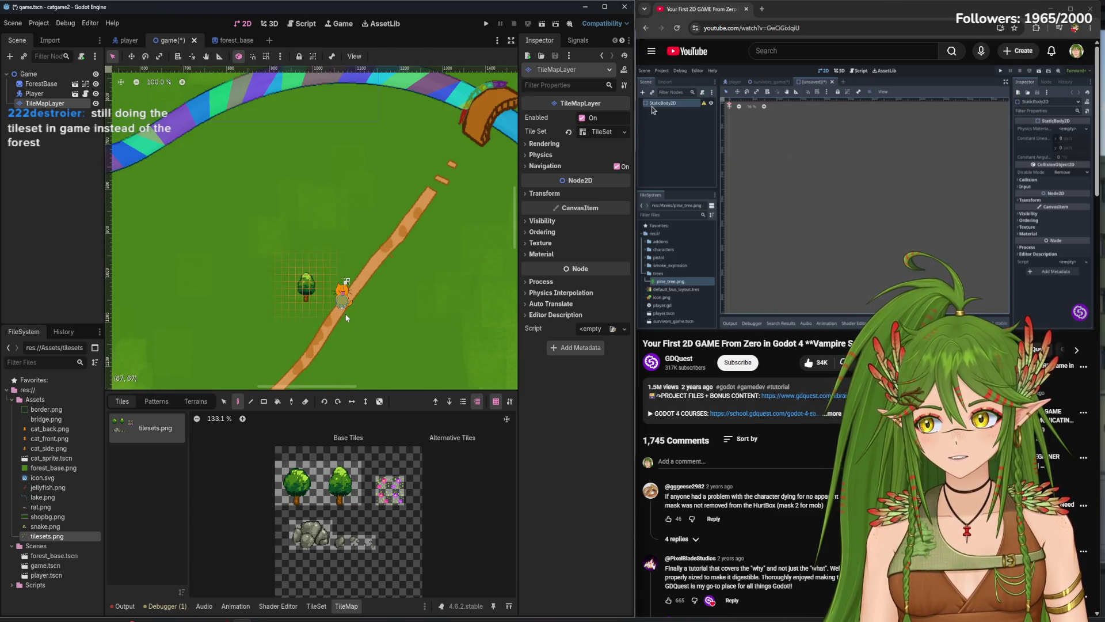
scroll(347, 318, "up", 3)
scroll(346, 318, "up", 1)
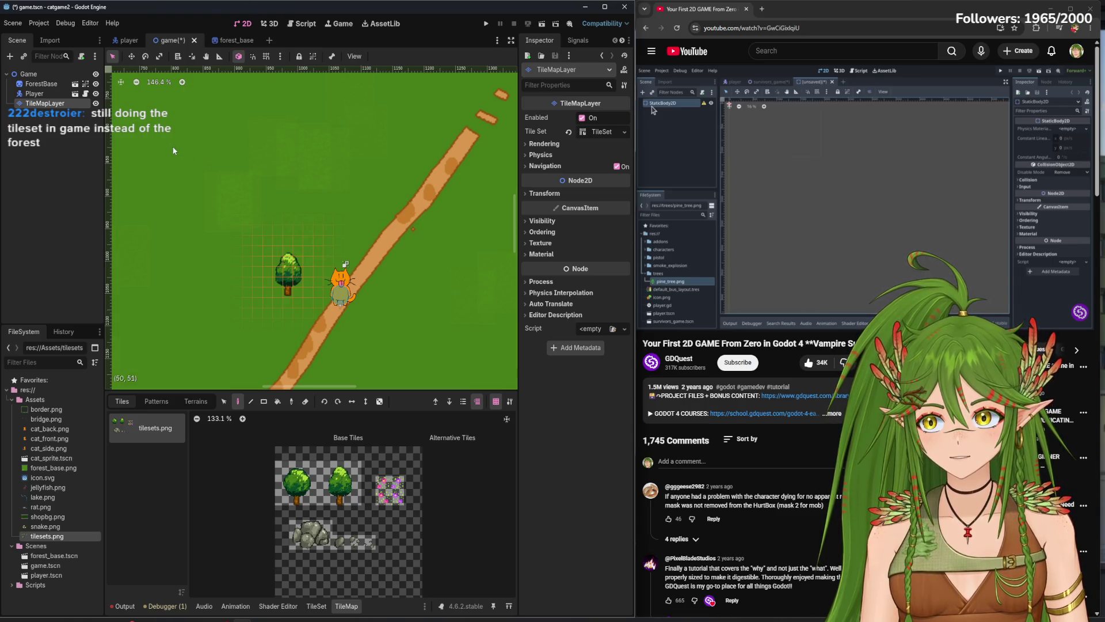
left_click(233, 40)
left_click(160, 44)
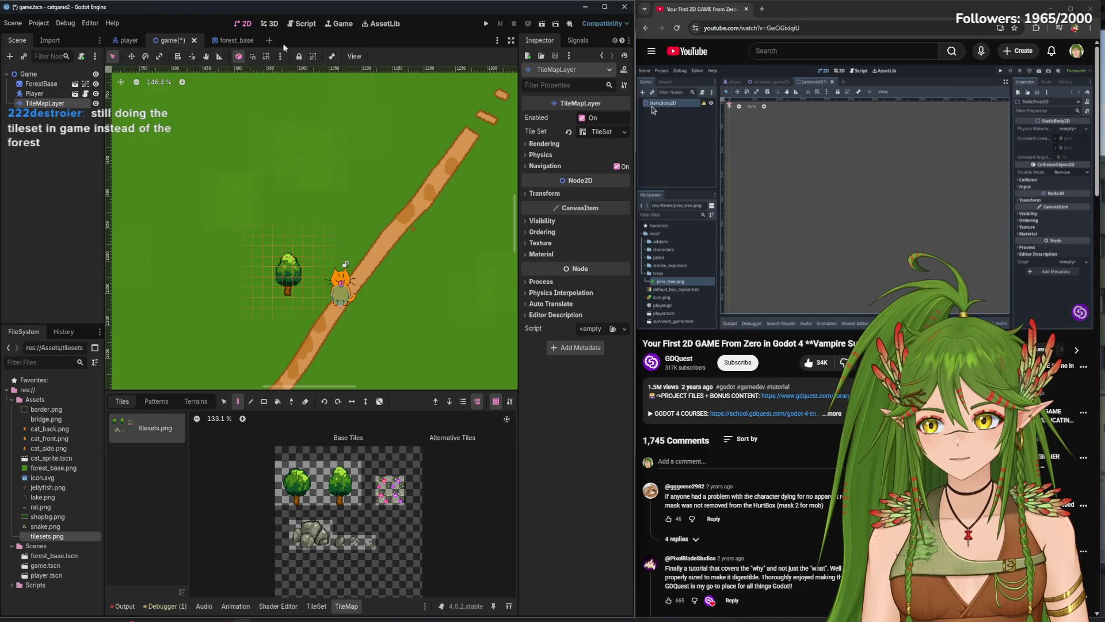
- Cut TileMapLayer from the game scene and paste it as ForestBase's first child in forest_base
right_click(61, 106)
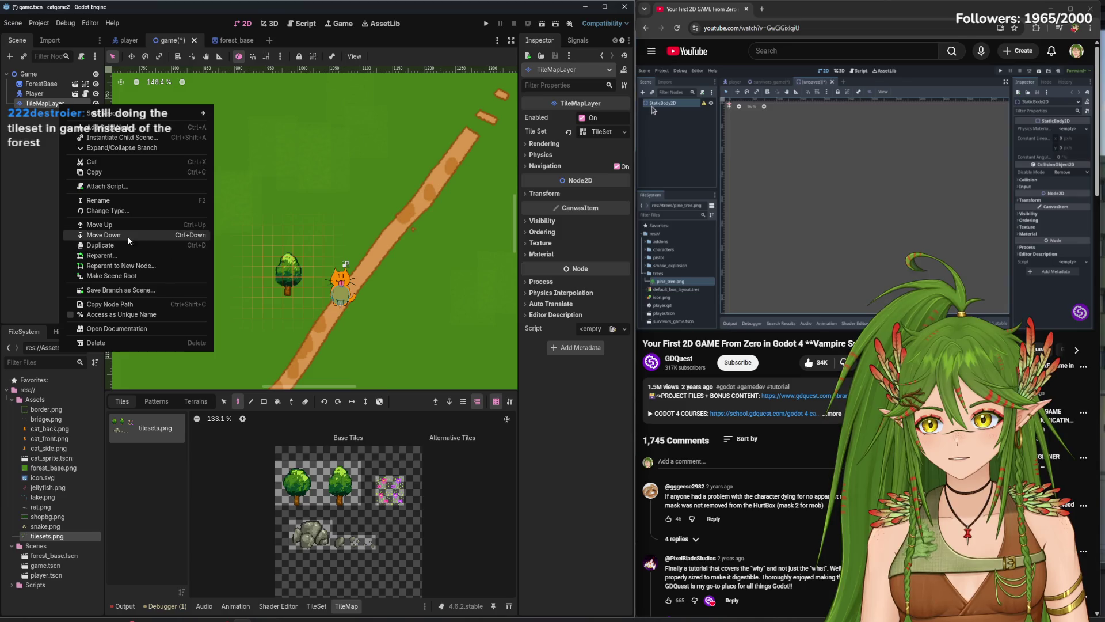
left_click(112, 159)
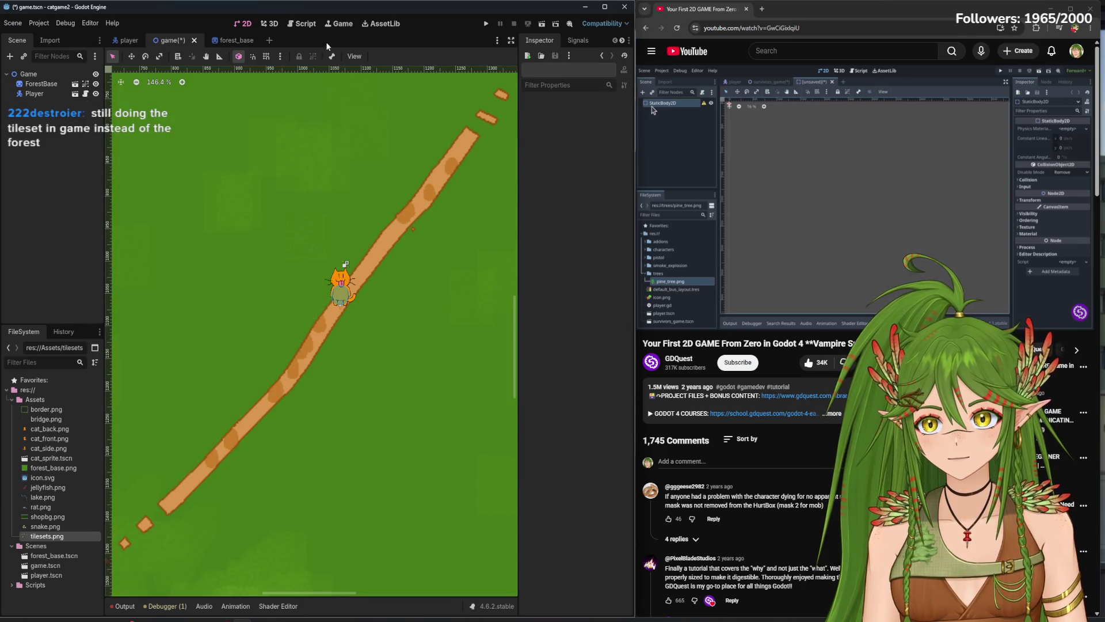
left_click(252, 43)
right_click(57, 202)
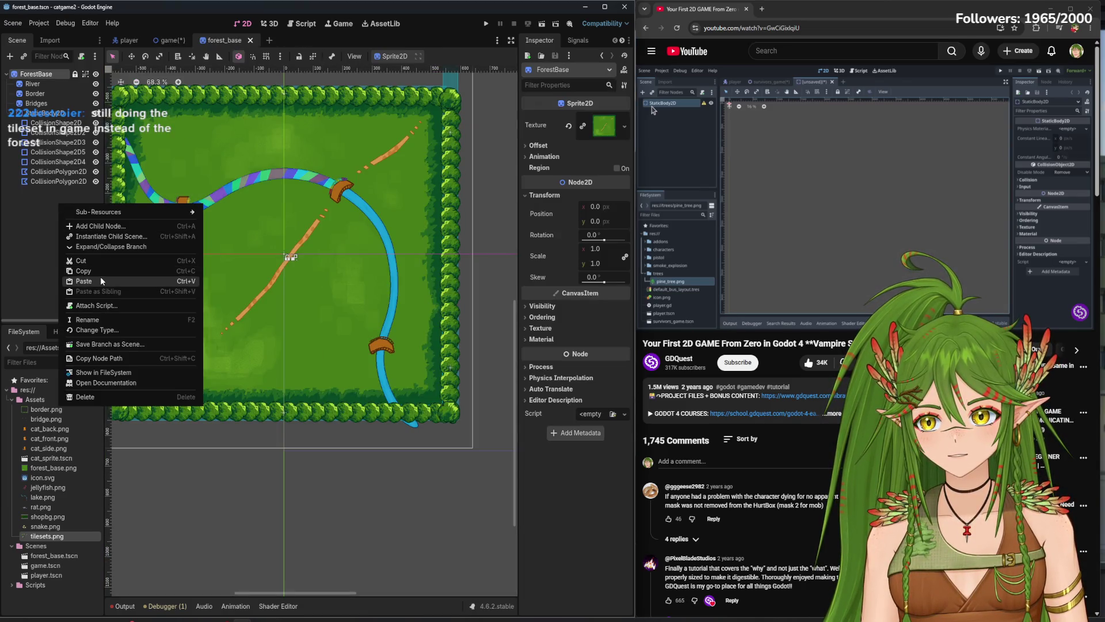
left_click(101, 276)
mouse_move(47, 194)
left_mouse_down()
mouse_move(43, 74)
mouse_move(39, 84)
left_mouse_up()
scroll(239, 274, "up", 5)
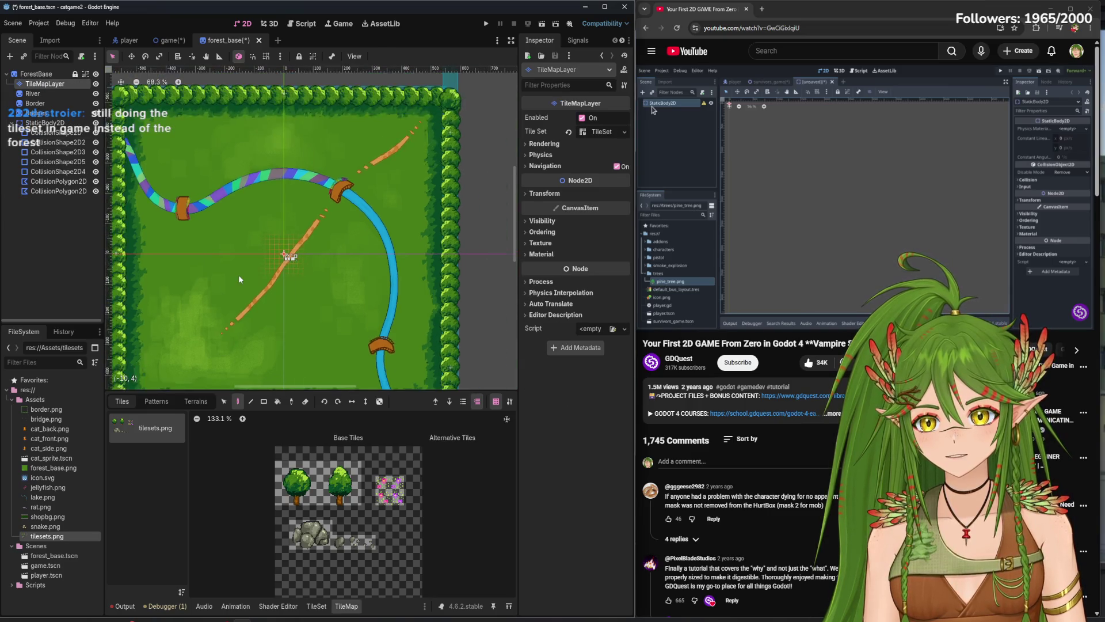
left_click(127, 40)
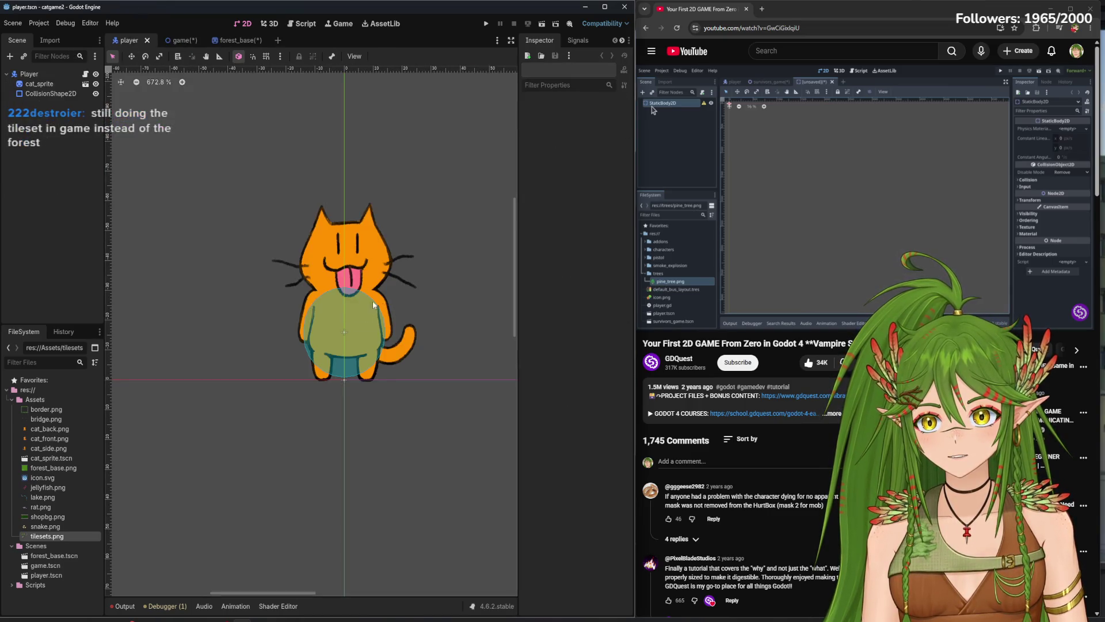
- Select the cat Player in the game scene and scale it down to about 0.4
left_click(172, 40)
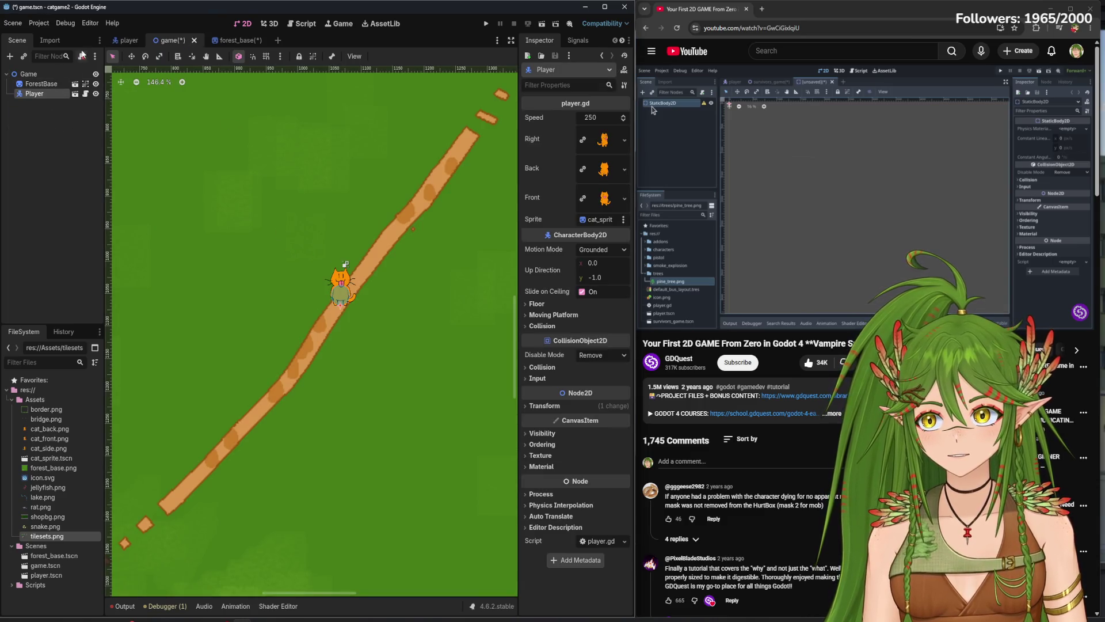
left_click(131, 56)
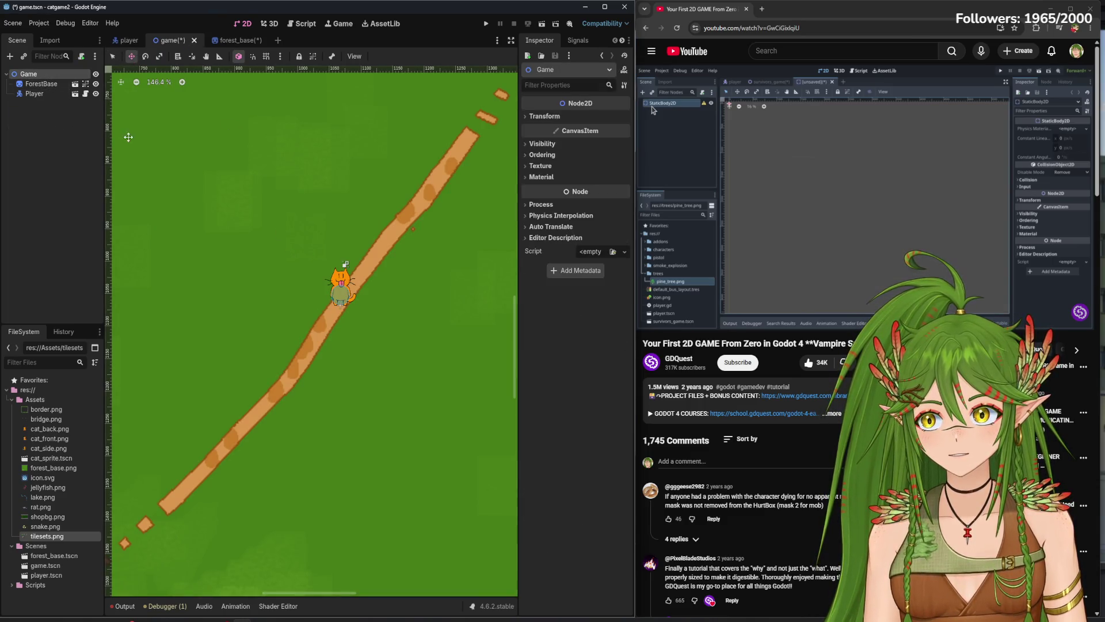
scroll(354, 282, "up", 4)
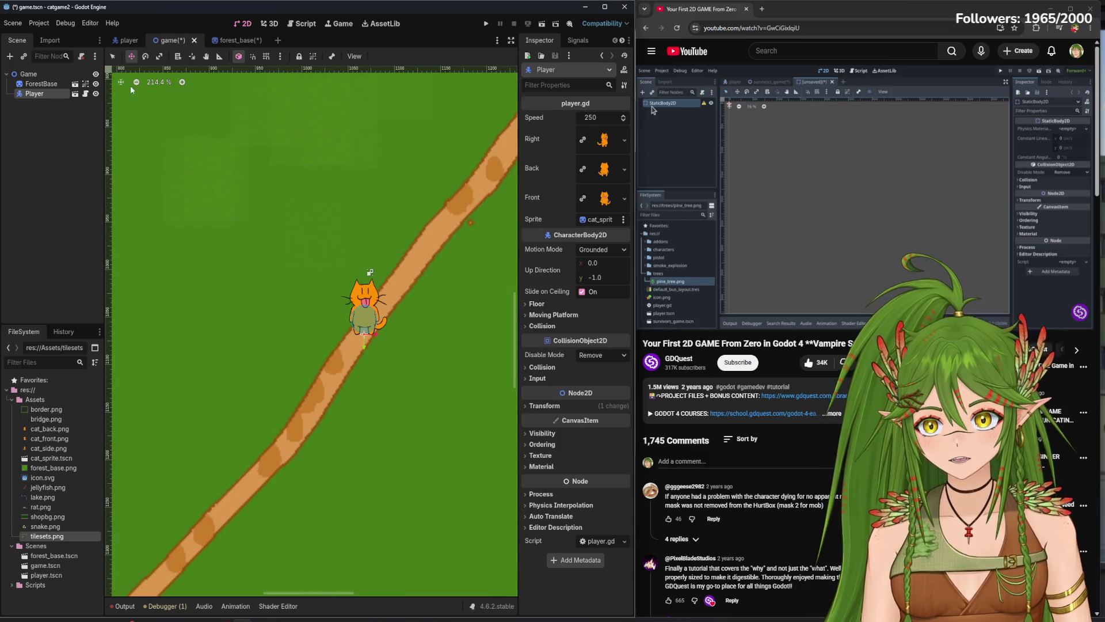
left_click(112, 56)
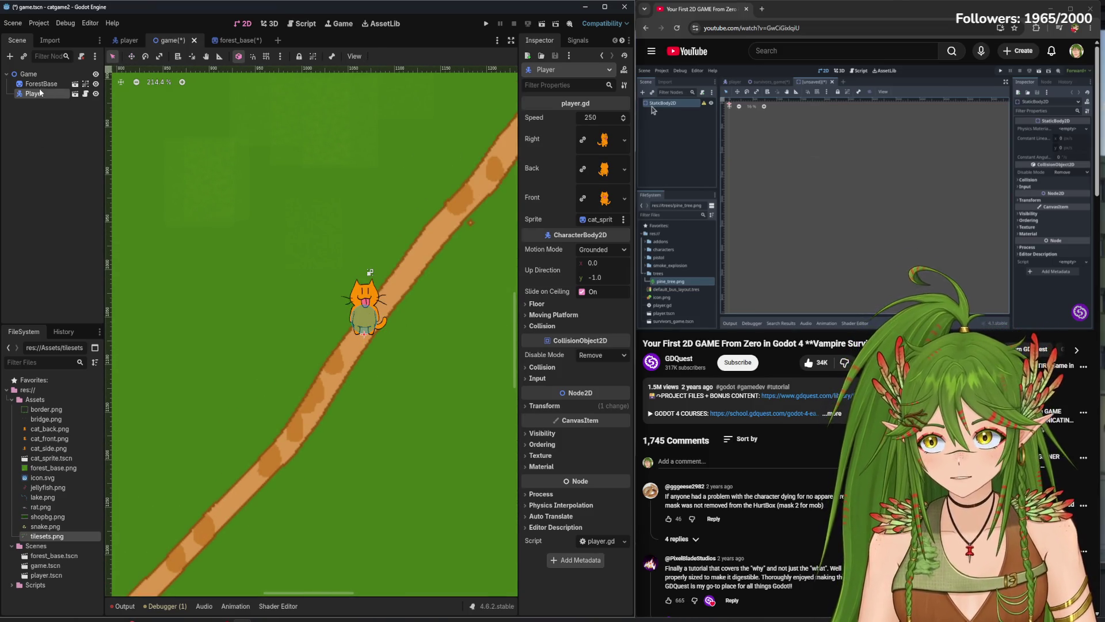
scroll(288, 236, "up", 2)
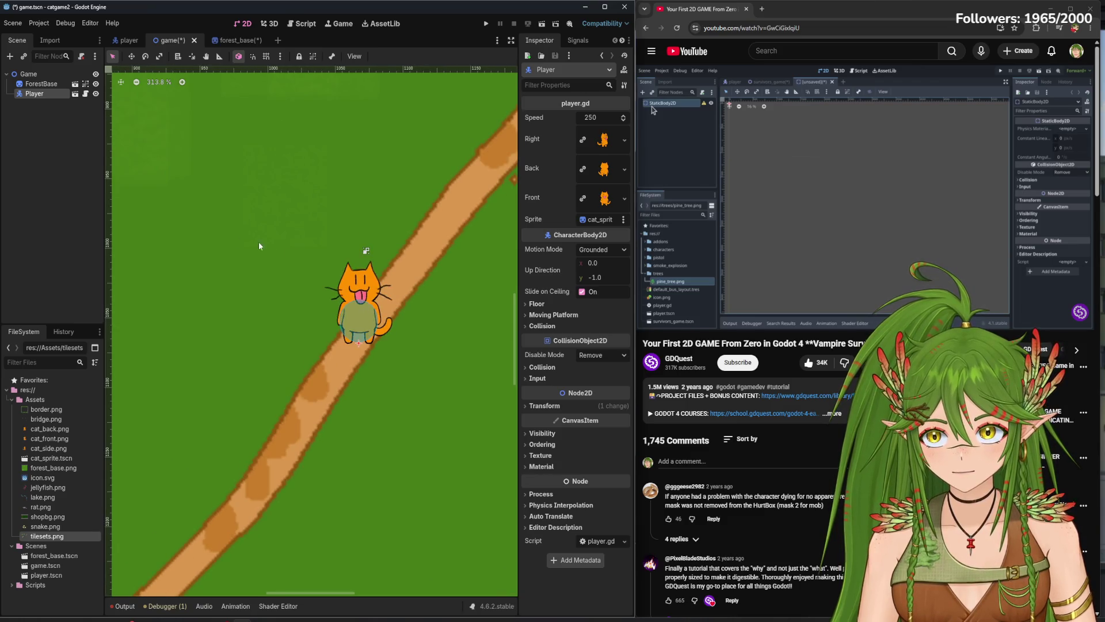
scroll(324, 333, "up", 1)
key("s")
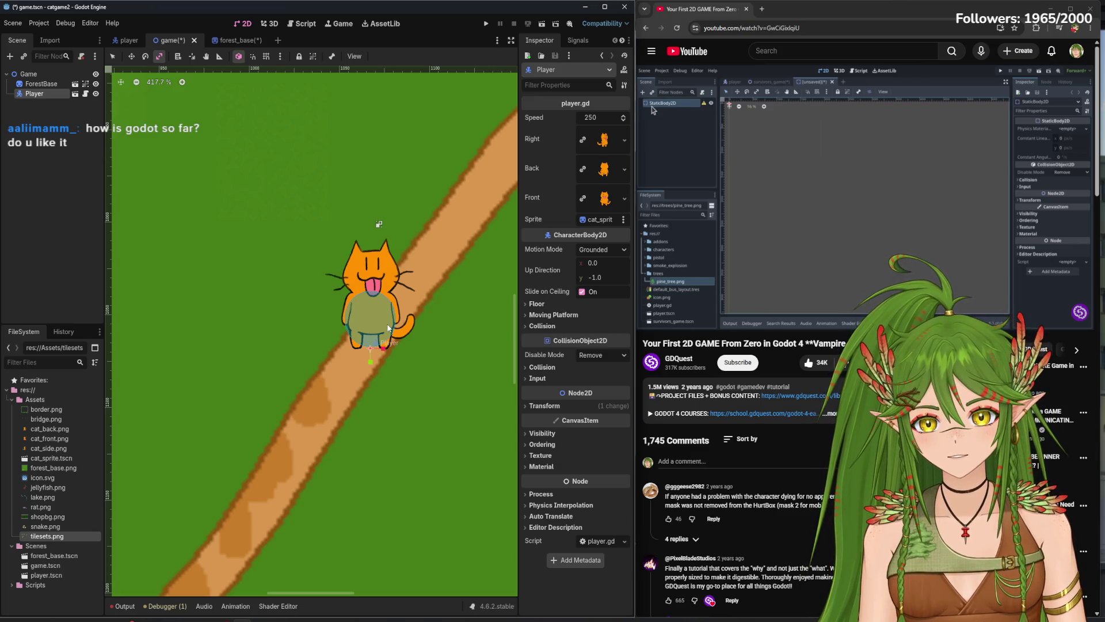
left_click_drag(370, 370, 370, 358)
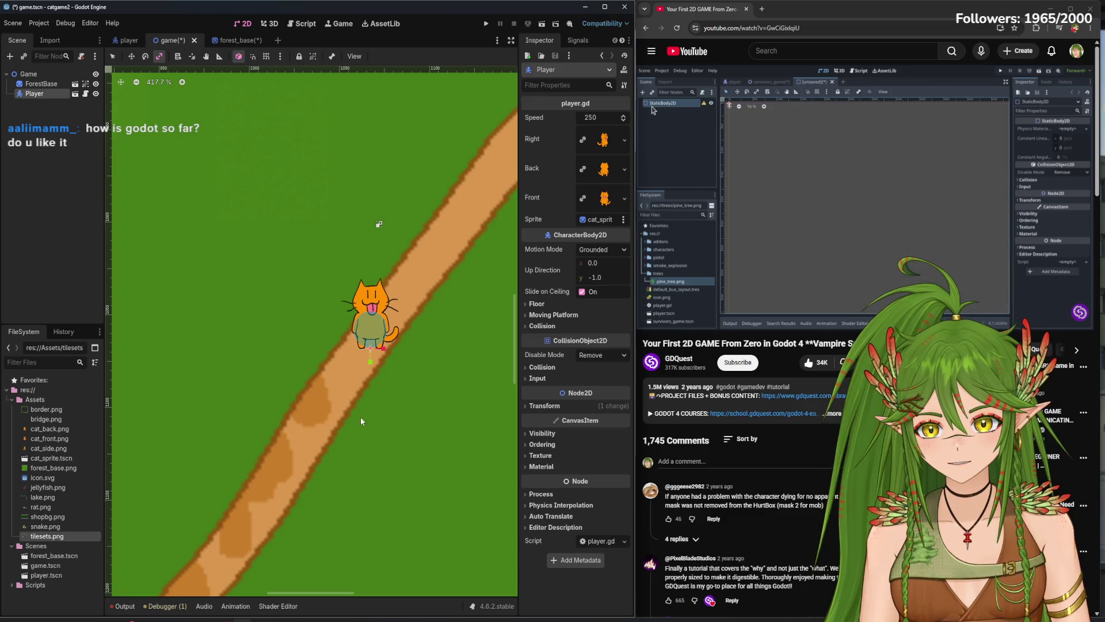
left_click(39, 23)
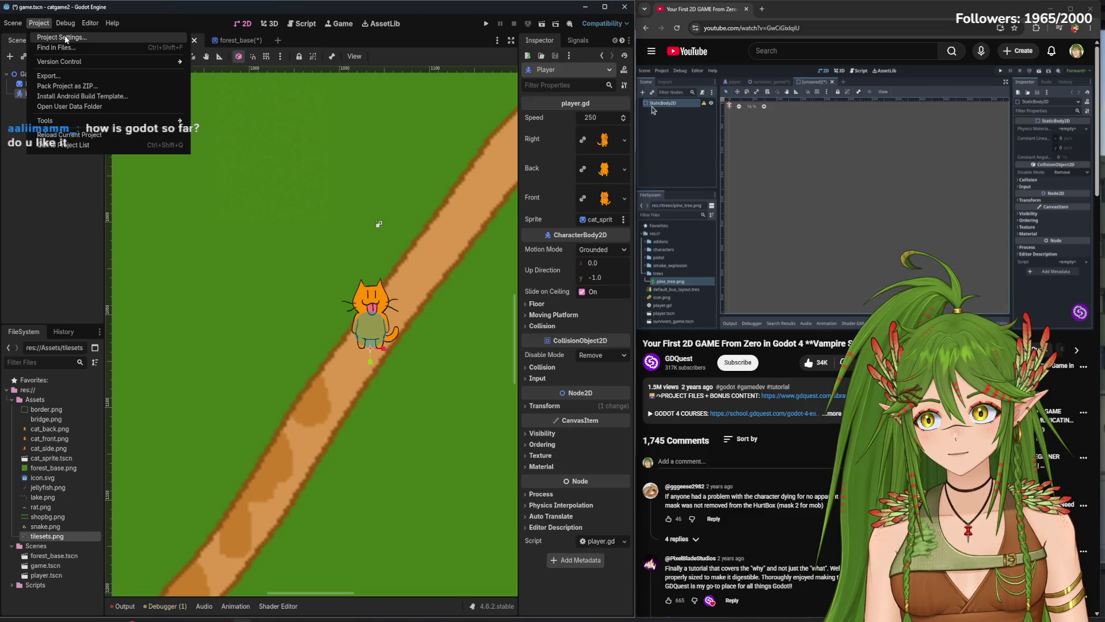
- Set Rendering > Textures Default Texture Filter to Nearest in Project Settings, then close it
left_click(57, 33)
left_click(147, 125)
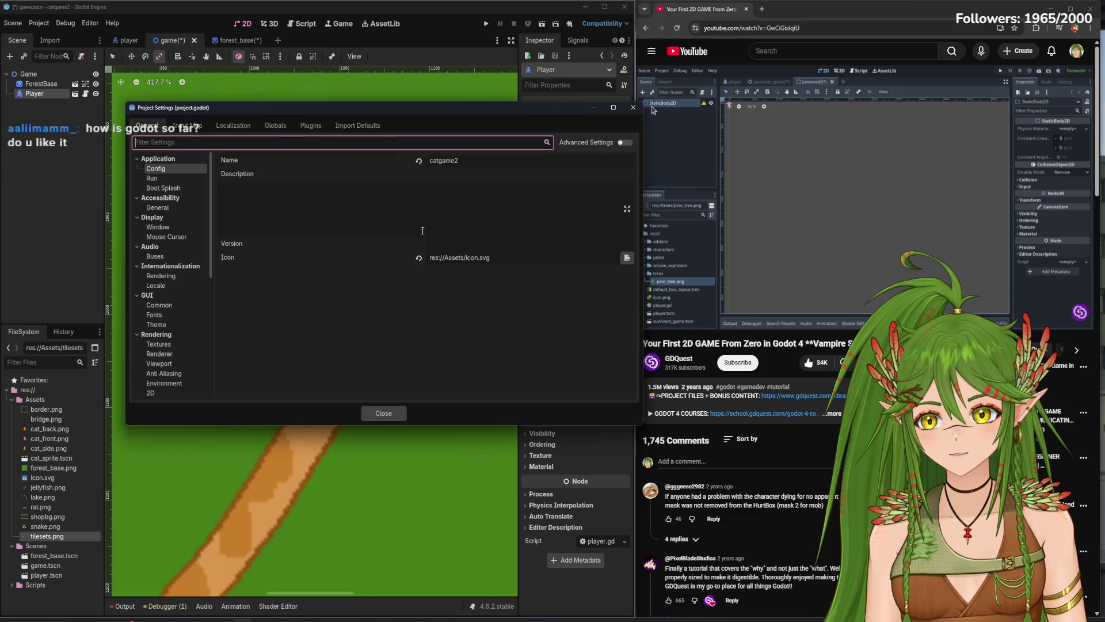
left_click(171, 343)
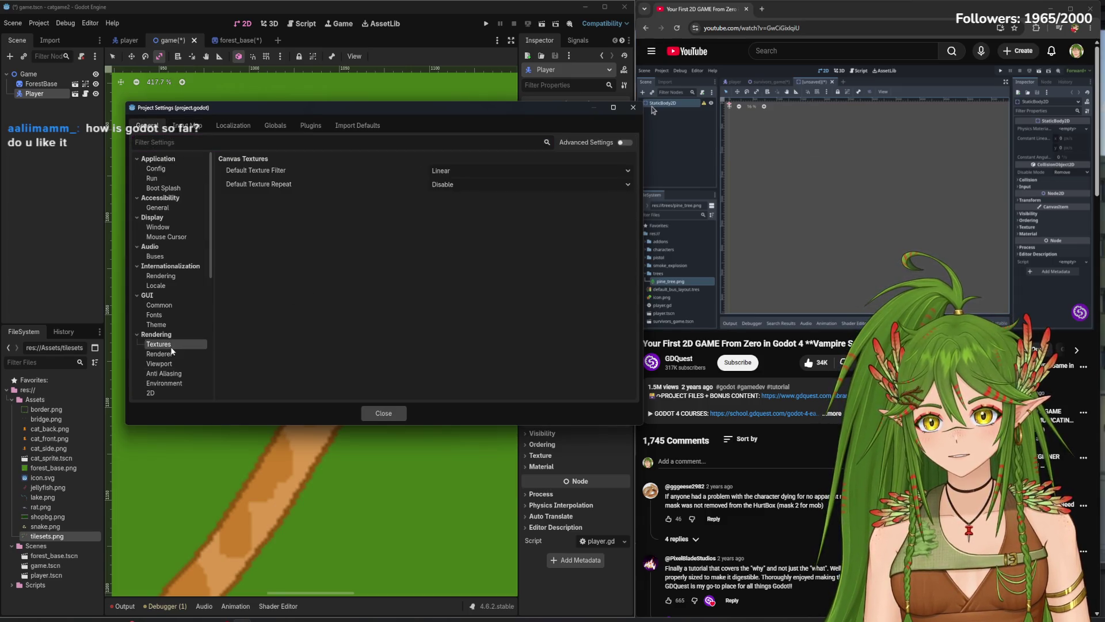
left_click(481, 171)
left_click(448, 183)
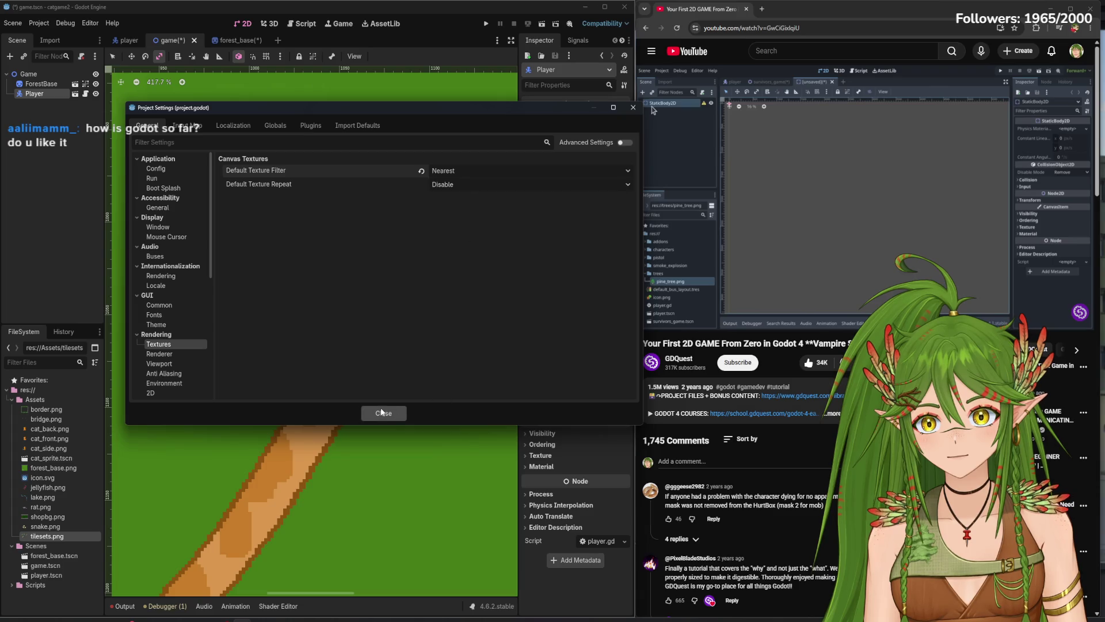
left_click(384, 414)
mouse_move(371, 351)
left_mouse_down()
mouse_move(380, 362)
mouse_move(370, 349)
left_mouse_up()
scroll(380, 363, "down", 2)
- Paint a tree tile beside the path in forest_base and save the scene
key("ctrl+Tab")
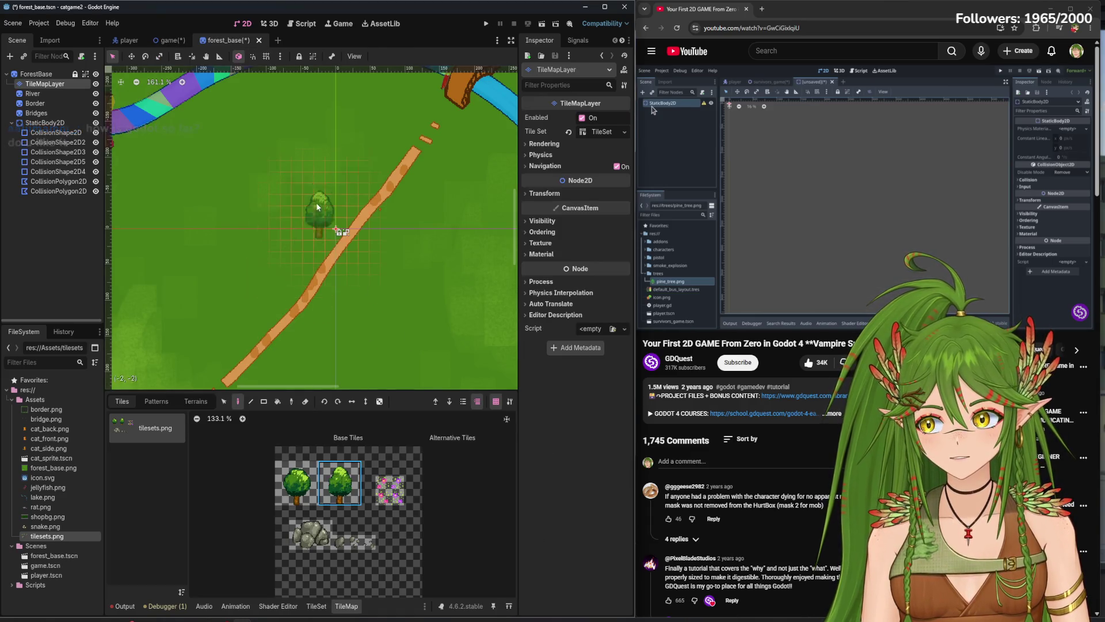
left_click(305, 219)
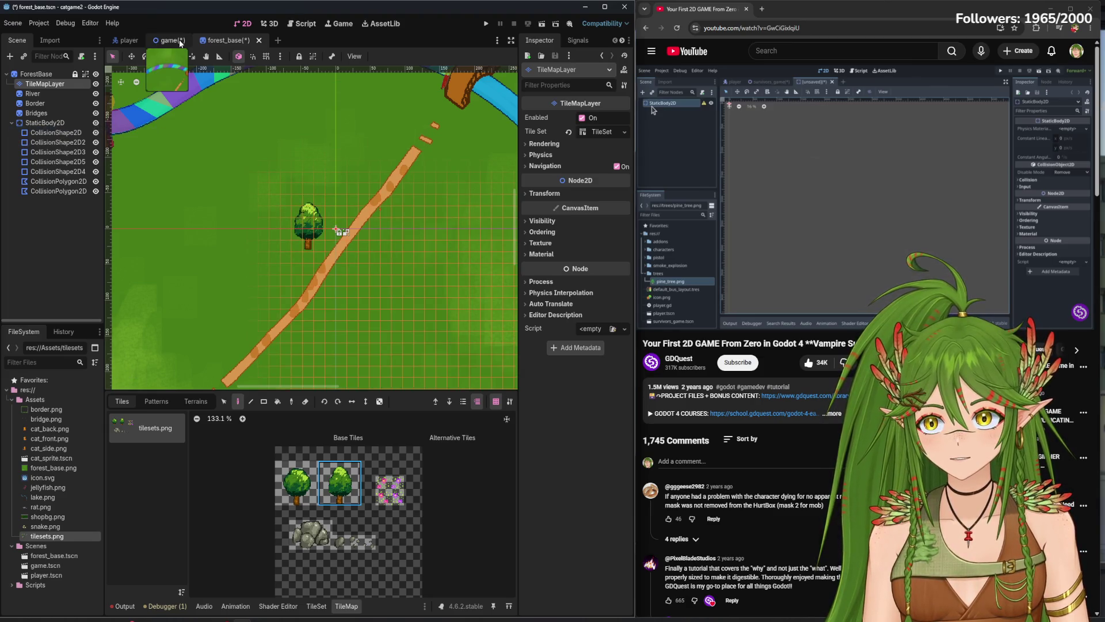
left_click(179, 43)
scroll(309, 270, "up", 3)
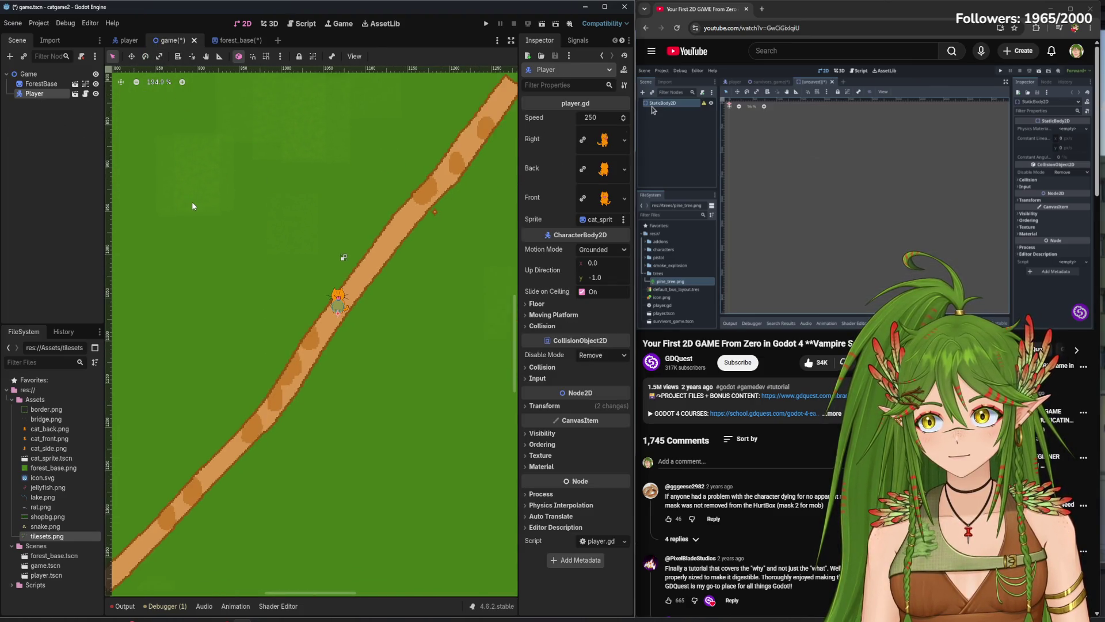
scroll(191, 201, "down", 5)
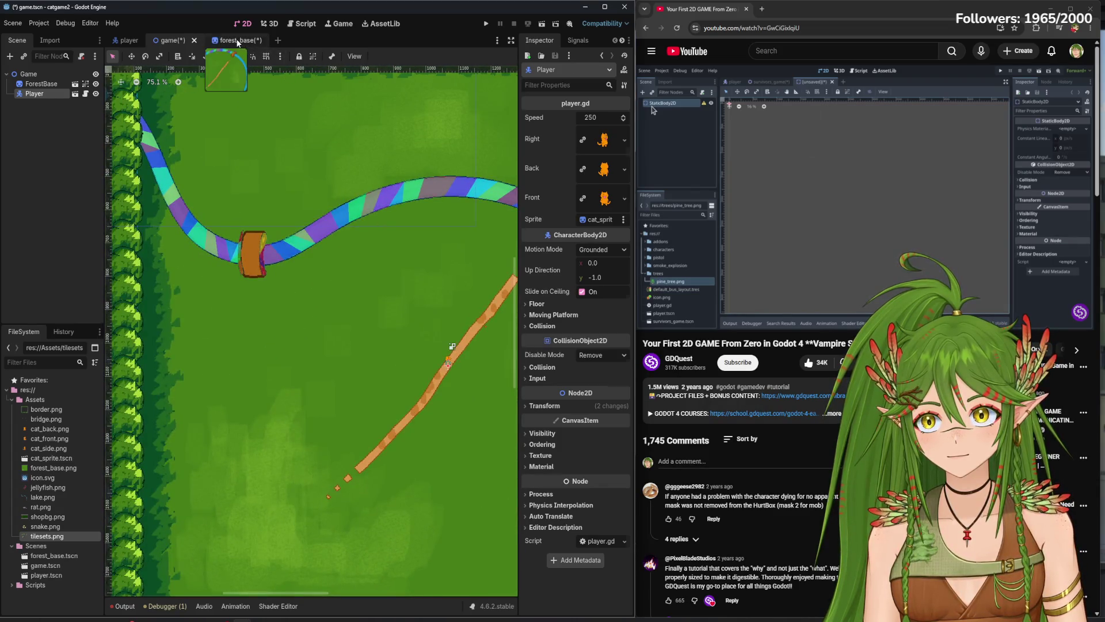
left_click(237, 42)
left_click(39, 226)
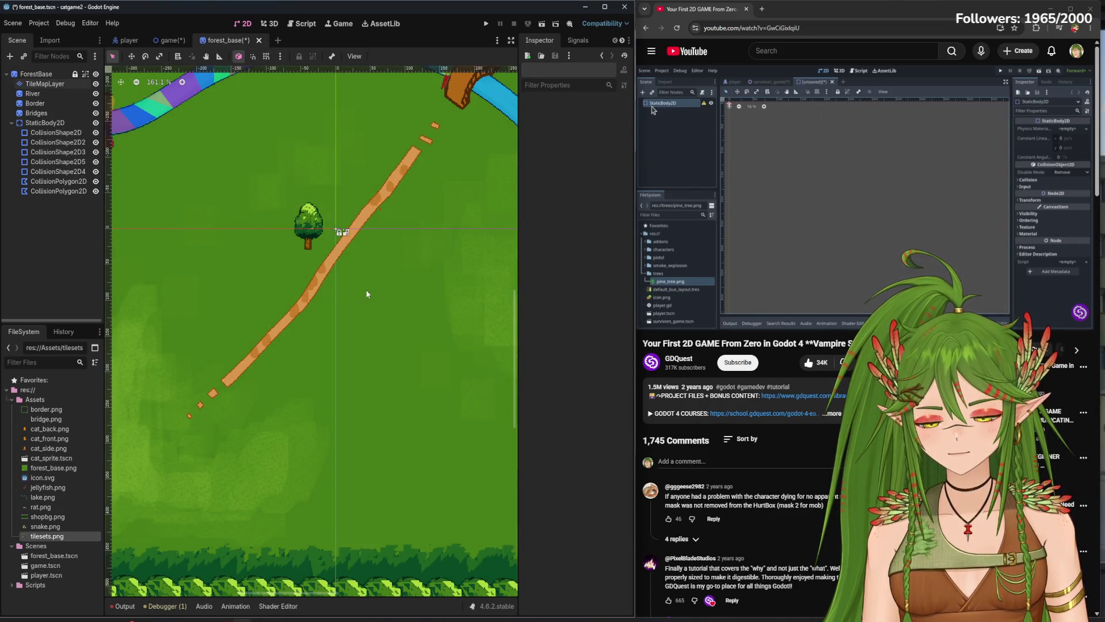
key("ctrl+s")
- In the game scene, try moving the cat onto the tree trunk, then undo it
left_click(167, 40)
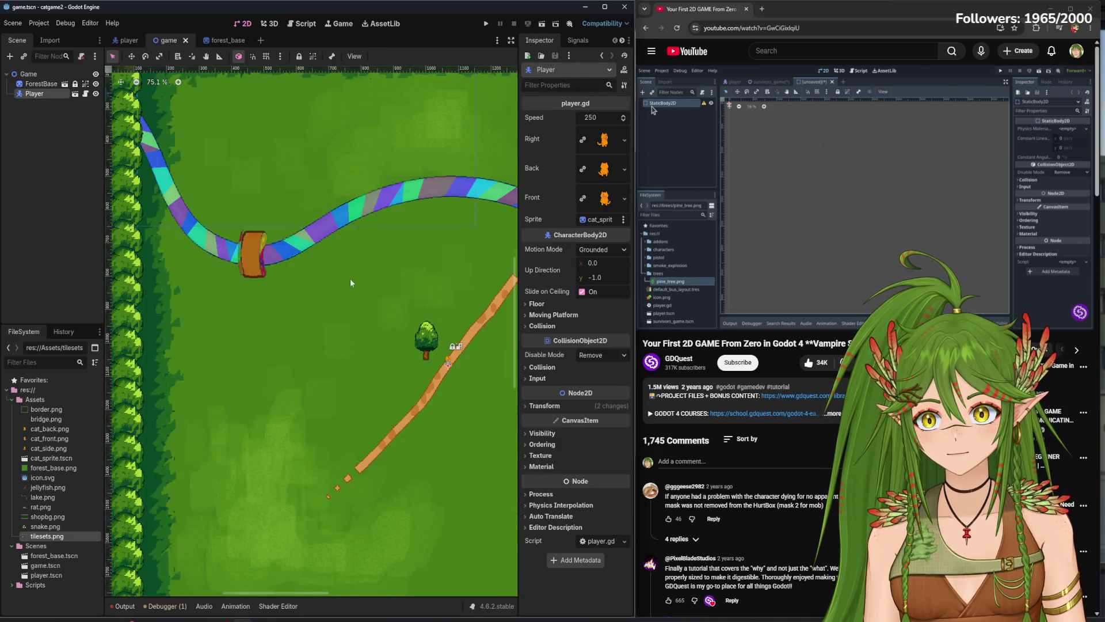
scroll(323, 292, "up", 5)
scroll(322, 293, "up", 7)
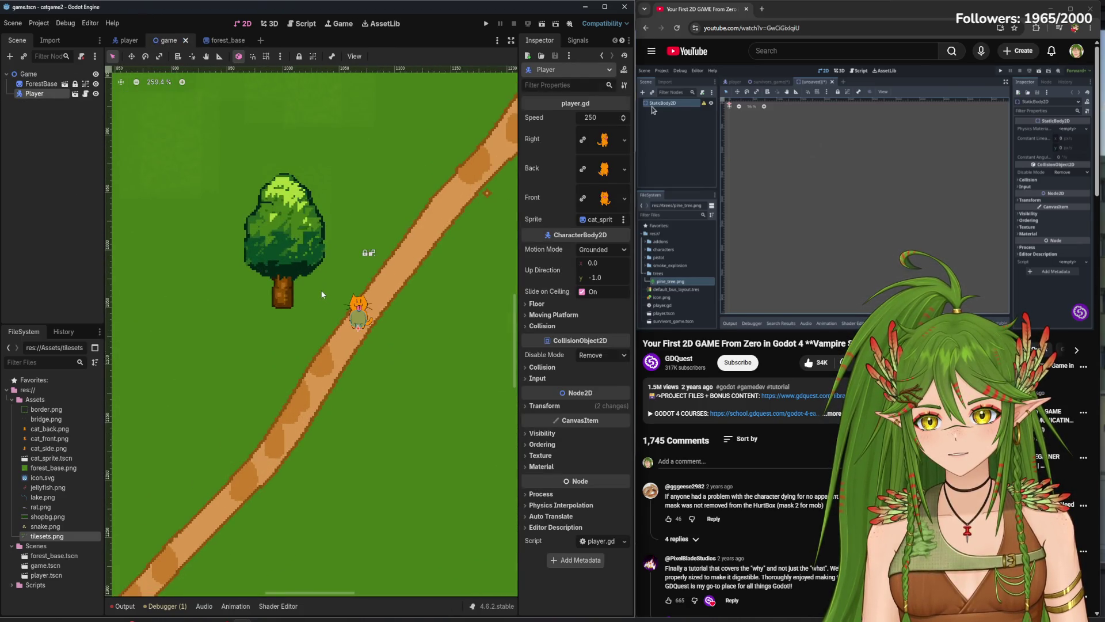
mouse_move(419, 356)
left_mouse_down()
mouse_move(403, 315)
mouse_move(290, 311)
left_mouse_up()
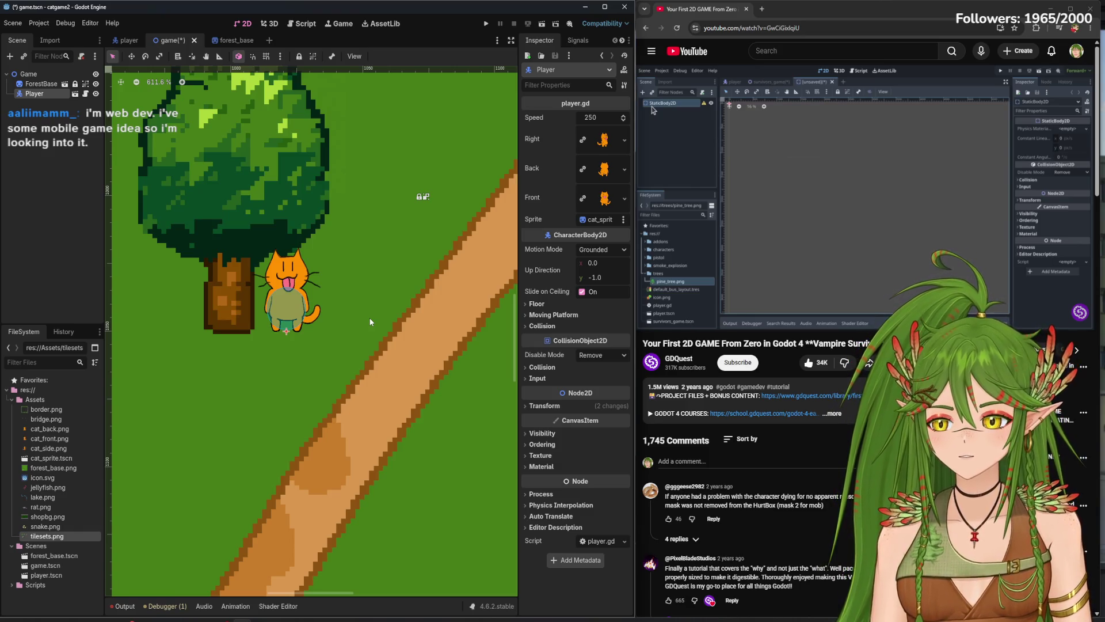
key("ctrl+z")
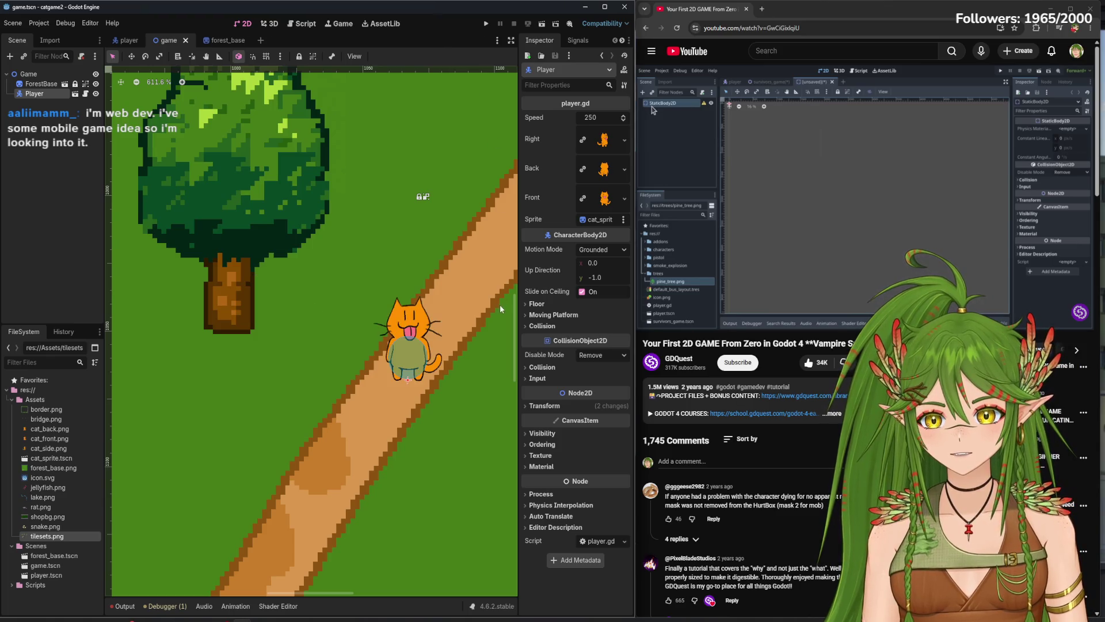
scroll(445, 361, "up", 5)
scroll(445, 361, "up", 4)
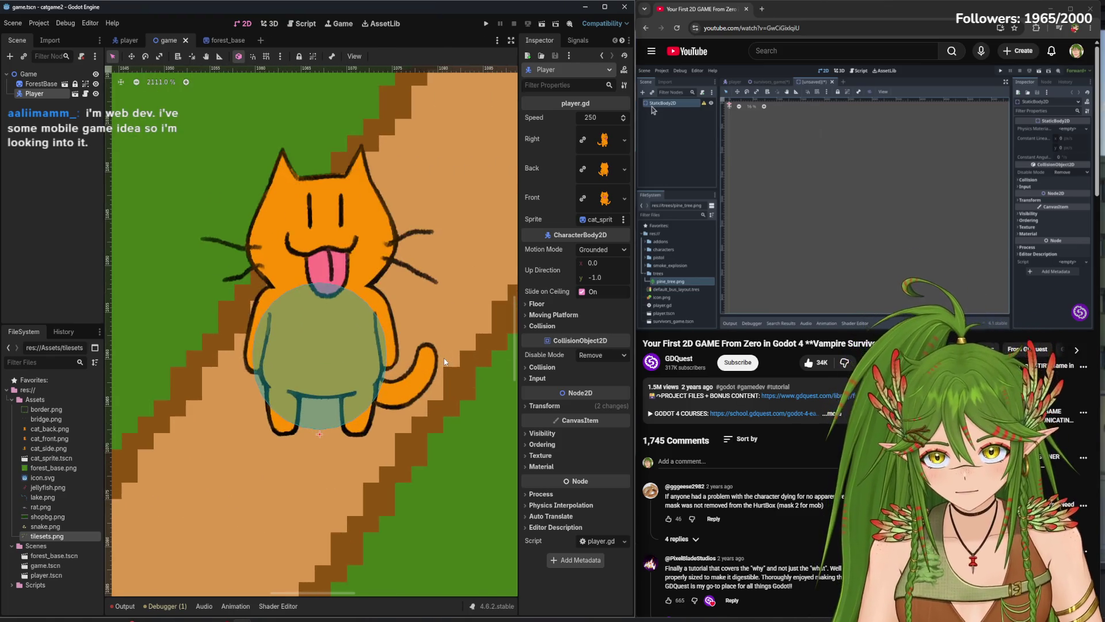
scroll(390, 317, "down", 3)
scroll(389, 305, "down", 10)
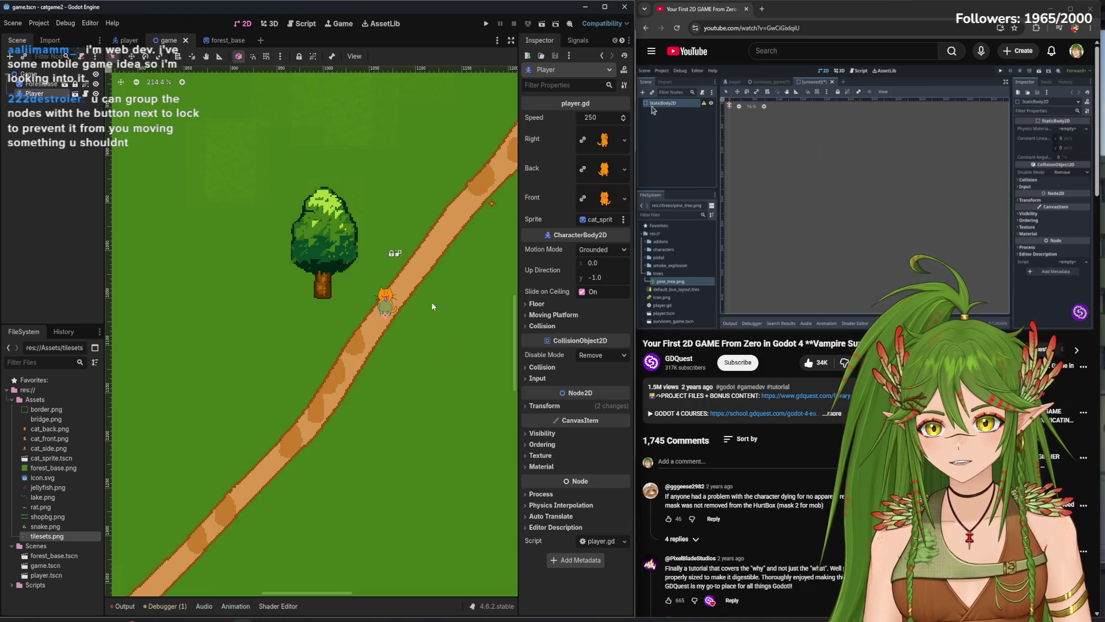
left_click(310, 226)
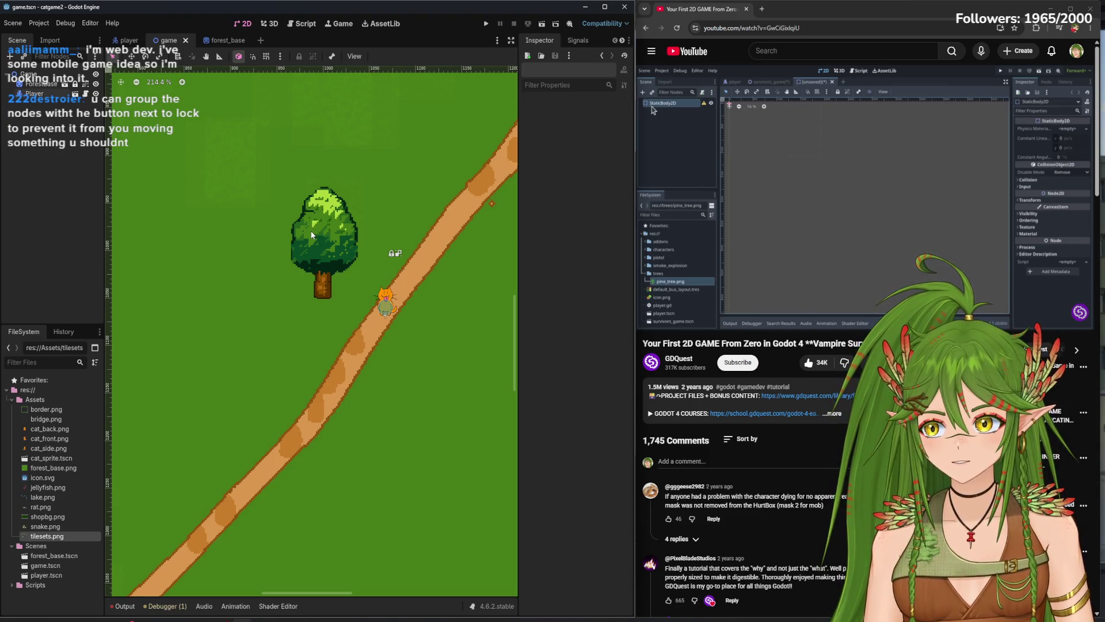
scroll(312, 235, "down", 3)
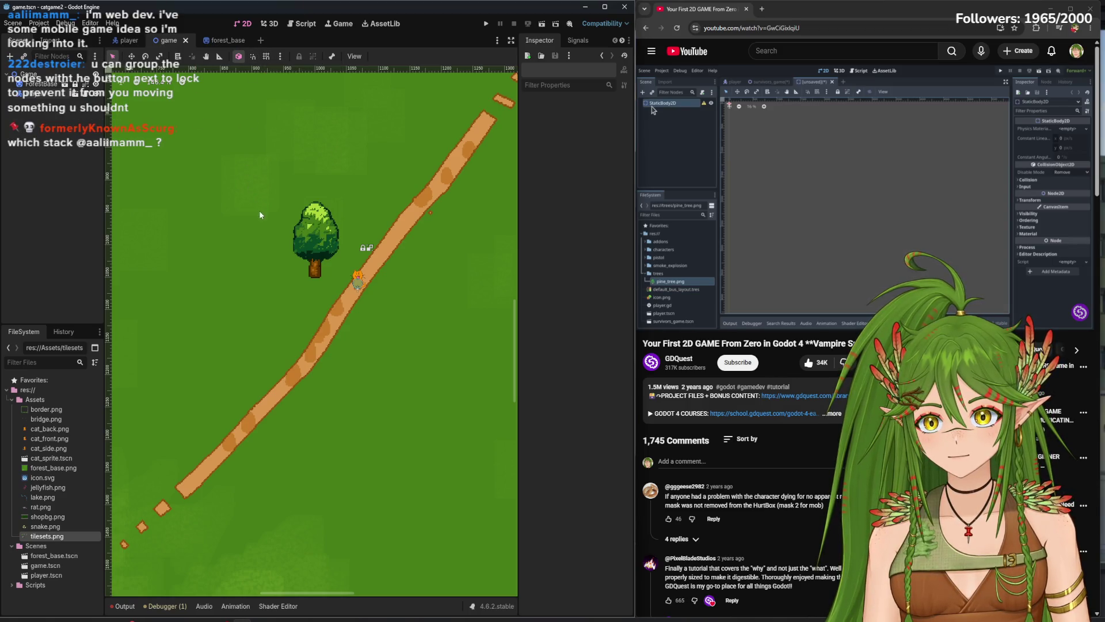
scroll(263, 228, "down", 2)
- Inspect the forest_base map, deselect its tile map layer, and return to the game scene
double_click(345, 238)
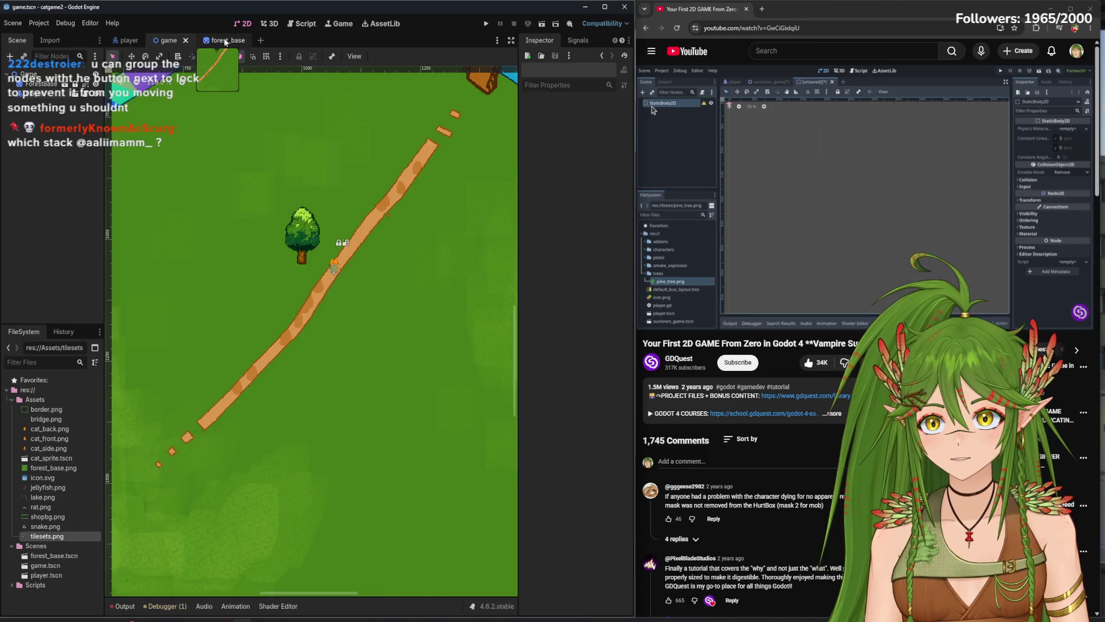
scroll(345, 238, "down", 1)
scroll(340, 247, "up", 2)
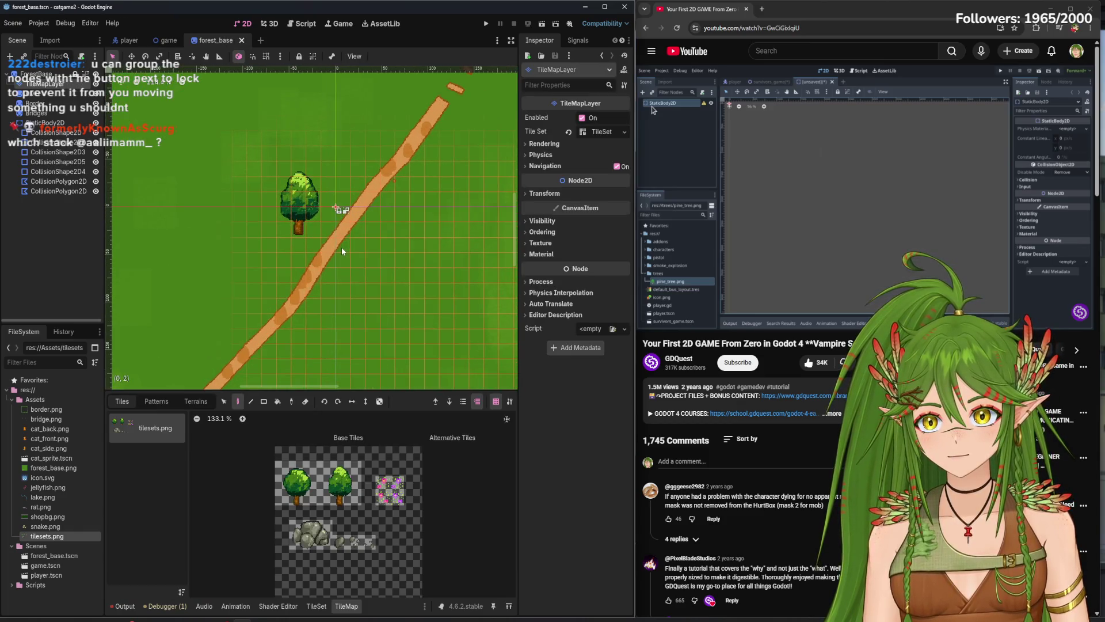
scroll(341, 247, "down", 2)
scroll(340, 254, "down", 2)
left_click(78, 234)
scroll(310, 280, "down", 2)
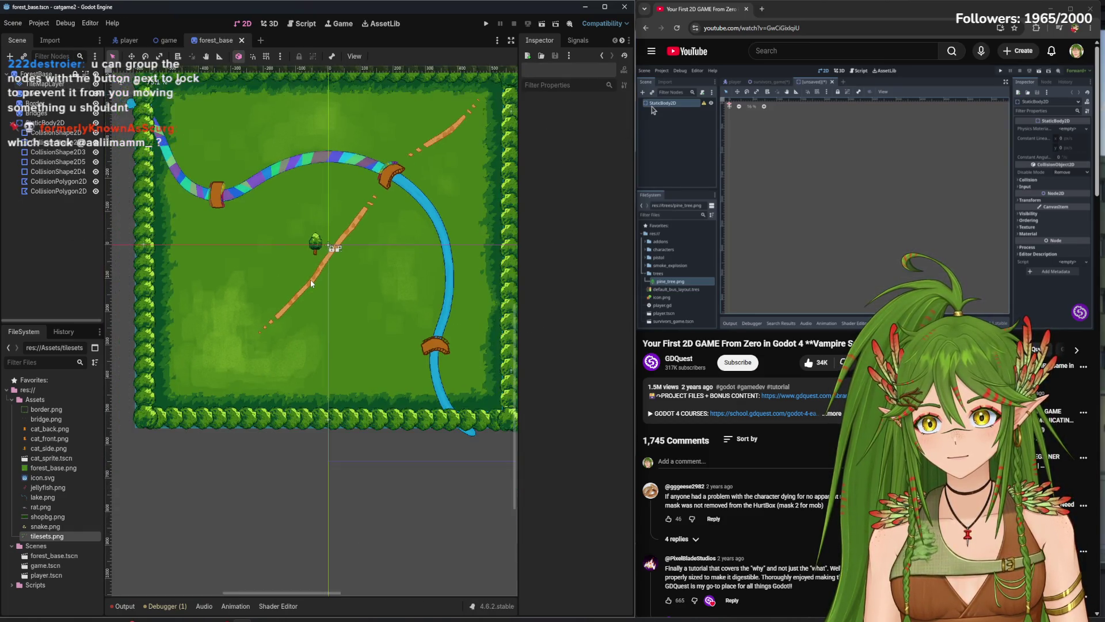
scroll(311, 284, "down", 2)
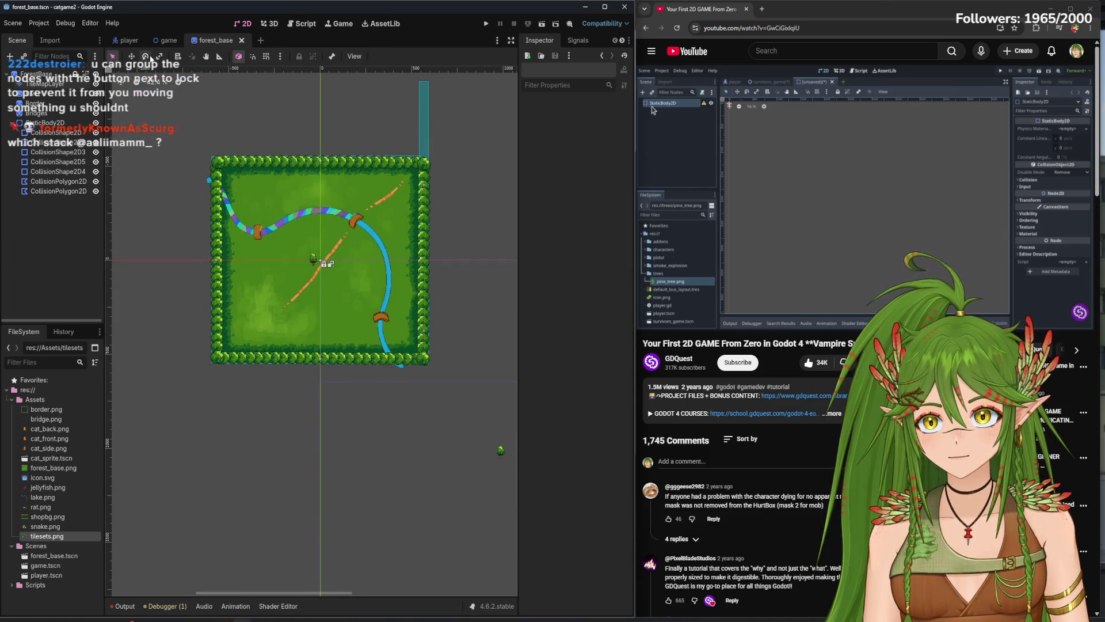
left_click(168, 40)
scroll(319, 282, "down", 4)
scroll(321, 280, "up", 8)
scroll(322, 283, "up", 3)
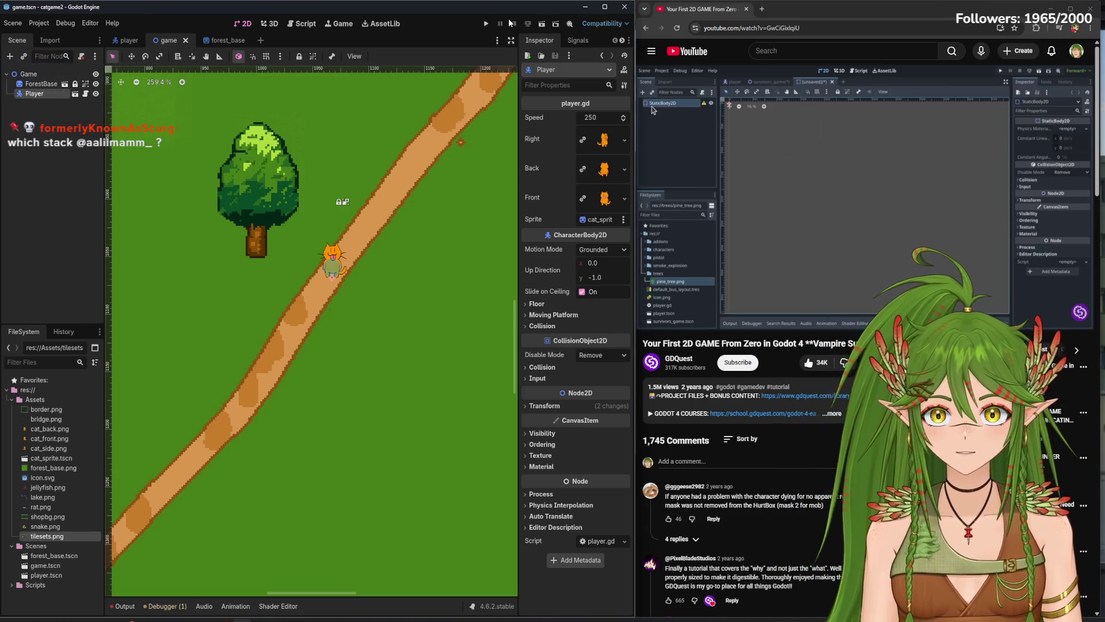
- Run the project briefly, then stop it with F8
left_click(486, 26)
key("Return")
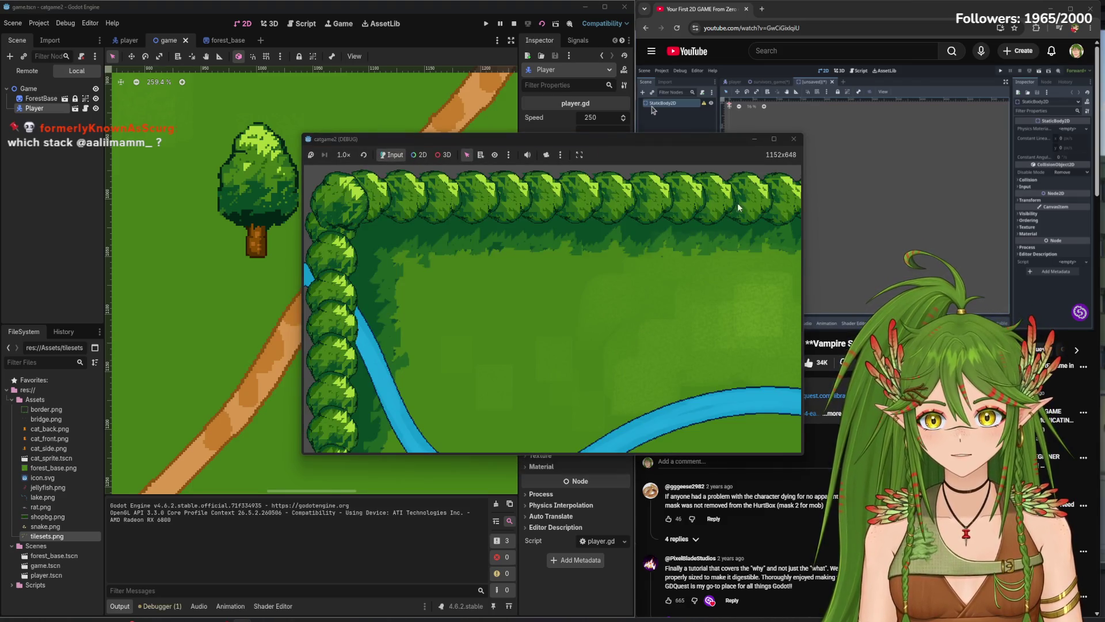
key("F8")
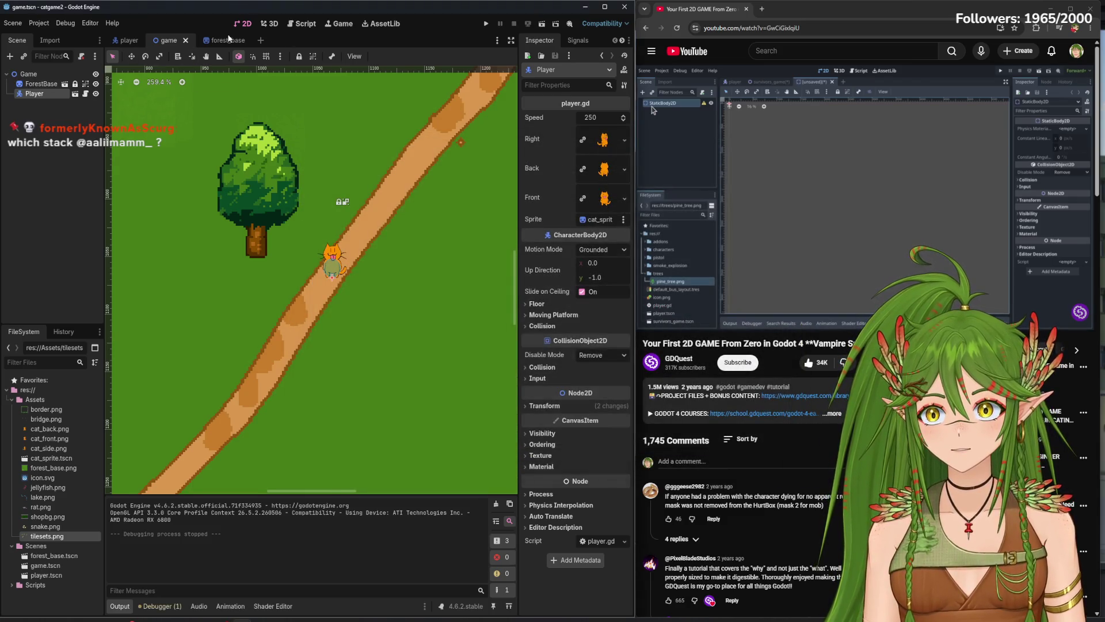
- Add a Camera2D node under Player via the 'camera' search, then save and test-run the player scene
left_click(130, 40)
left_click(9, 55)
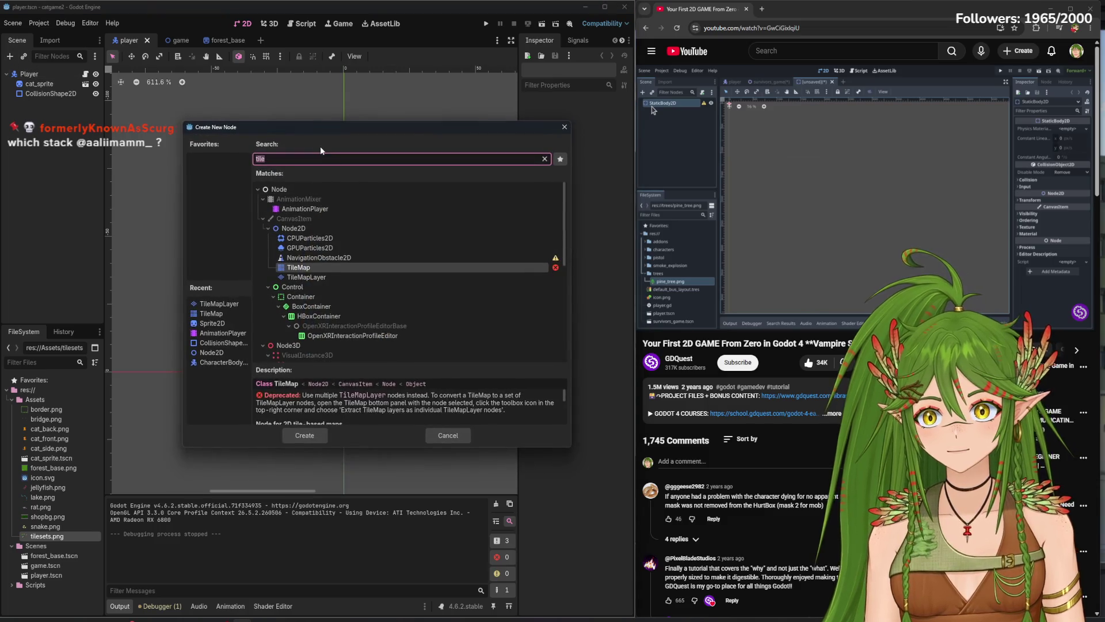
type("camera")
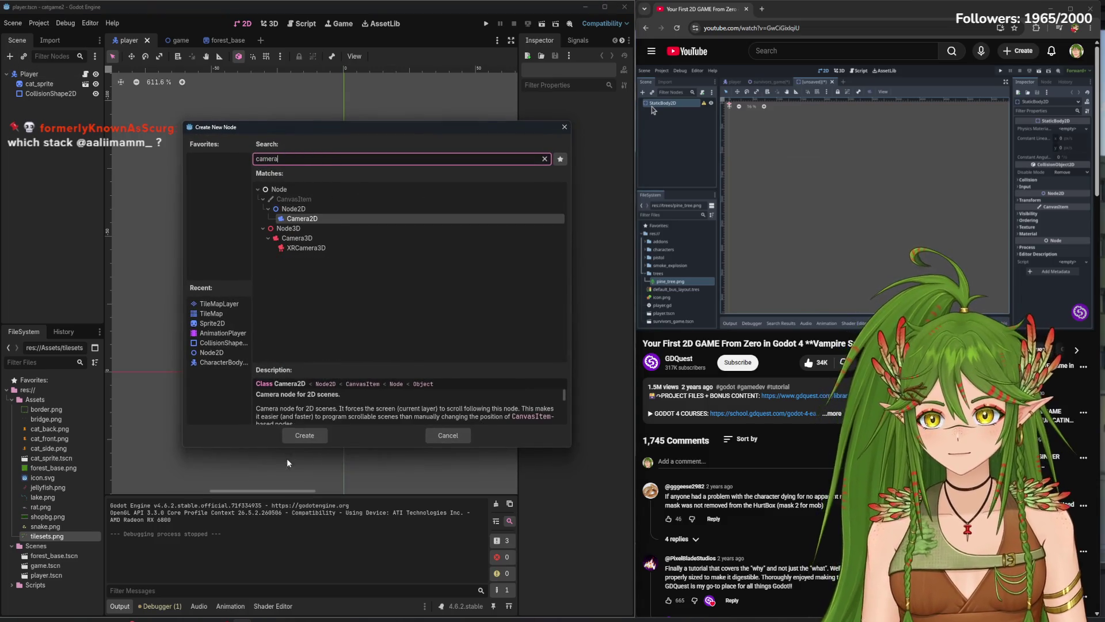
key("Return")
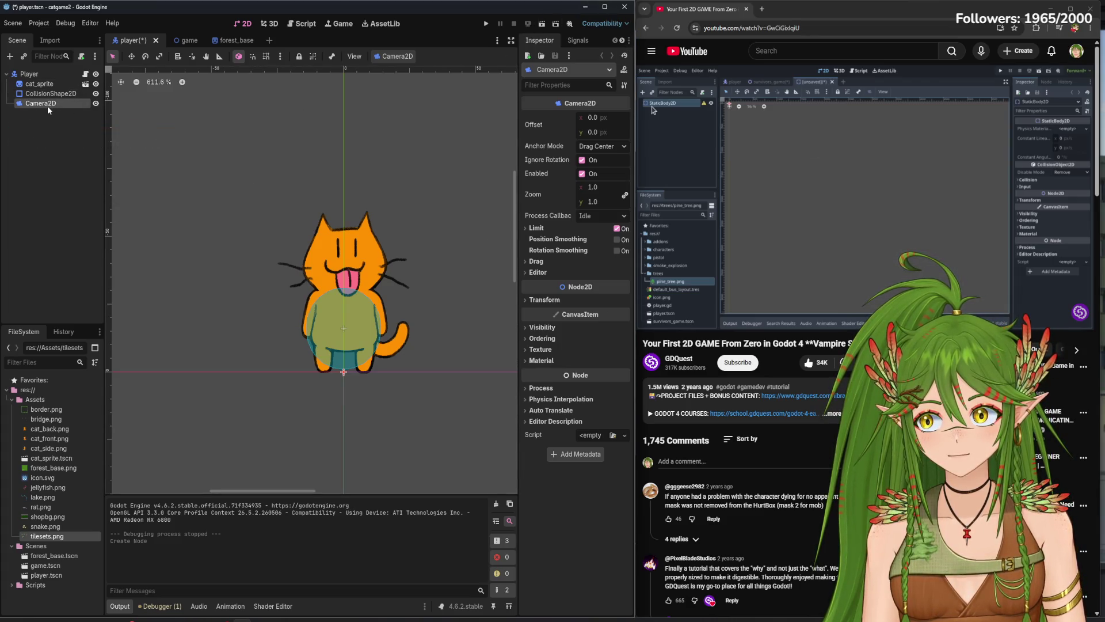
left_click(542, 23)
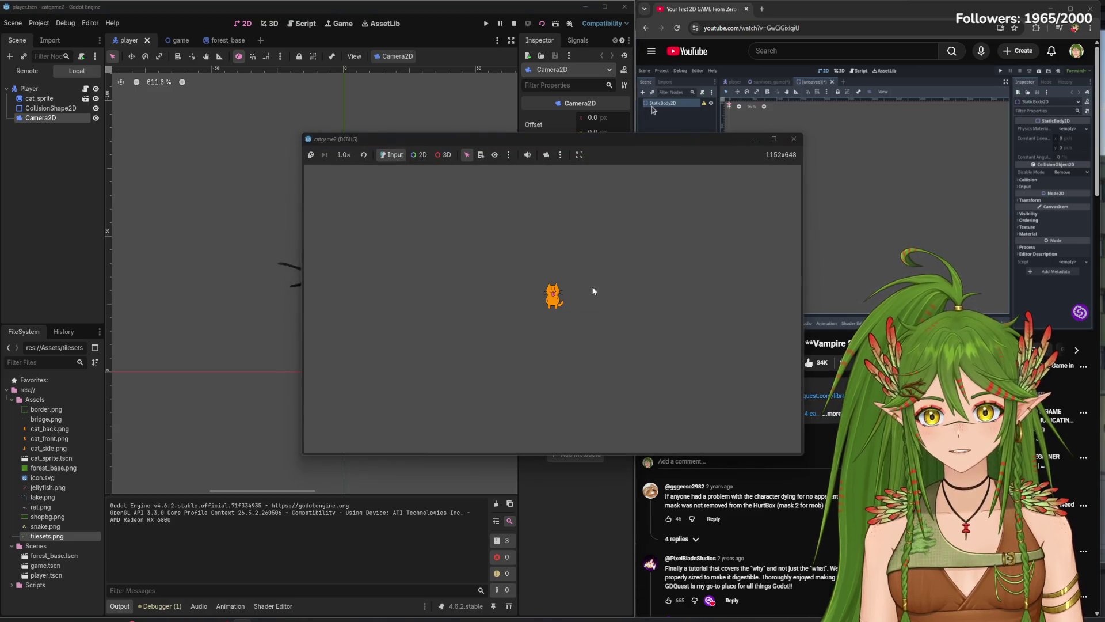
left_click(794, 139)
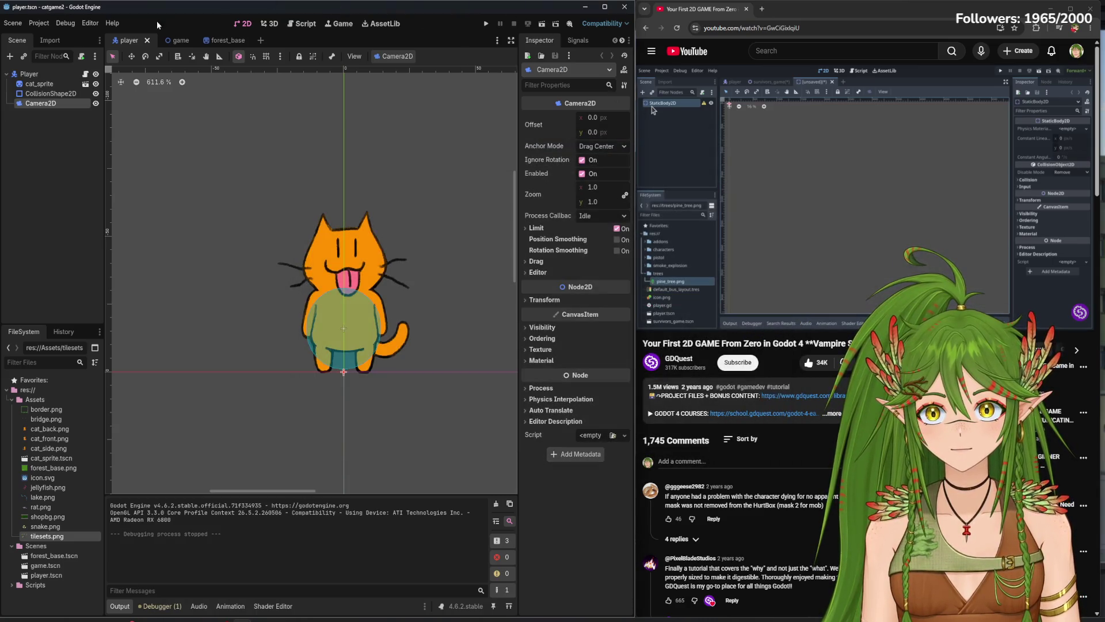
left_click(228, 40)
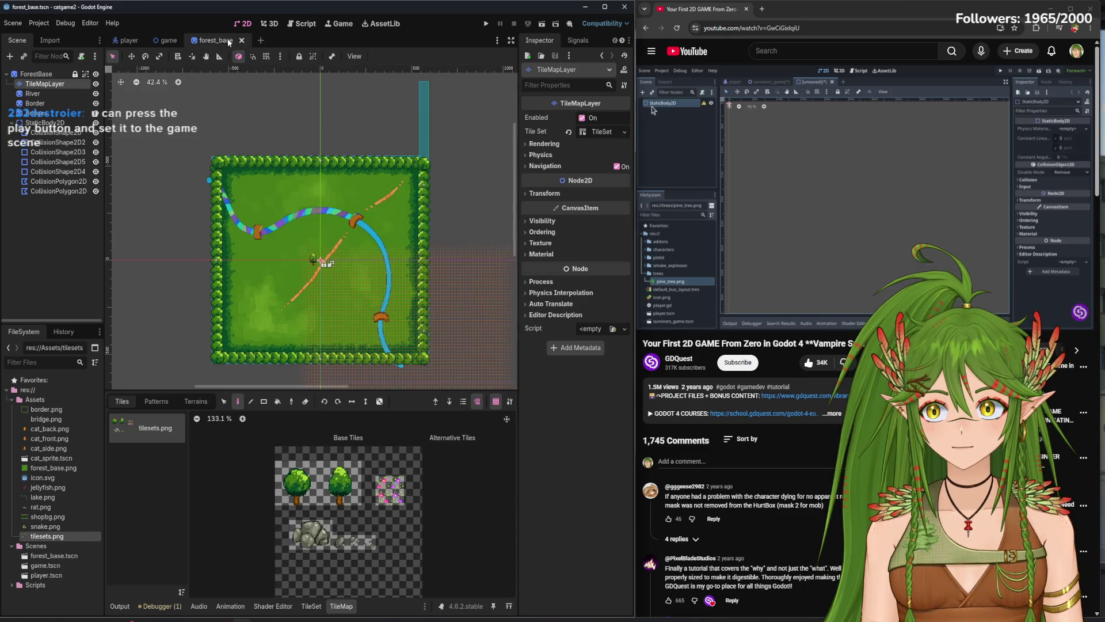
- Test-run the game scene, then run the project and make game the main scene
left_click(169, 39)
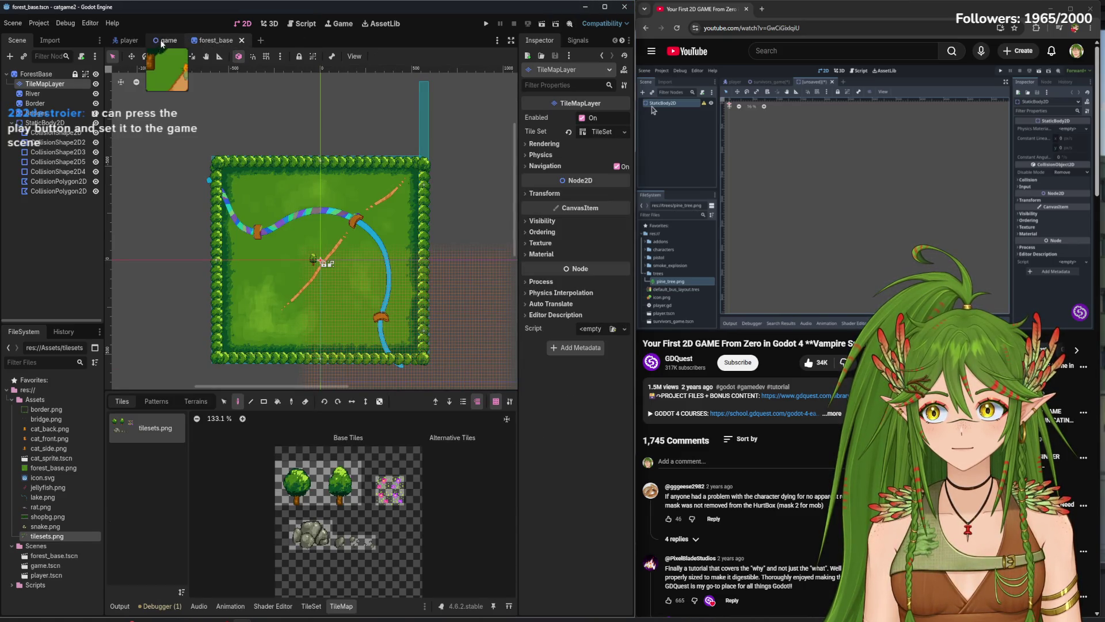
left_click(542, 23)
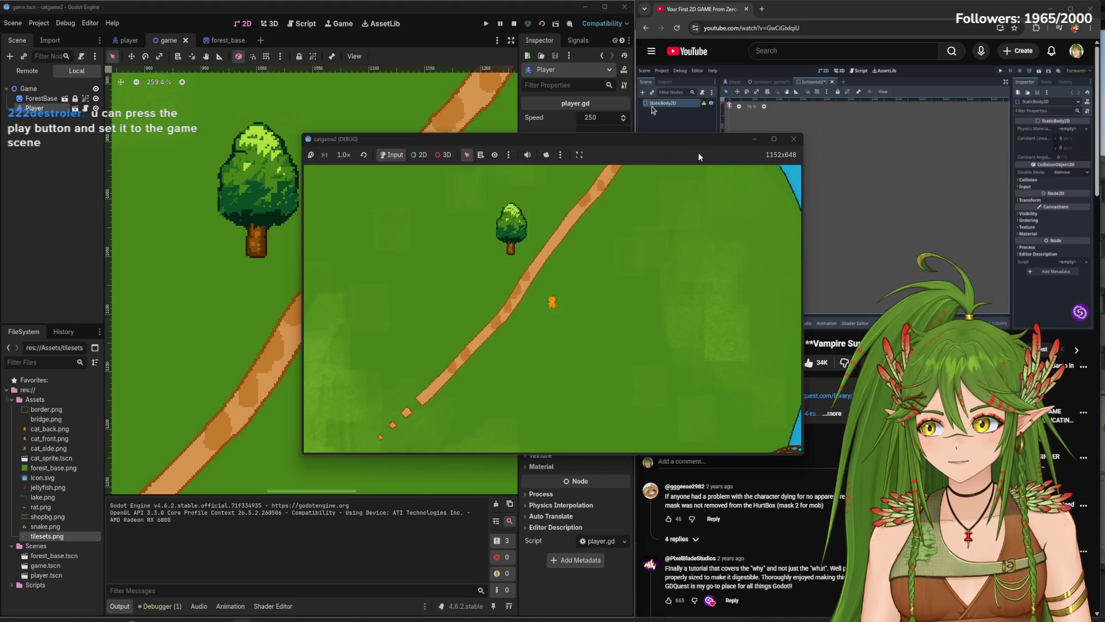
key("F8")
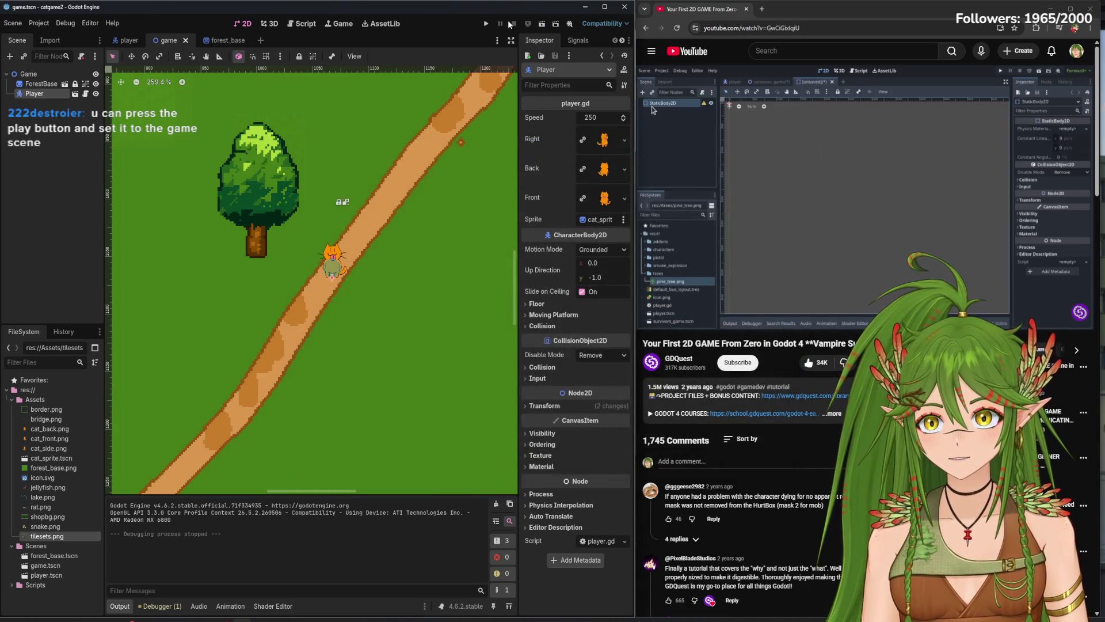
key("F5")
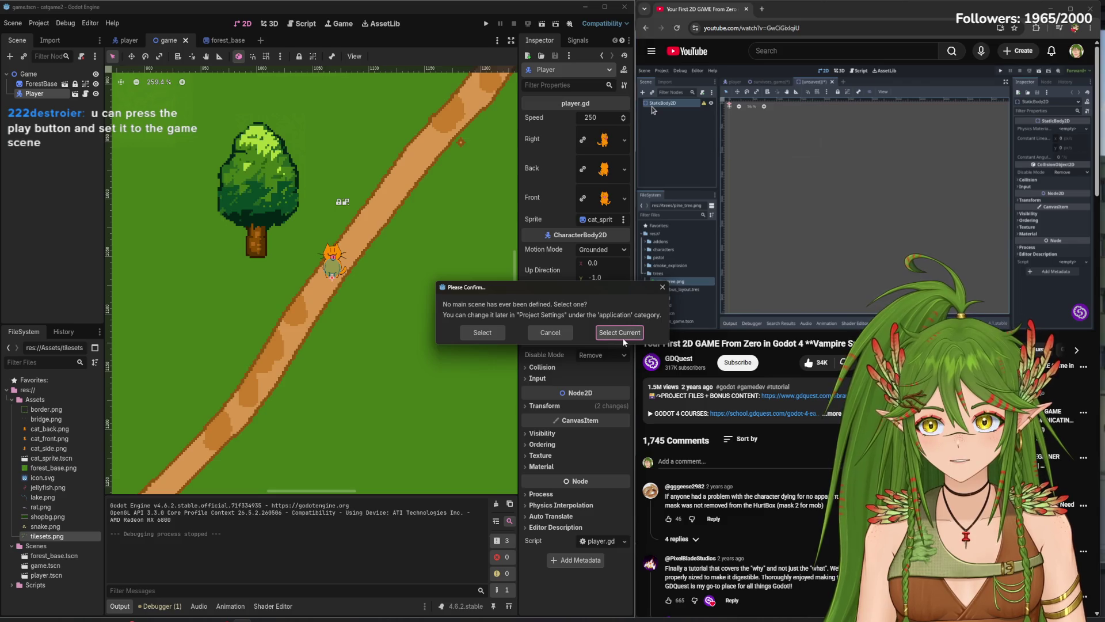
left_click(619, 333)
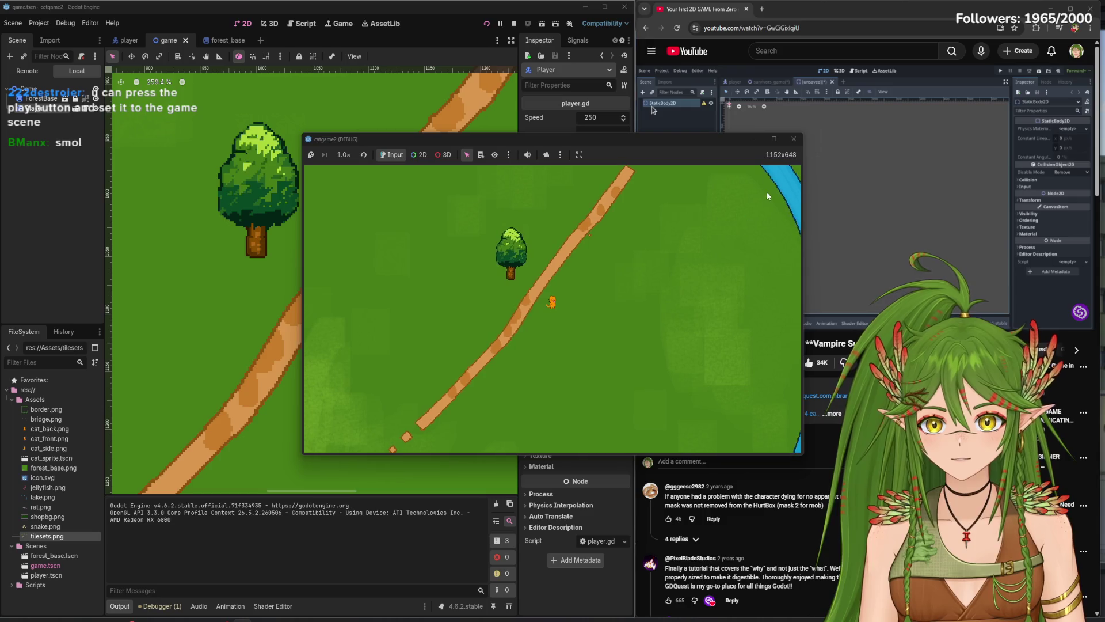
left_click(793, 140)
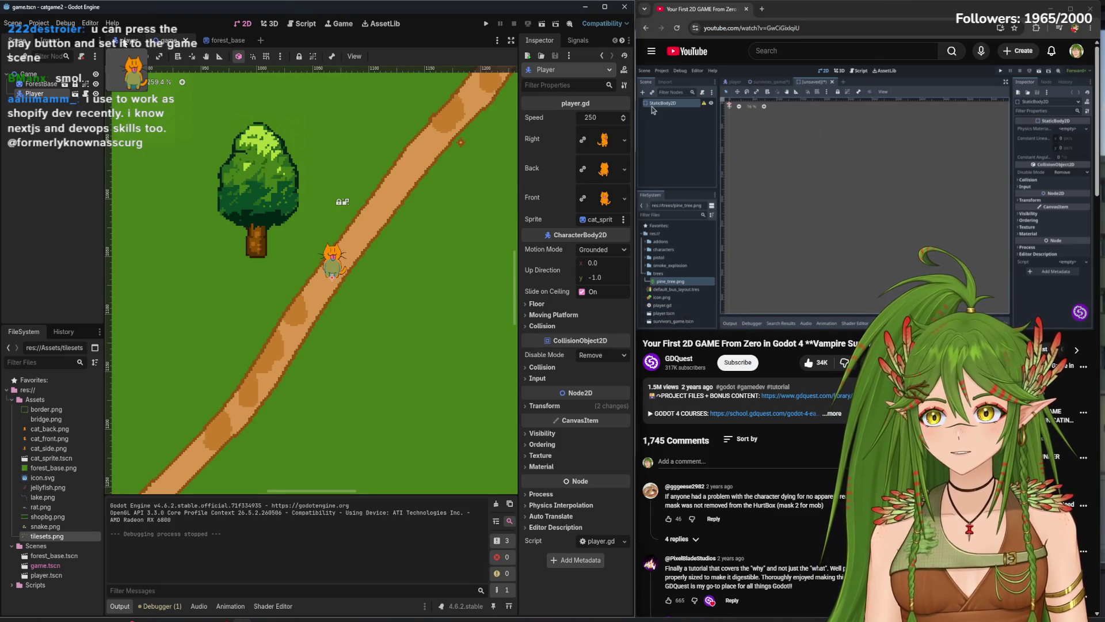
left_click(126, 41)
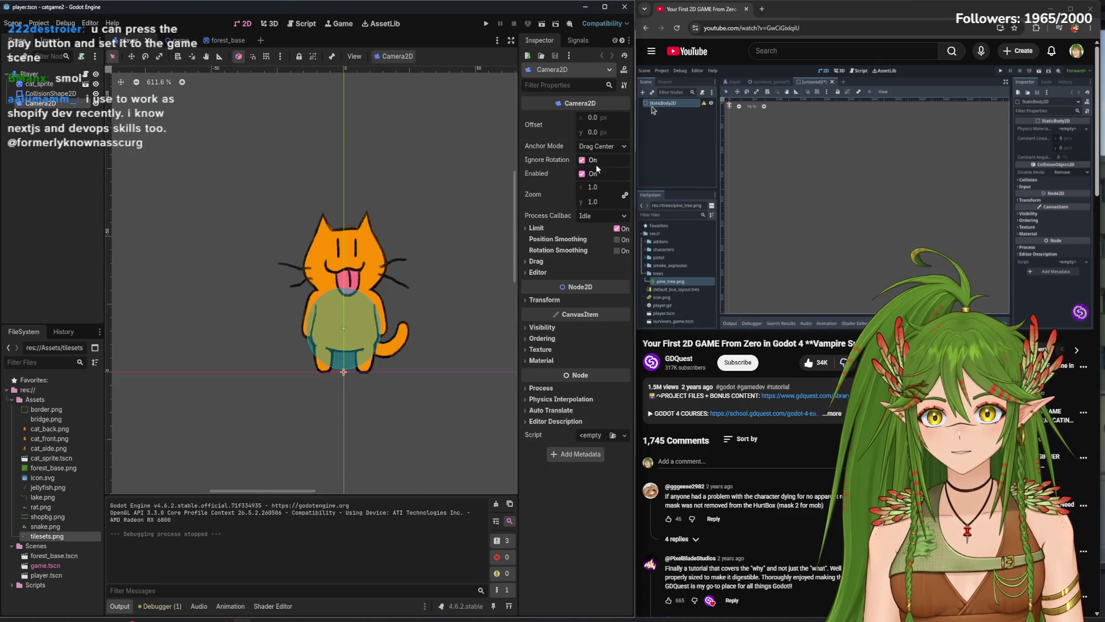
- Run the game and set the player Camera2D zoom to 2
left_click_drag(613, 180, 617, 180)
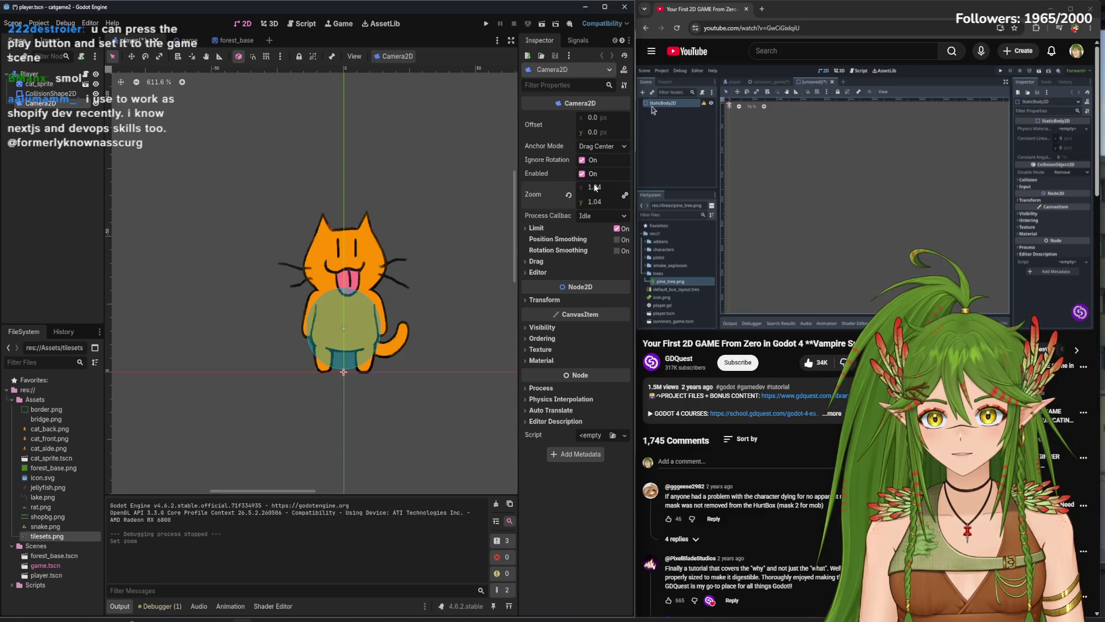
left_click(486, 24)
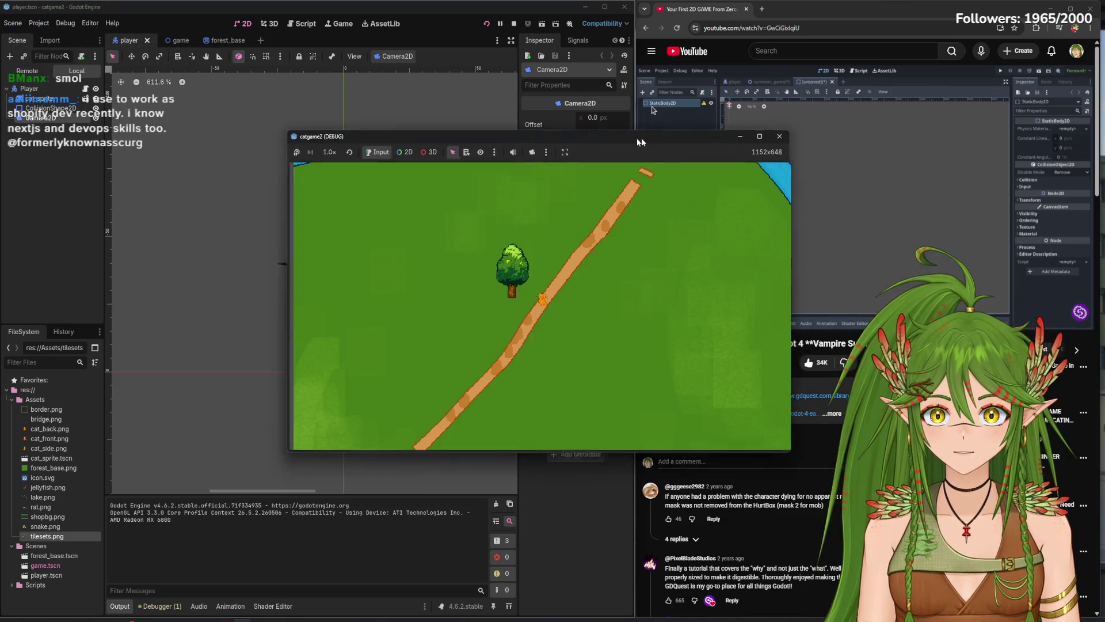
left_click_drag(647, 142, 355, 172)
left_click(607, 187)
key("BackSpace")
key("BackSpace")
key("BackSpace")
type("2")
key("Return")
- Place the running game in a narrow window beside the editor and reset camera zoom to 1
mouse_move(242, 620)
left_click(365, 579)
mouse_move(277, 175)
left_mouse_down()
mouse_move(277, 147)
mouse_move(691, 168)
mouse_move(878, 155)
left_mouse_up()
left_click_drag(571, 283, 671, 283)
left_click(593, 187)
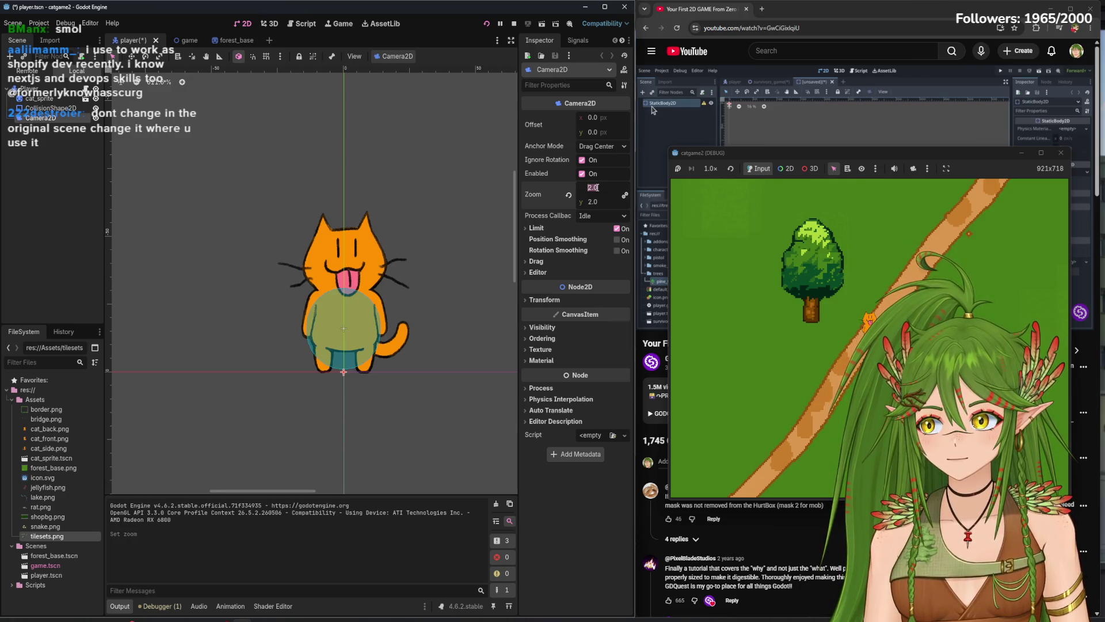
type("1")
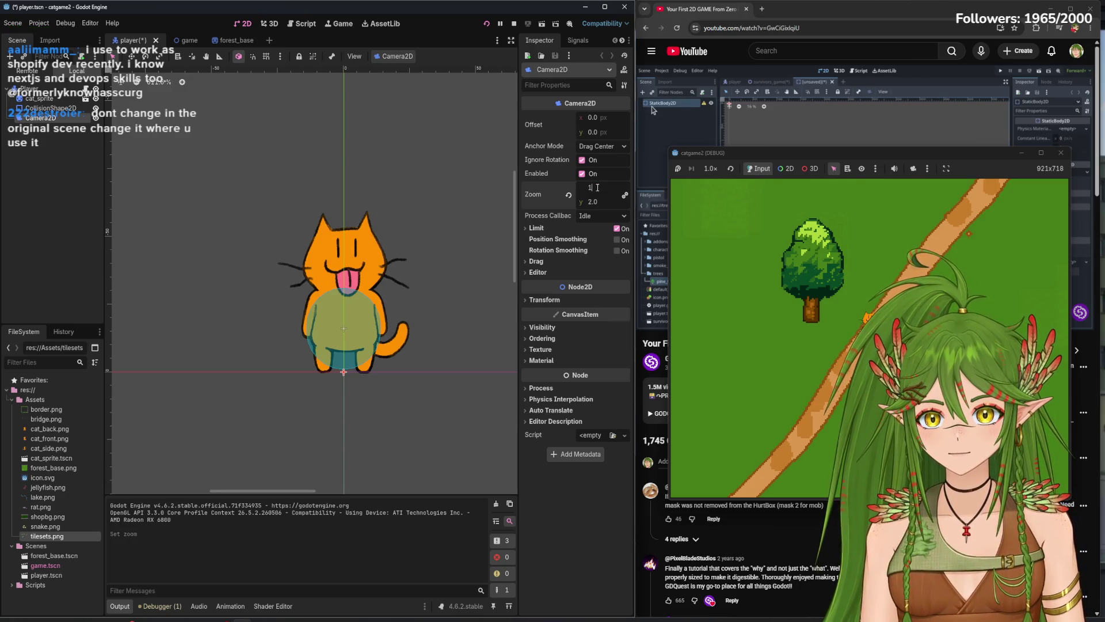
key("Return")
left_click(178, 40)
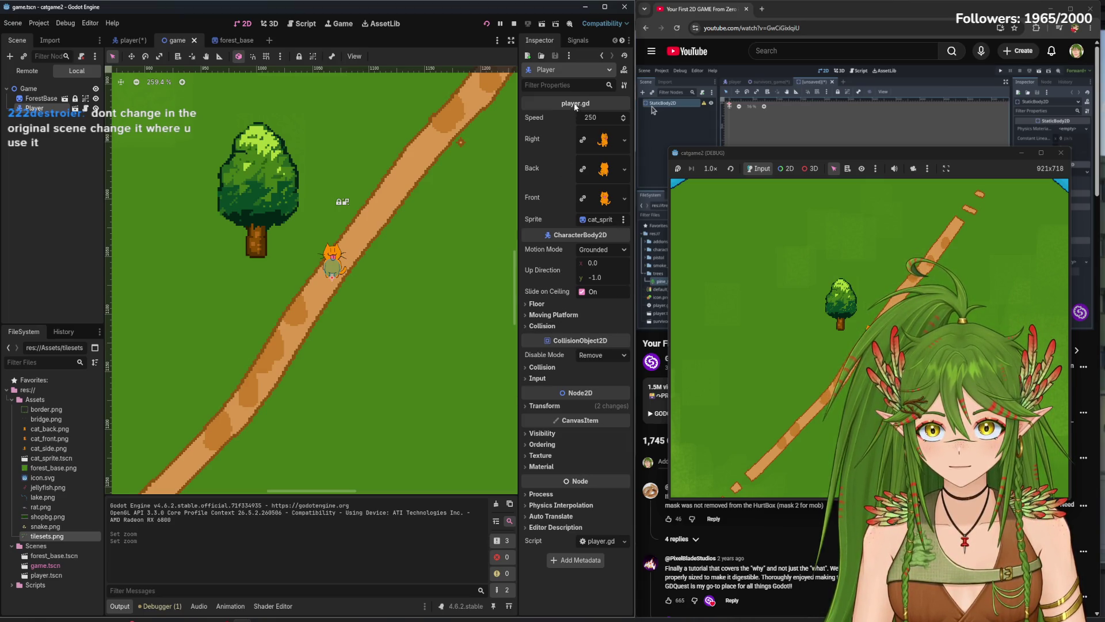
- Switch to the game scene and expand the Player's Transform properties
left_click(128, 40)
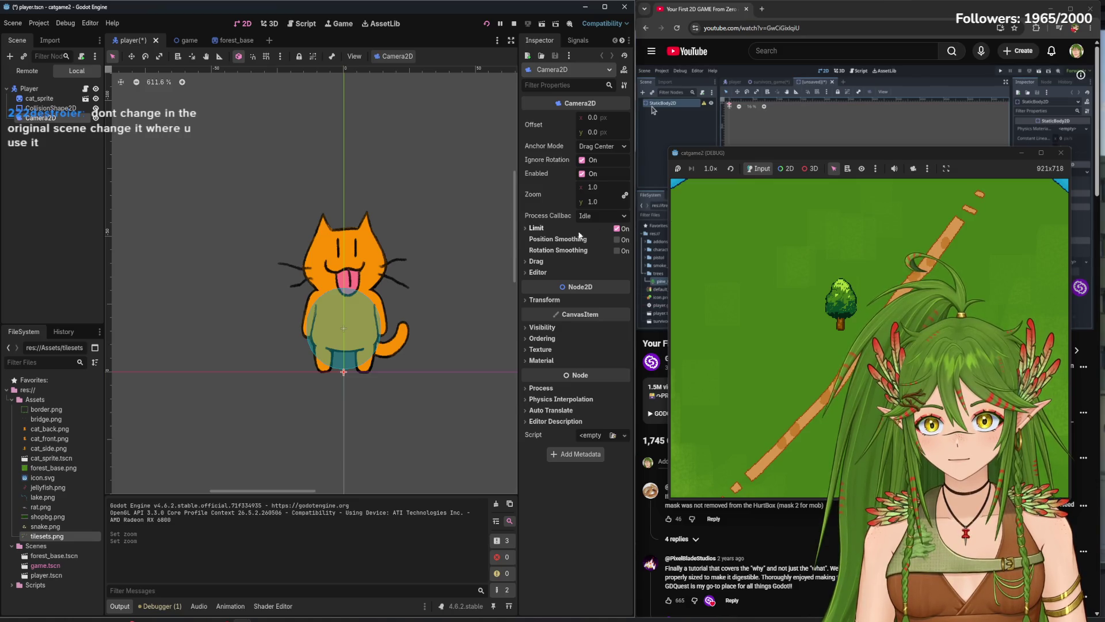
left_click(180, 42)
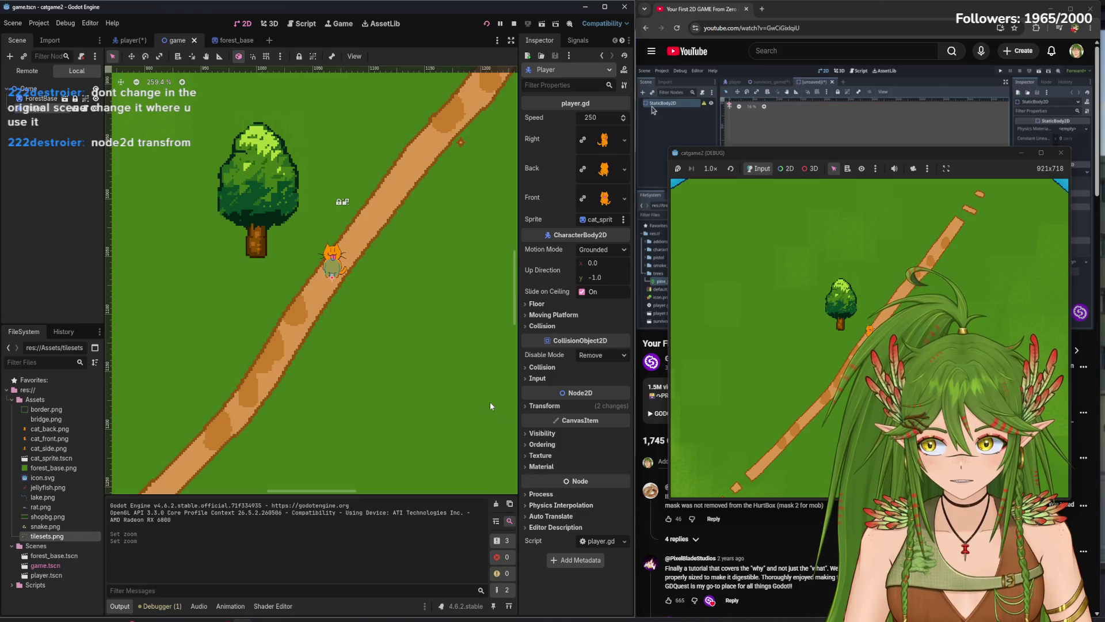
left_click(538, 406)
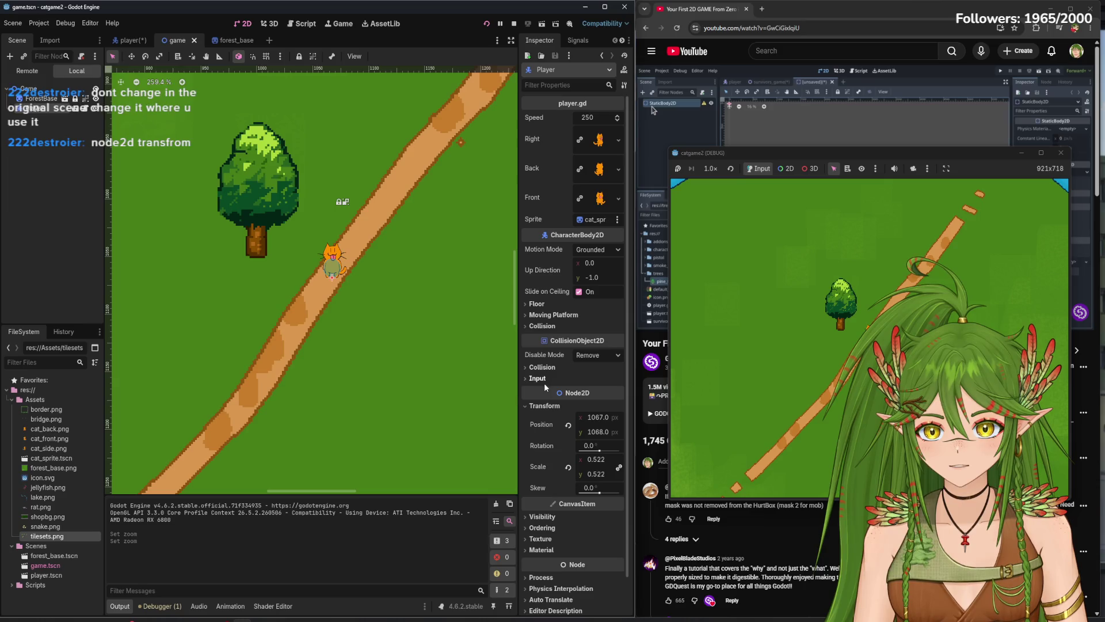
scroll(582, 583, "down", 1)
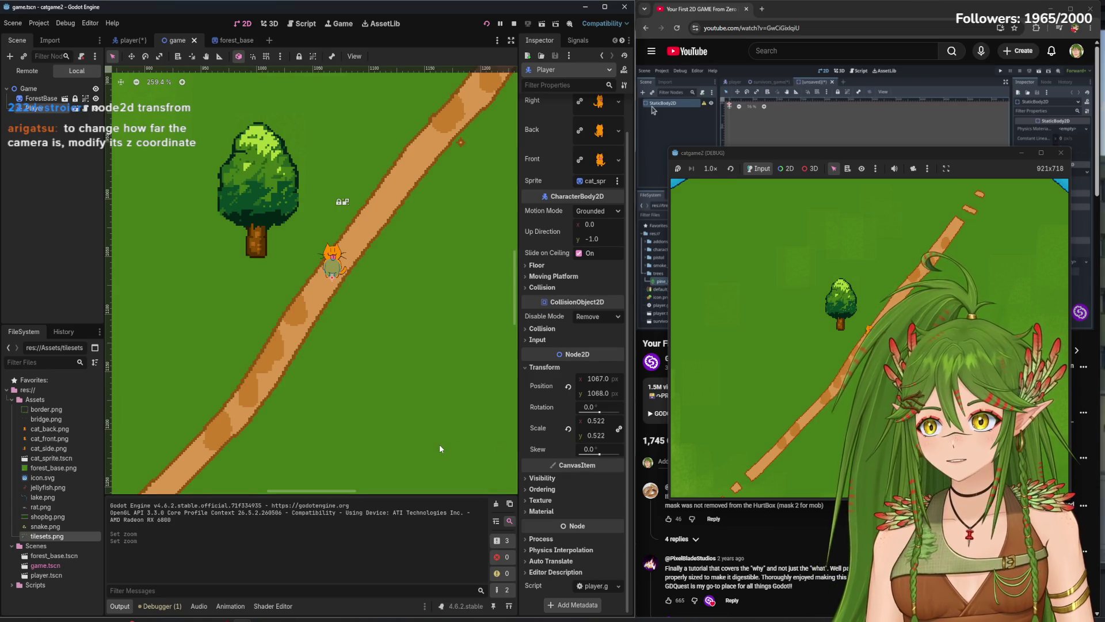
- Trial-scale the Player to 2, undo back to 0.522, then try its skew
left_click(595, 435)
type("2")
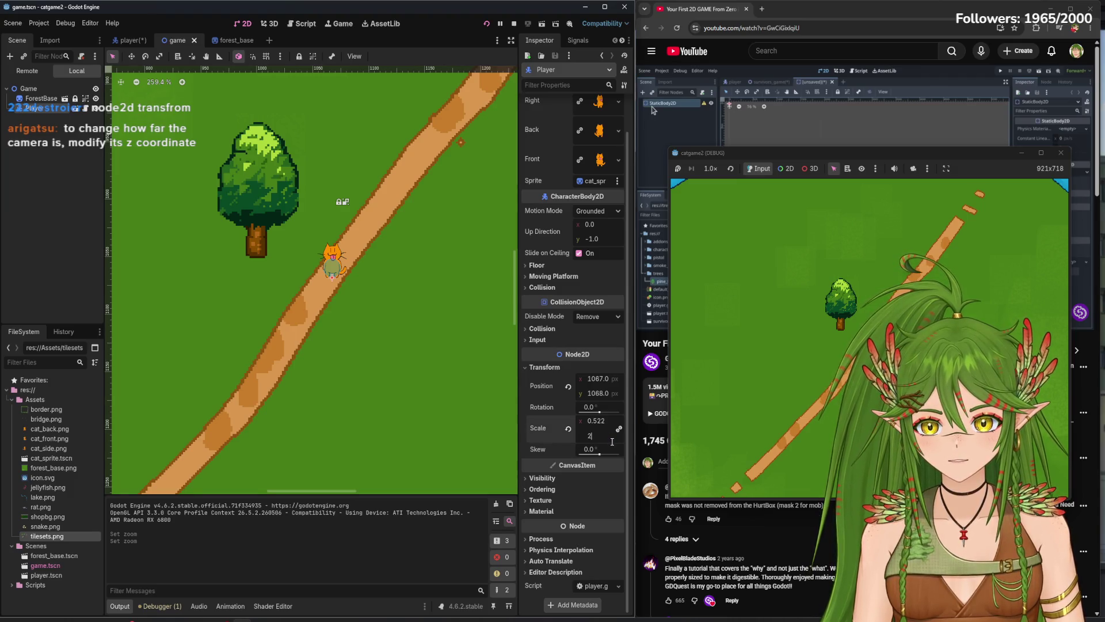
key("Return")
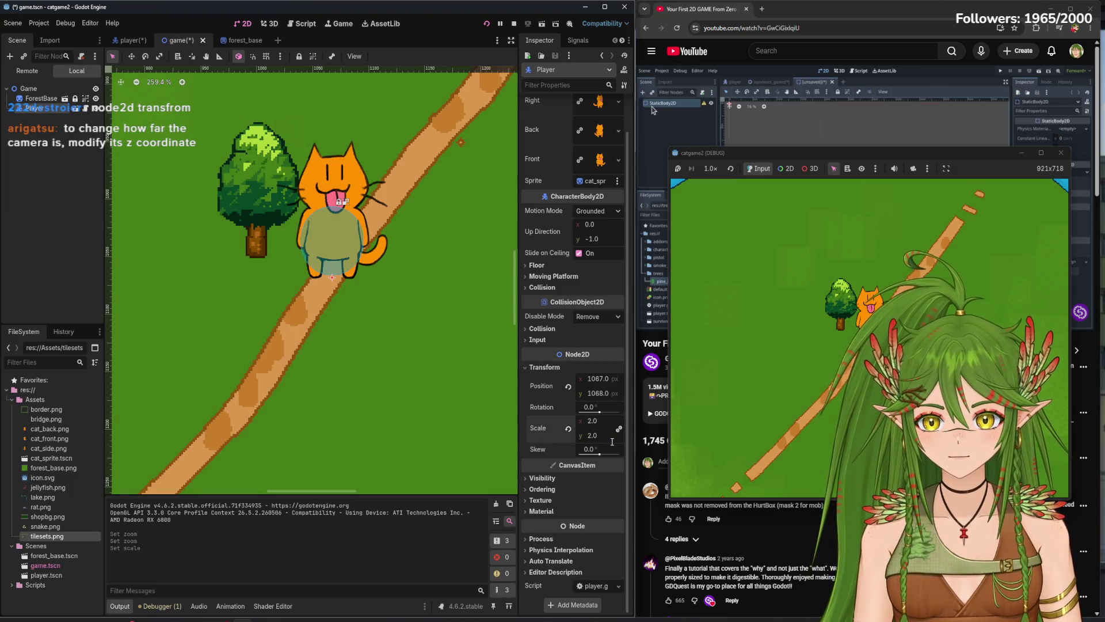
key("ctrl+z")
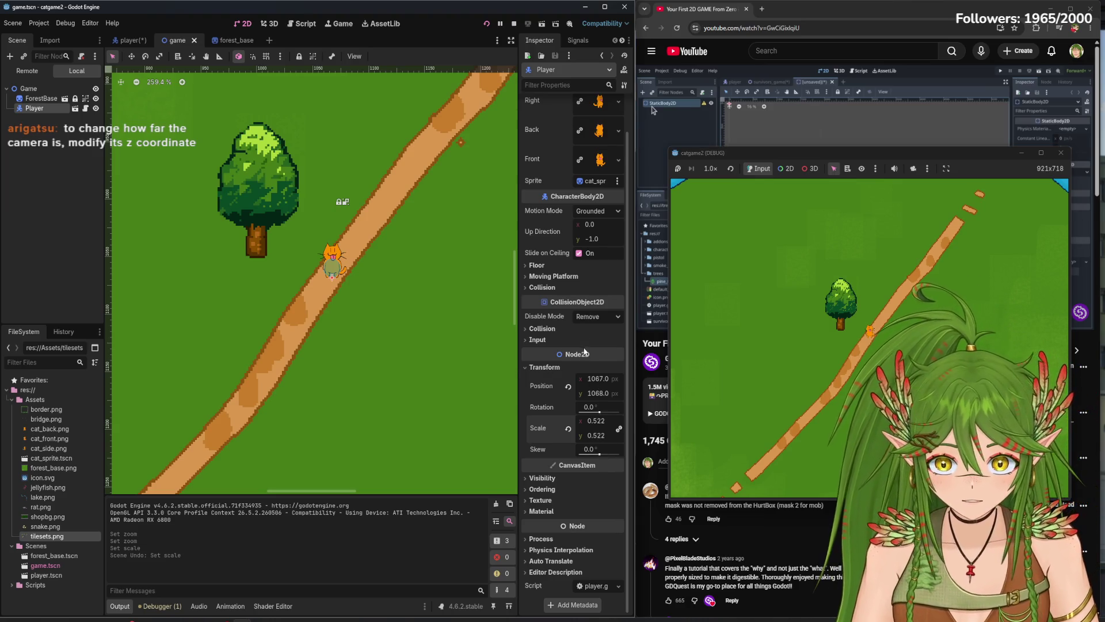
left_click(599, 454)
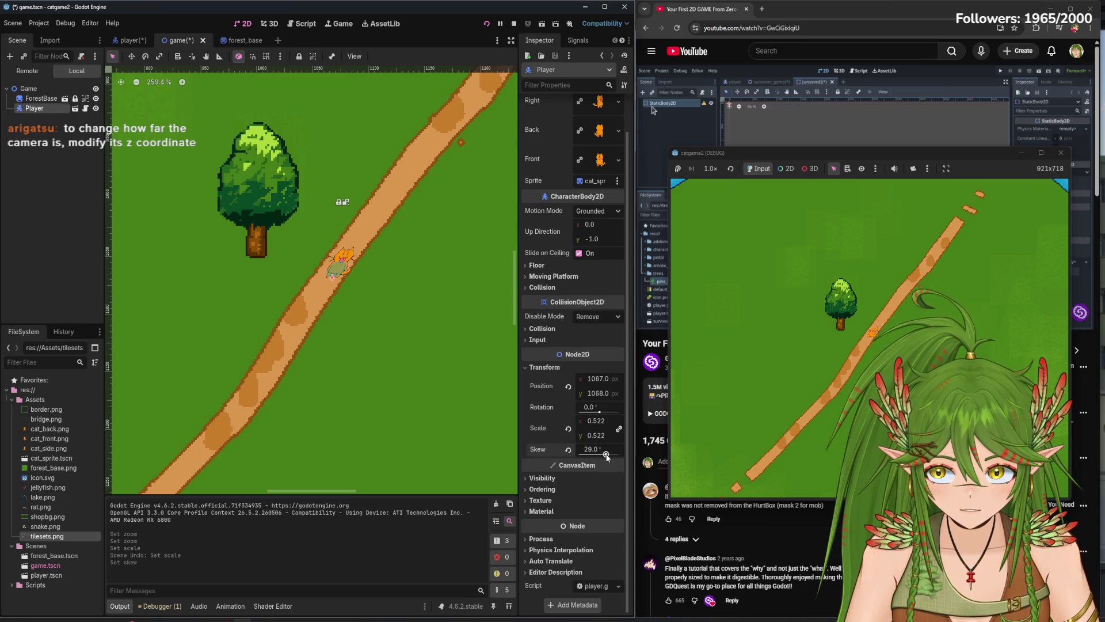
- Undo the Player's skew back to 0° and return to the player scene
key("ctrl+z")
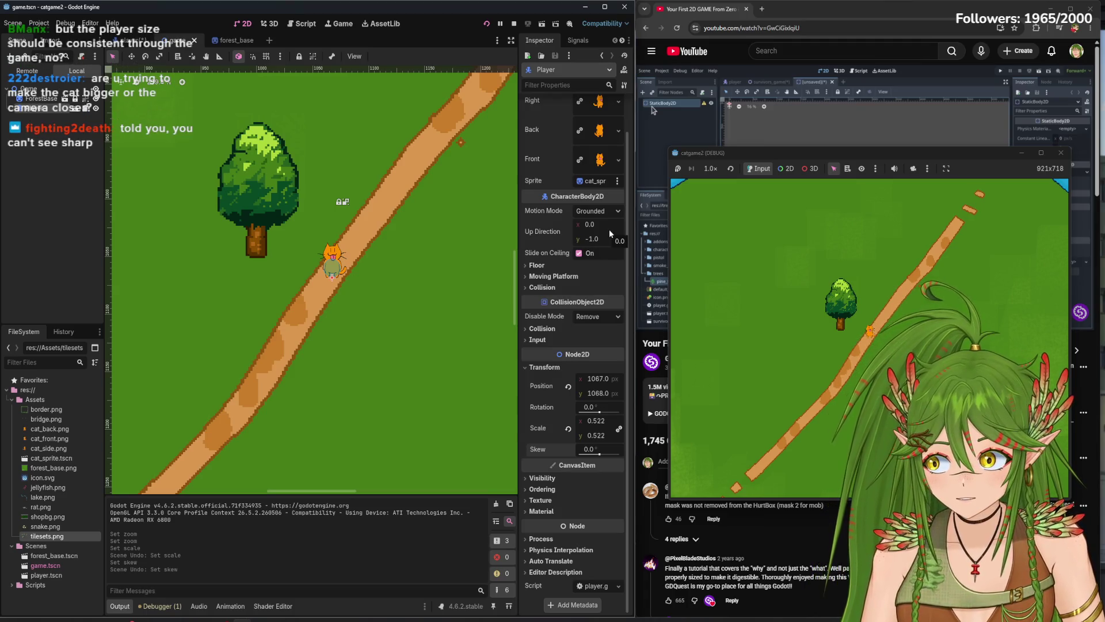
mouse_move(607, 235)
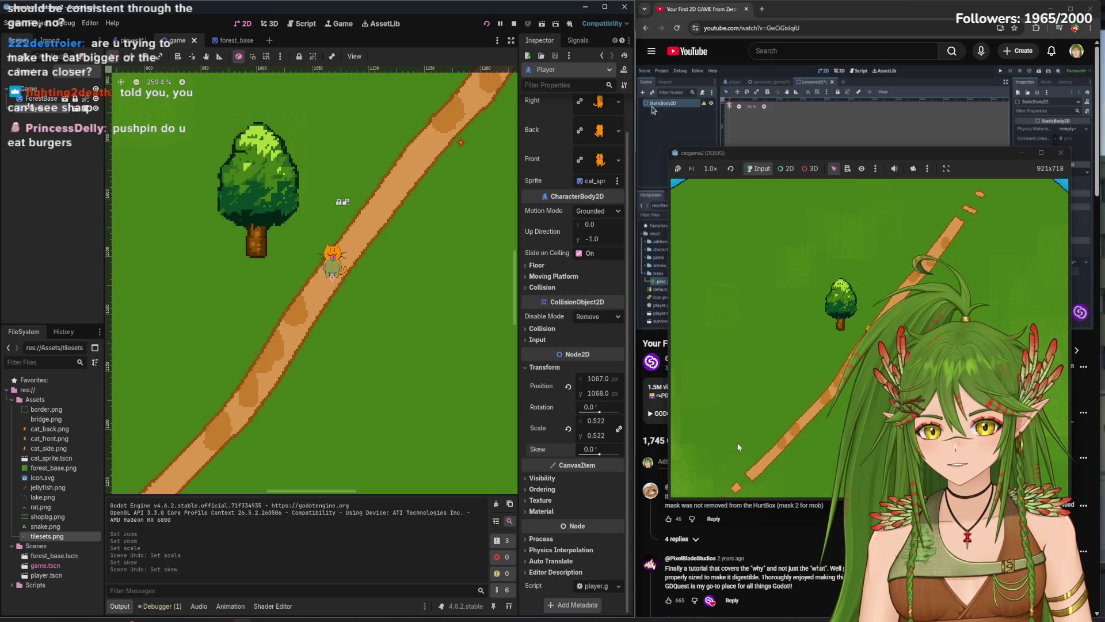
left_click_drag(924, 154, 903, 140)
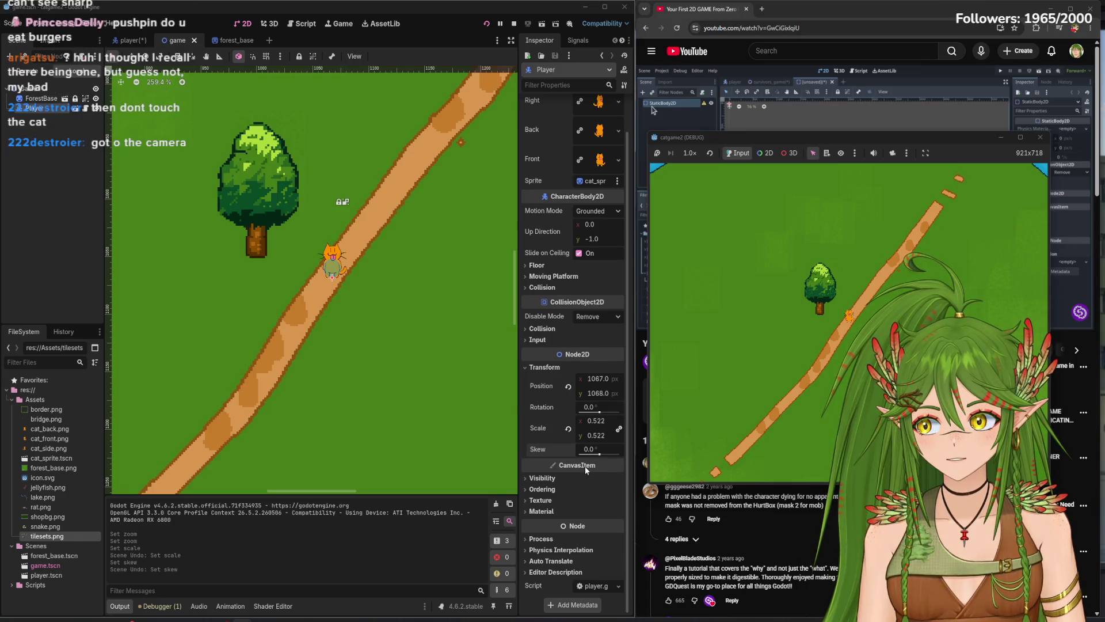
left_click(130, 40)
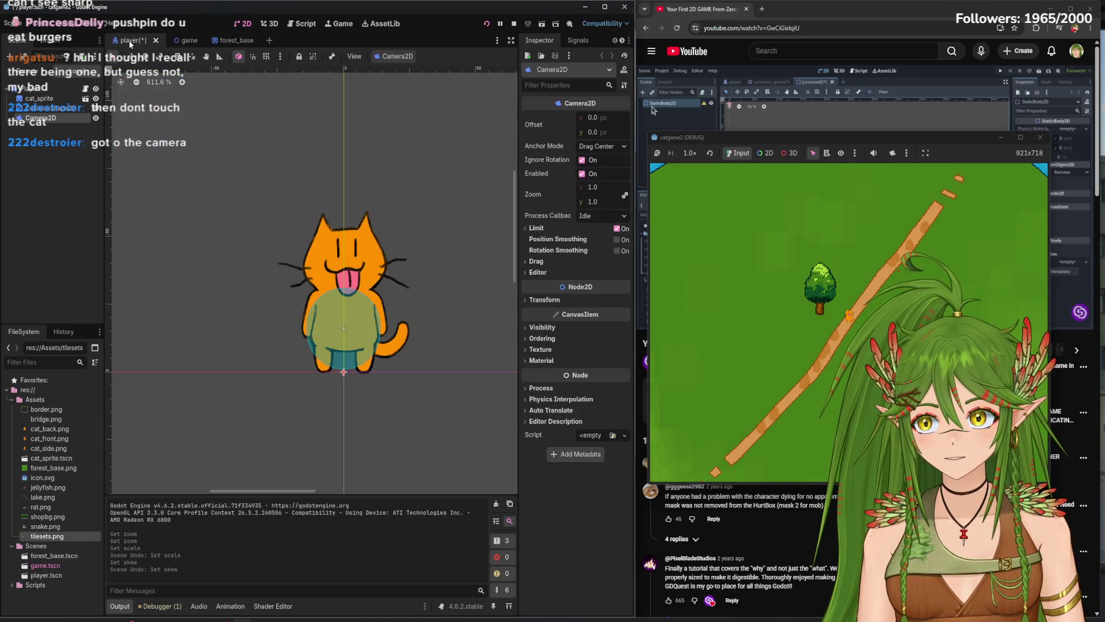
- Set the Camera2D zoom to 3, then settle on 2.5
left_click(590, 201)
type("3")
key("Return")
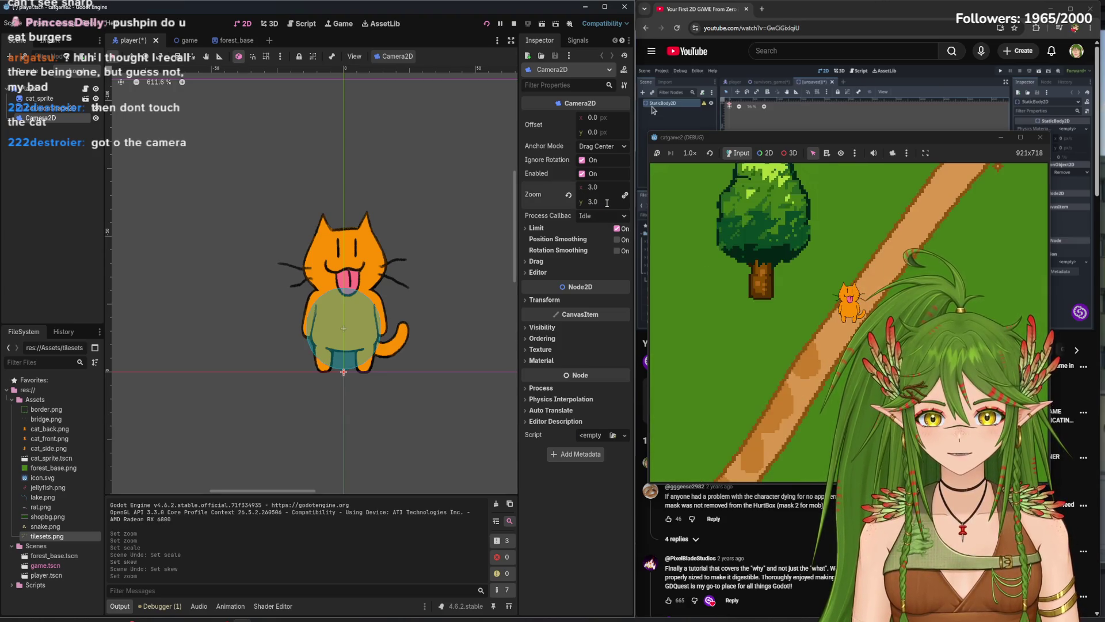
type(".5")
key("Return")
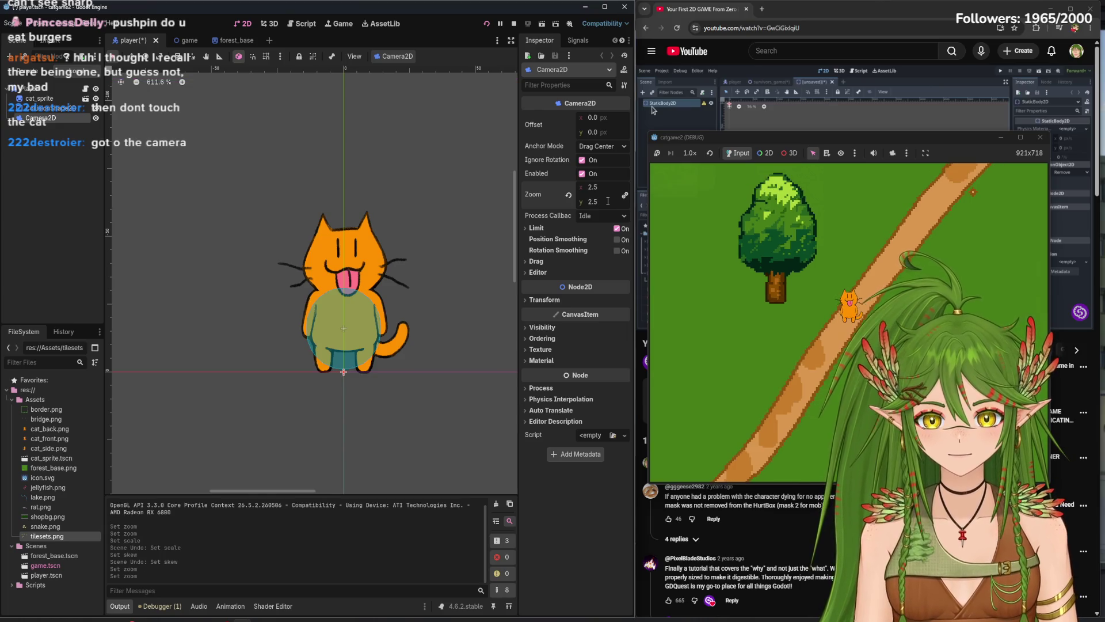
- Maximize the game window, switch stretch to Keep Aspect Ratio, and restore the window size
left_click(1020, 137)
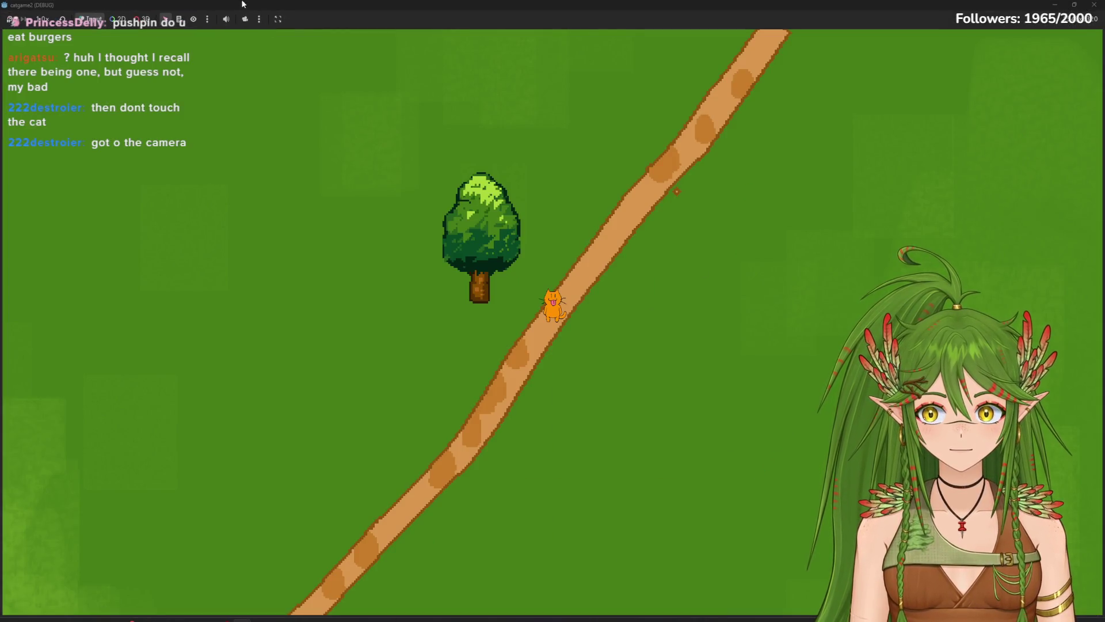
left_click(305, 76)
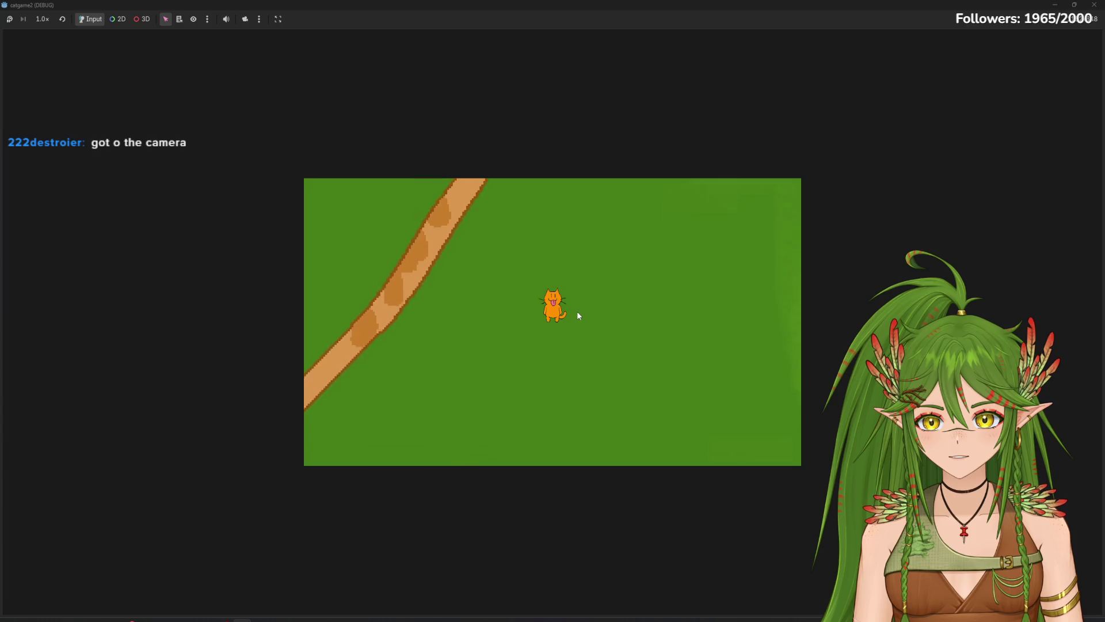
mouse_move(921, 6)
left_mouse_down()
mouse_move(952, 27)
mouse_move(902, 136)
left_mouse_up()
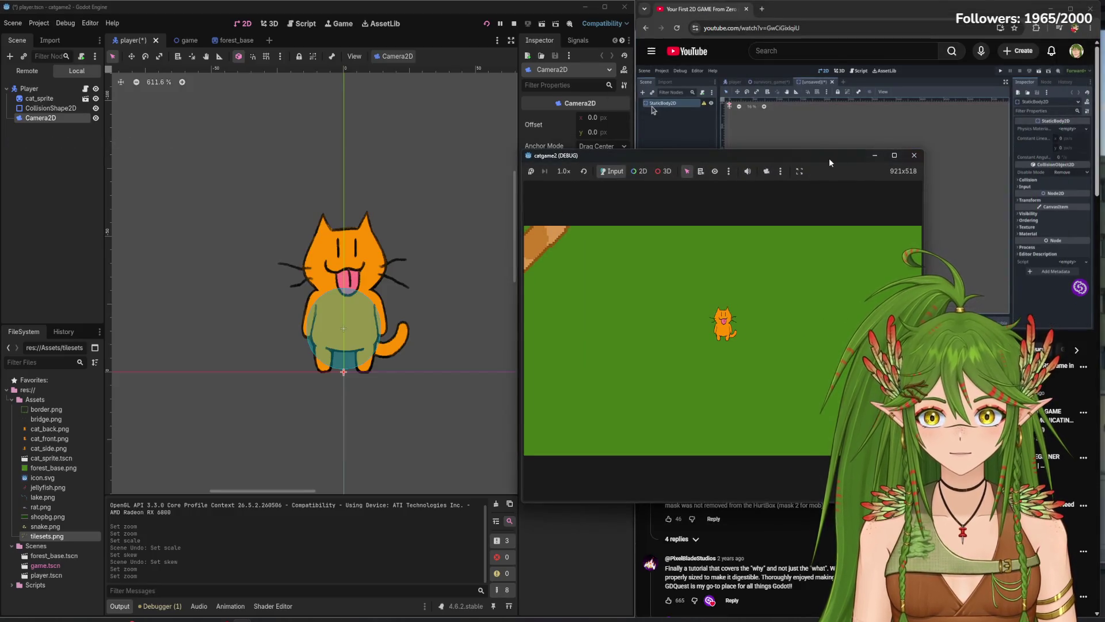
- Stop the game, enable Position Smoothing, then delete the player scene's Camera2D node
left_click(914, 155)
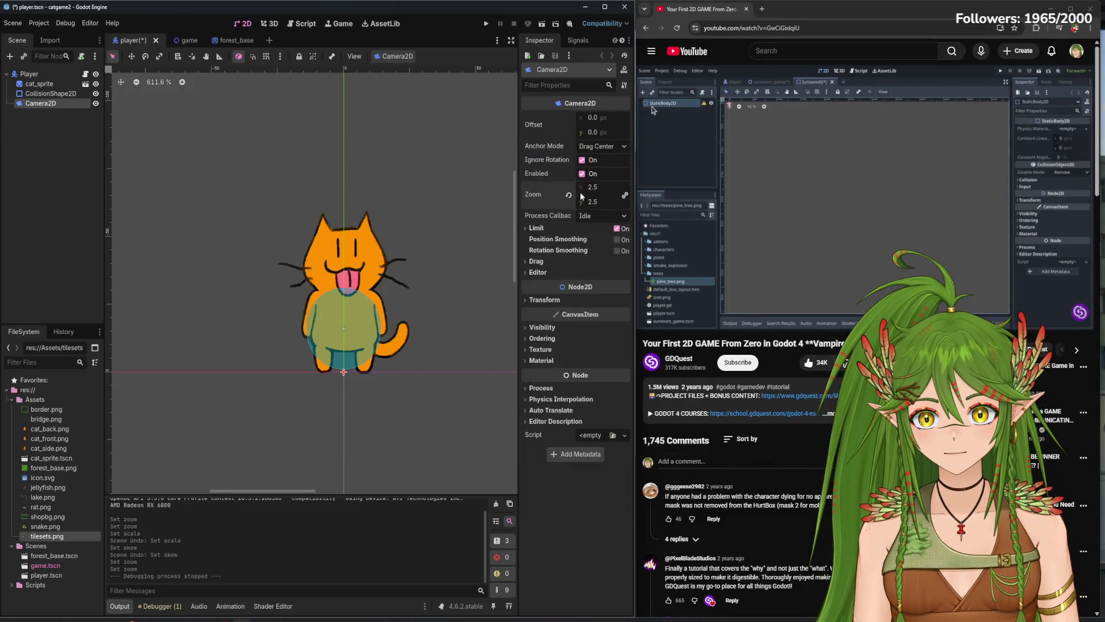
left_click(619, 241)
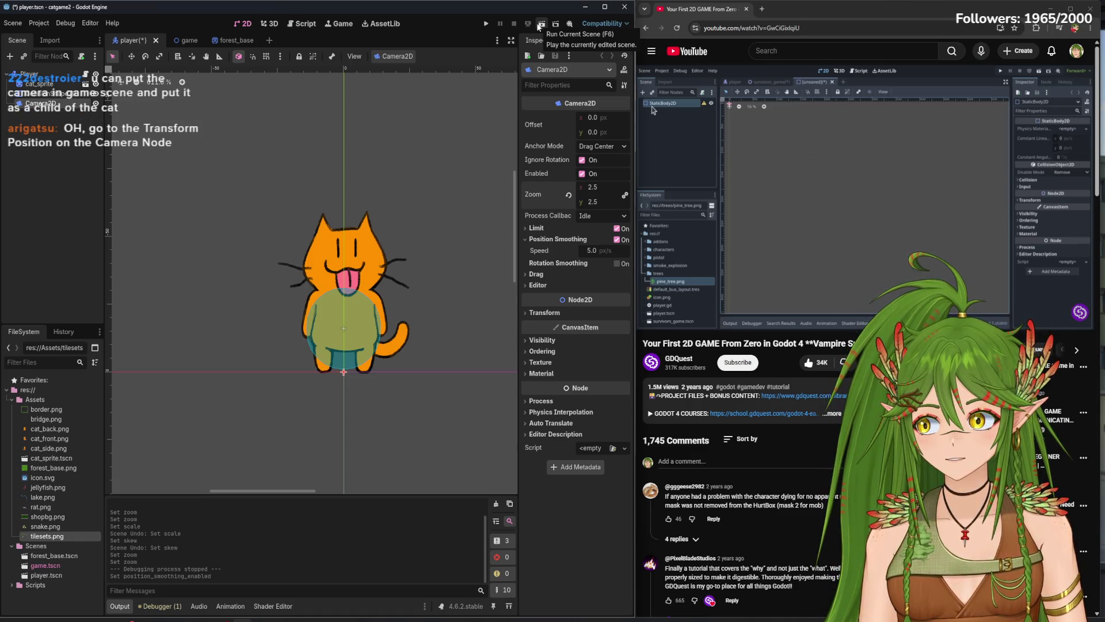
right_click(60, 108)
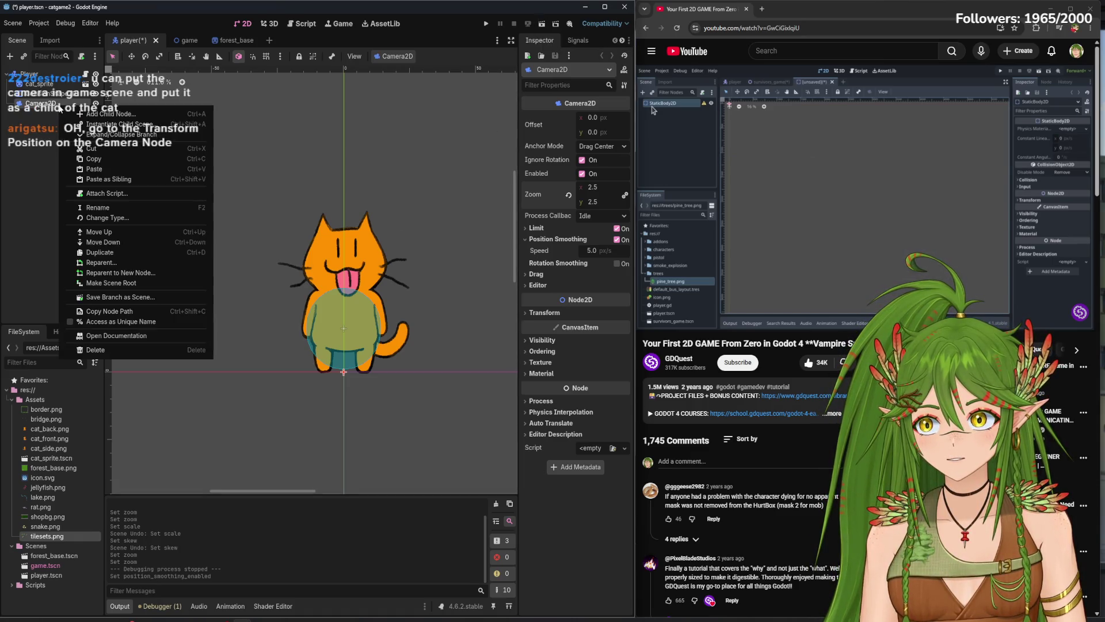
left_click(109, 350)
left_click(530, 330)
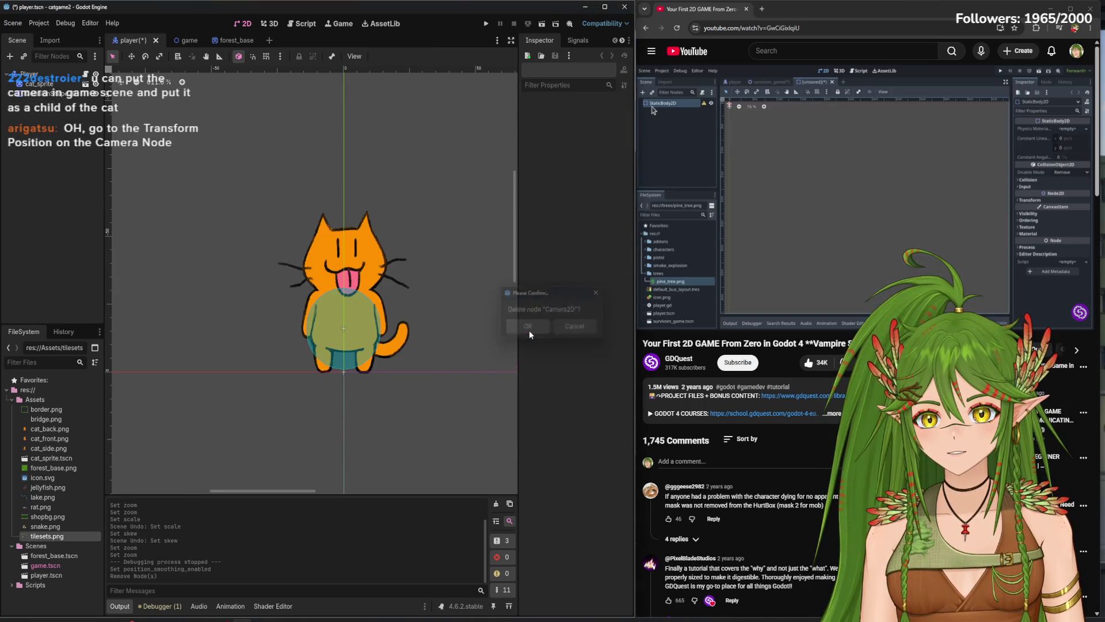
- Add a Camera2D to the game scene and test-run it, walking the cat up-left
left_click(189, 40)
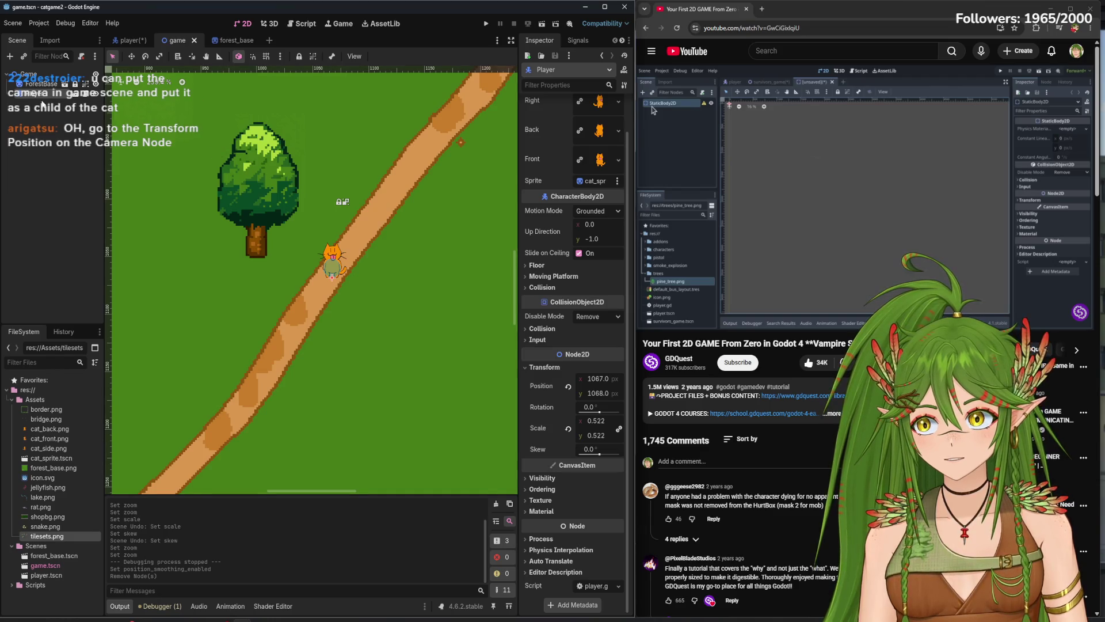
left_click(9, 56)
left_click(305, 435)
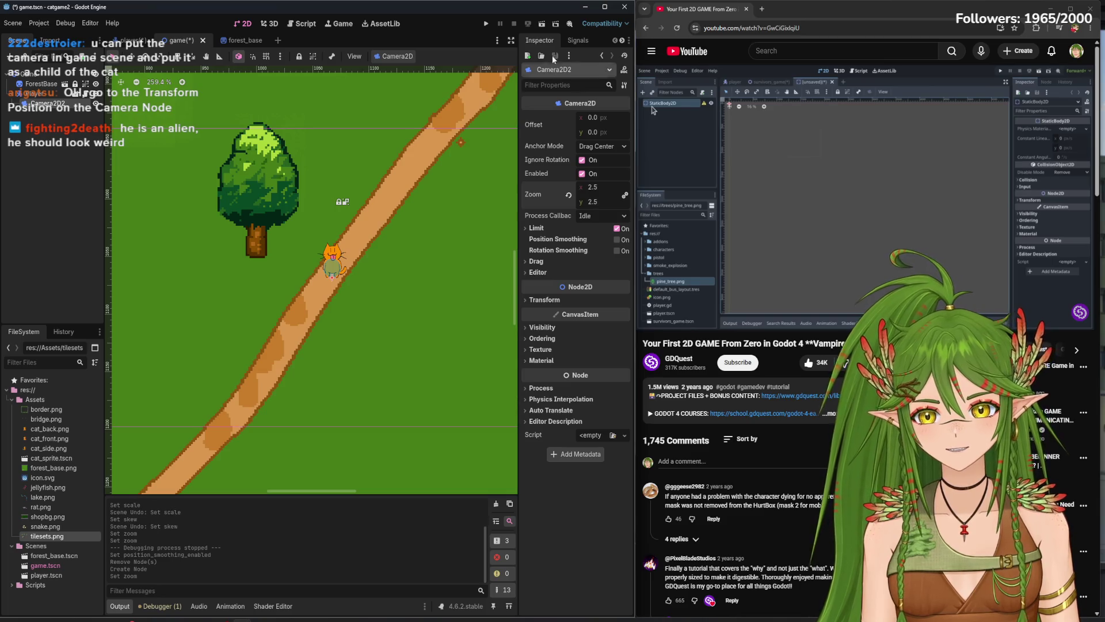
left_click(543, 24)
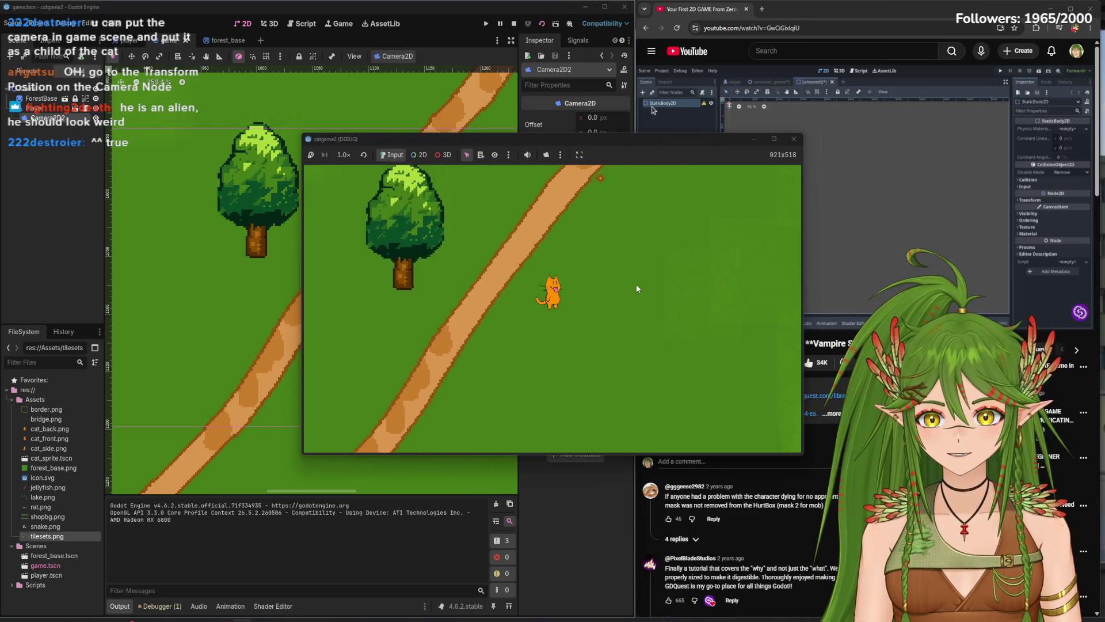
key("Up")
key("Left")
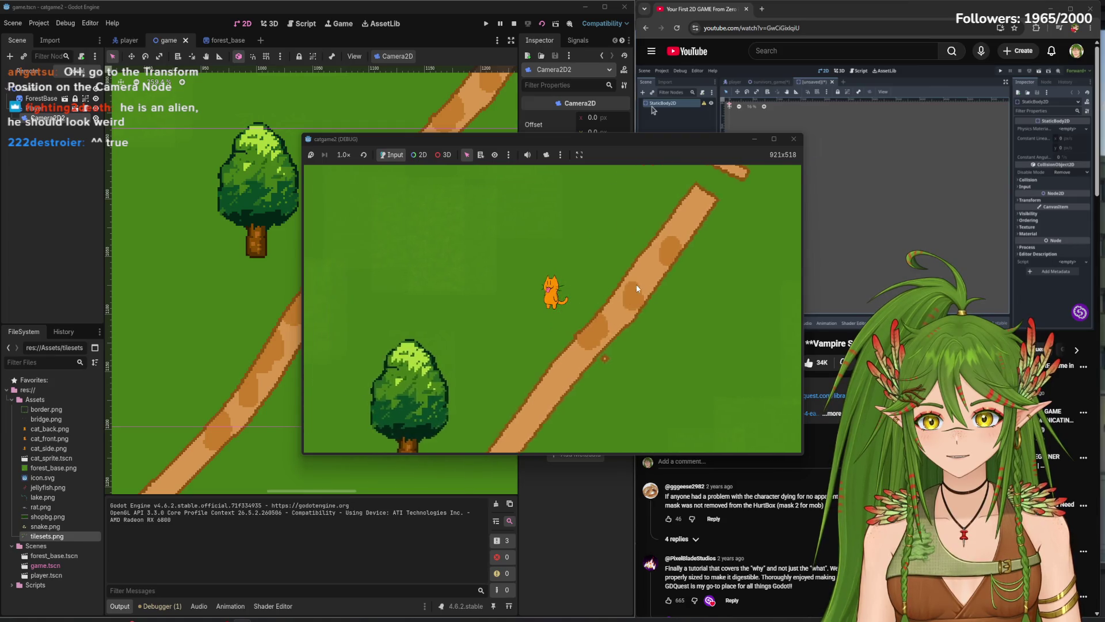
left_click(794, 139)
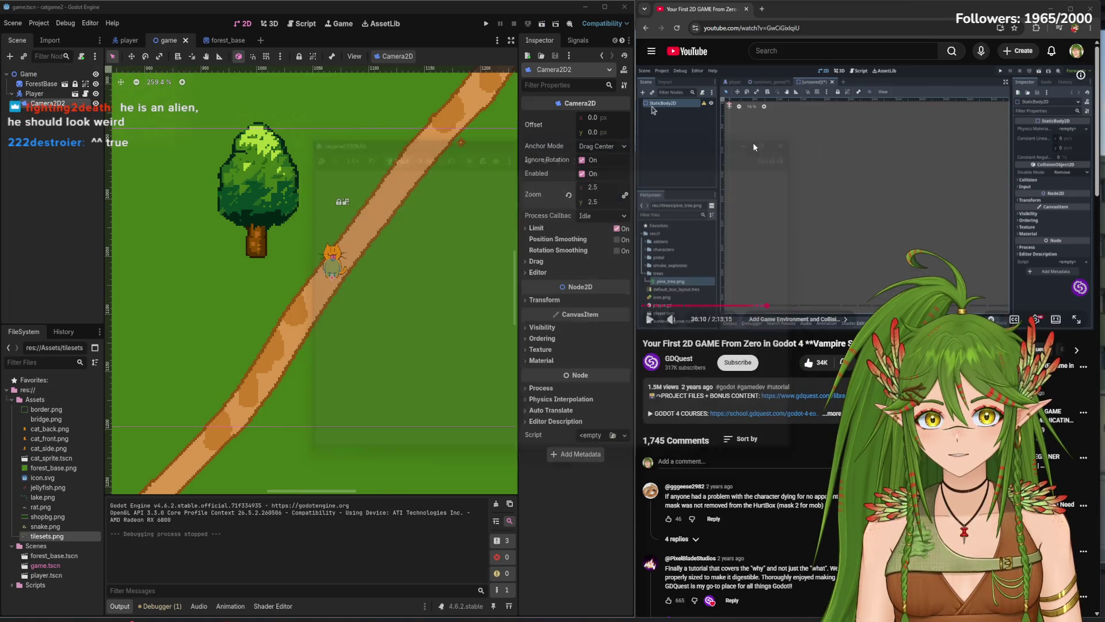
- Enable camera Position Smoothing and playtest the smoothed follow before closing the game
left_click(617, 240)
left_click(547, 27)
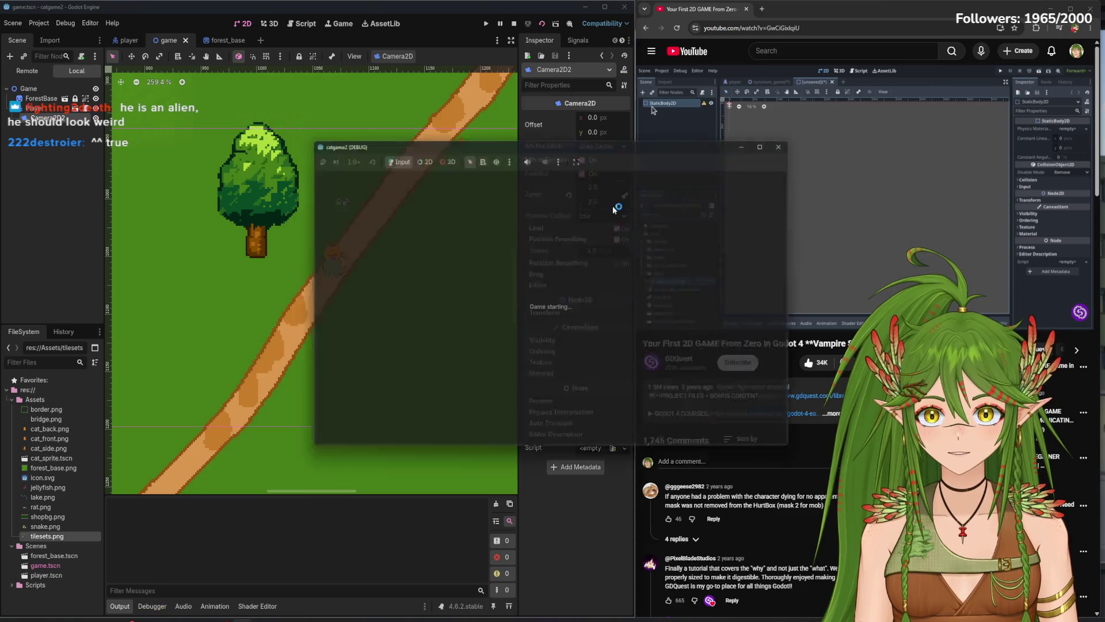
key("Up")
key("Left")
key("Down")
key("Right")
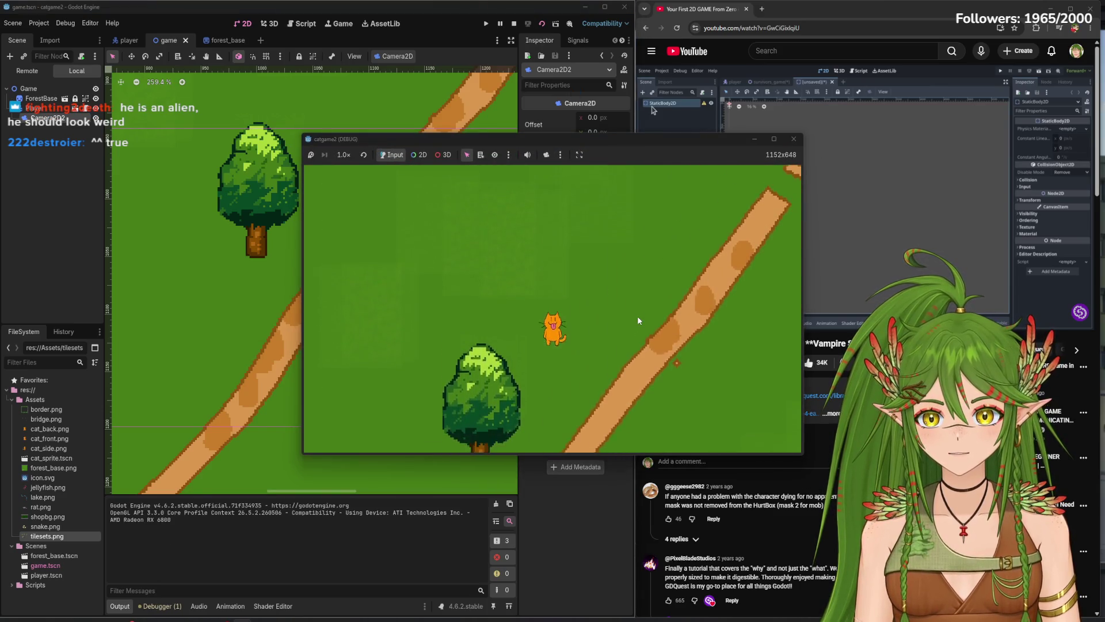
left_click(794, 139)
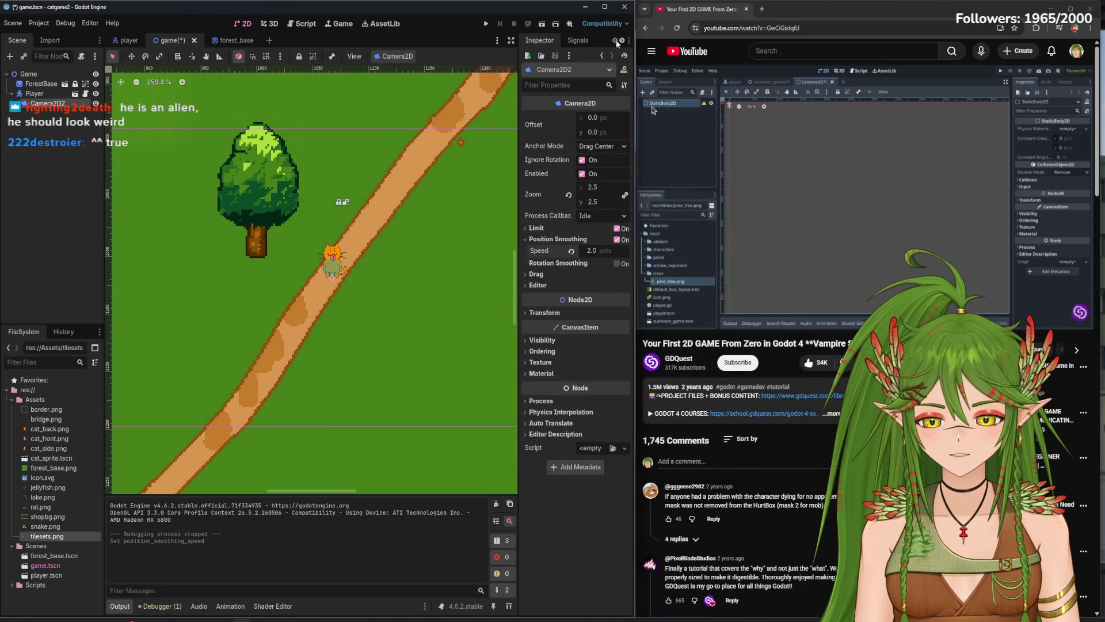
- Run a quick test, stop it, and change the Position Smoothing Speed value
left_click(542, 23)
key("Right")
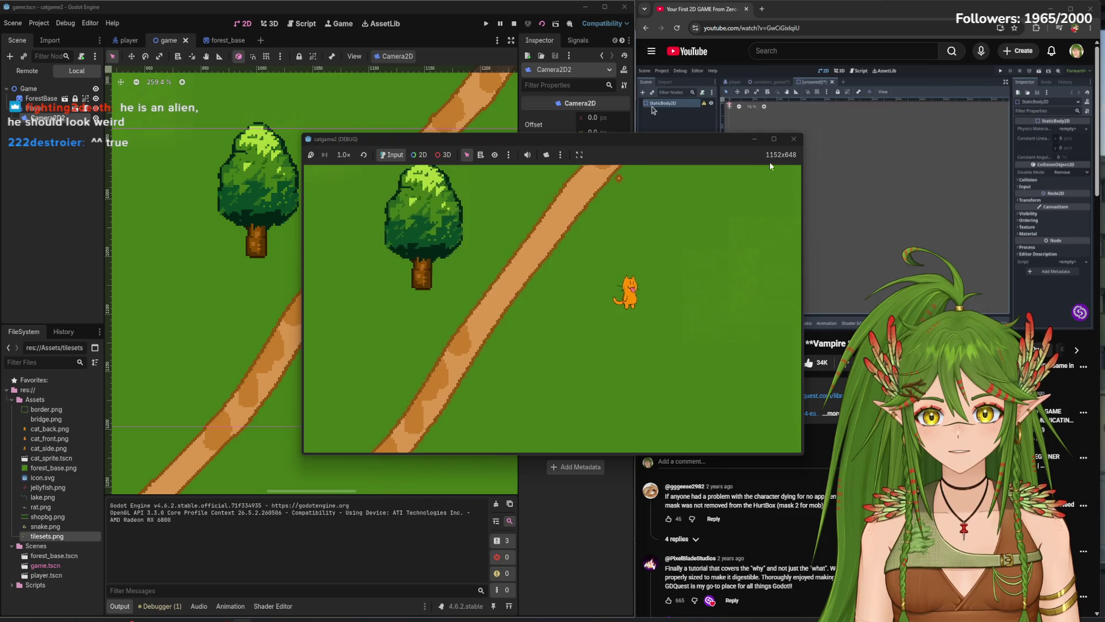
key("F8")
type("7")
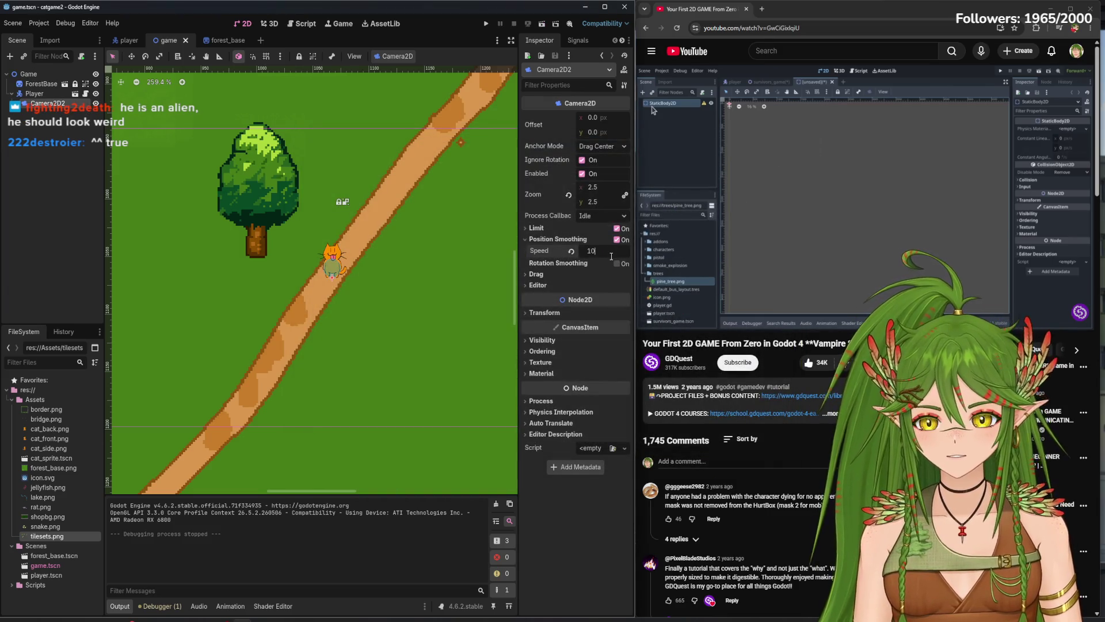
- Relaunch with the new smoothing speed and walk the cat toward the river and onto the bridge
left_click(542, 25)
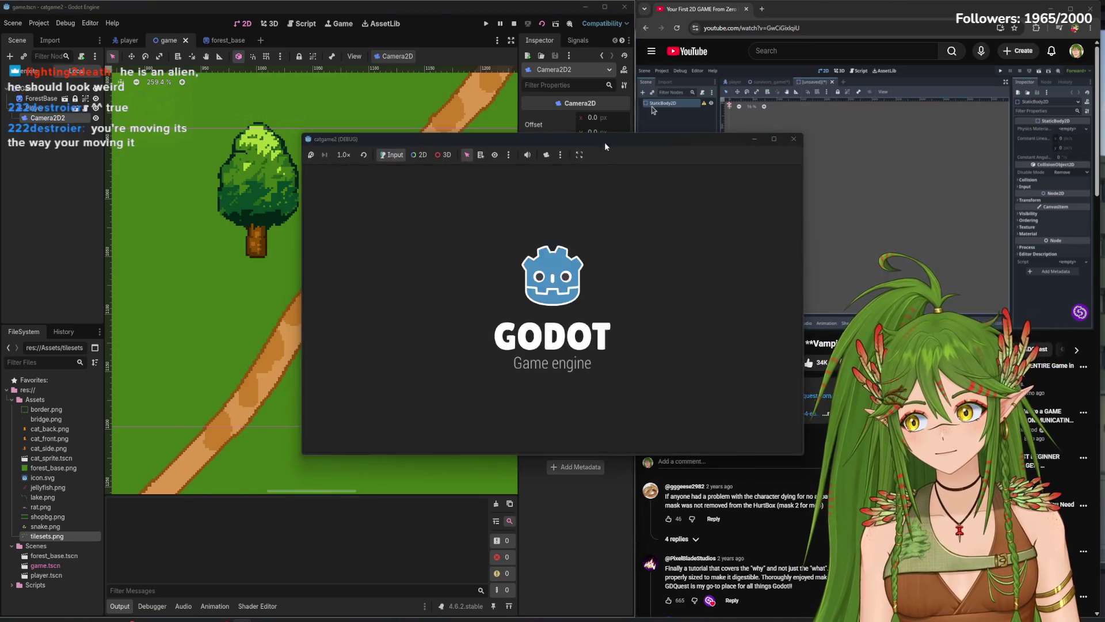
key("Right")
key("Down")
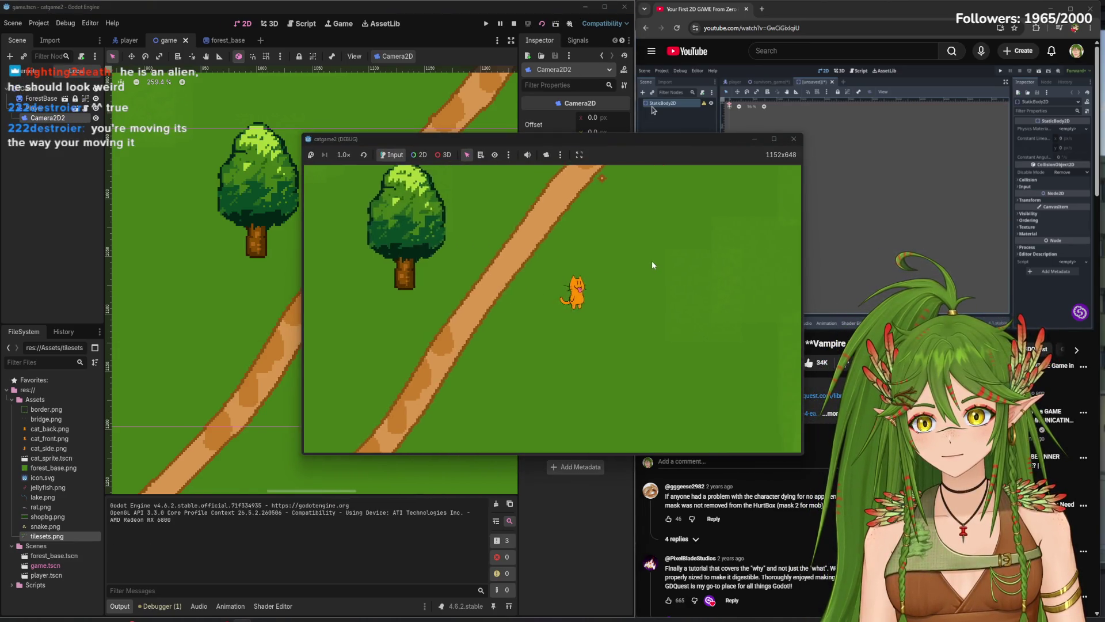
key("Right")
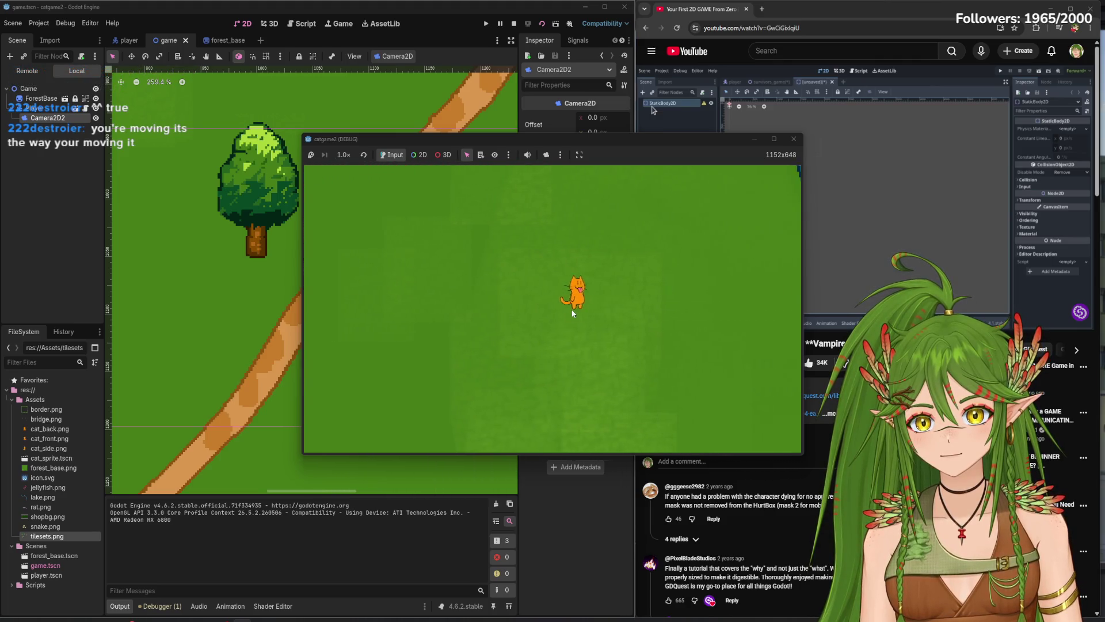
key("Up")
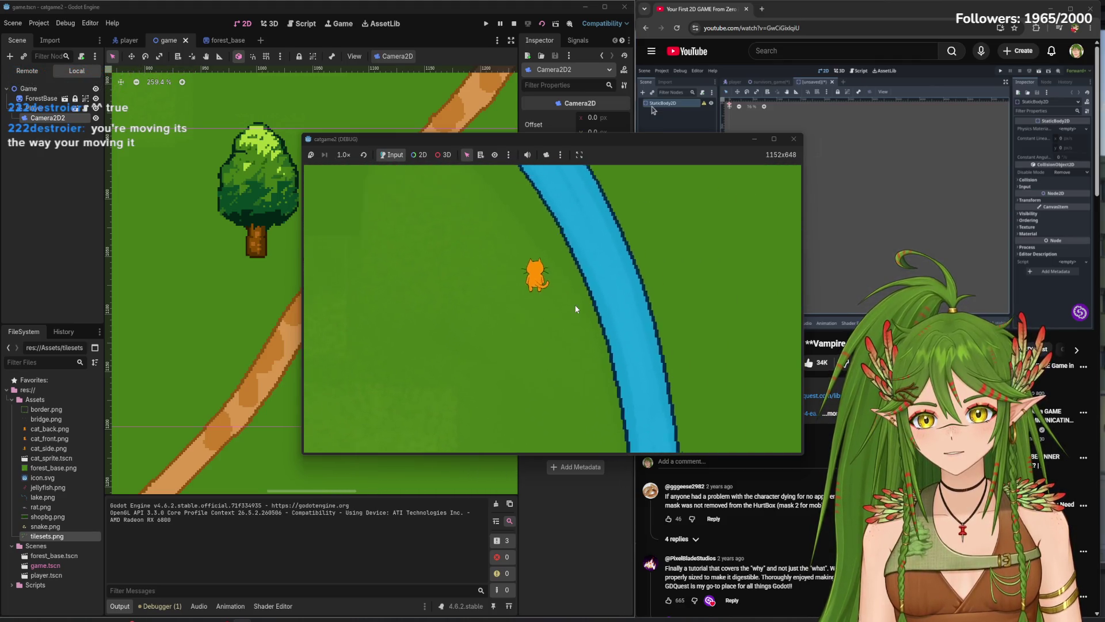
key("Left")
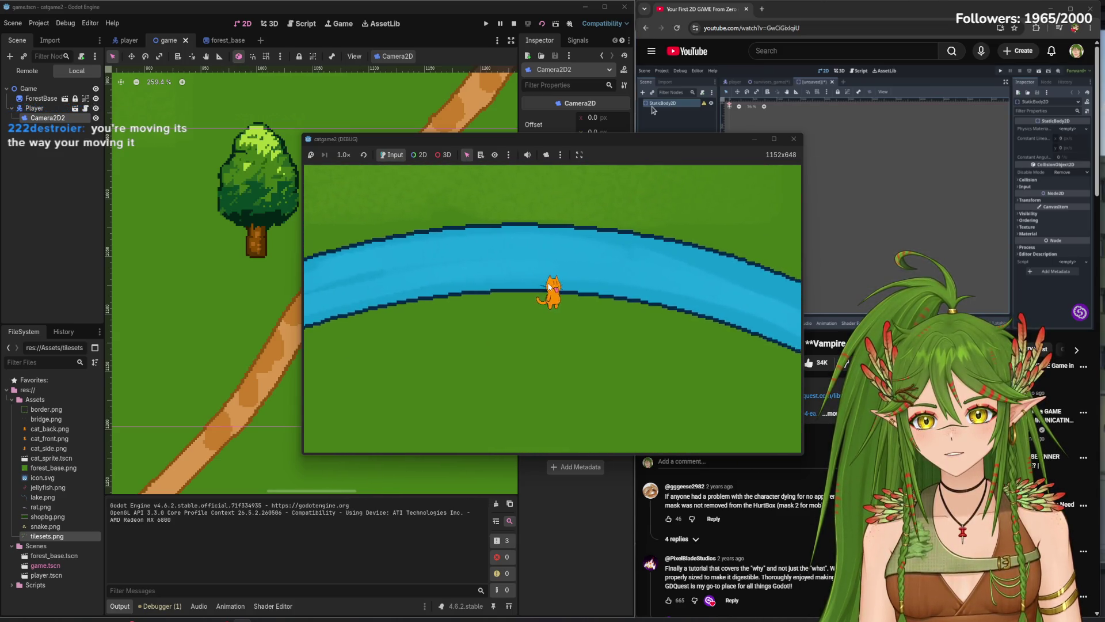
key("Down")
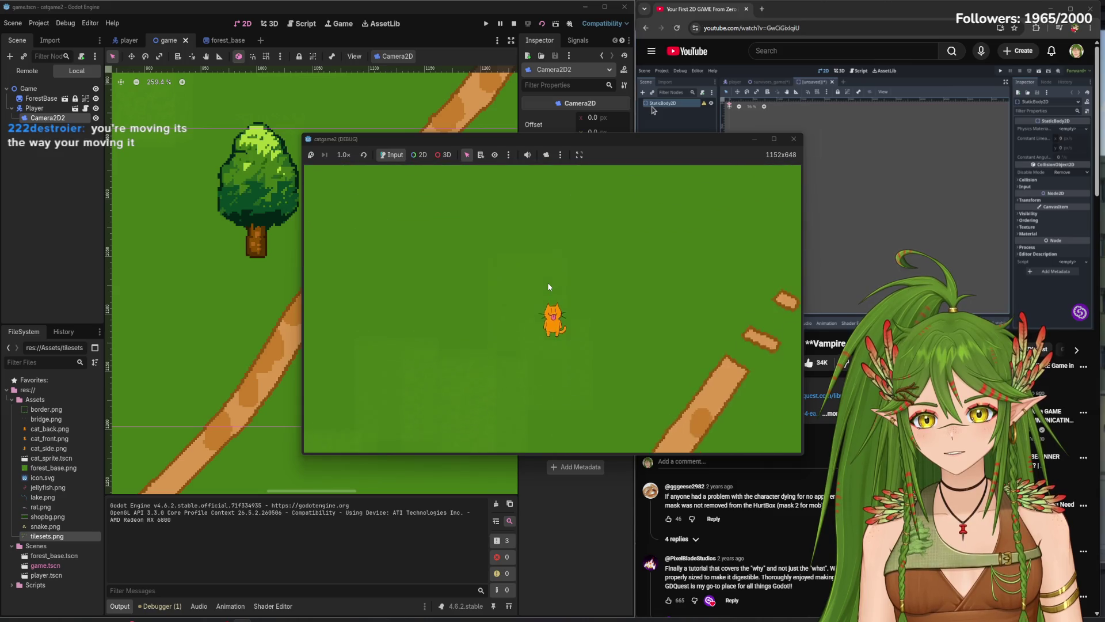
key("Right")
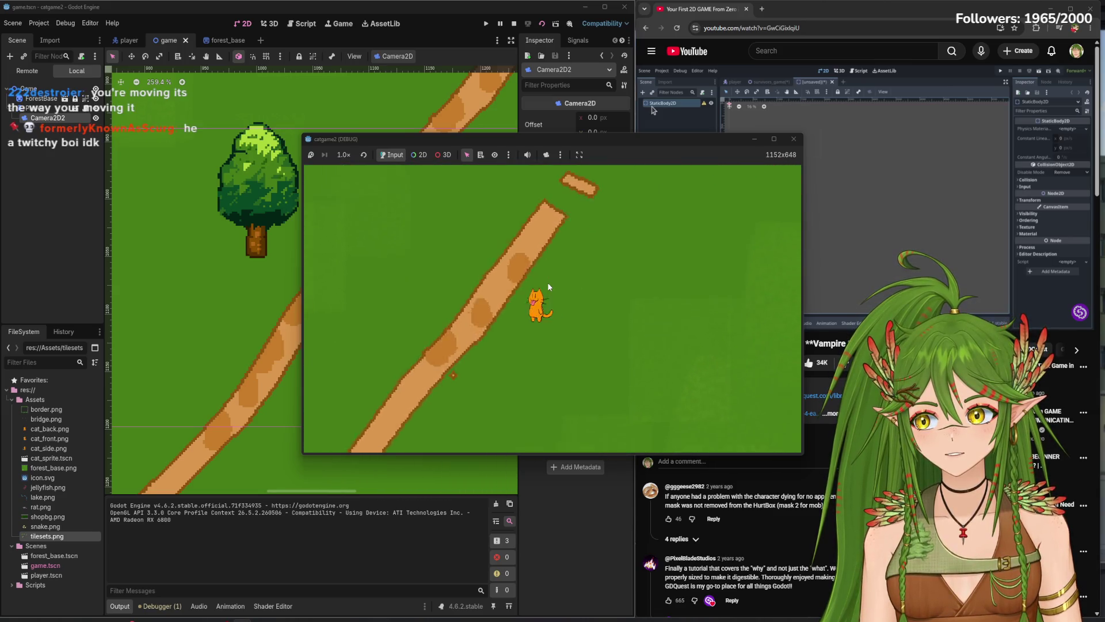
key("Up")
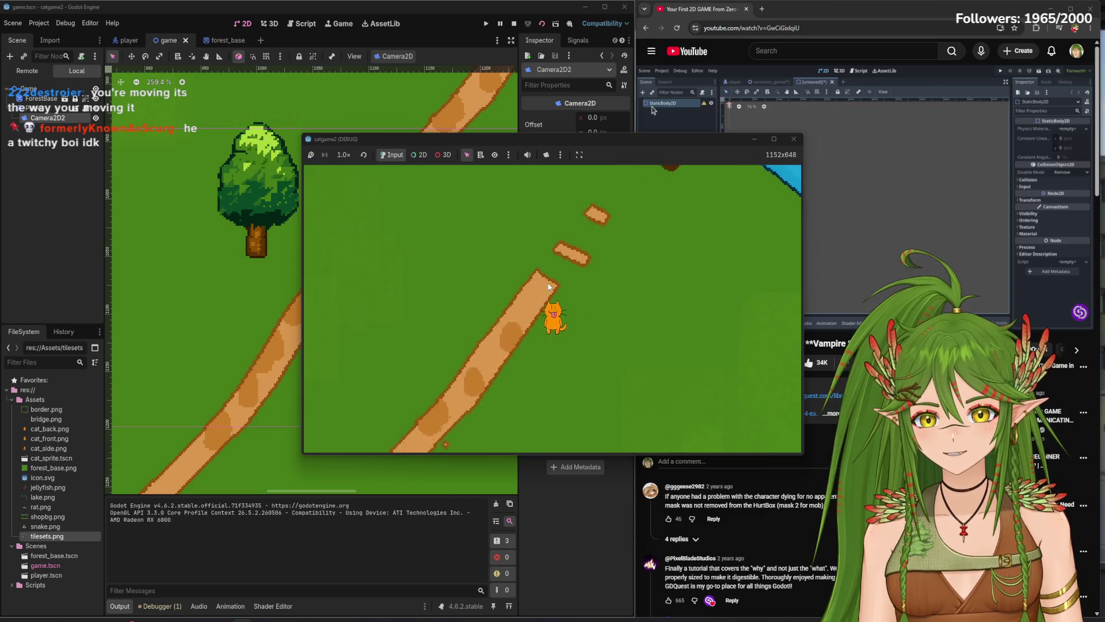
key("Up")
key("Right")
key("Up")
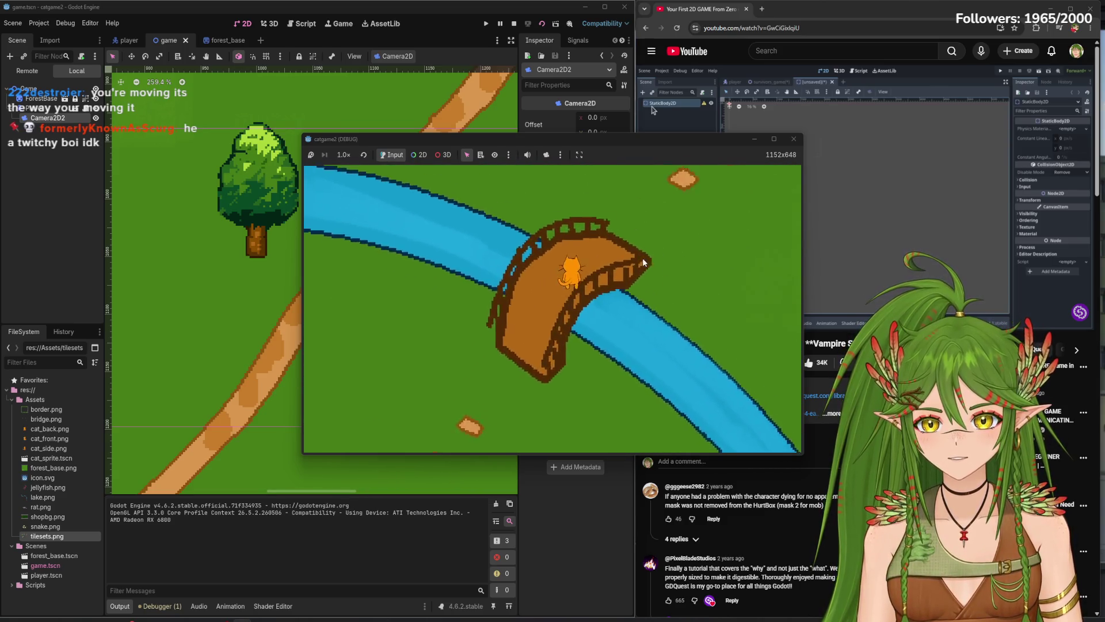
key("Down")
key("Left")
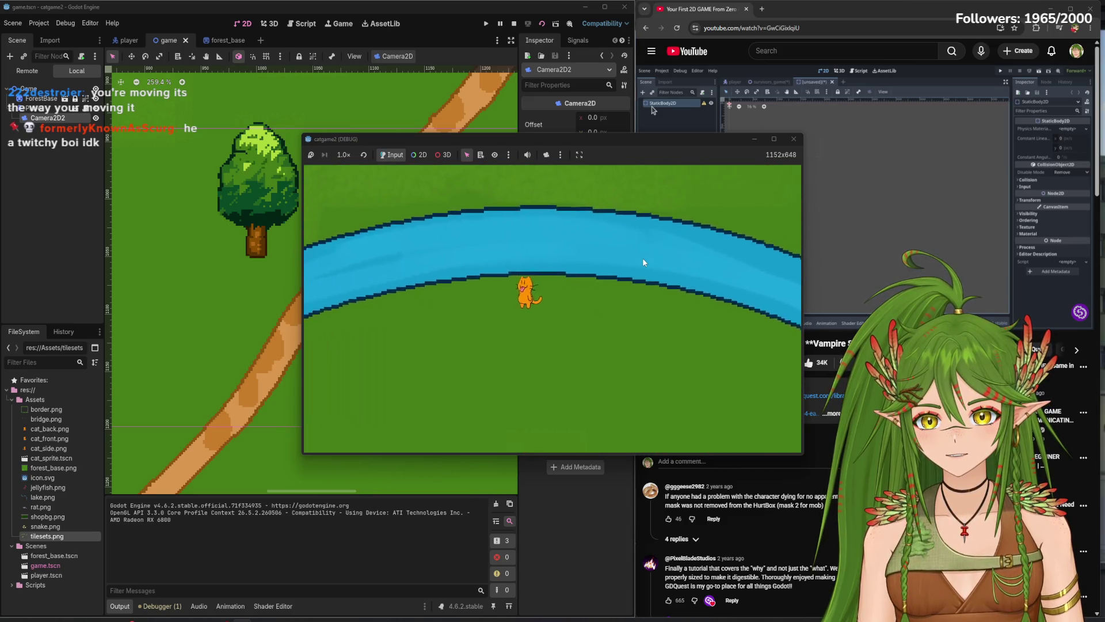
key("Left")
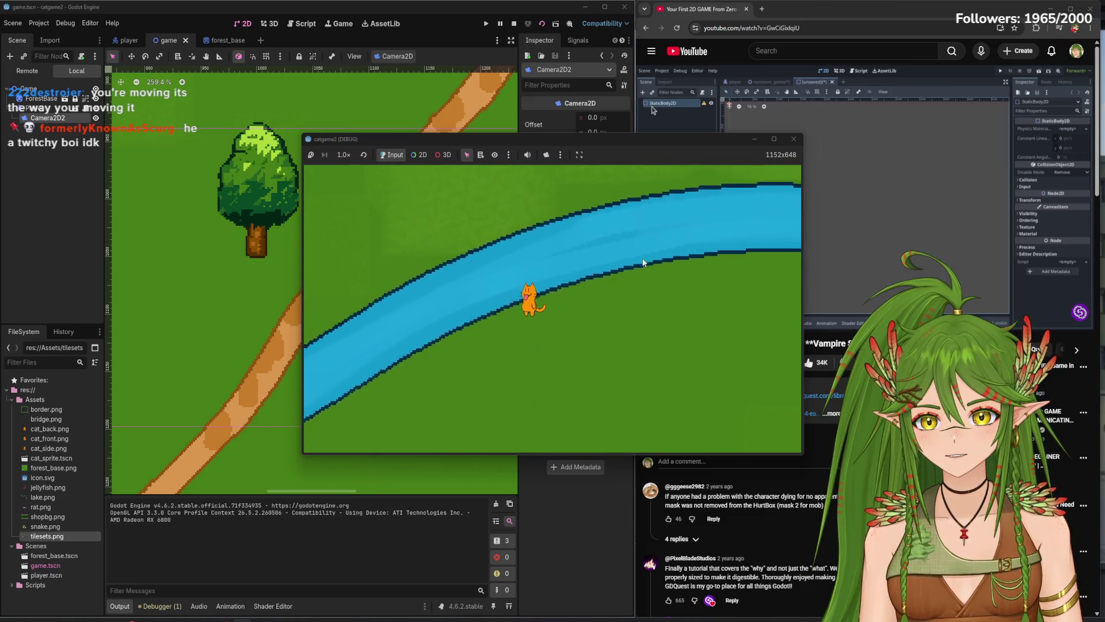
key("Left")
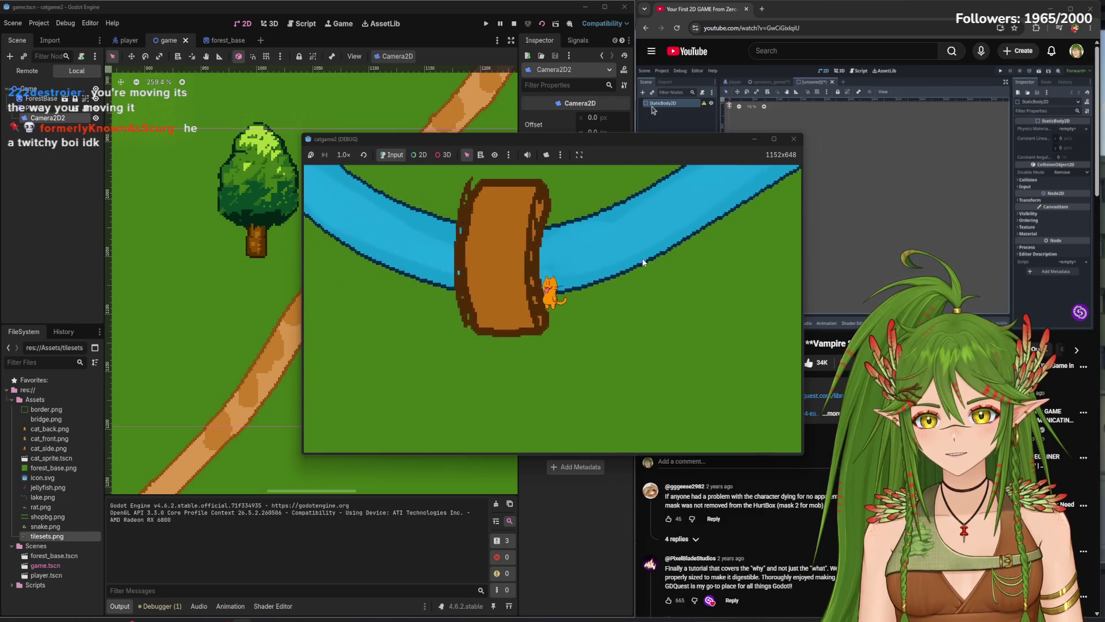
key("Up")
- Wander the cat around the bridge and river bank toward the dirt path, then stop the game
key("Right")
key("Up")
key("Left")
key("Down")
key("Up")
key("Left")
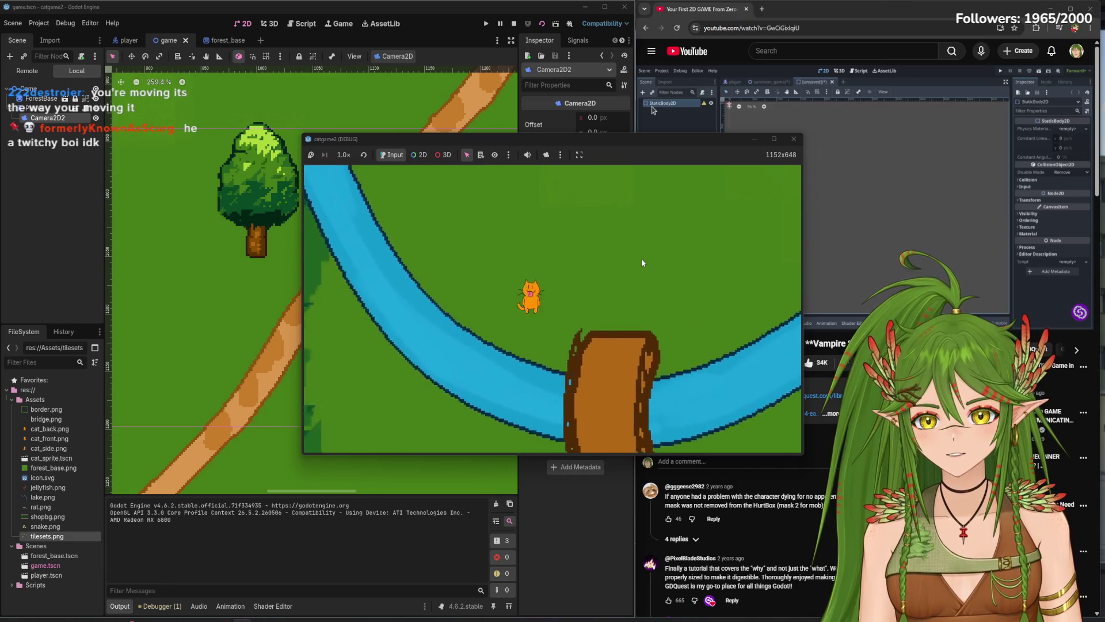
key("Right")
key("Up")
key("Down")
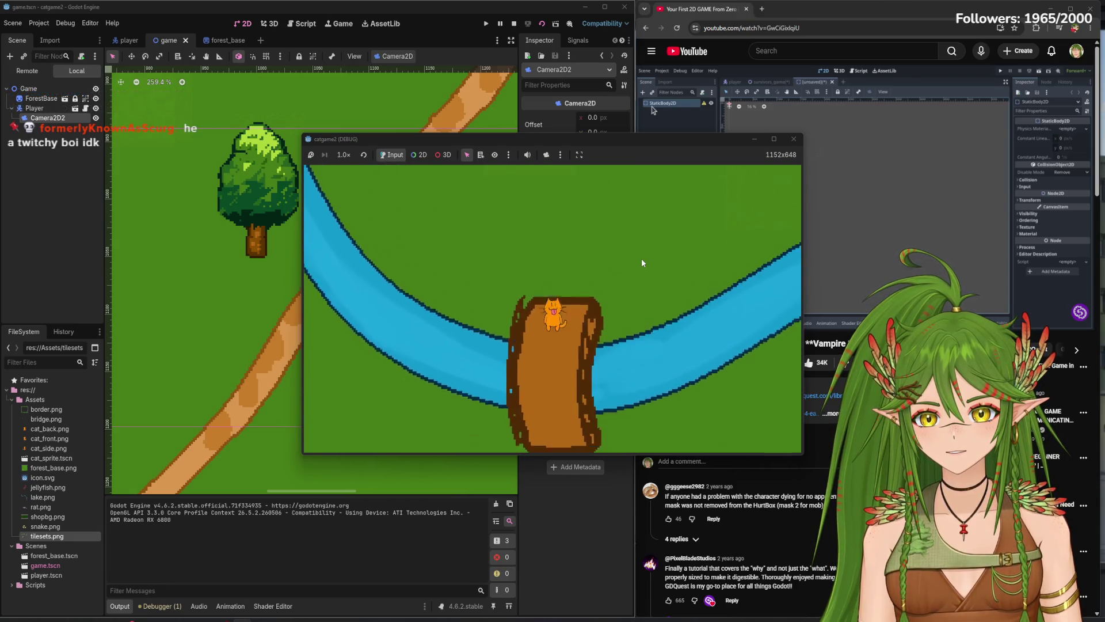
key("Left")
key("Right")
key("Down")
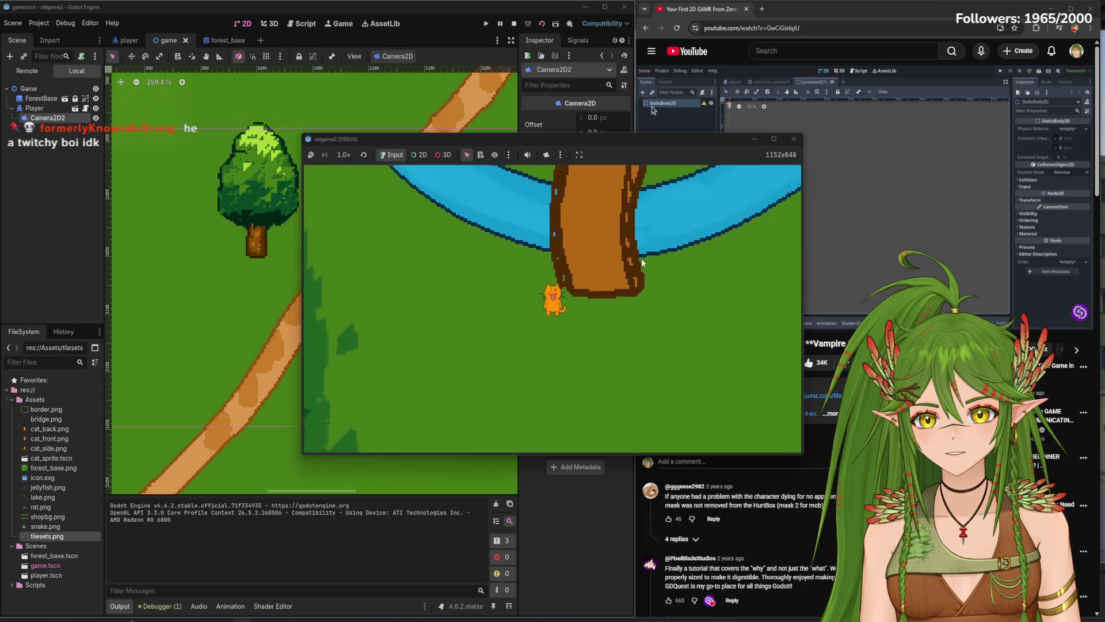
key("Up")
key("Down")
key("Left")
key("Left")
key("Up")
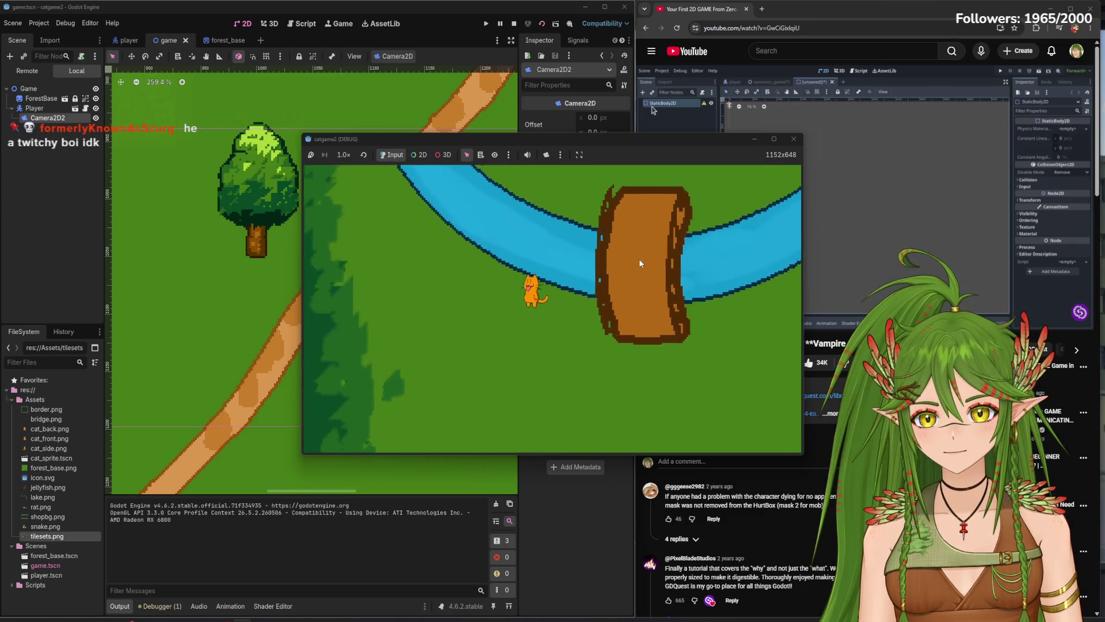
key("Down")
key("Left")
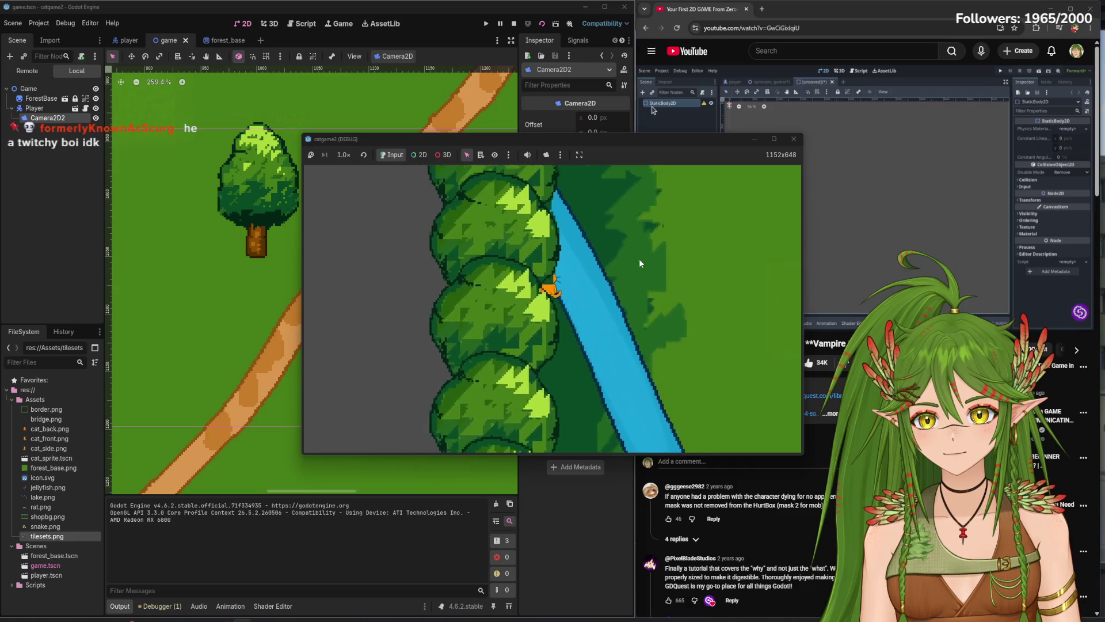
key("Right")
key("Down")
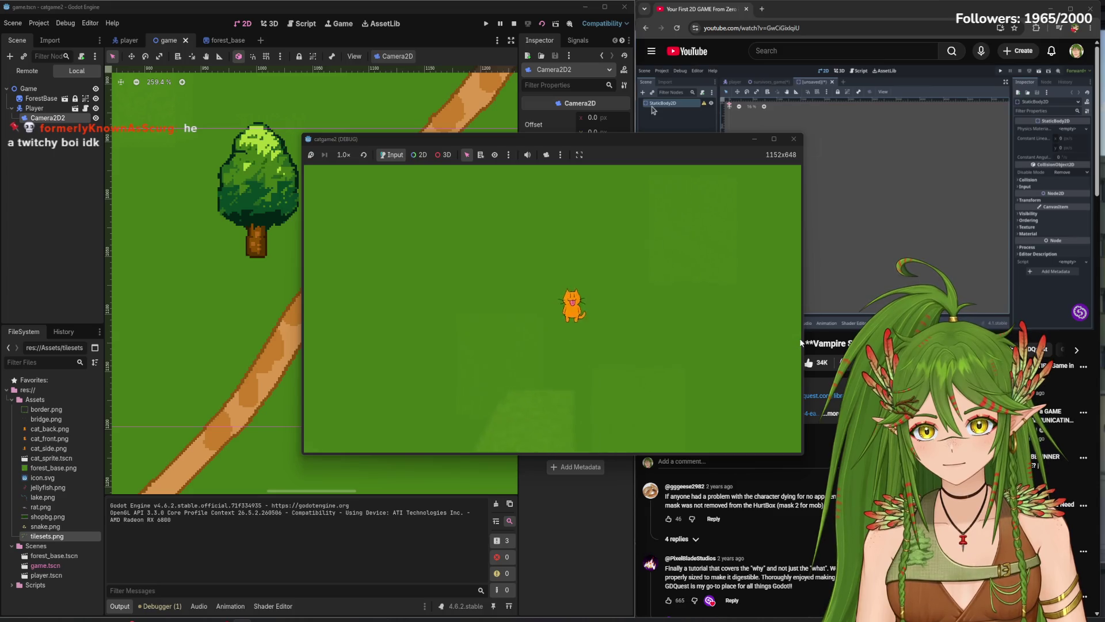
key("Down")
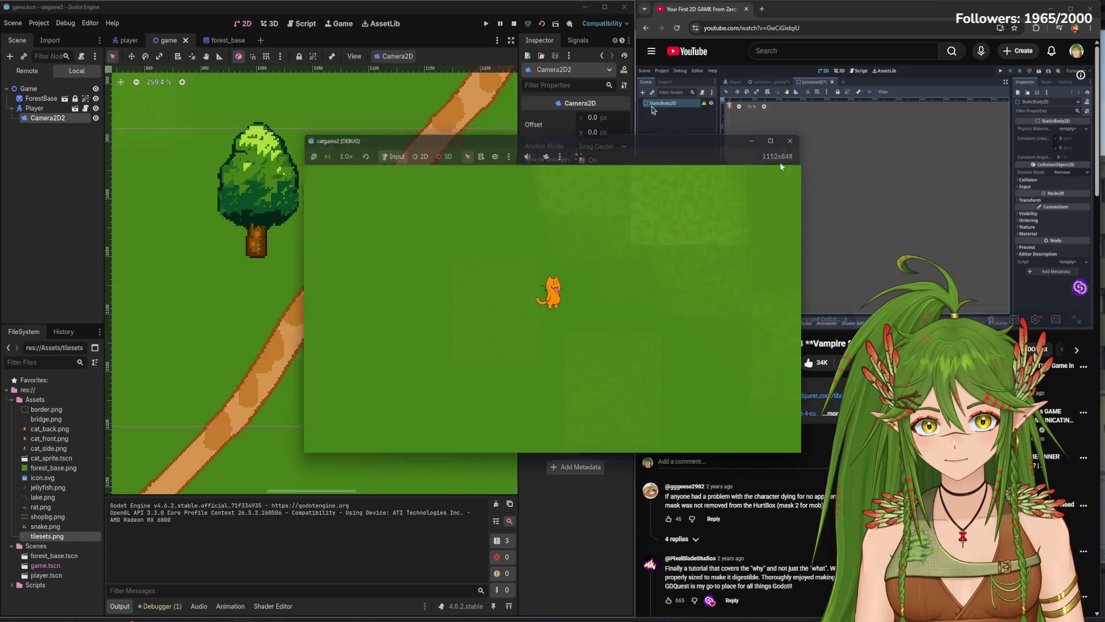
key("F8")
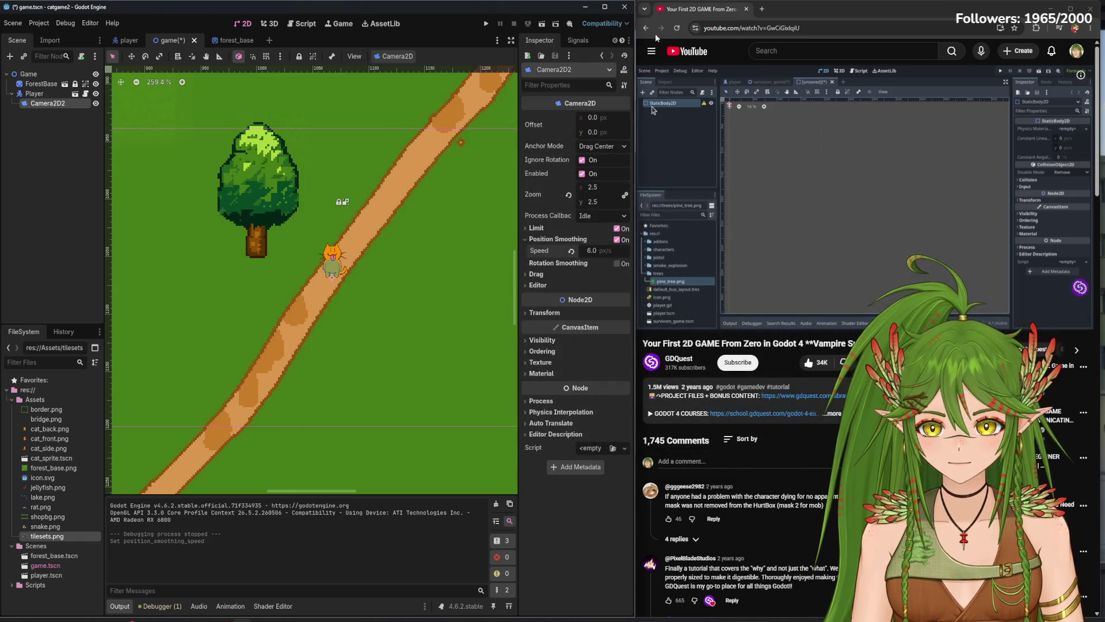
- Turn off camera position smoothing and relaunch the game for comparison
left_click(533, 24)
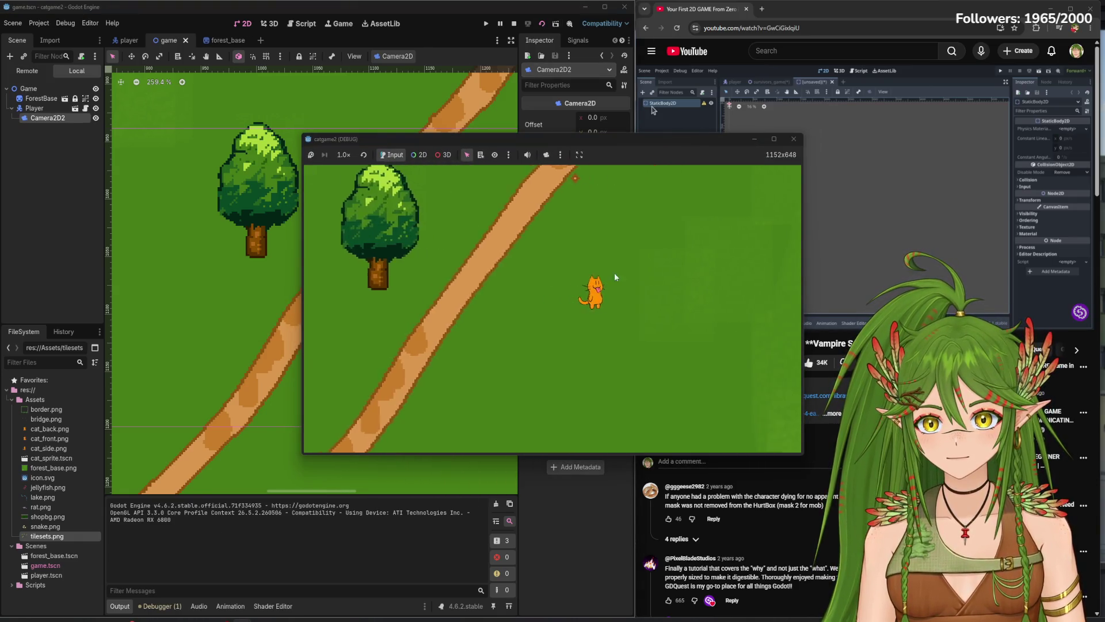
left_click(794, 139)
left_click(623, 241)
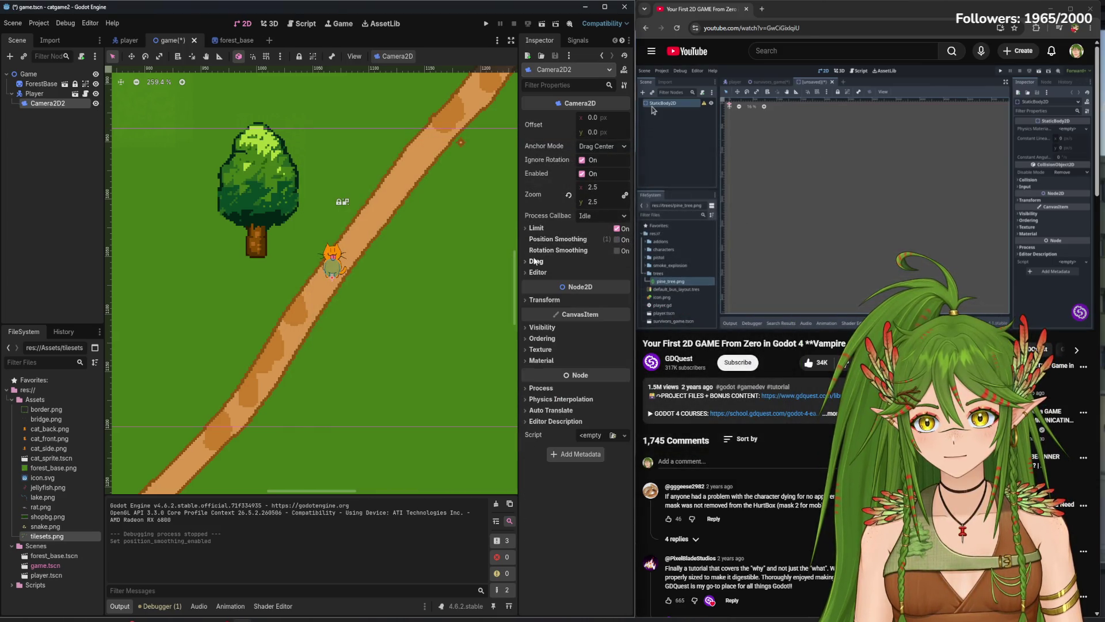
left_click(540, 26)
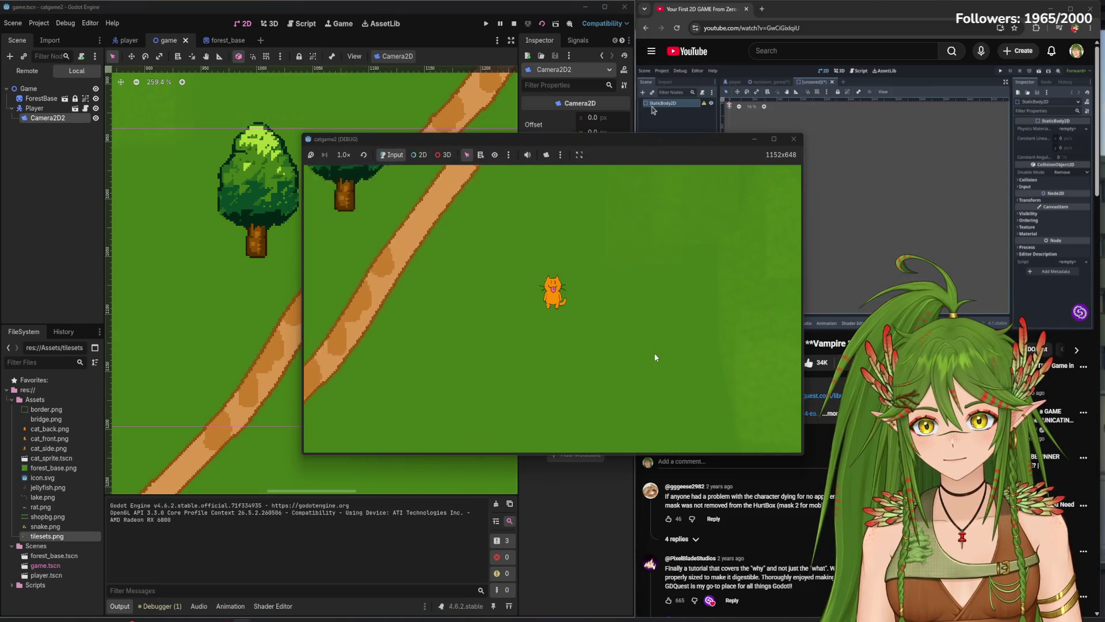
- Walk the cat past the tree wall, behind the trees, and across the bridge
key("Right")
key("Down")
key("Right")
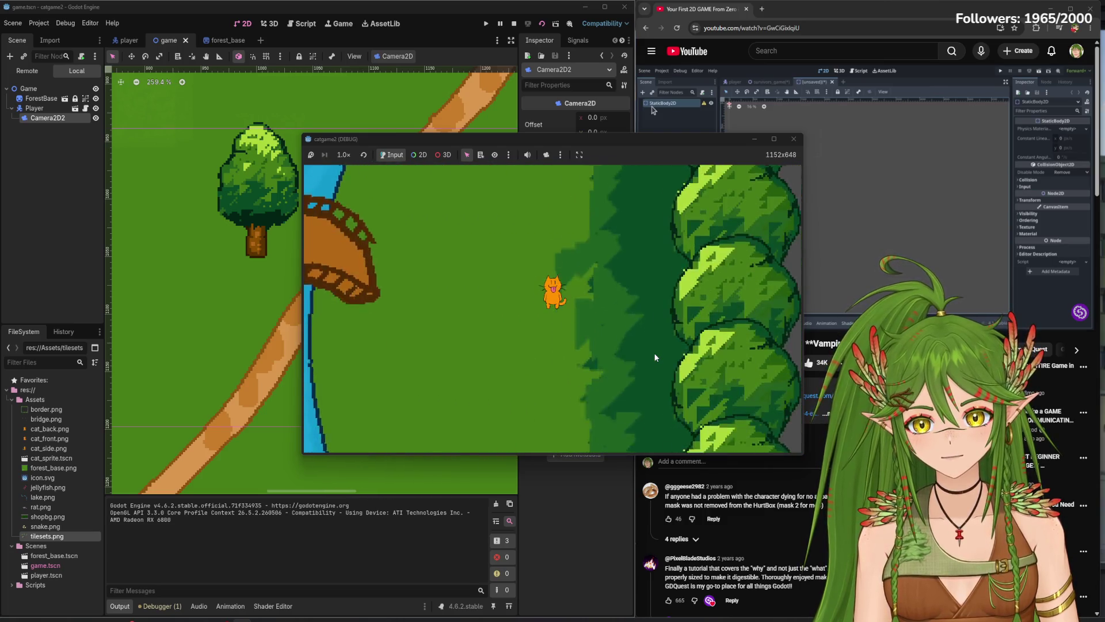
key("Left")
key("Right")
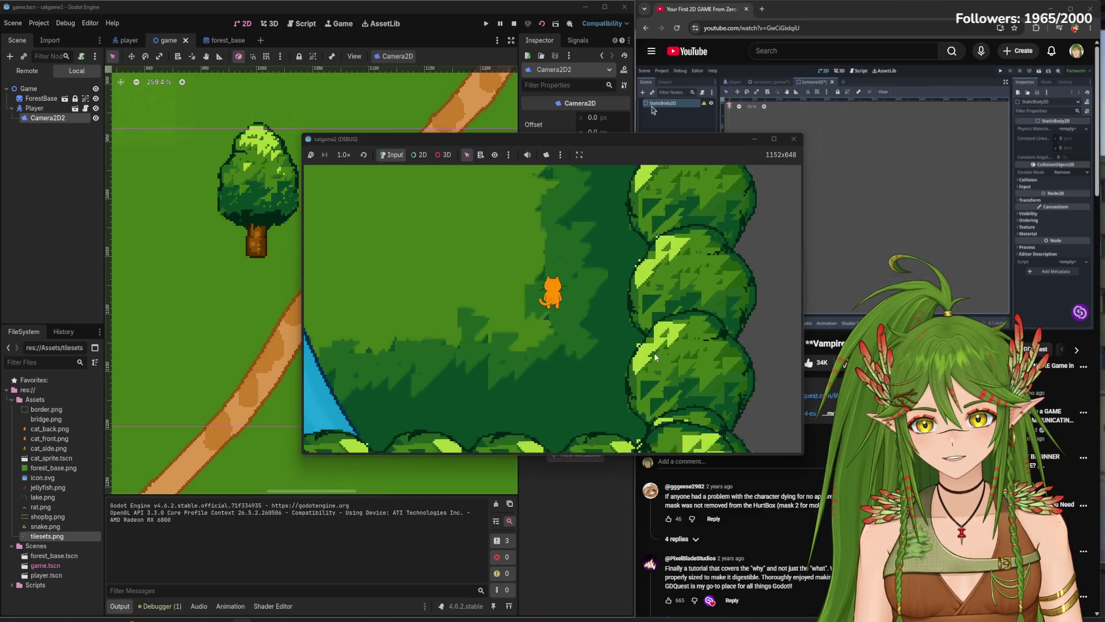
key("Up")
key("Right")
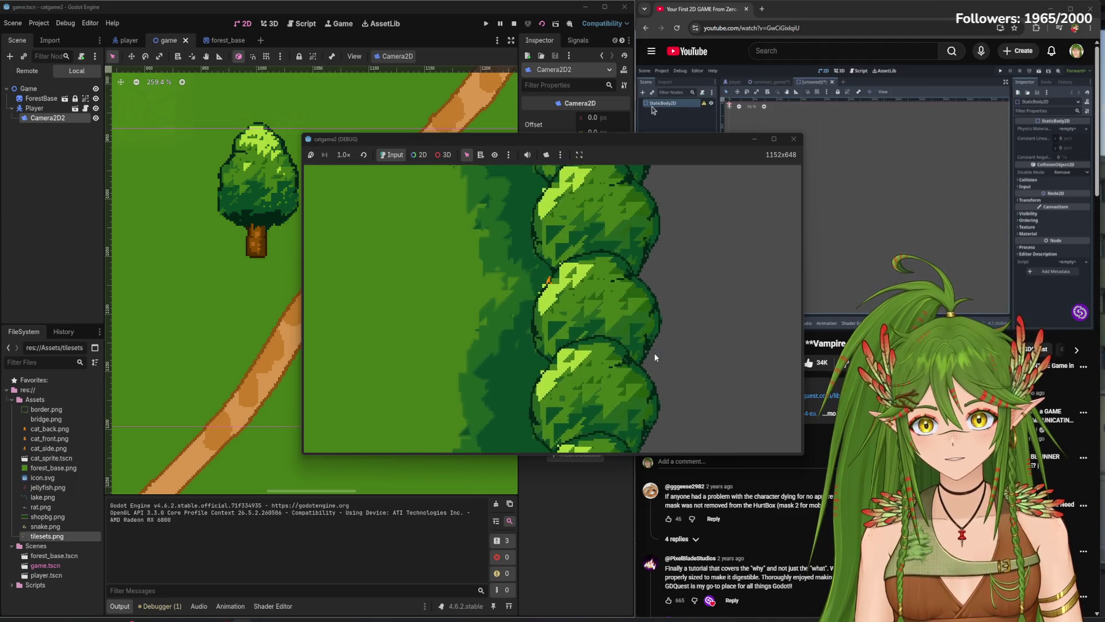
key("Left")
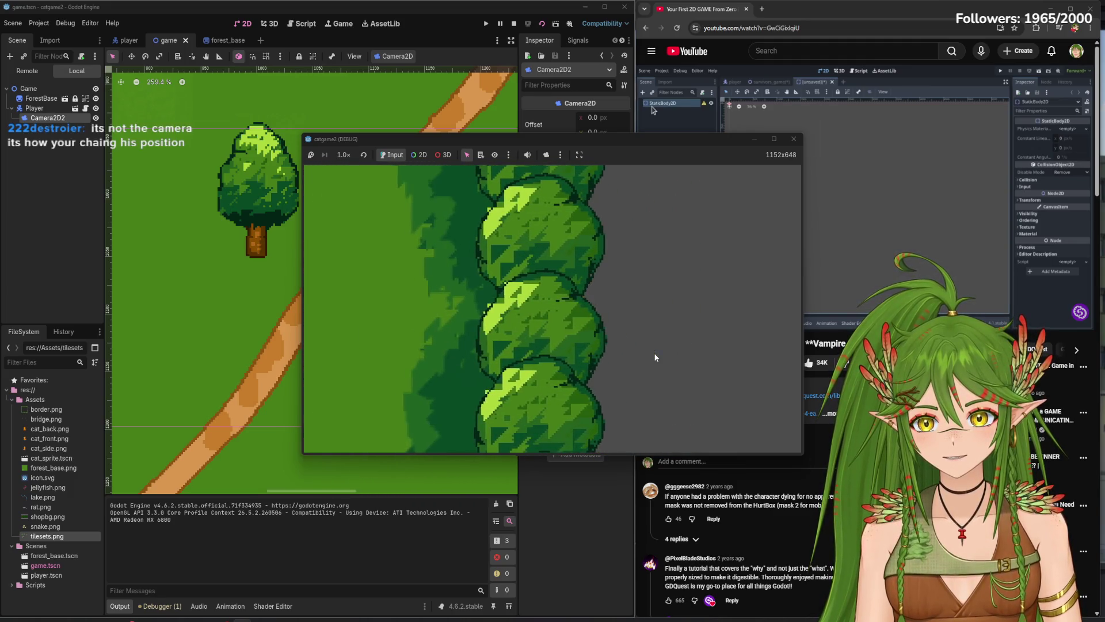
key("Left")
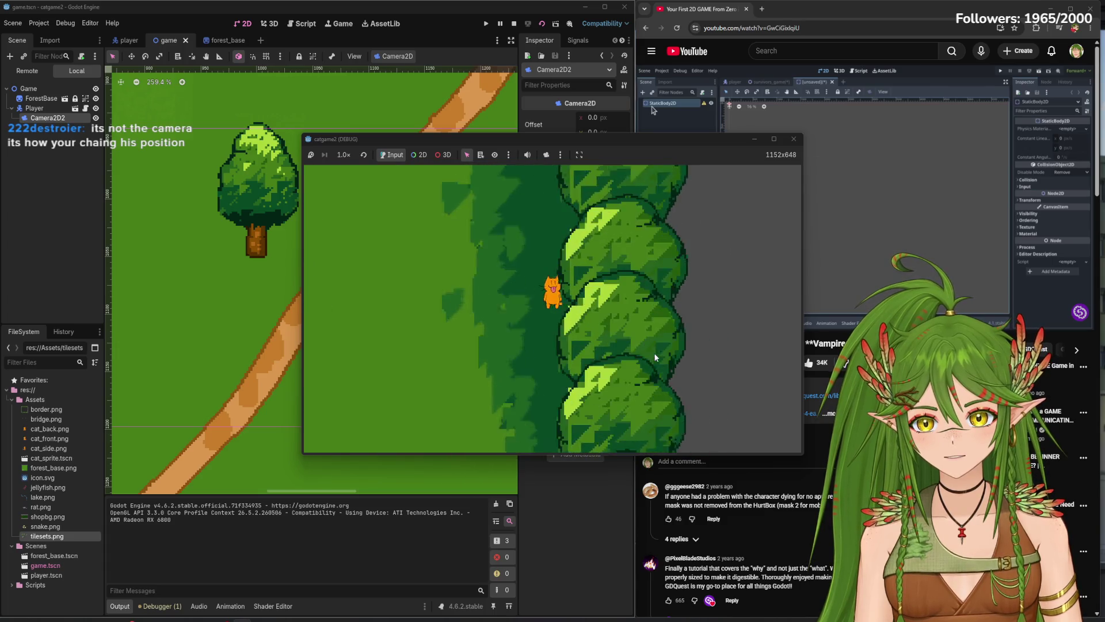
key("Down")
key("Left")
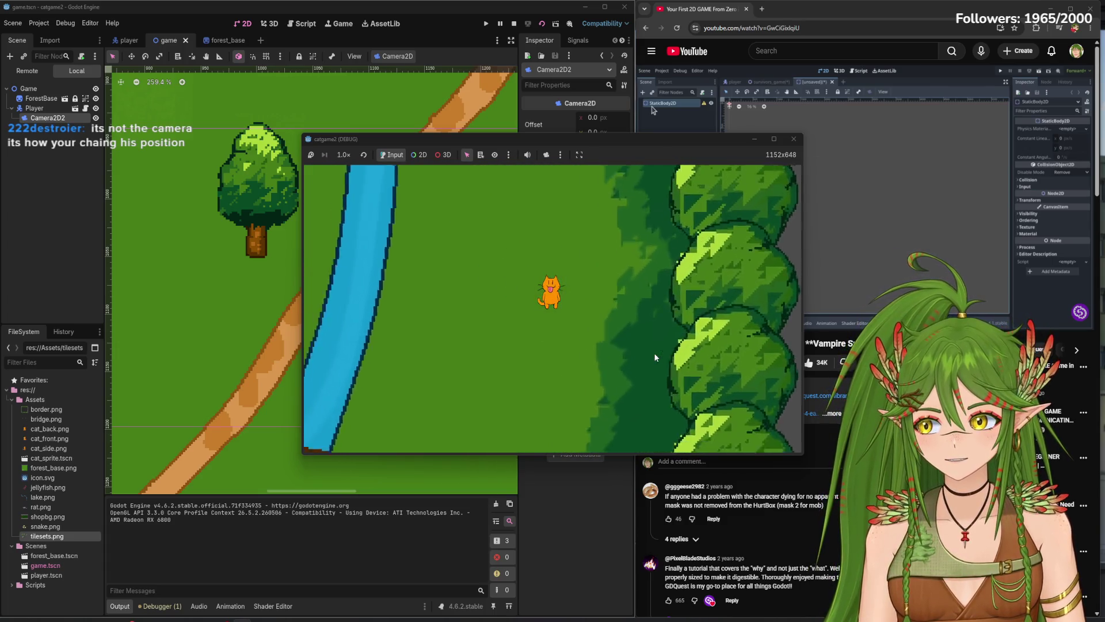
key("Down")
key("Left")
key("Up")
key("Left")
- Roam the cat over open grass, back onto the bridge and up the path, then stop the game
key("Up")
key("Left")
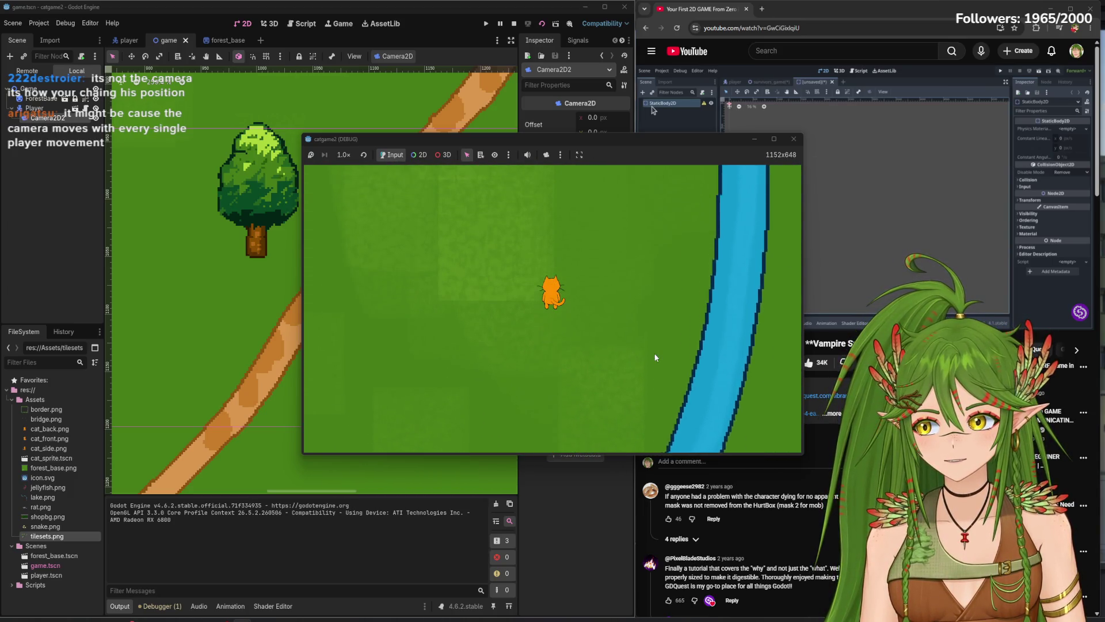
key("Right")
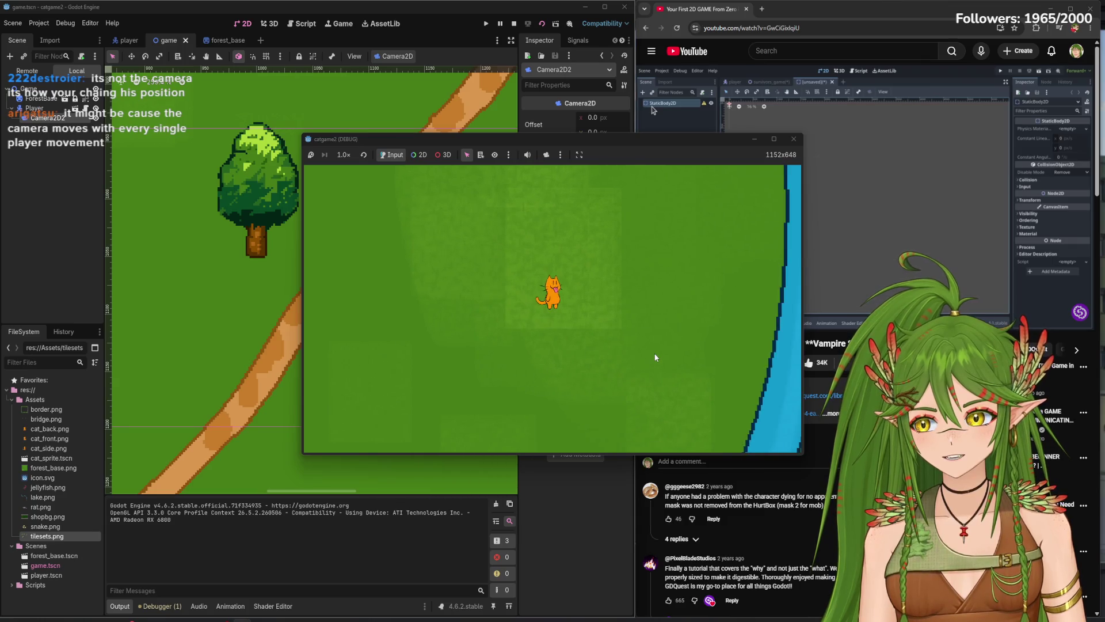
key("Left")
key("Up")
key("Right")
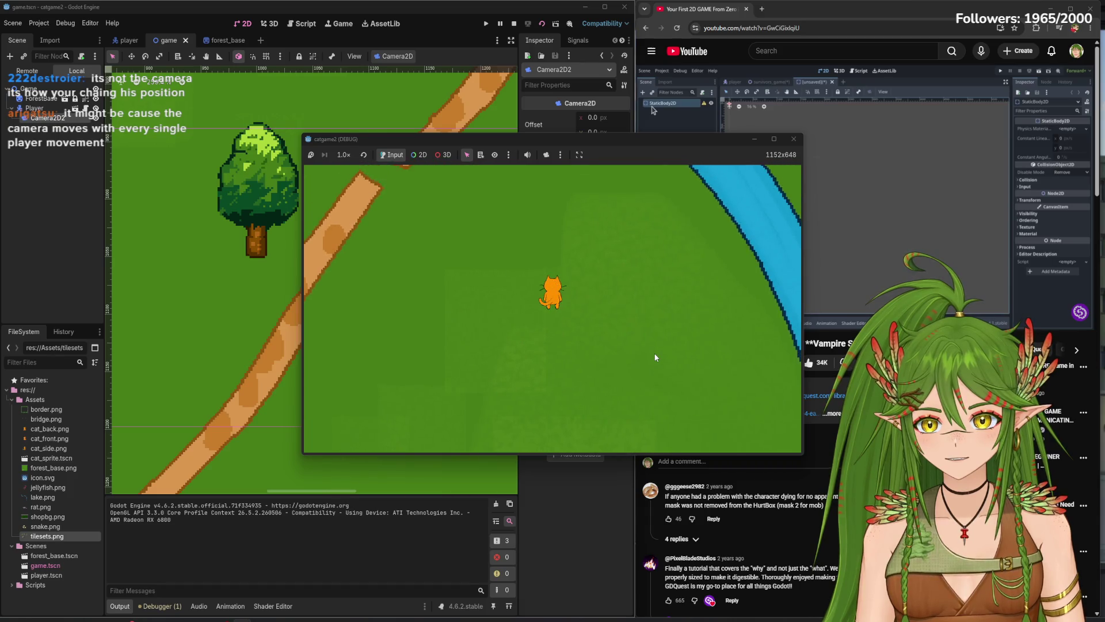
key("Left")
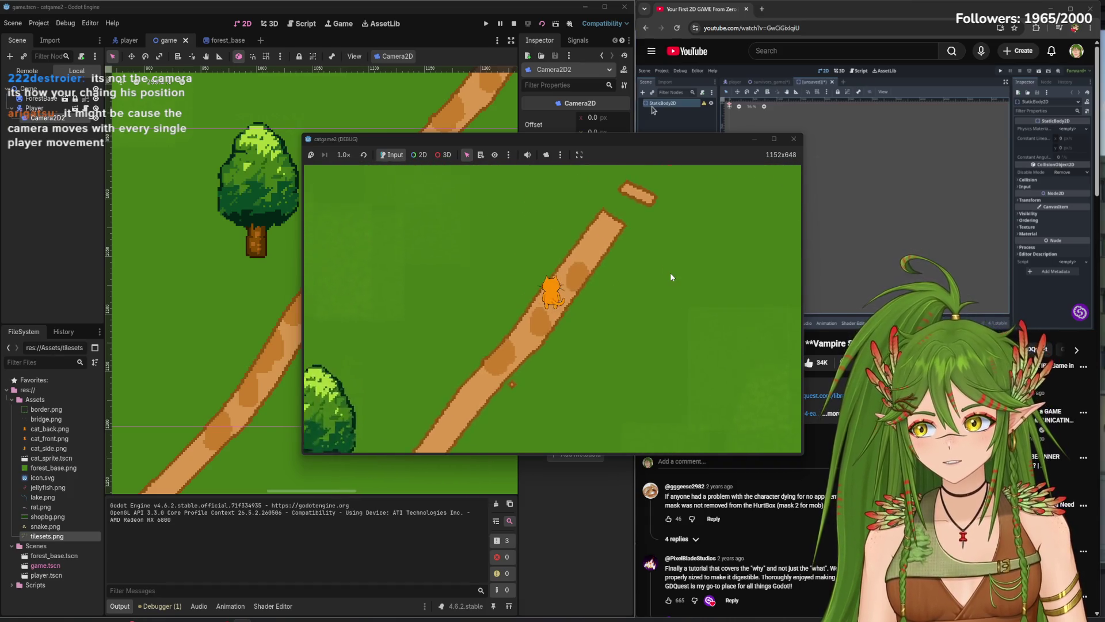
key("Up")
key("Down")
key("Left")
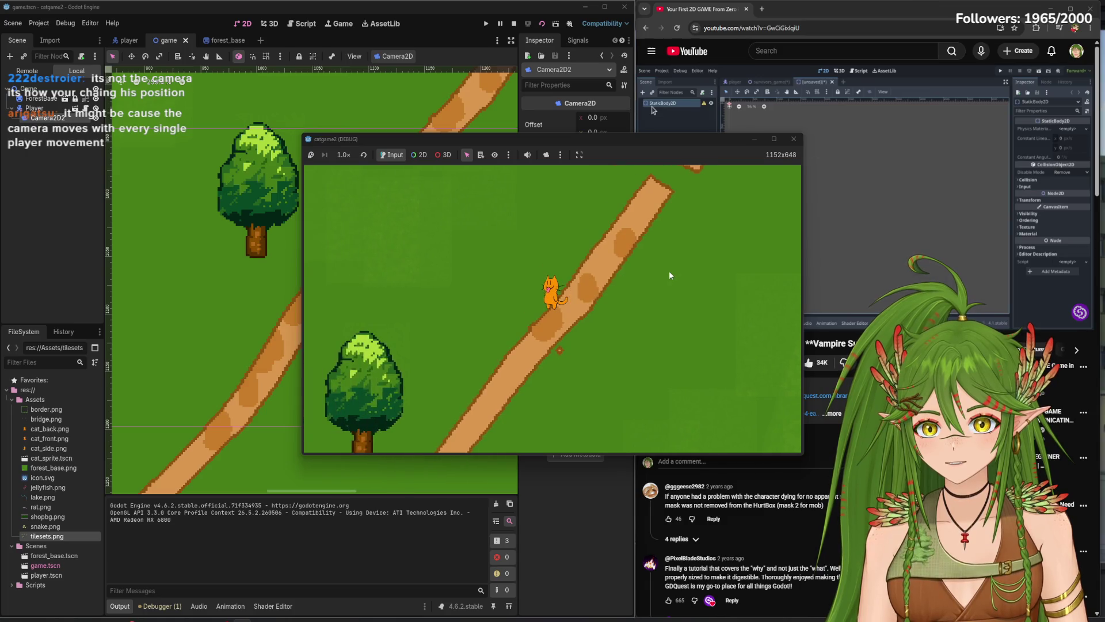
key("Right")
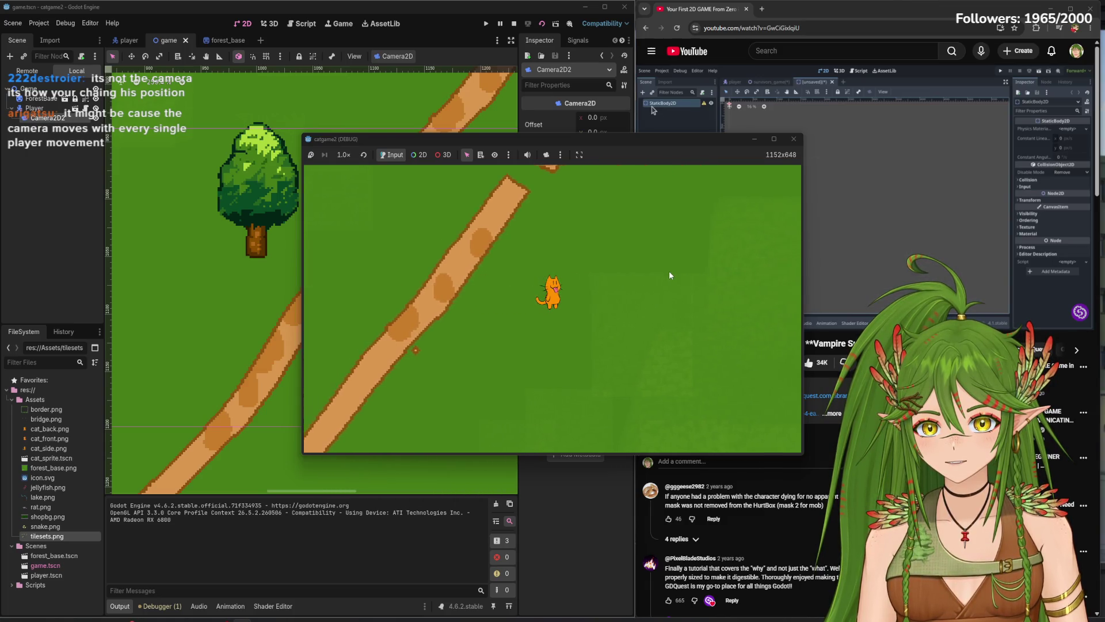
key("Left")
key("Up")
key("Right")
key("Up")
key("Right")
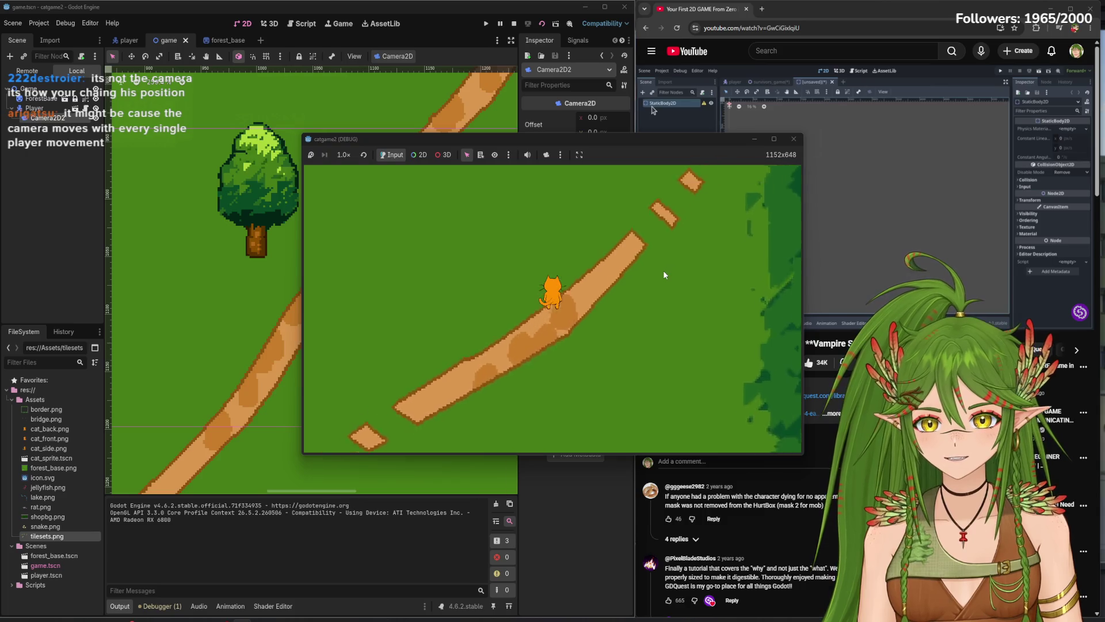
key("Up")
key("Right")
left_click(793, 139)
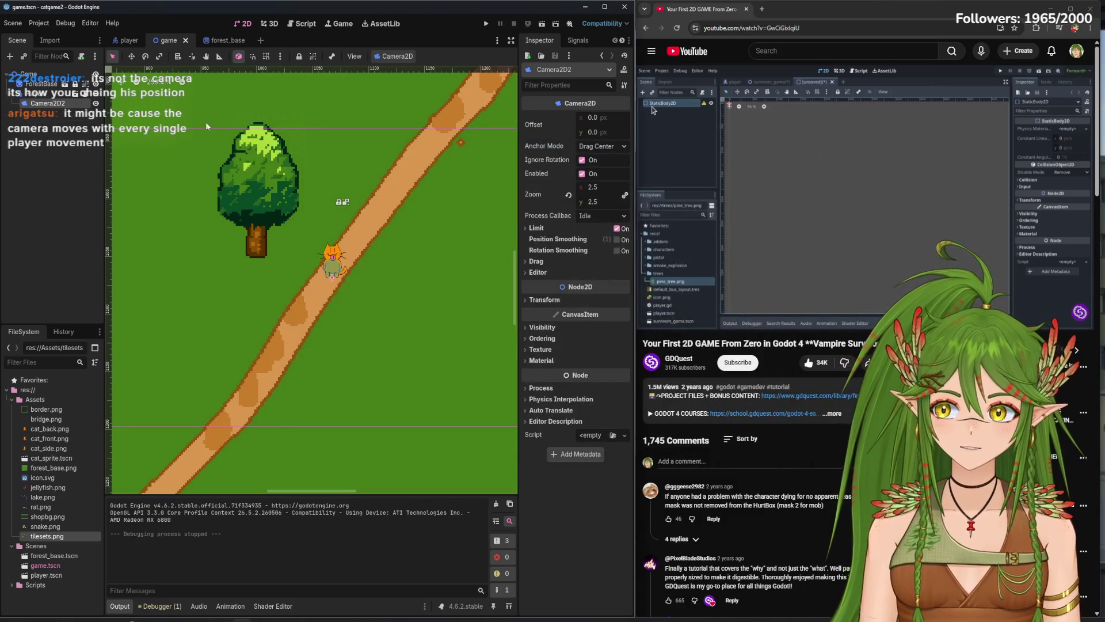
- Open the Player's script and playtest the cat at speed 150
left_click(36, 94)
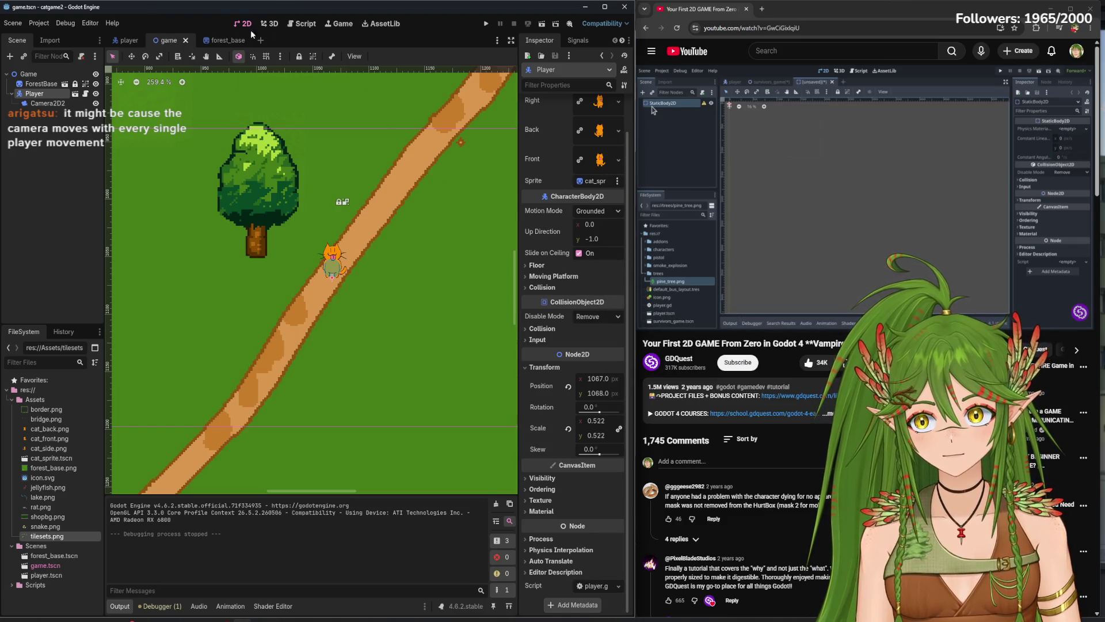
left_click(293, 28)
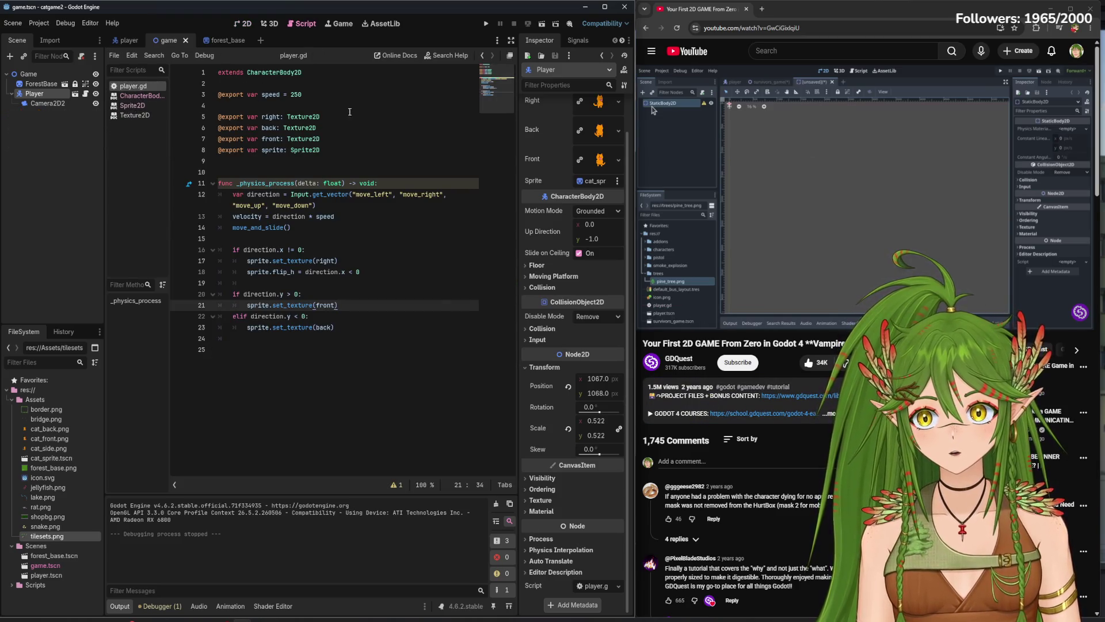
scroll(564, 172, "up", 2)
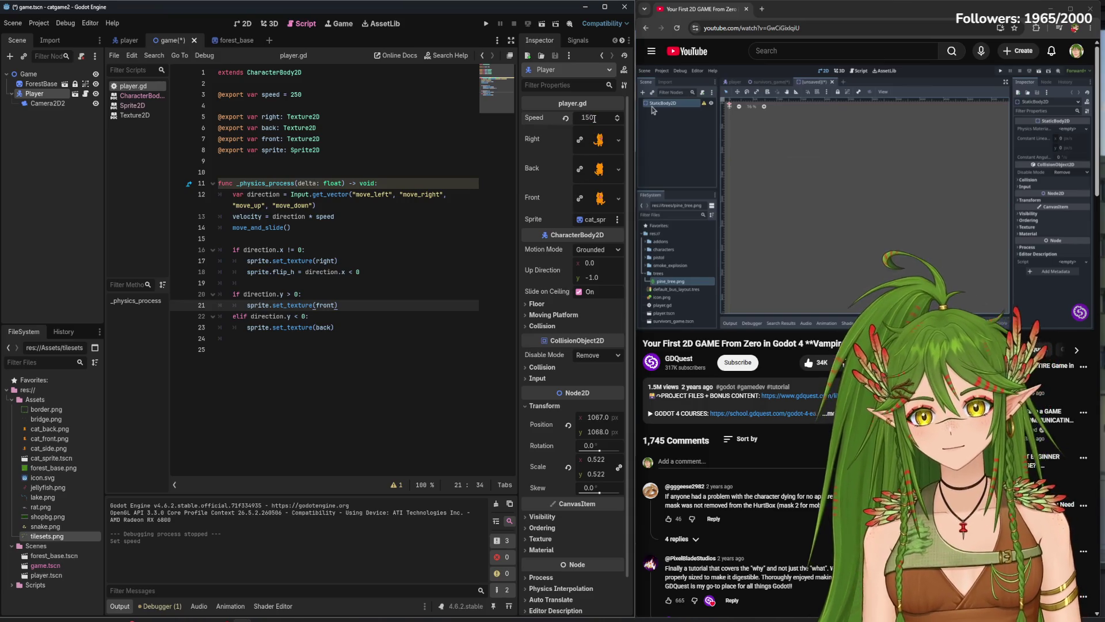
left_click(486, 23)
key("d")
key("w")
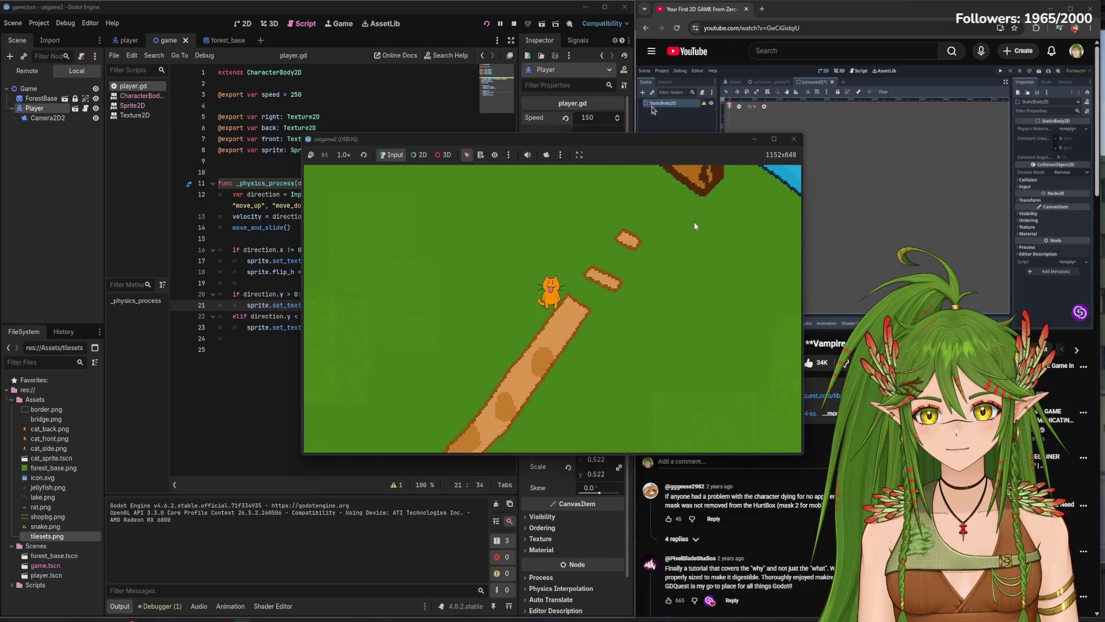
key("F8")
- Playtest once more from the 2D view, then open the forest_base scene
left_click(241, 25)
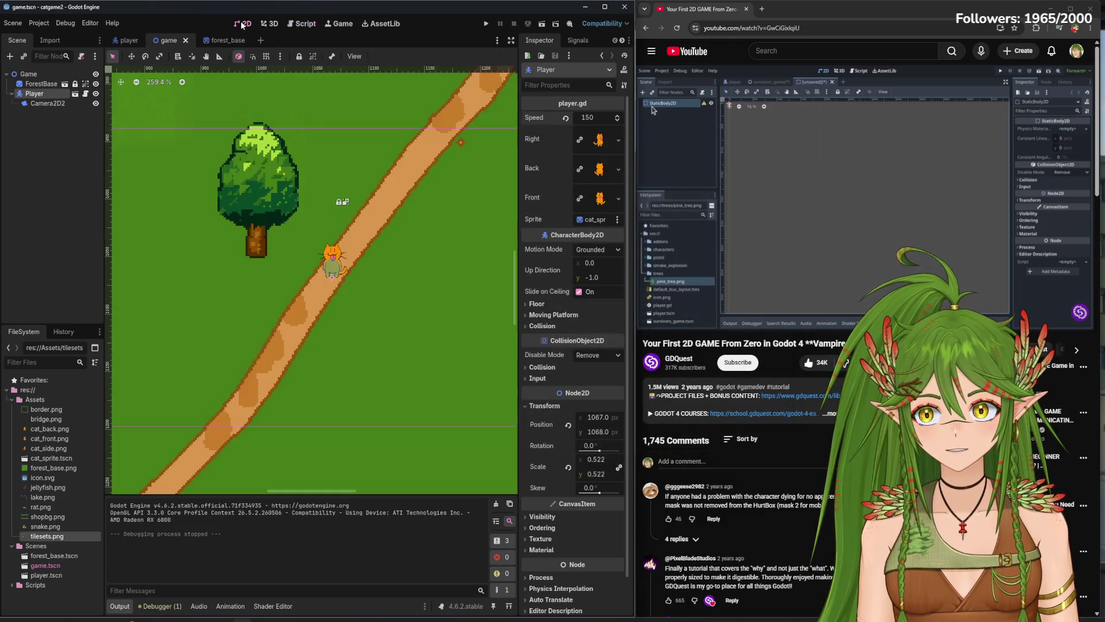
left_click(487, 24)
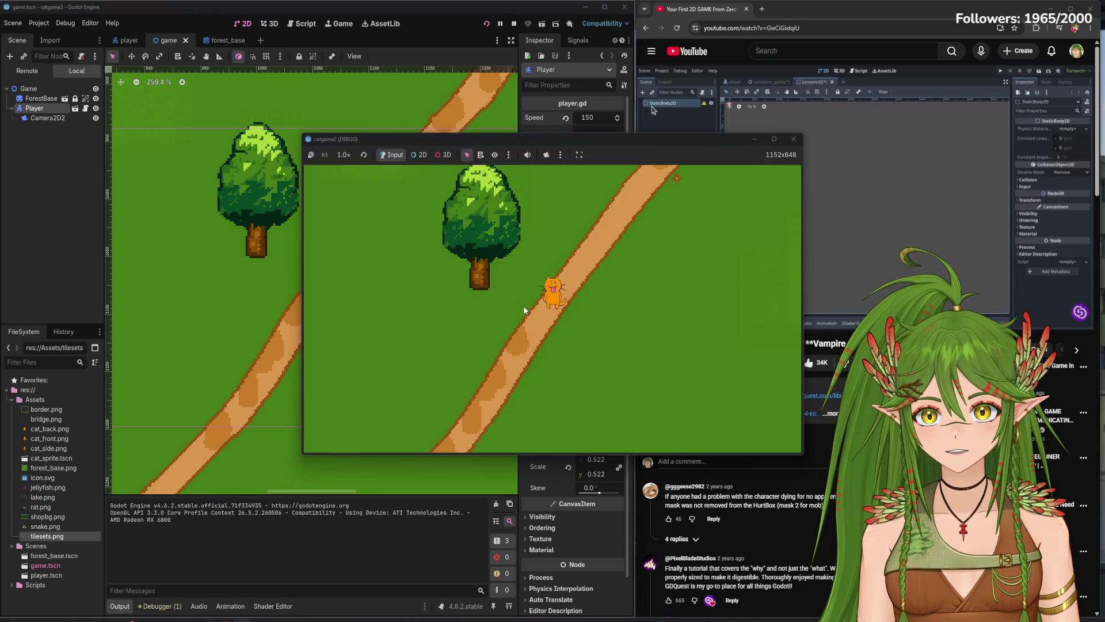
key("a")
key("d")
left_click(794, 139)
left_click(762, 226)
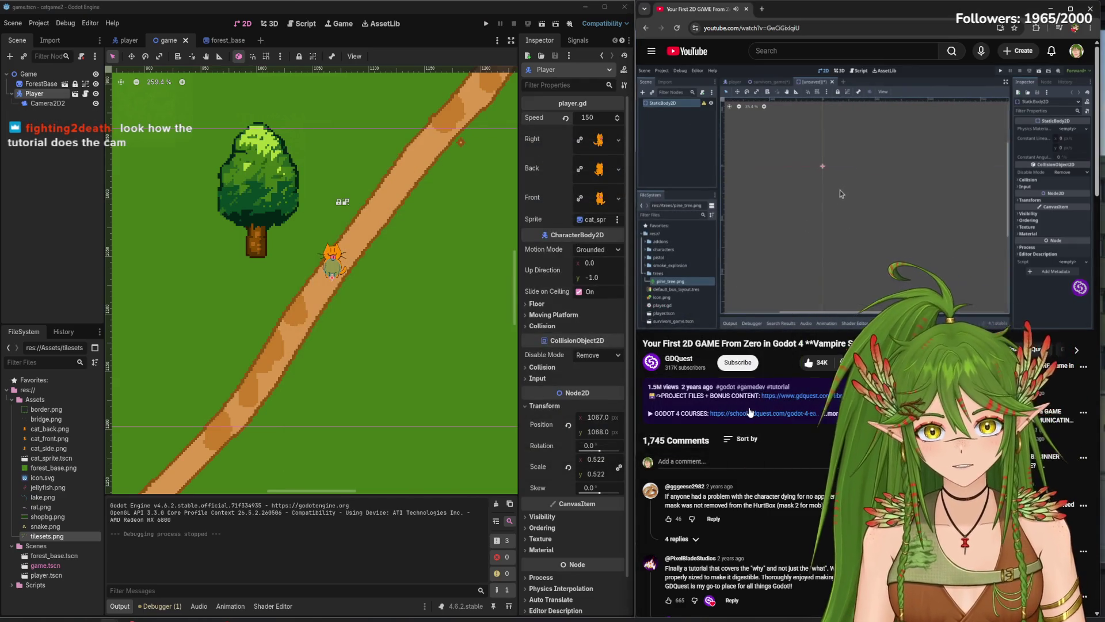
left_click(216, 39)
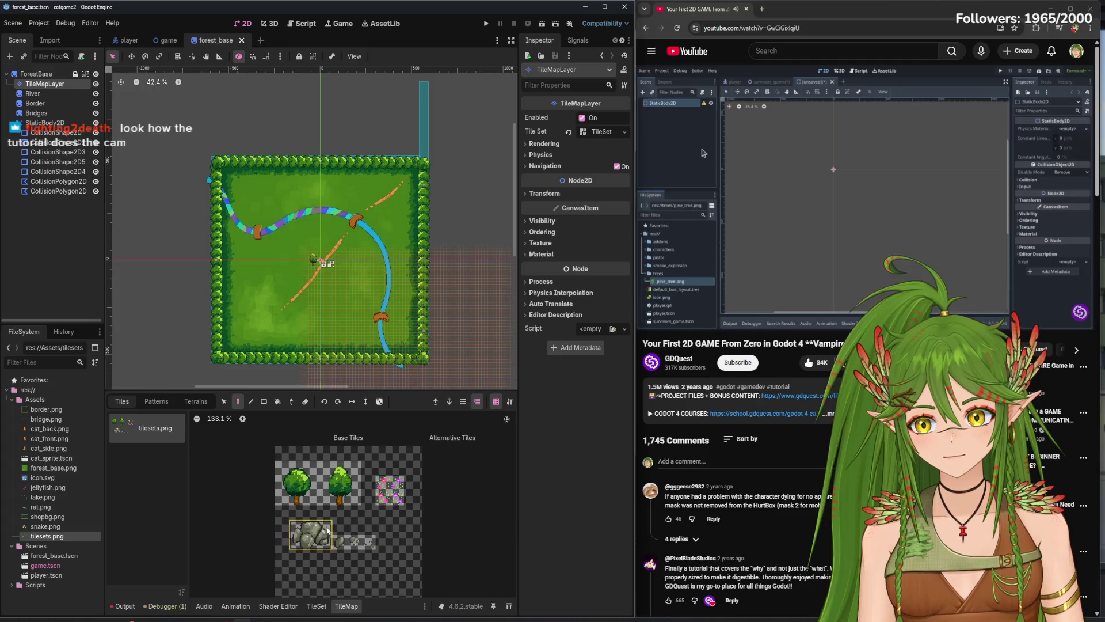
- Select the tree tile in the TileMap atlas and open the TileSet editor
scroll(373, 525, "up", 3)
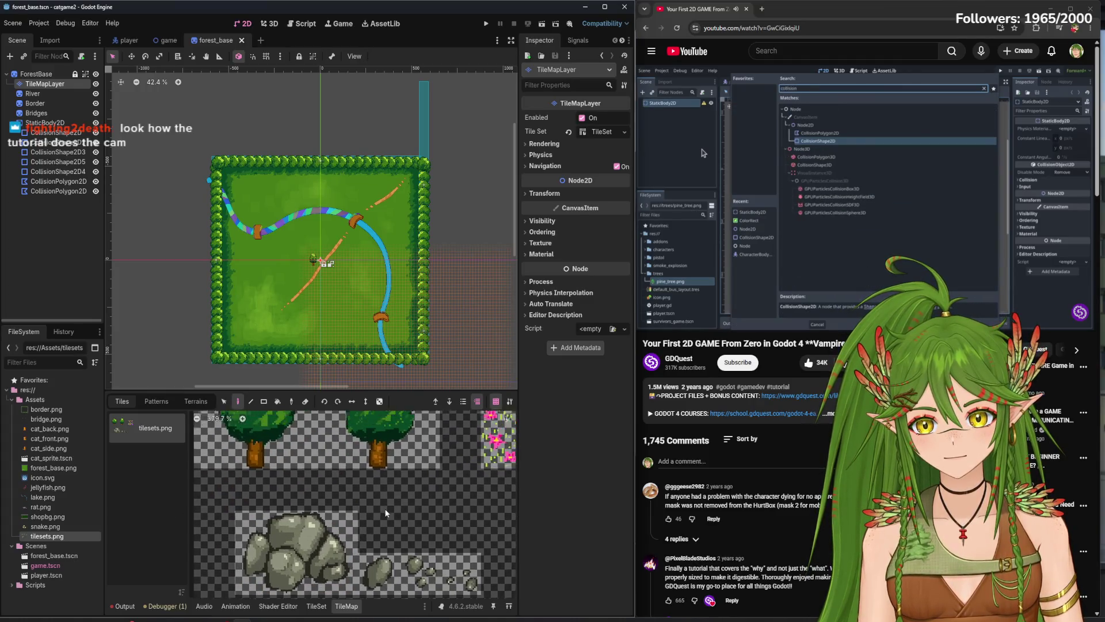
scroll(374, 530, "up", 2)
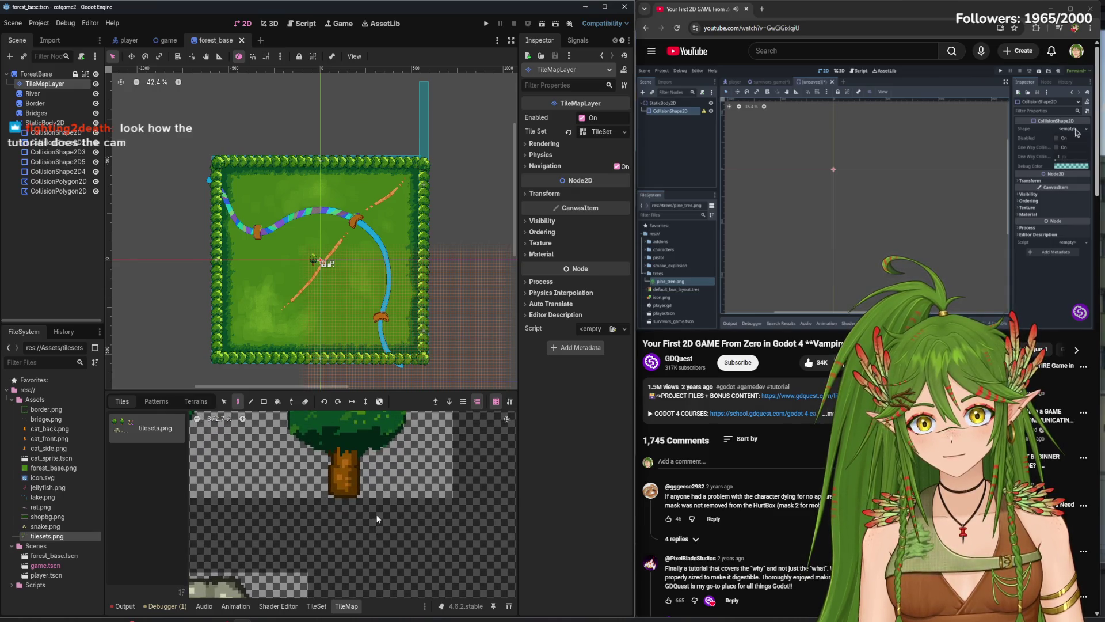
left_click(386, 496)
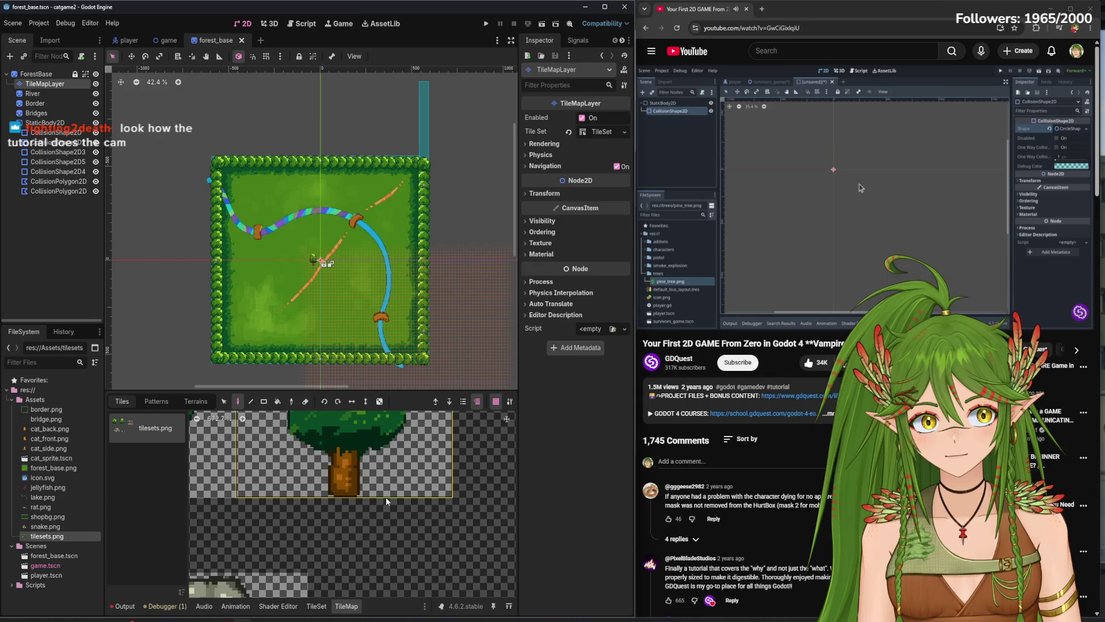
scroll(385, 497, "up", 2)
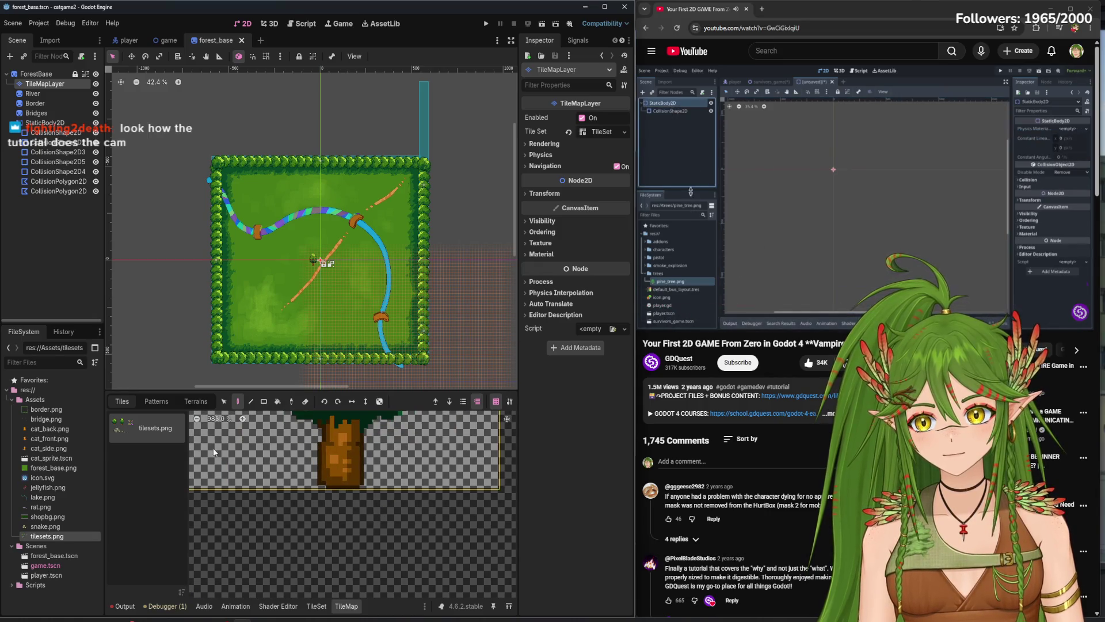
left_click(316, 606)
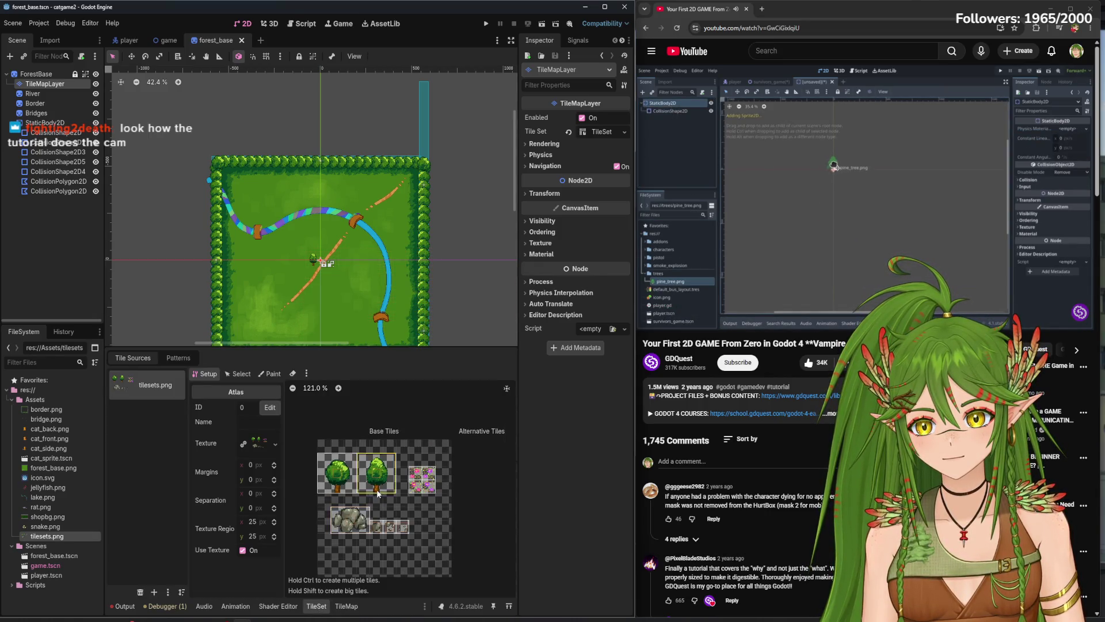
- Switch to painting tile properties, list the paintable properties, and expand the layer's Physics settings
scroll(377, 493, "up", 6)
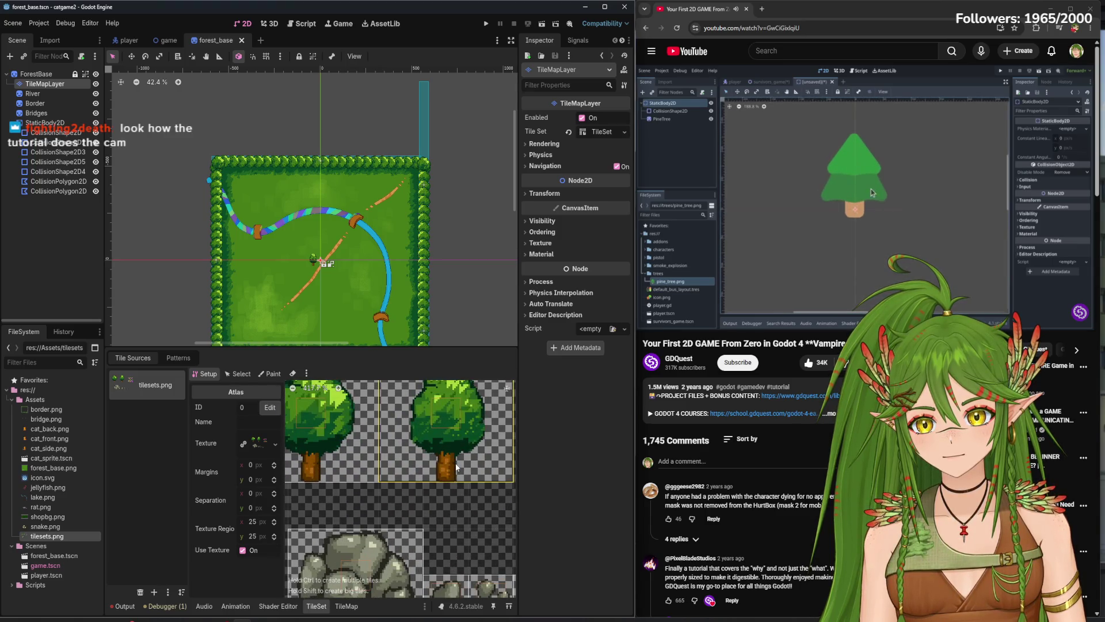
scroll(382, 467, "up", 2)
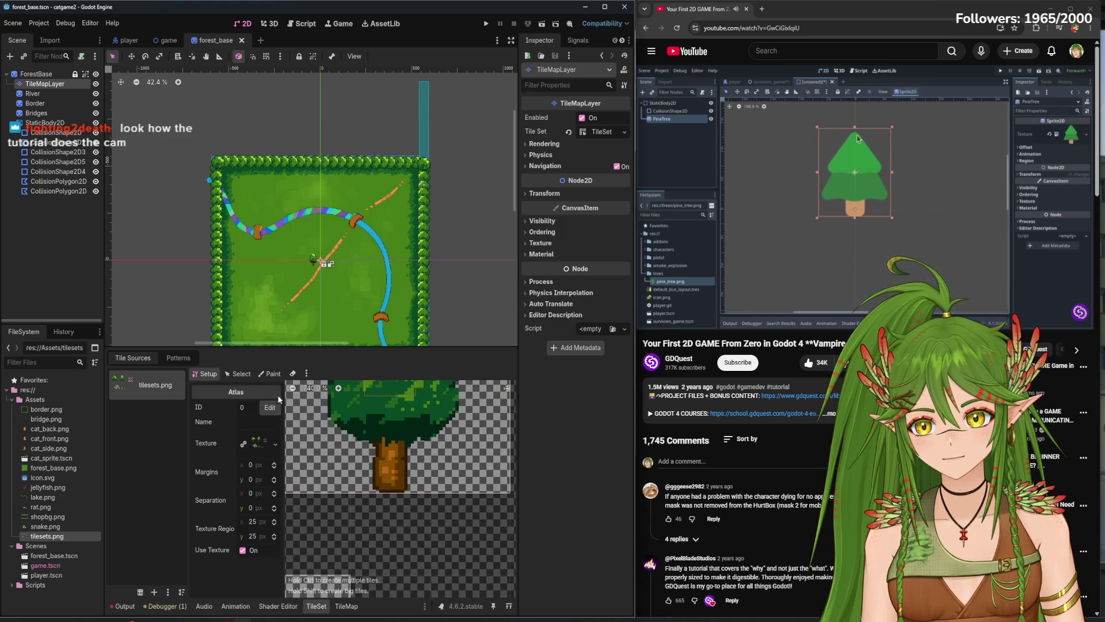
left_click(272, 375)
left_click(262, 407)
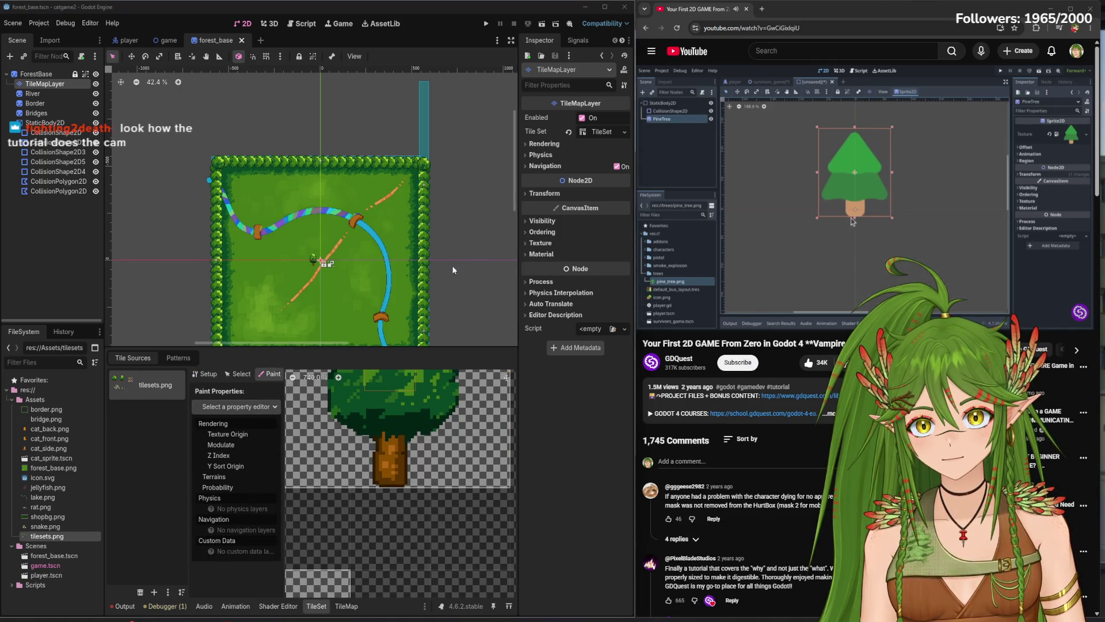
left_click(527, 154)
left_click(526, 155)
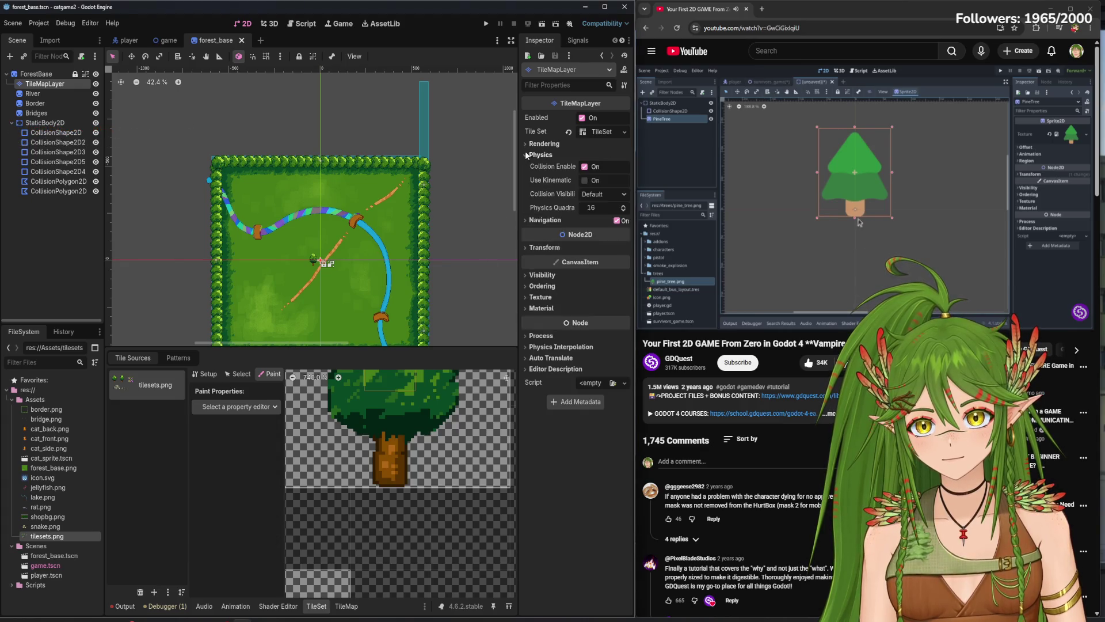
- Search the Add Node dialog for 'physic', then close it without adding anything
left_click(663, 194)
left_click(259, 406)
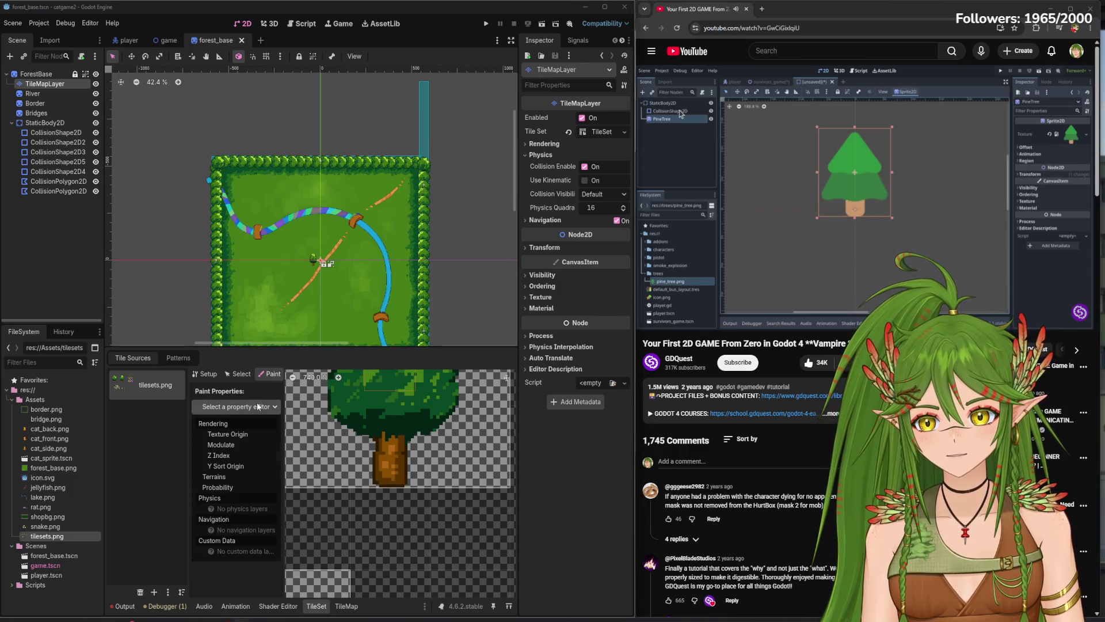
left_click(107, 272)
left_click(10, 55)
type("physic")
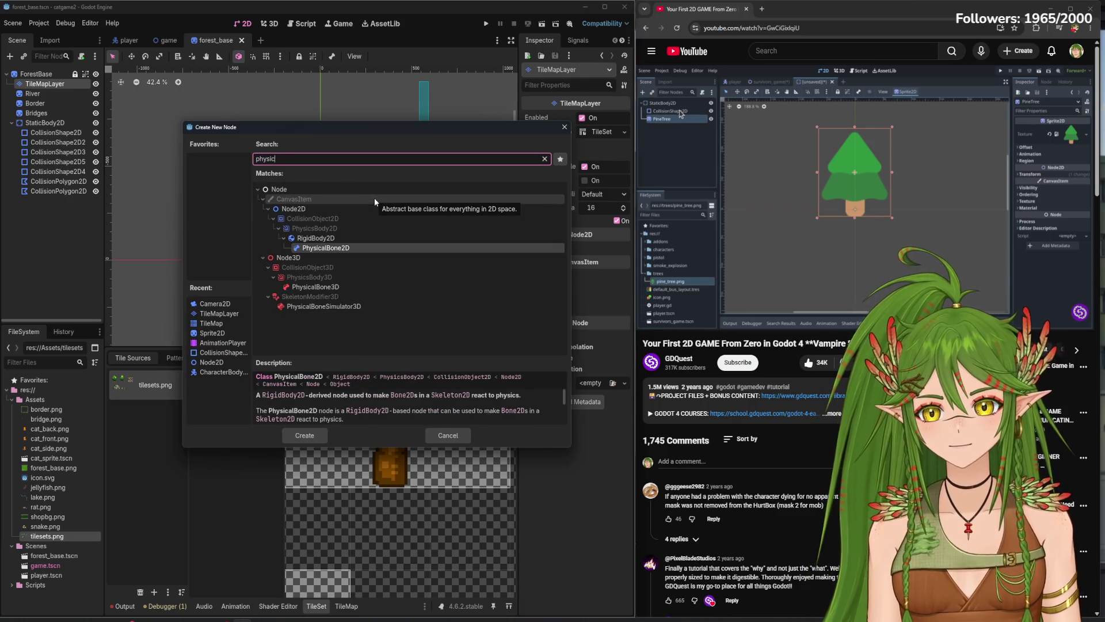
left_click(564, 127)
- Browse the layer's Rendering, Visibility and tile set options, leaving everything unchanged
left_click(547, 144)
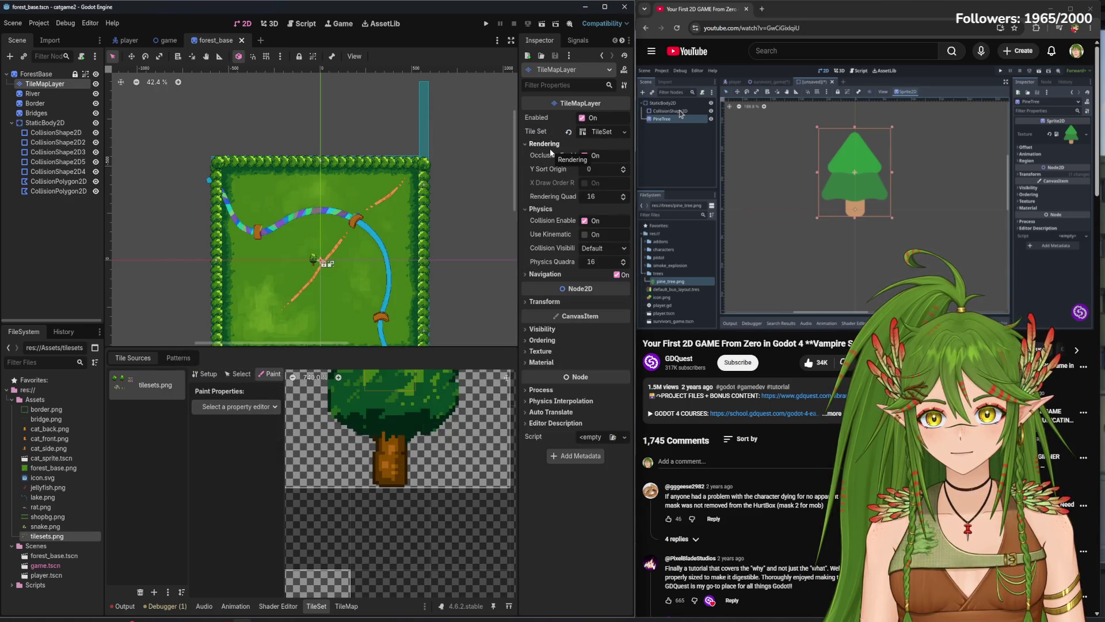
left_click(546, 144)
left_click(541, 275)
left_click(541, 277)
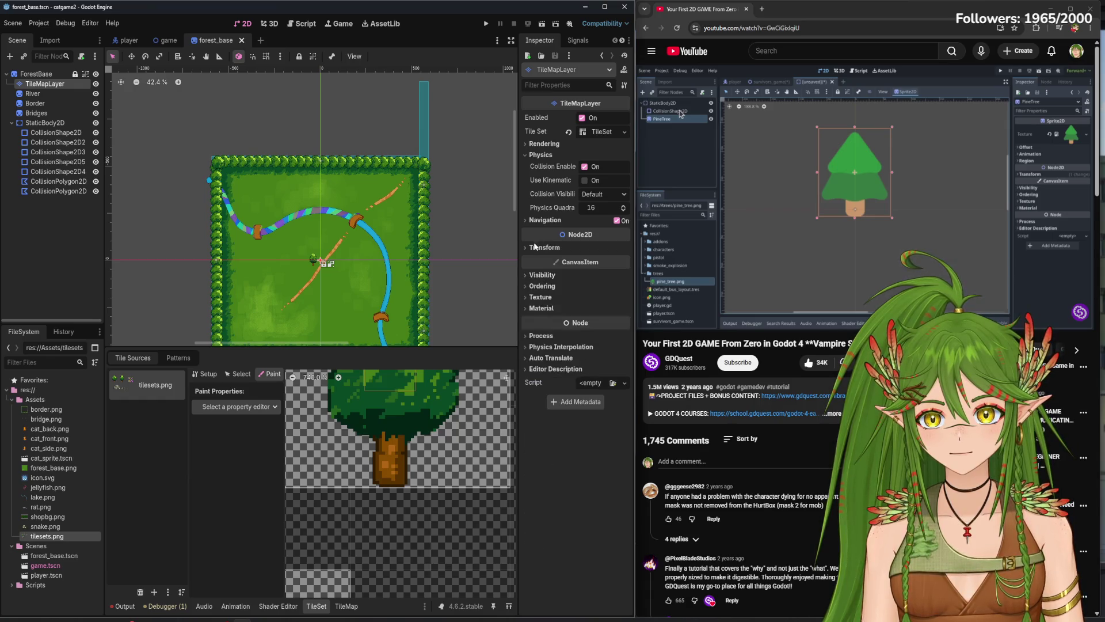
left_click(567, 154)
left_click(625, 133)
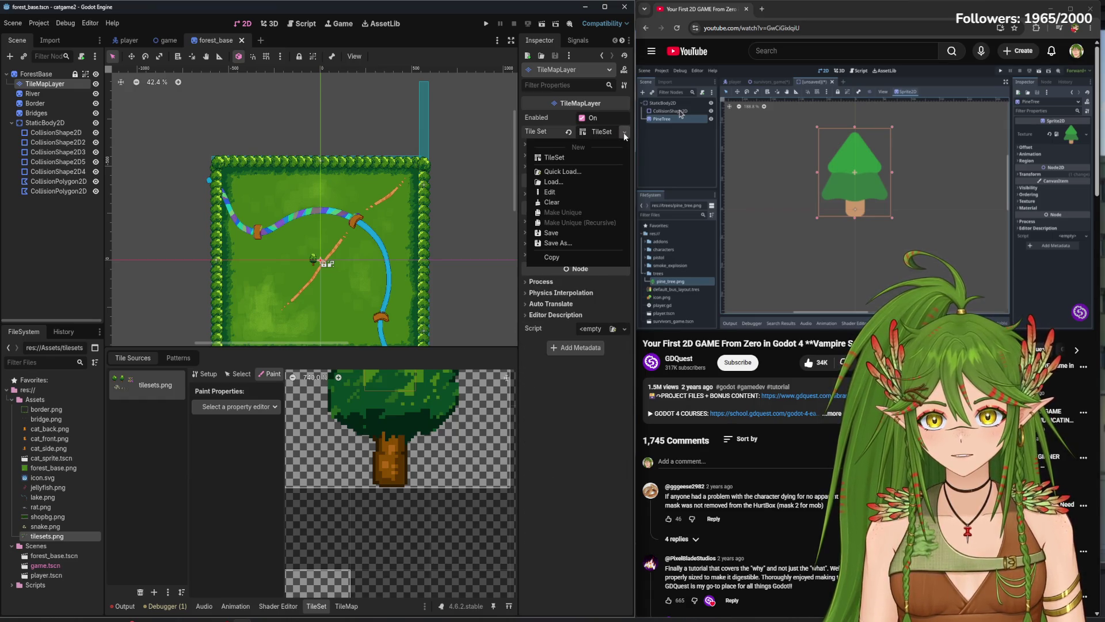
left_click(582, 131)
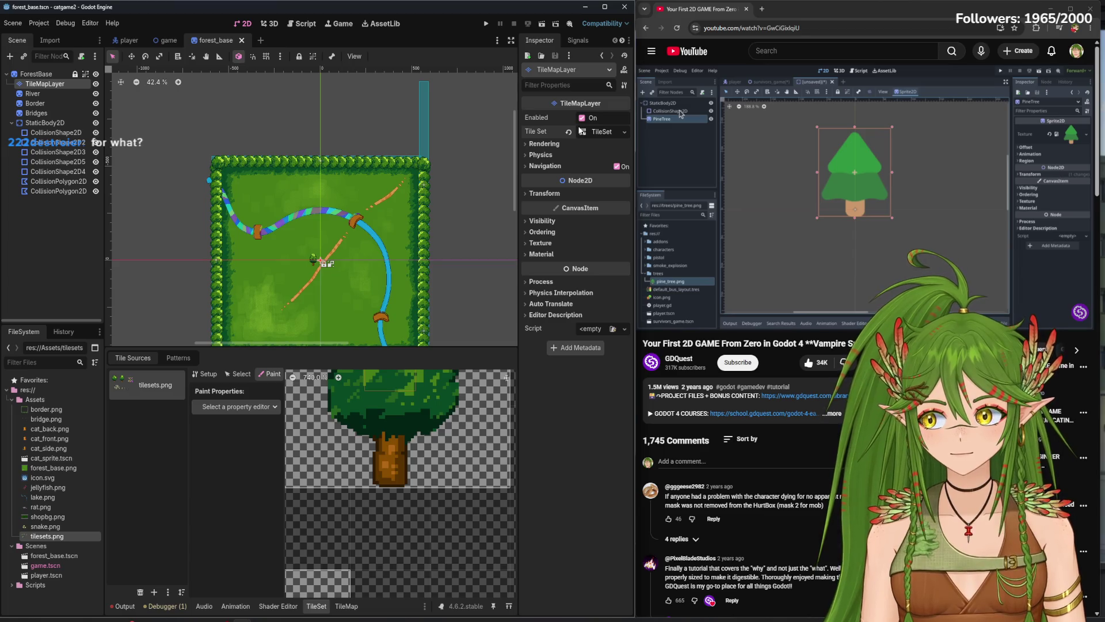
left_click(236, 406)
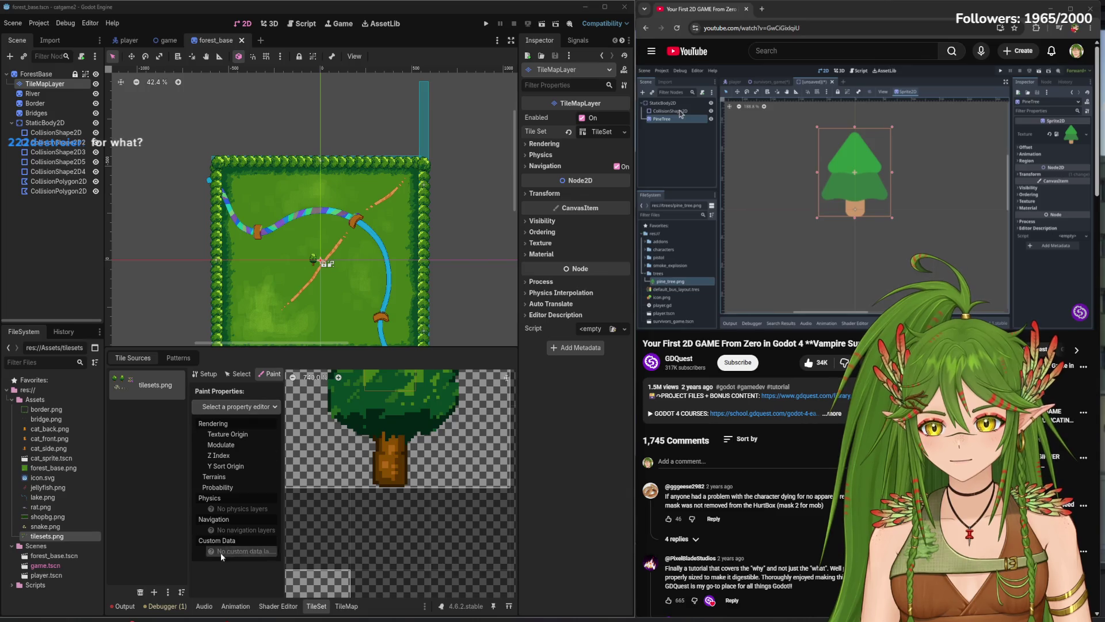
left_click(588, 472)
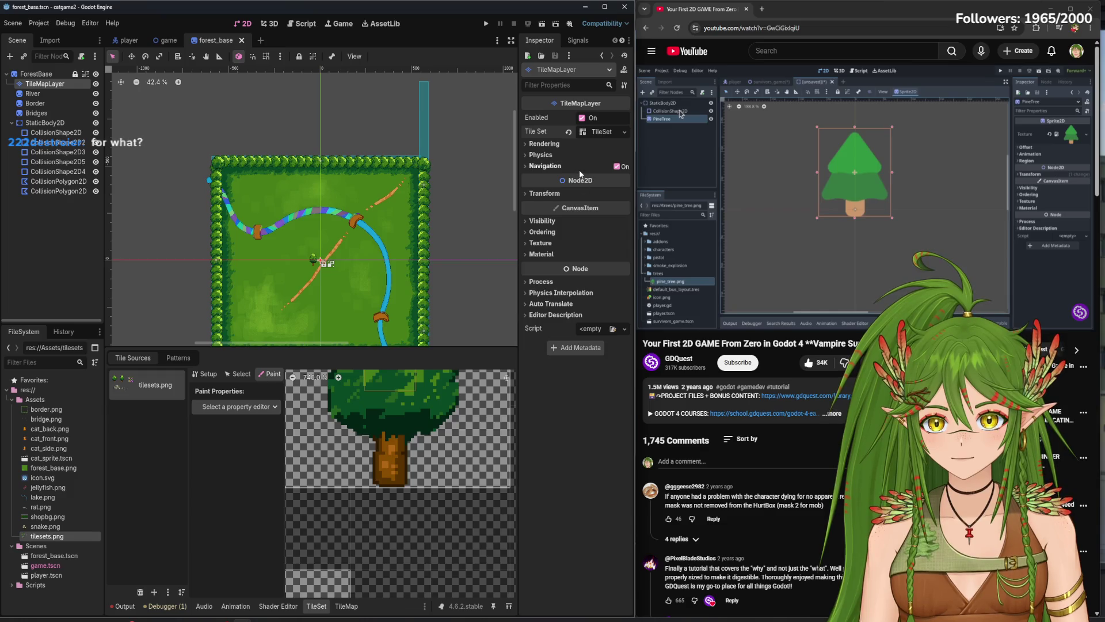
- Show the layer's Physics settings in a widened Inspector, keep collision visibility Default, and expand the TileSet
left_click(544, 157)
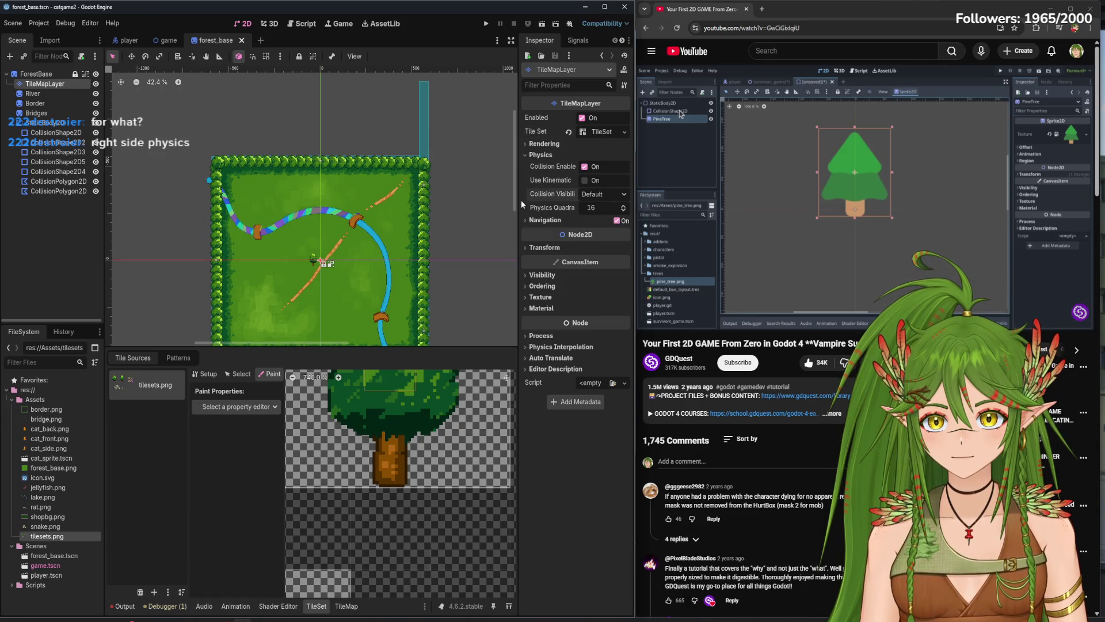
left_click_drag(519, 199, 493, 197)
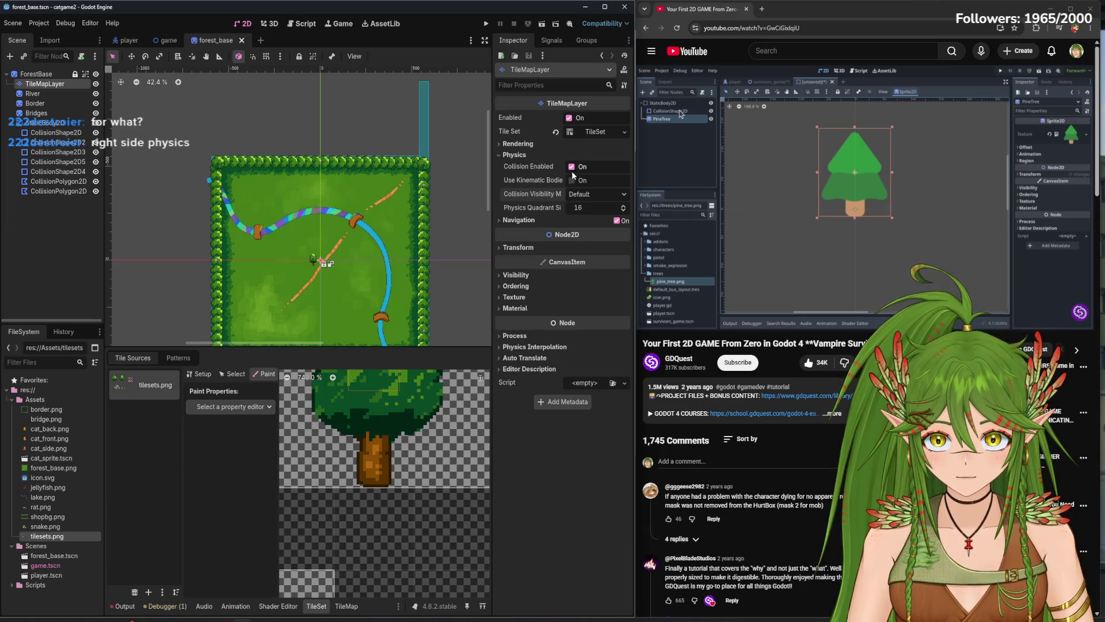
left_click(592, 193)
left_click(592, 193)
left_click(612, 131)
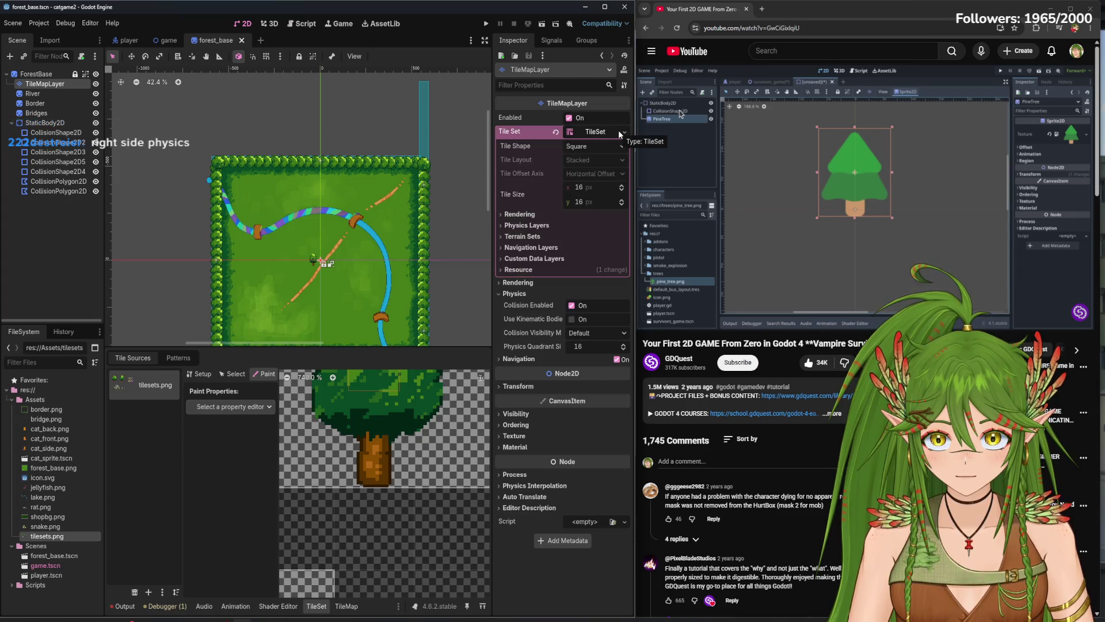
- Add Physics Layer 0 to the TileSet and make it the painted property
left_click(530, 226)
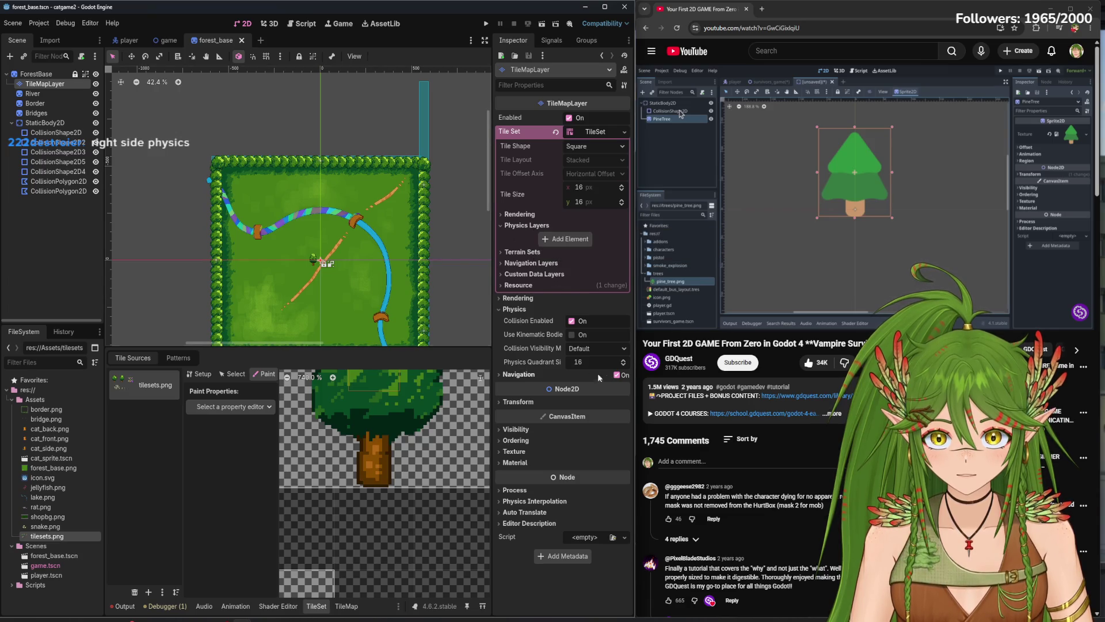
left_click(559, 238)
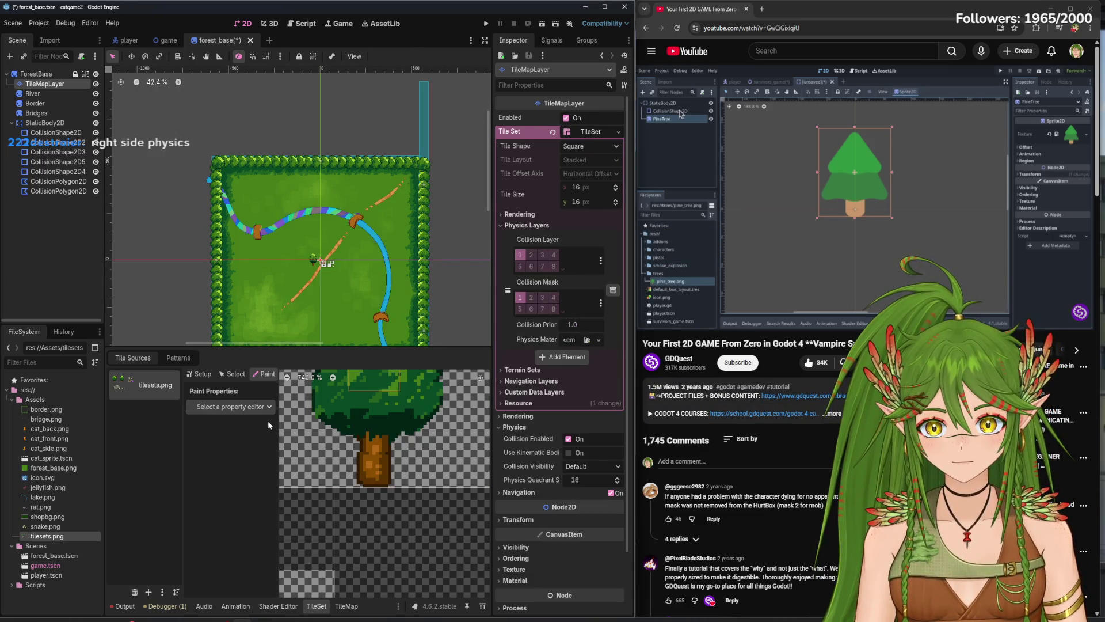
left_click(247, 406)
left_click(243, 513)
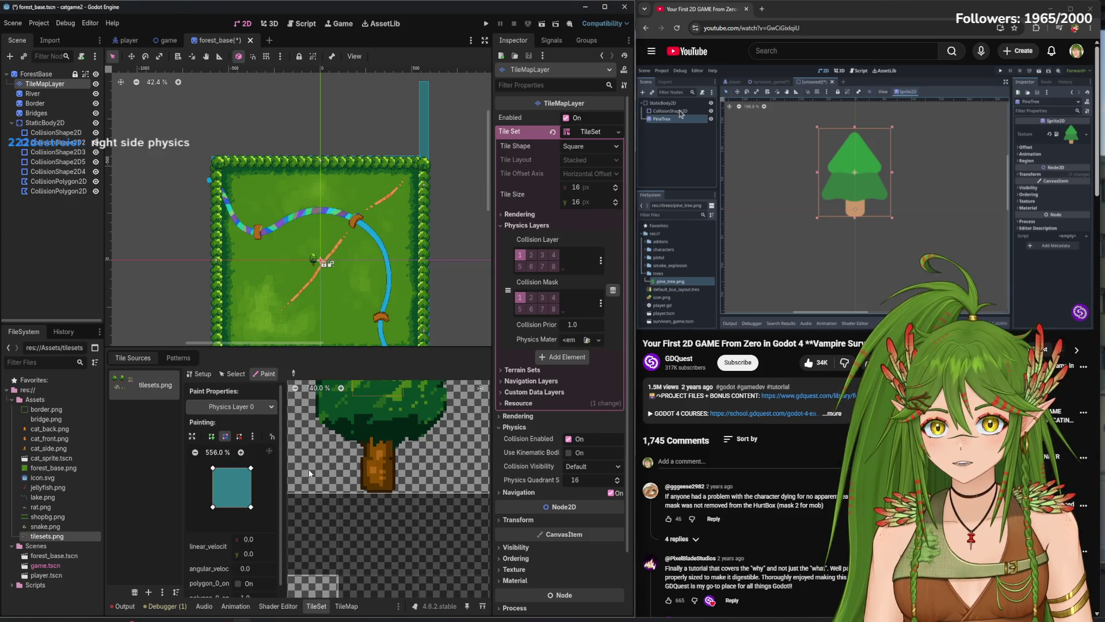
- Paint a collision polygon onto the tree tile and narrow it into a column over the trunk
scroll(368, 468, "down", 1)
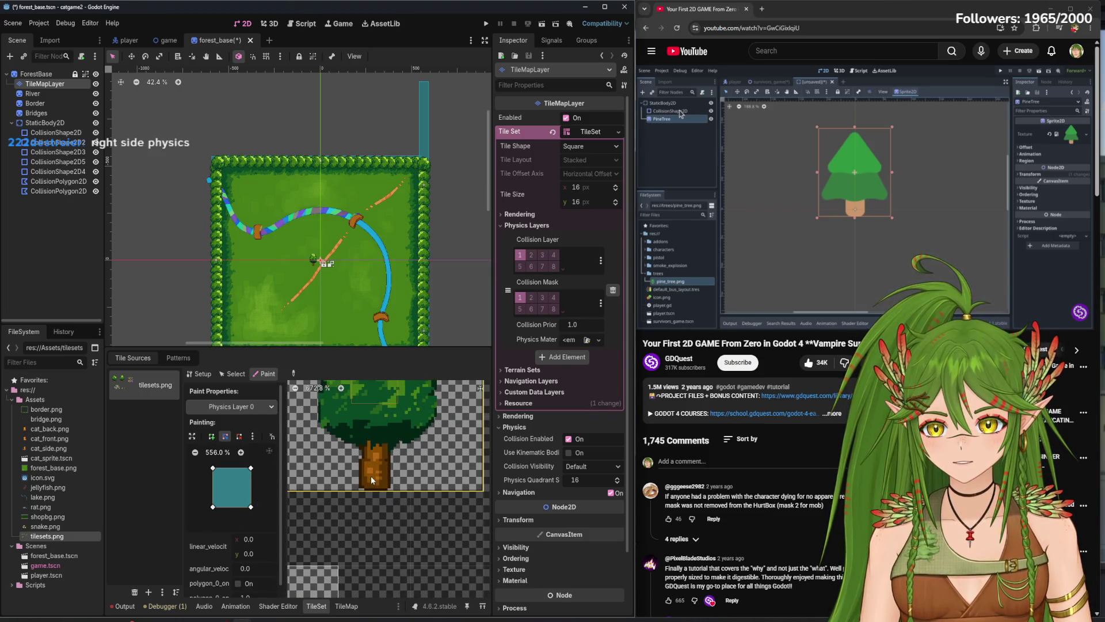
left_click(371, 476)
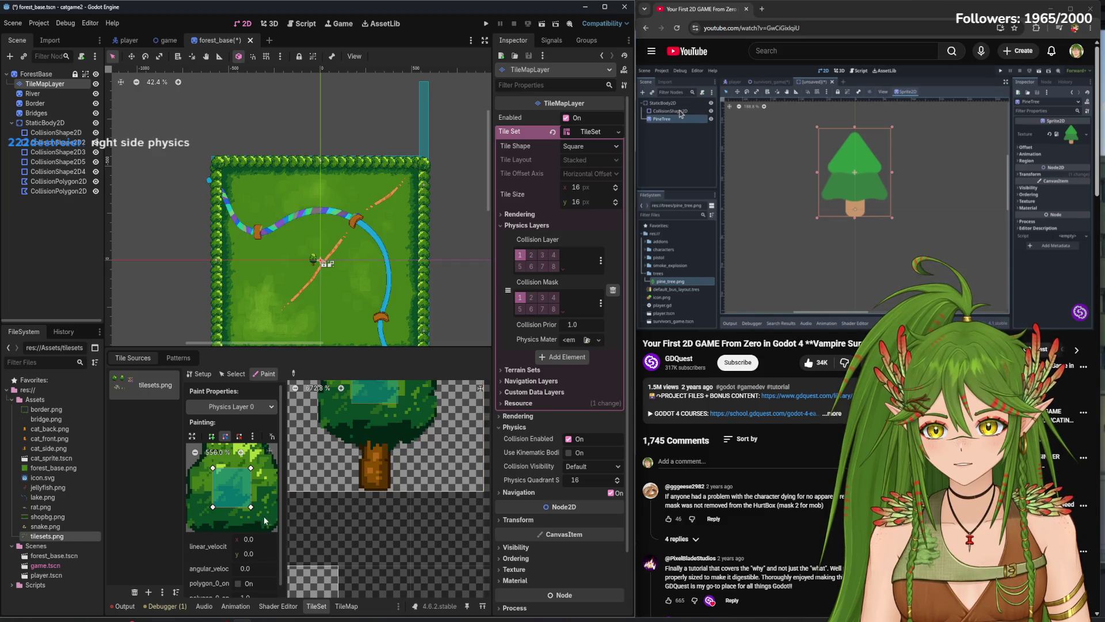
mouse_move(252, 508)
left_mouse_down()
mouse_move(256, 478)
mouse_move(243, 505)
mouse_move(220, 466)
mouse_move(221, 530)
left_mouse_up()
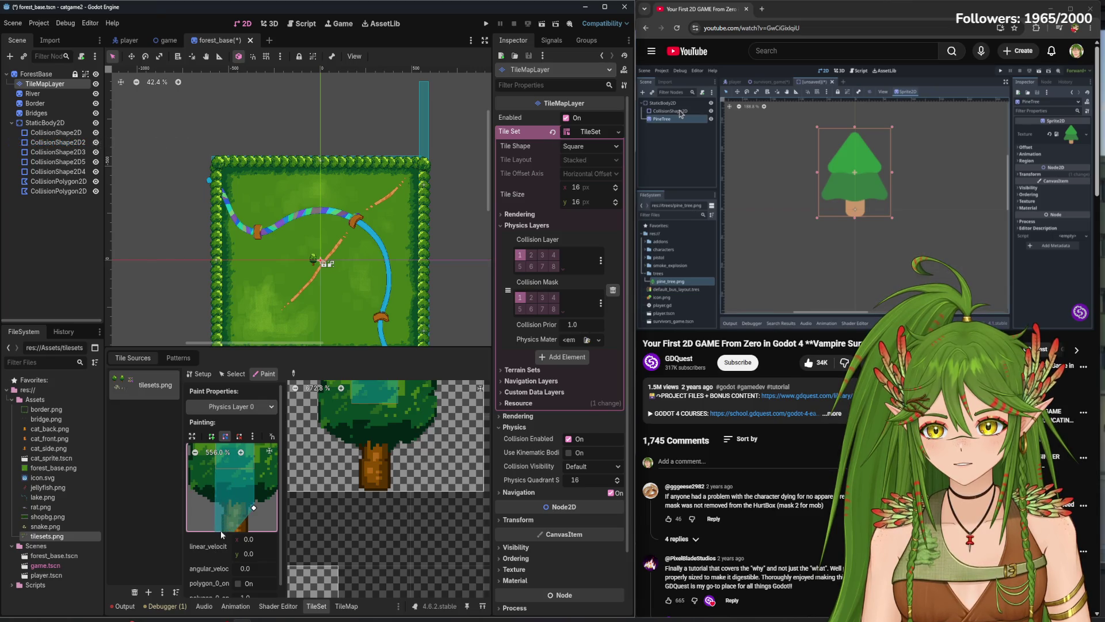
scroll(258, 501, "up", 2)
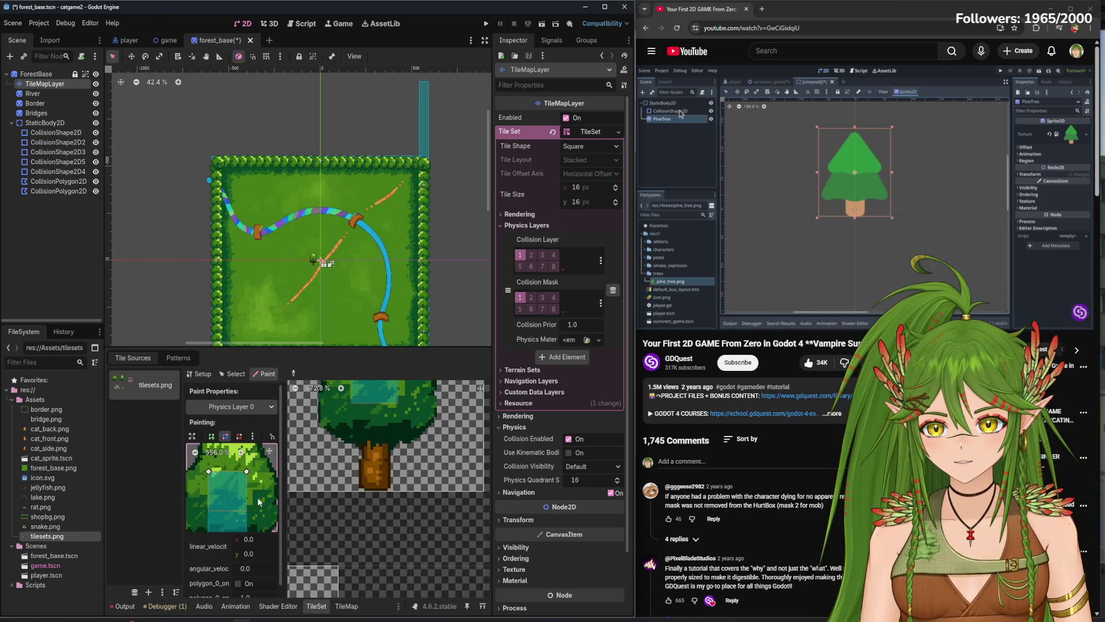
scroll(253, 483, "down", 2)
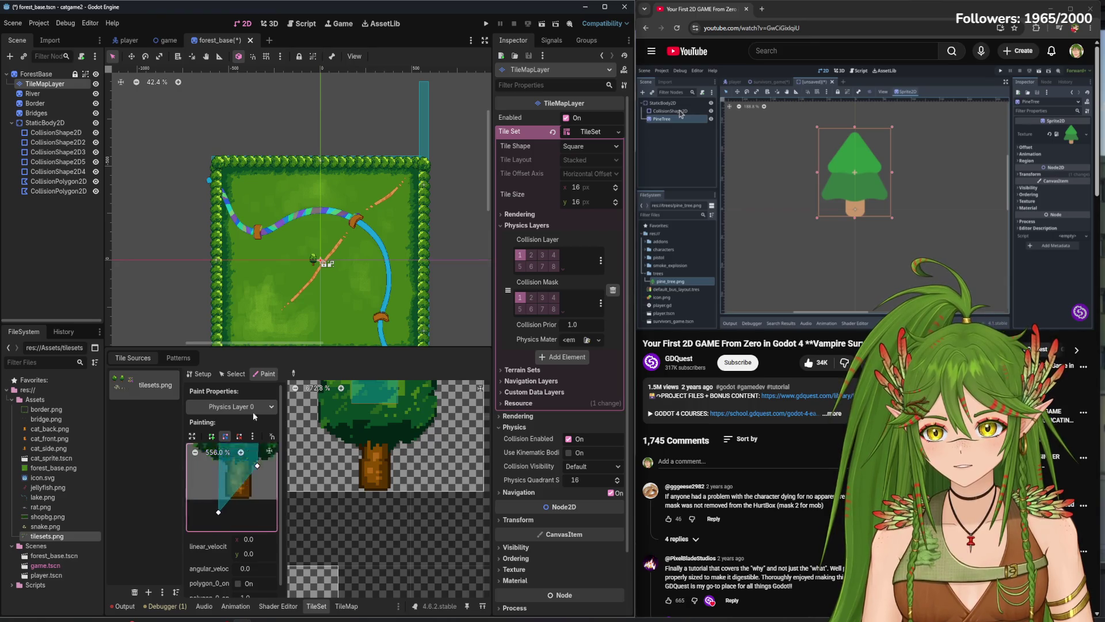
mouse_move(258, 508)
left_mouse_down()
mouse_move(249, 478)
mouse_move(245, 504)
mouse_move(215, 505)
left_mouse_up()
scroll(245, 516, "up", 2)
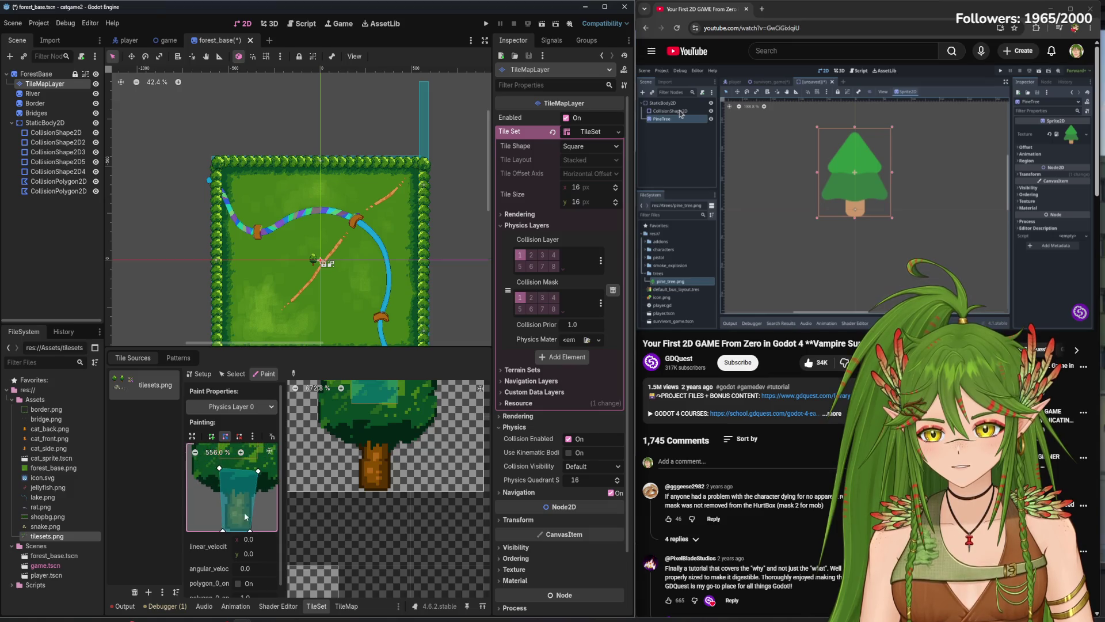
mouse_move(258, 472)
left_mouse_down()
mouse_move(252, 494)
mouse_move(224, 479)
mouse_move(228, 489)
left_mouse_up()
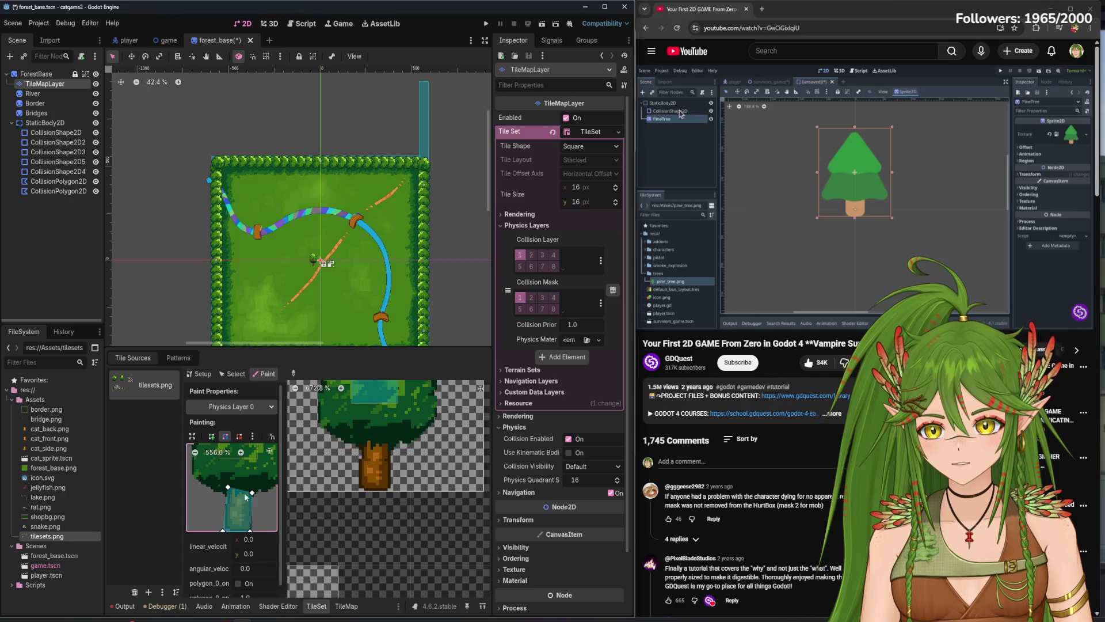
- Zoom in and refine the polygon's corners to fit the trunk down to the tile's base
left_click(241, 452)
left_click(241, 452)
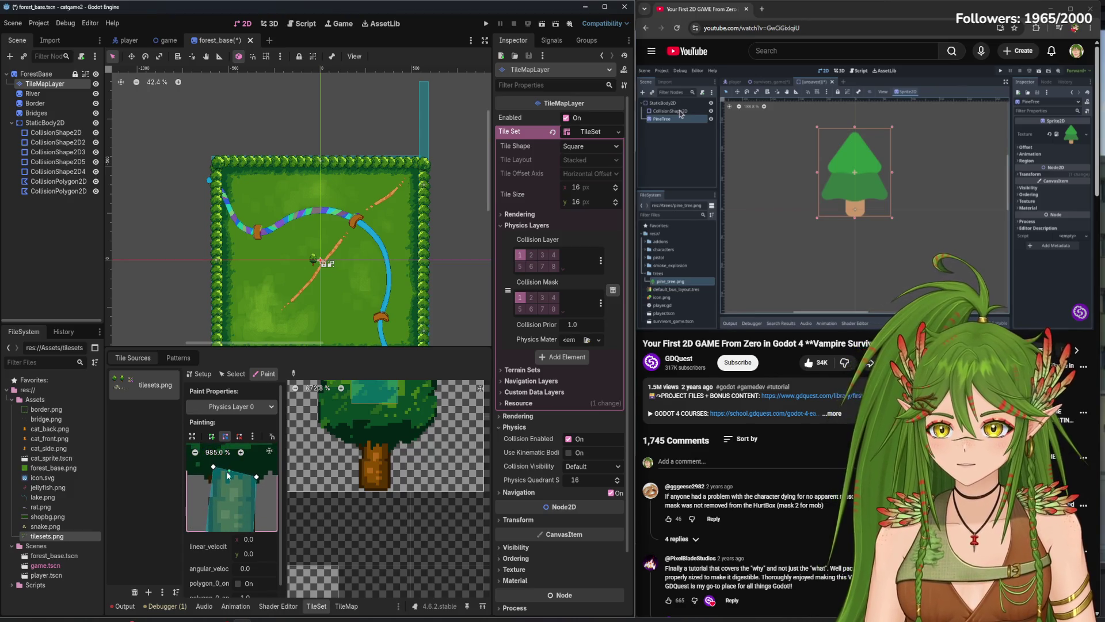
mouse_move(214, 469)
left_mouse_down()
mouse_move(212, 518)
mouse_move(214, 481)
mouse_move(236, 471)
mouse_move(251, 509)
mouse_move(203, 505)
mouse_move(249, 502)
mouse_move(251, 491)
mouse_move(204, 489)
left_mouse_up()
scroll(255, 496, "down", 3)
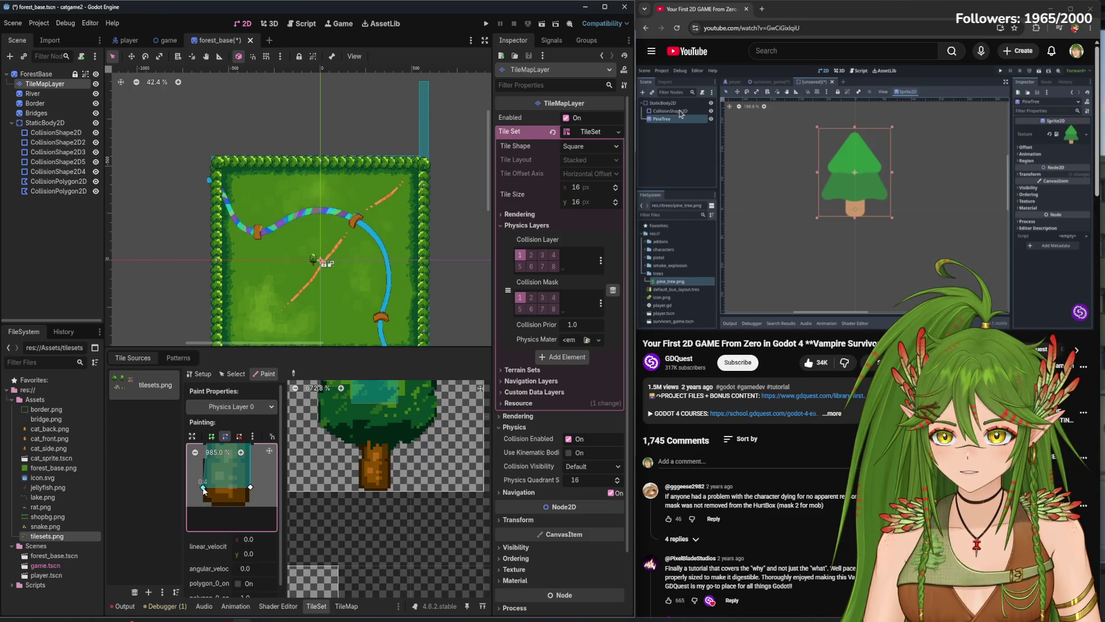
scroll(270, 484, "up", 2)
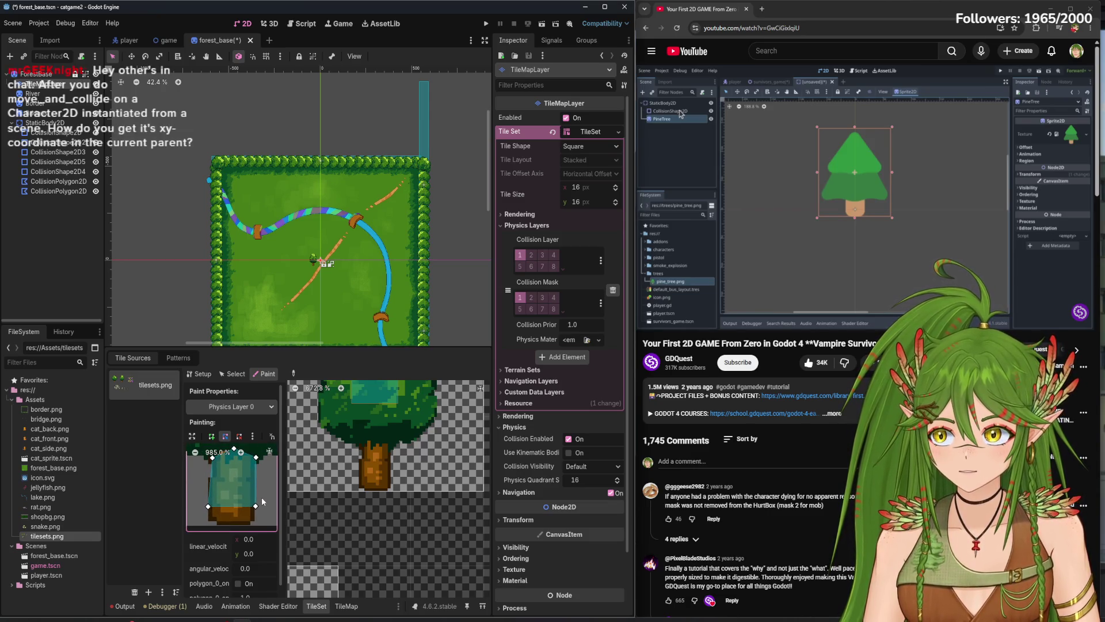
scroll(262, 498, "down", 2)
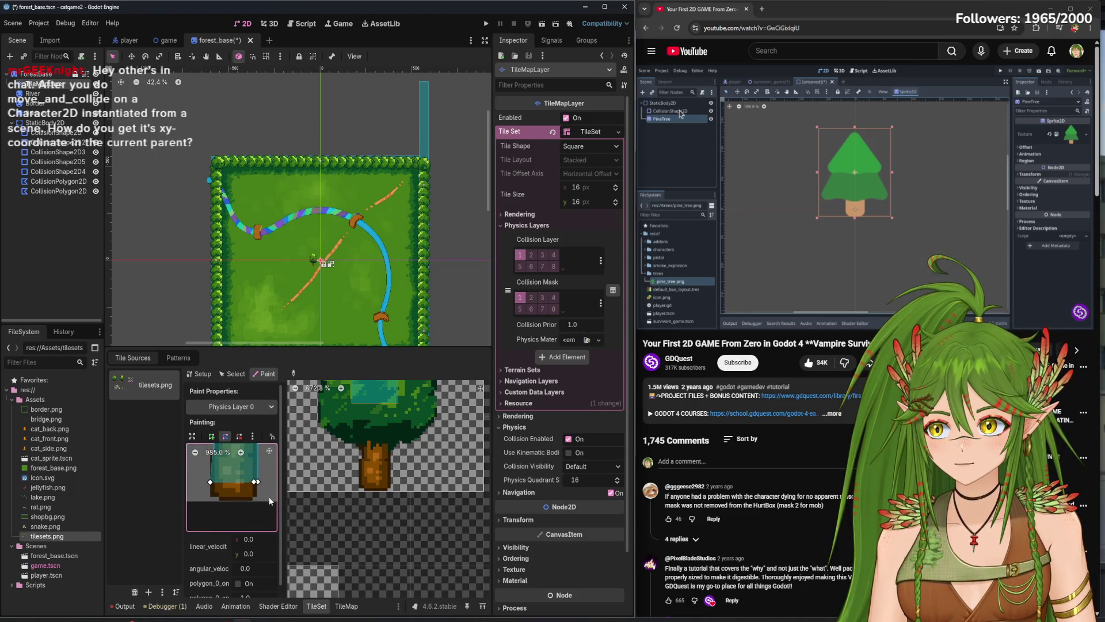
mouse_move(257, 484)
left_mouse_down()
mouse_move(258, 504)
mouse_move(212, 503)
left_mouse_up()
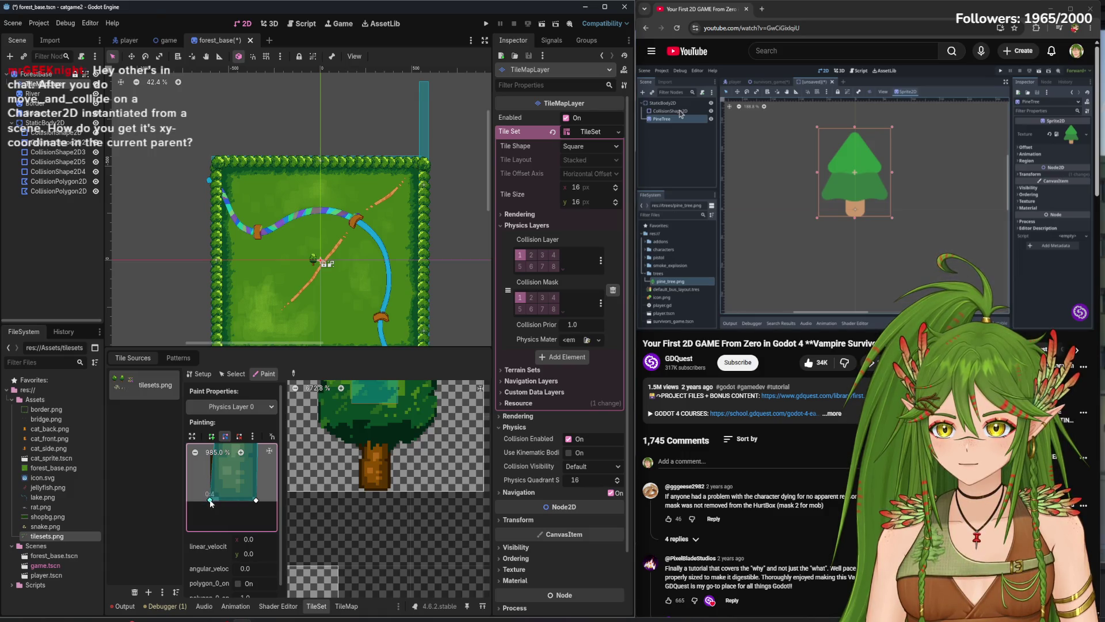
scroll(230, 492, "up", 2)
left_click_drag(219, 464, 244, 490)
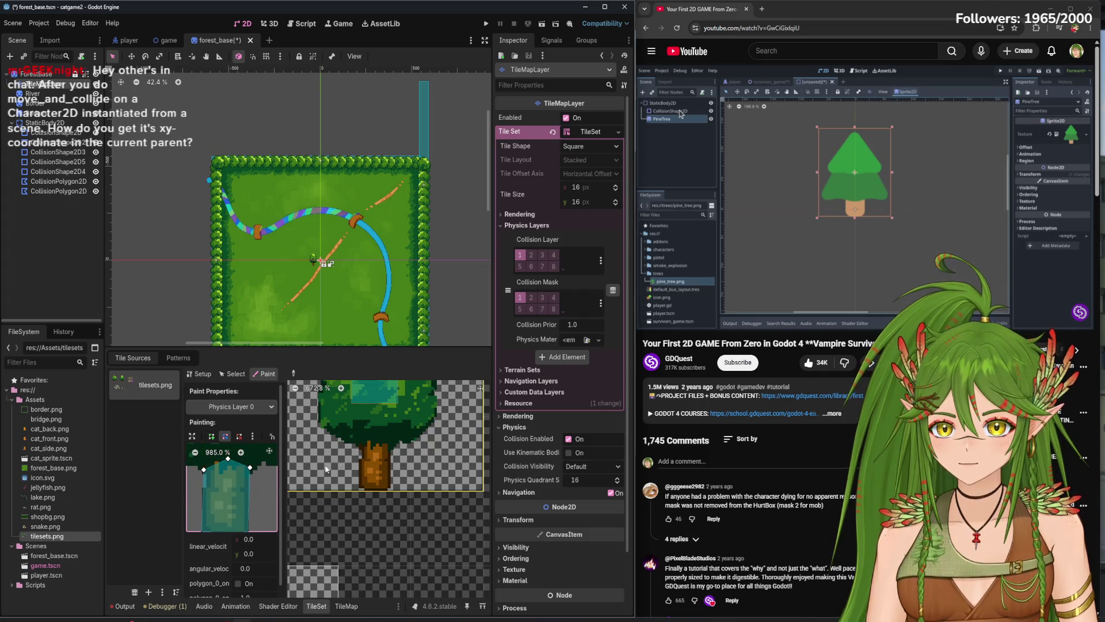
- Paint the polygon onto the trunk tile, adjust vertex 0:1, and save the scene
left_click(375, 460)
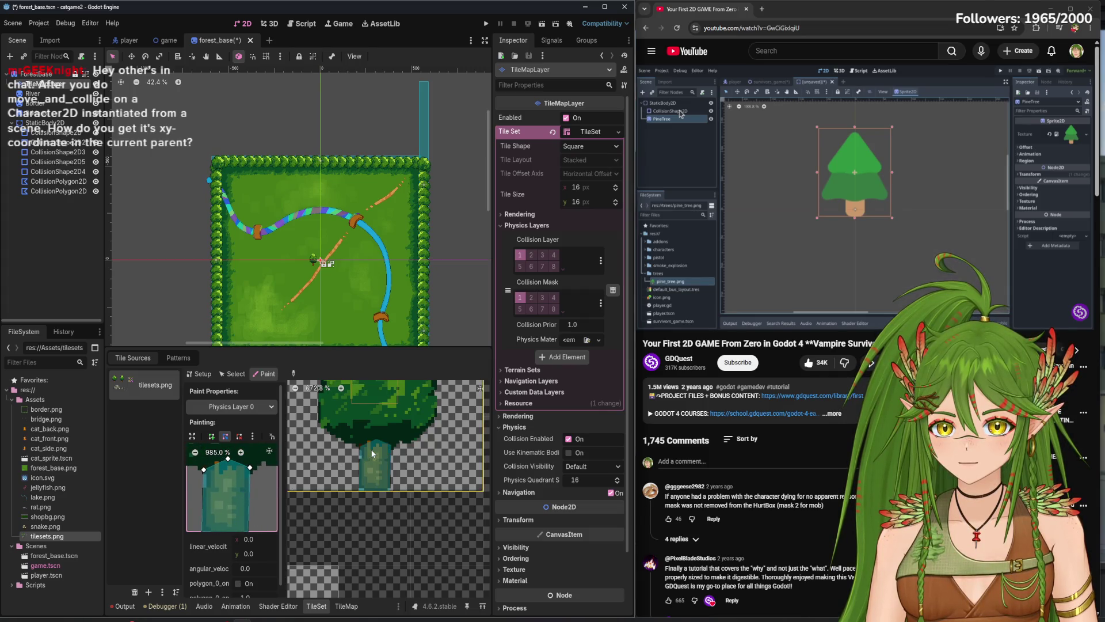
left_click(226, 460)
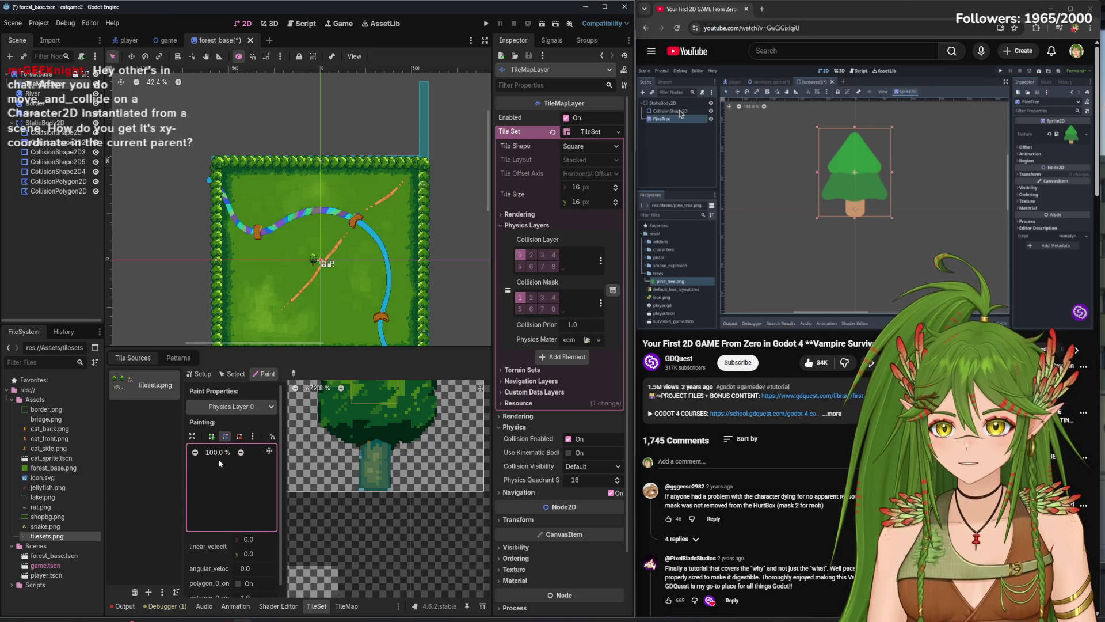
left_click(242, 453)
left_click_drag(231, 477, 222, 478)
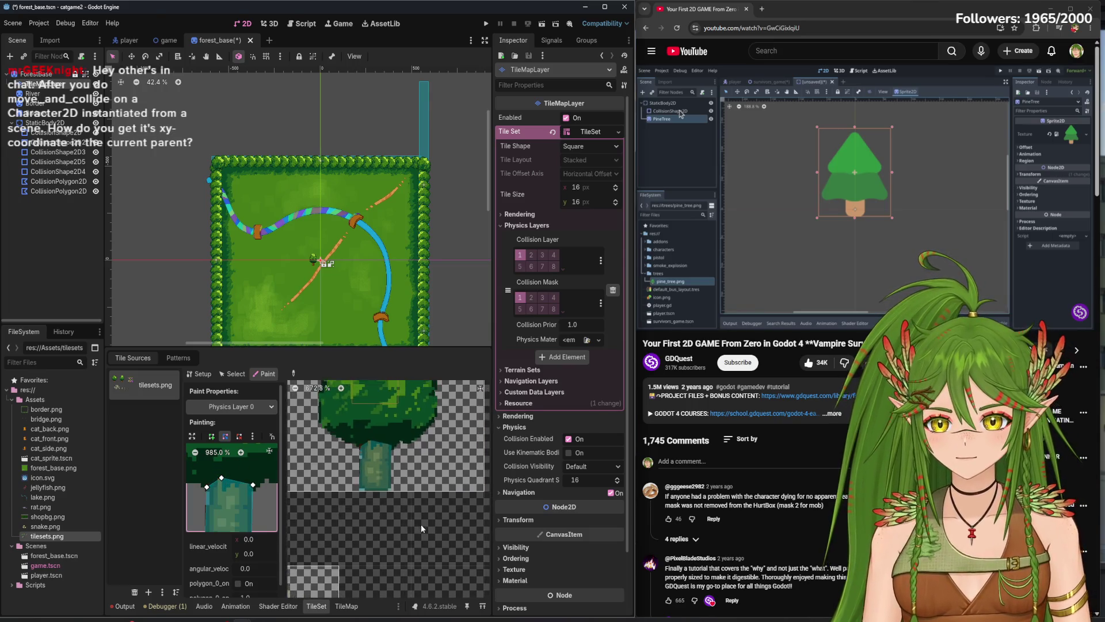
scroll(420, 523, "down", 2)
key("ctrl+s")
left_click(363, 500)
scroll(365, 509, "up", 3)
scroll(365, 509, "up", 1)
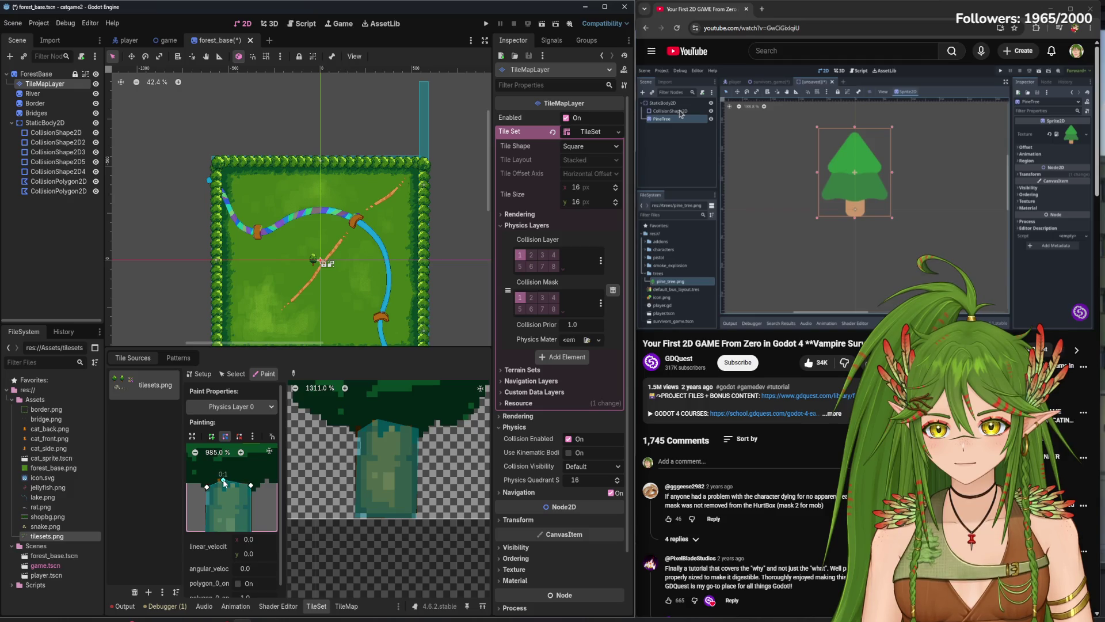
left_click_drag(225, 486, 225, 483)
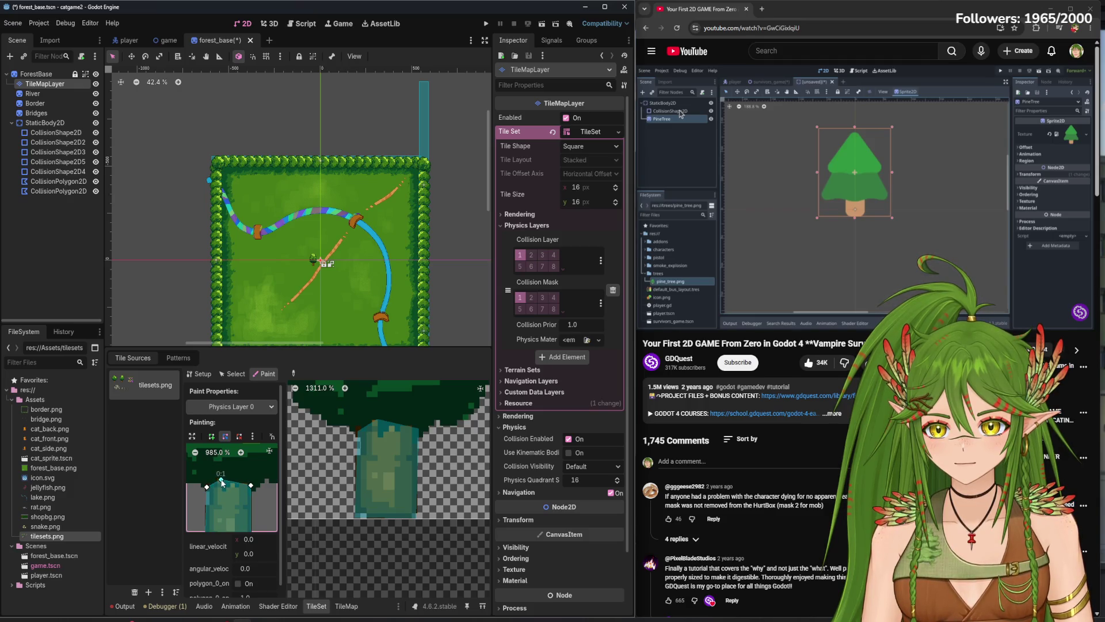
scroll(377, 470, "down", 6)
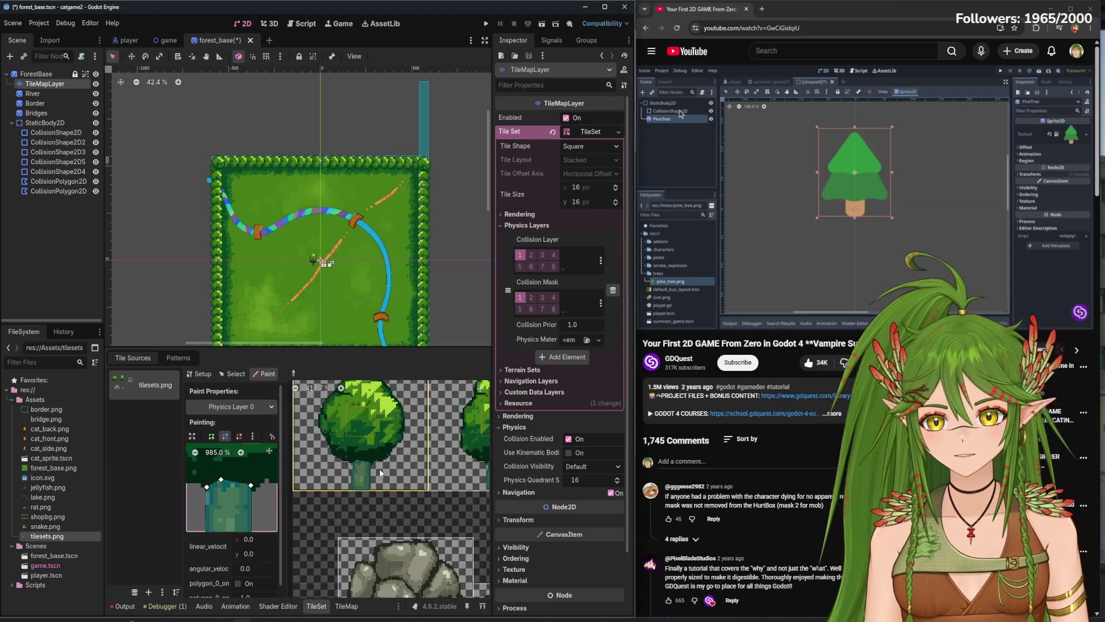
- Select the rock tile and paint a collision polygon onto it in an enlarged view
scroll(378, 469, "down", 2)
left_click(395, 468)
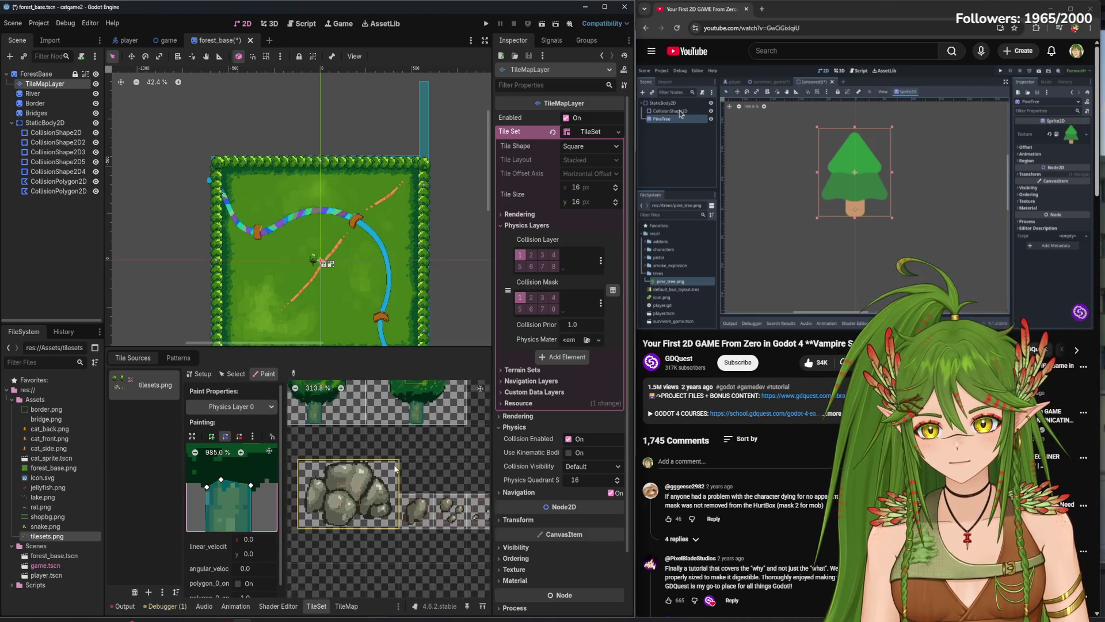
scroll(327, 504, "up", 1)
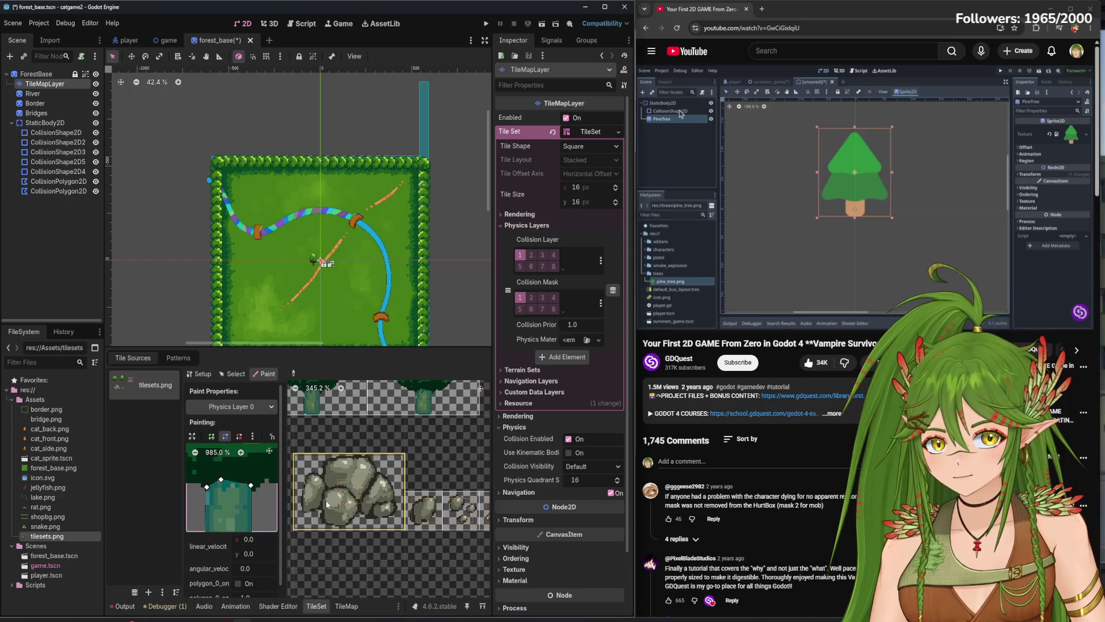
scroll(326, 504, "up", 2)
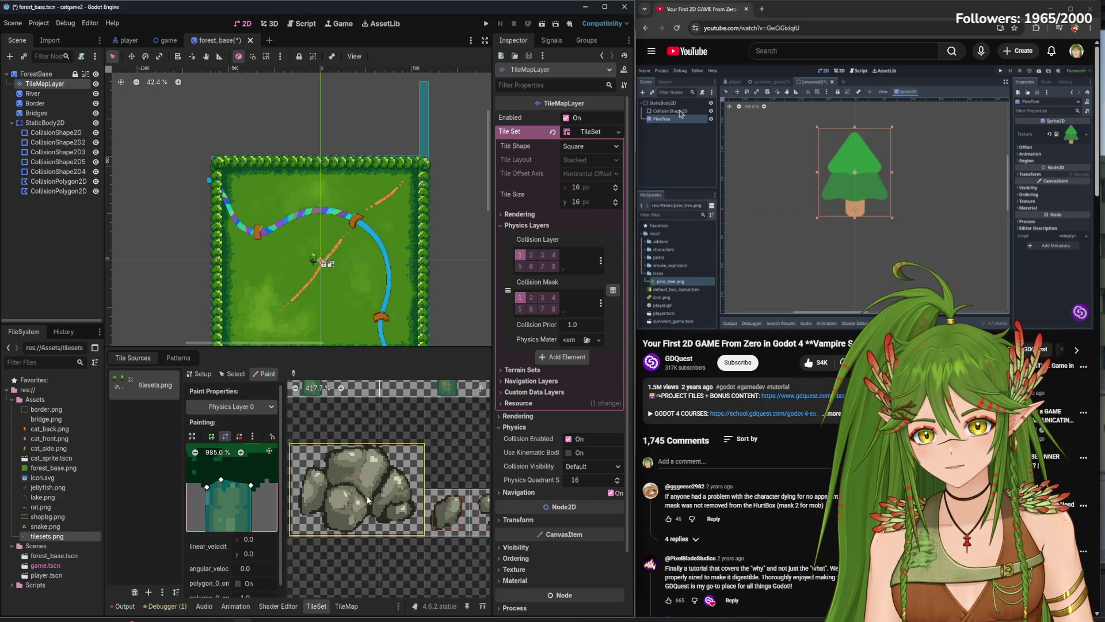
scroll(369, 500, "up", 4)
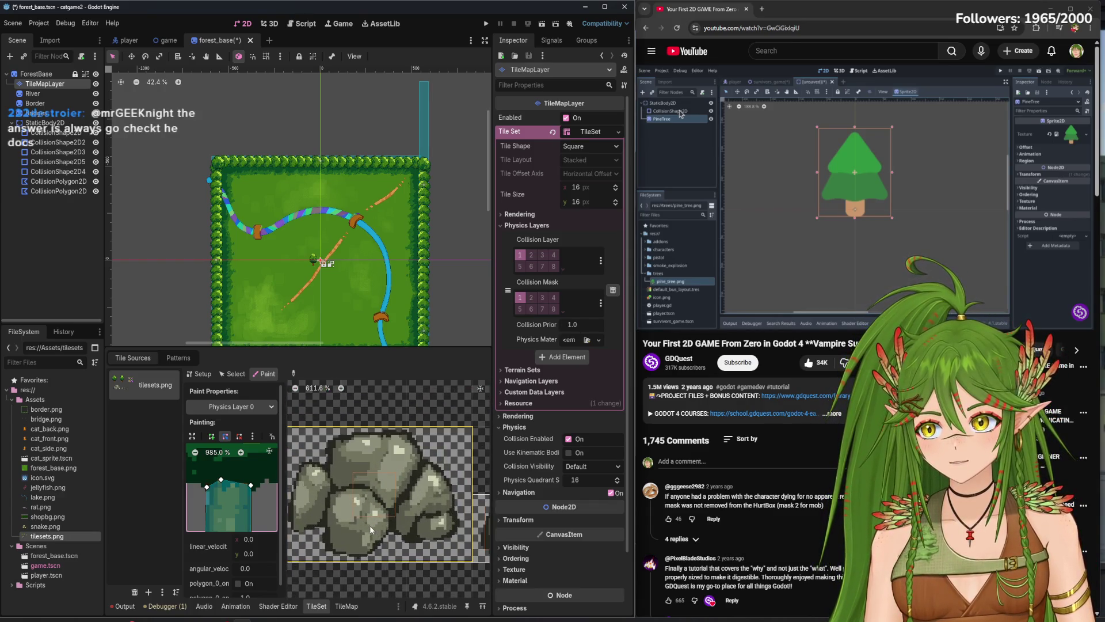
left_click_drag(351, 509, 372, 500)
left_click(371, 499)
scroll(252, 487, "down", 1)
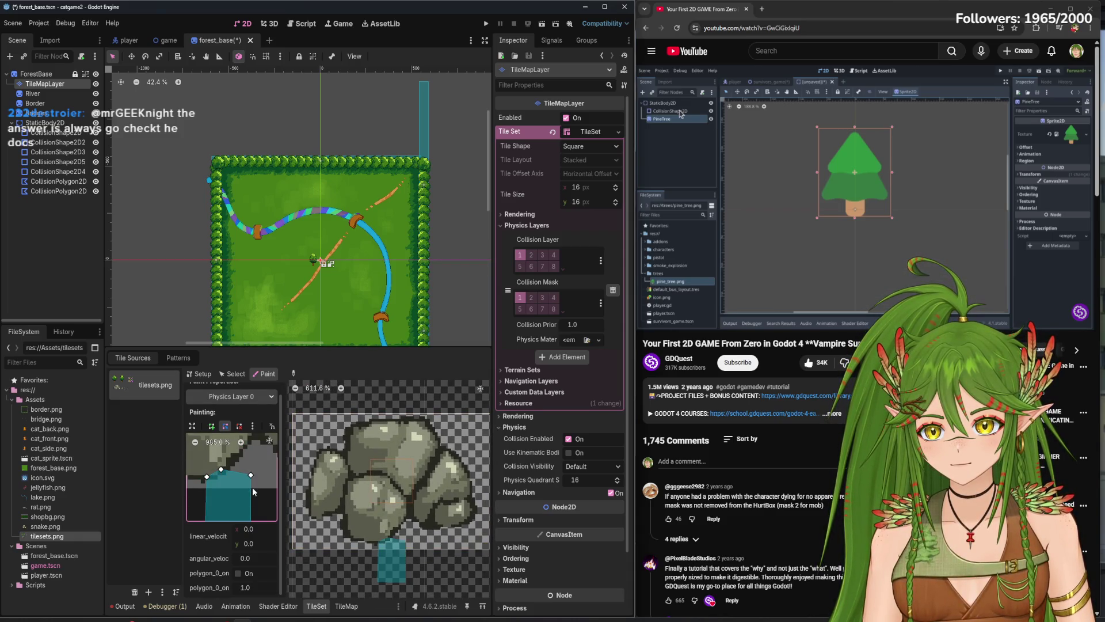
left_click_drag(282, 460, 397, 467)
- Drag the rock polygon's points out to the rock's top, base and left edge
mouse_move(312, 478)
left_mouse_down()
mouse_move(369, 448)
mouse_move(297, 465)
mouse_move(299, 443)
mouse_move(253, 470)
left_mouse_up()
mouse_move(287, 513)
left_mouse_down()
mouse_move(283, 480)
mouse_move(314, 507)
left_mouse_up()
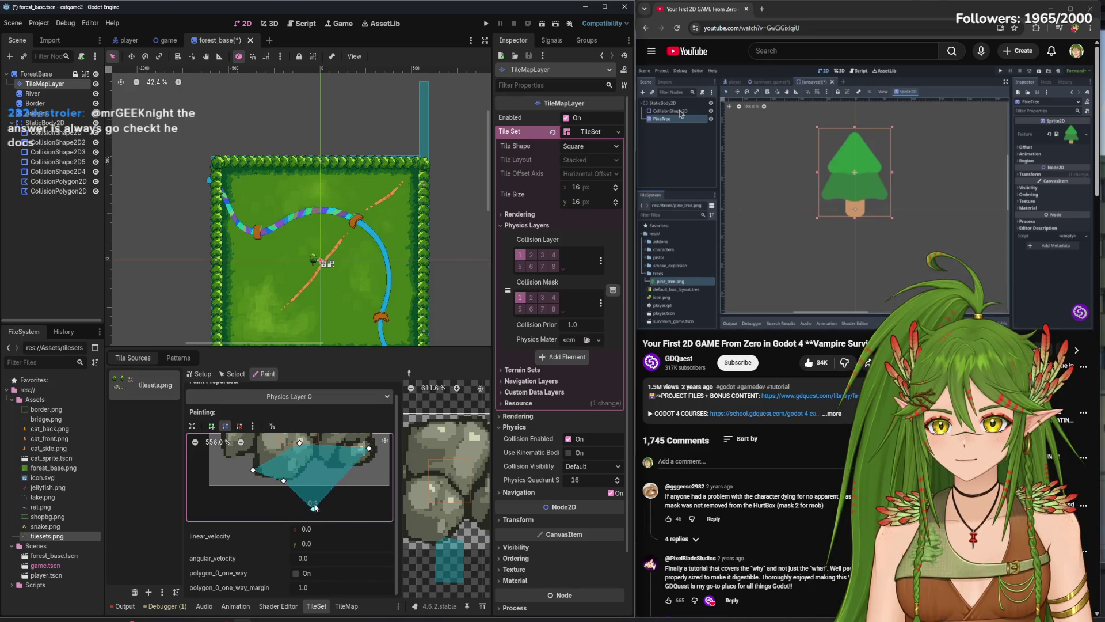
left_click_drag(256, 473, 228, 457)
mouse_move(283, 482)
left_mouse_down()
mouse_move(257, 458)
mouse_move(296, 440)
left_mouse_up()
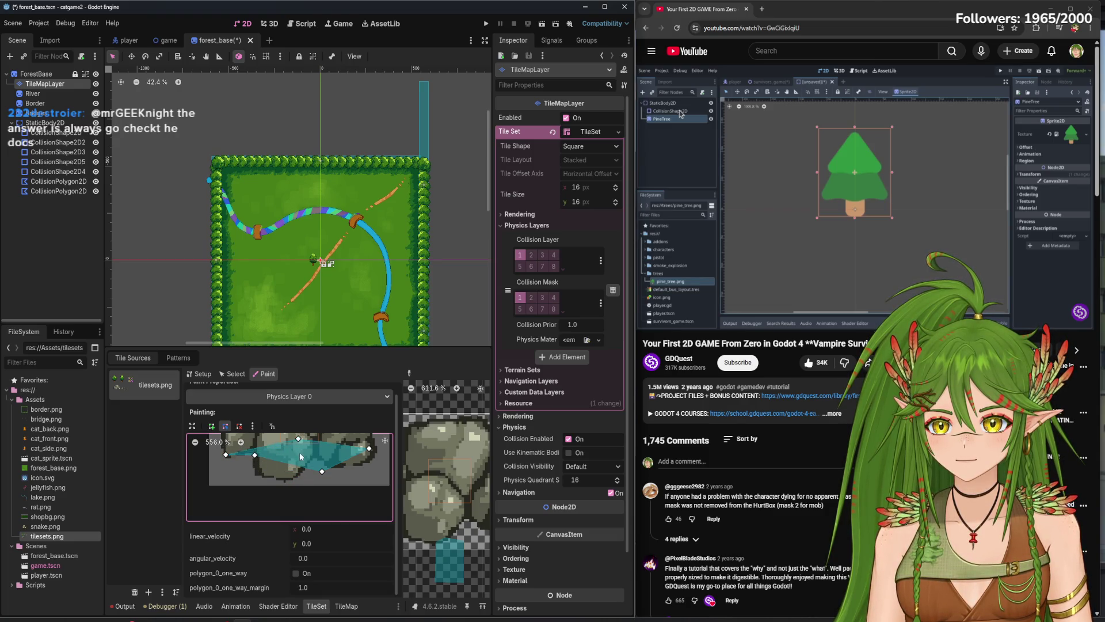
scroll(296, 440, "up", 3)
mouse_move(322, 503)
left_mouse_down()
mouse_move(261, 507)
mouse_move(321, 499)
mouse_move(295, 512)
mouse_move(314, 491)
mouse_move(377, 484)
mouse_move(335, 499)
mouse_move(366, 498)
mouse_move(370, 470)
left_mouse_up()
scroll(357, 484, "up", 2)
mouse_move(373, 473)
left_mouse_down()
mouse_move(369, 465)
mouse_move(363, 503)
mouse_move(334, 479)
mouse_move(346, 472)
mouse_move(356, 495)
mouse_move(346, 471)
mouse_move(292, 479)
left_mouse_up()
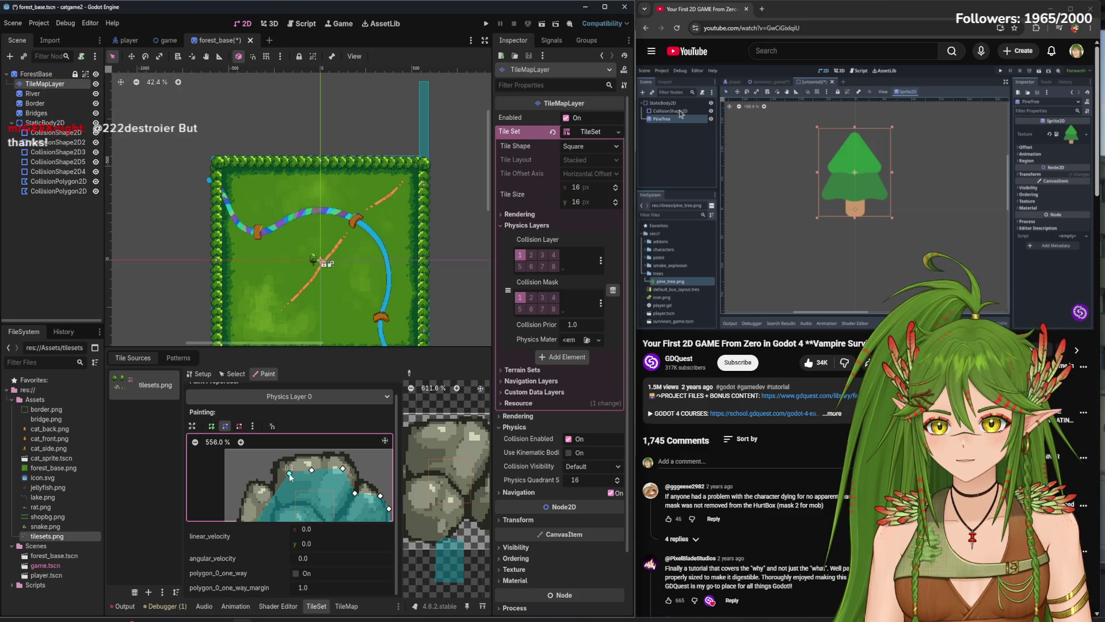
- Add an extra point on the left edge to follow the rock's curve, then stop painting
scroll(291, 476, "down", 1)
scroll(291, 477, "left", 1)
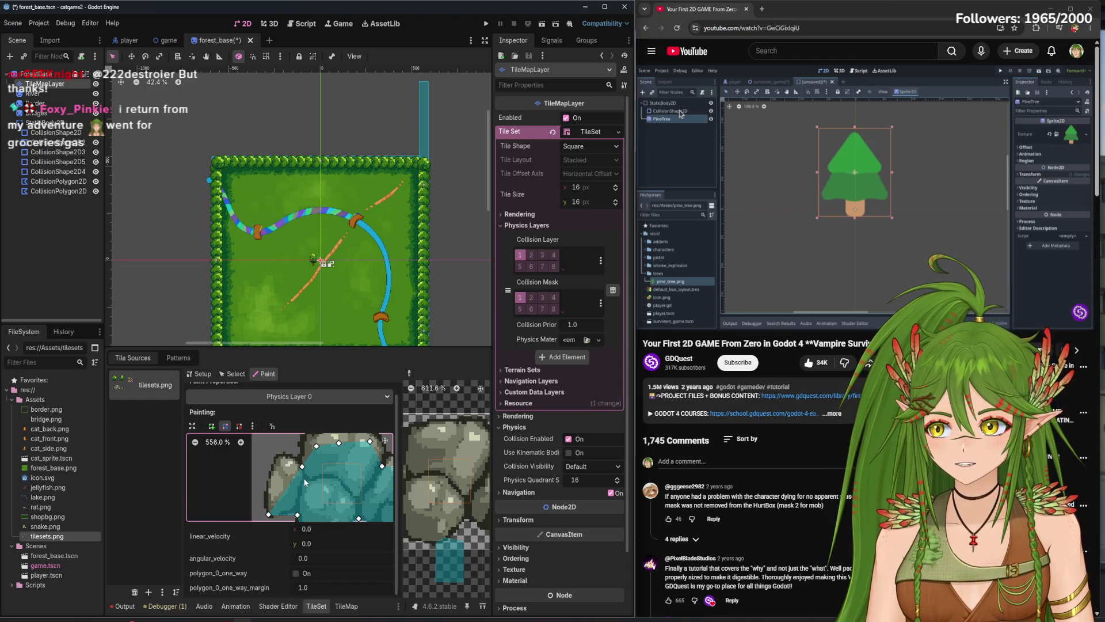
left_click(288, 488)
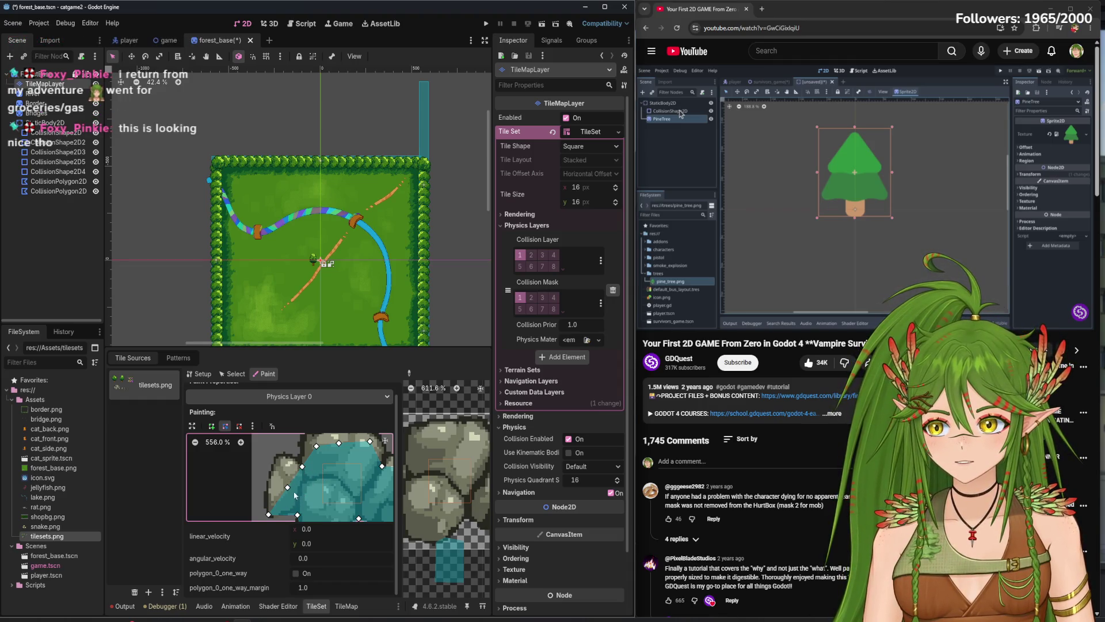
left_click_drag(289, 489, 274, 475)
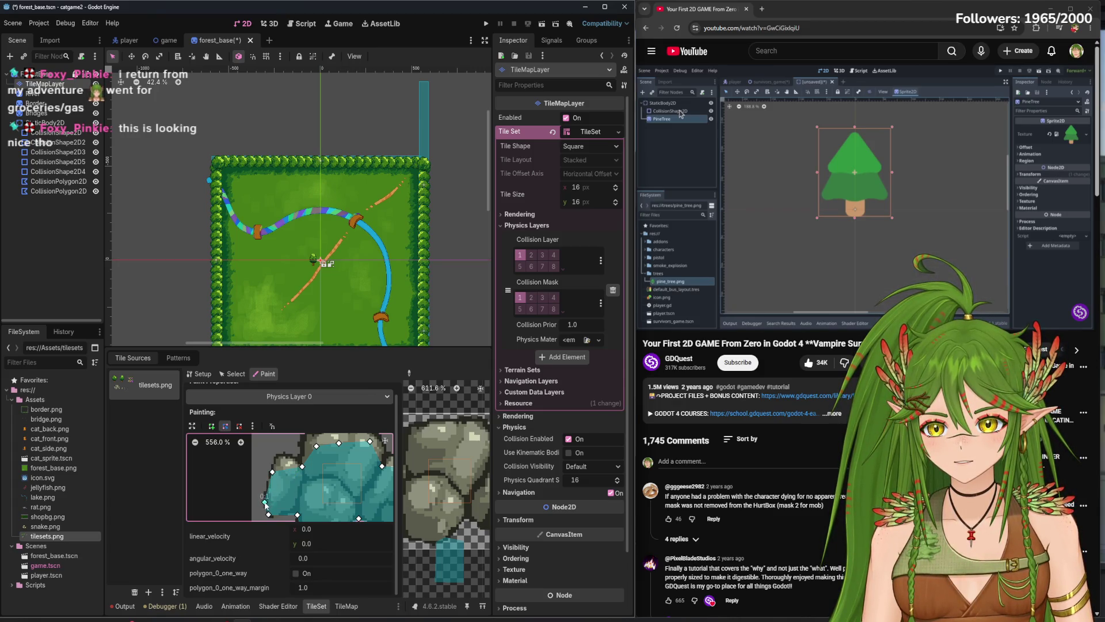
scroll(288, 499, "up", 2)
scroll(288, 500, "right", 2)
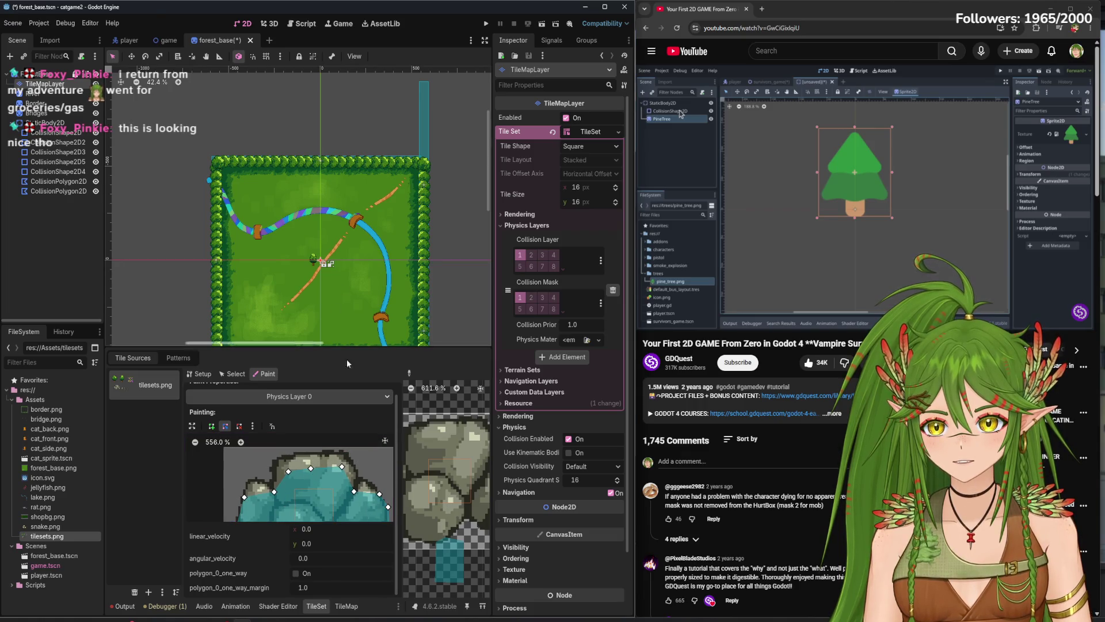
scroll(329, 289, "up", 2)
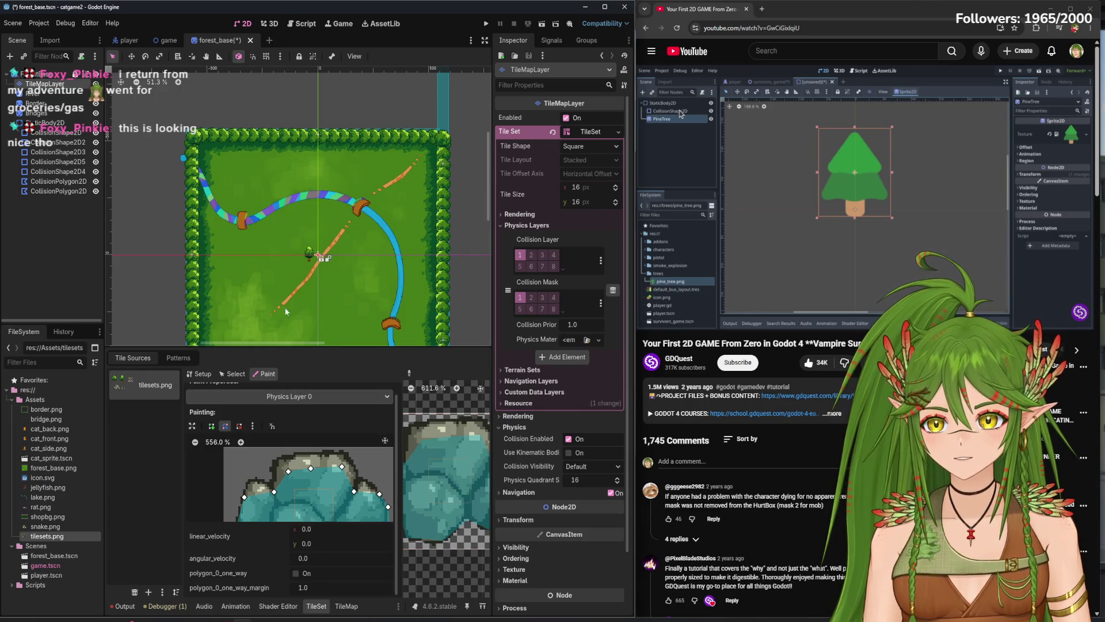
left_click(228, 375)
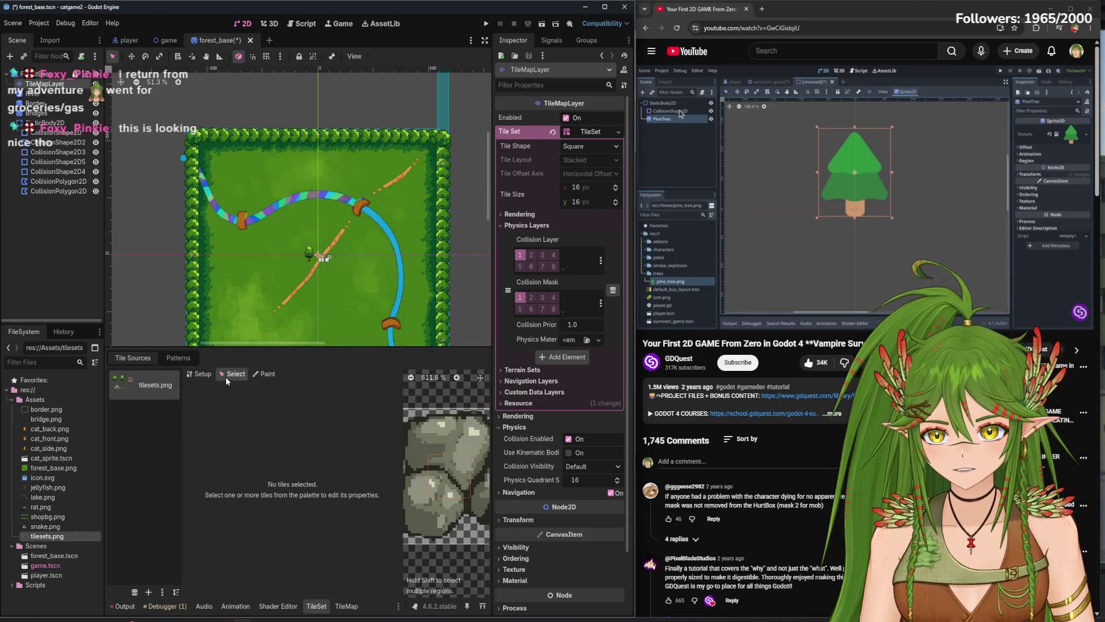
- Leave property painting and return to the TileMap painting panel
left_click(201, 374)
left_click(347, 606)
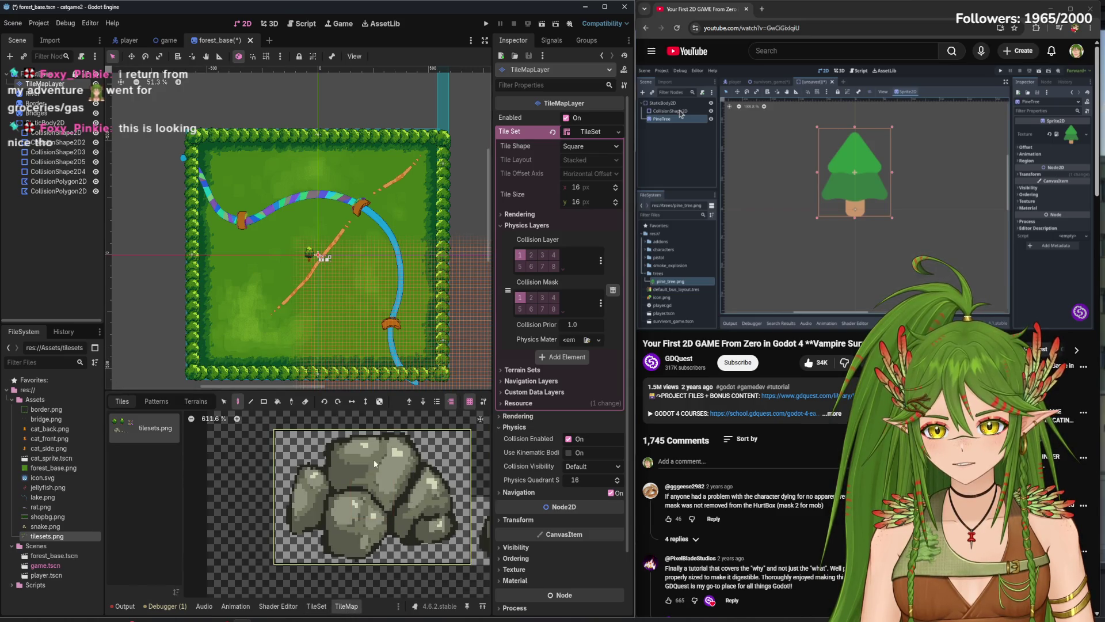
scroll(309, 251, "up", 6)
scroll(324, 263, "up", 5)
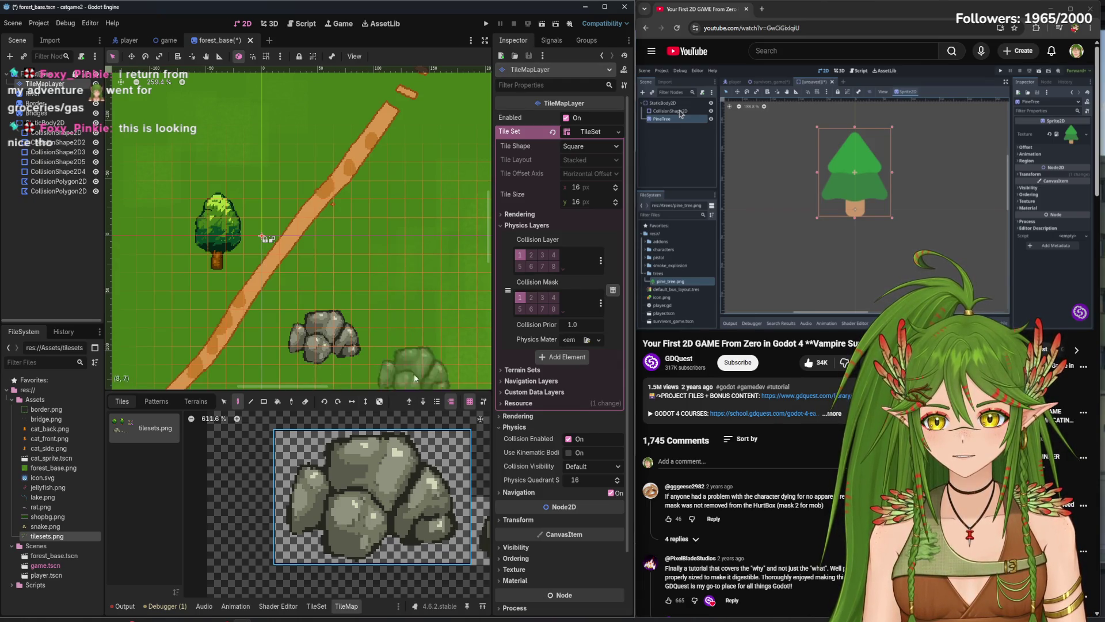
scroll(367, 272, "down", 1)
scroll(381, 320, "down", 3)
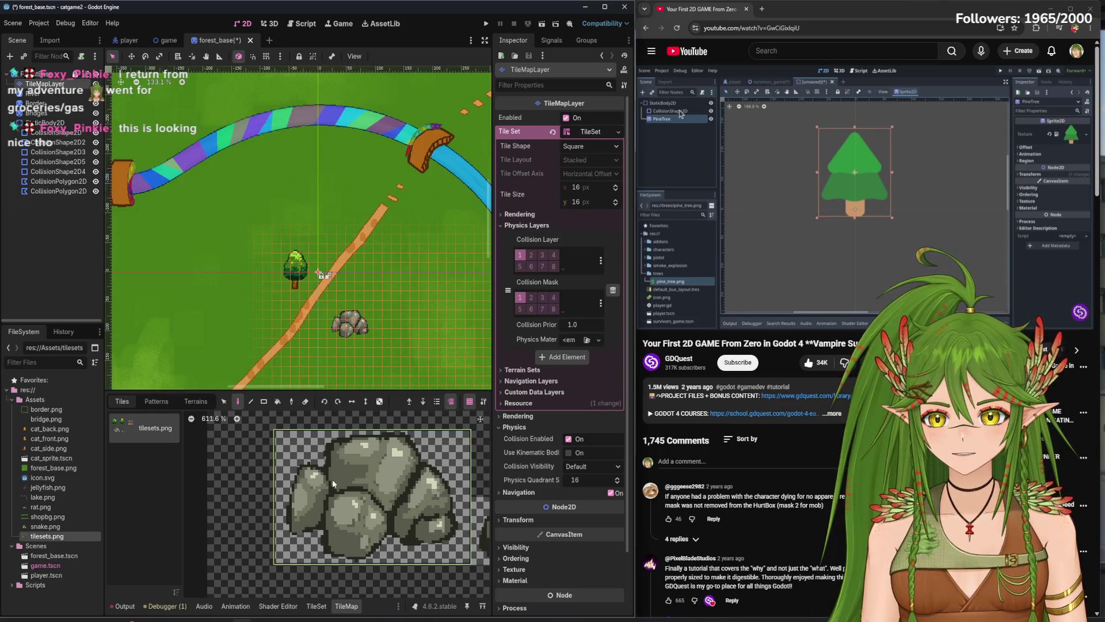
scroll(333, 479, "down", 5)
scroll(339, 482, "down", 1)
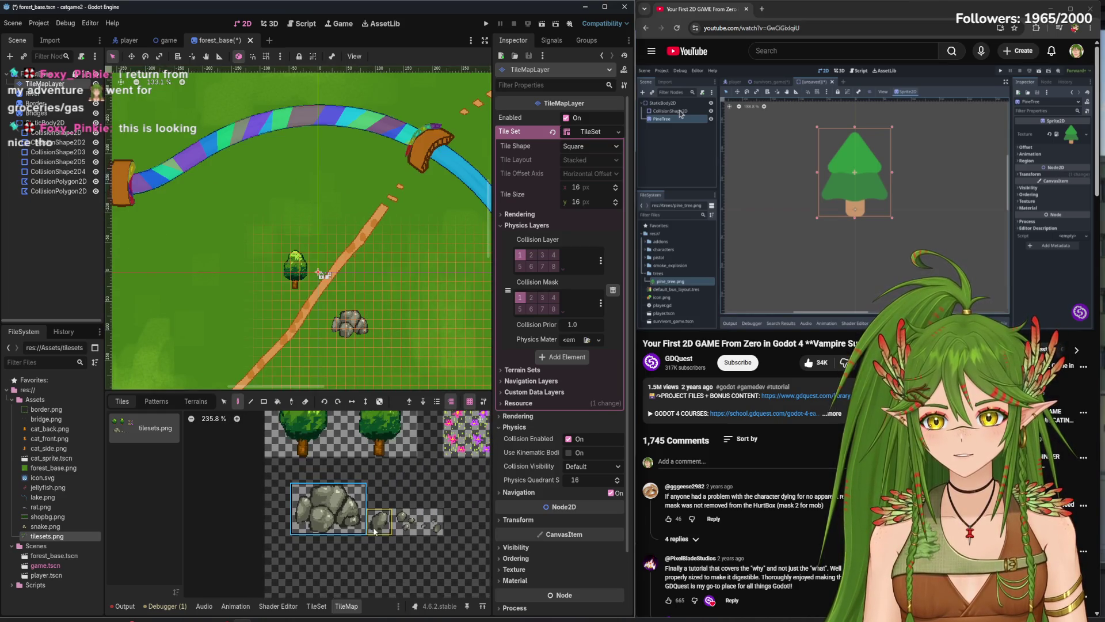
scroll(337, 495, "up", 6)
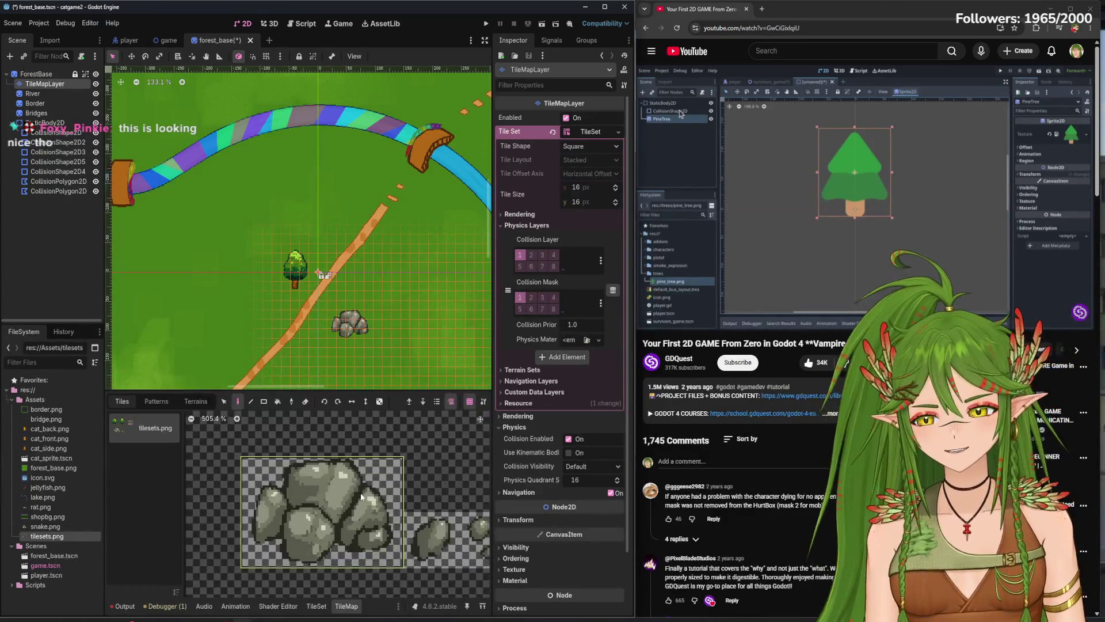
- Save and run the game, walk the cat up-left, then close the game window
key("F5")
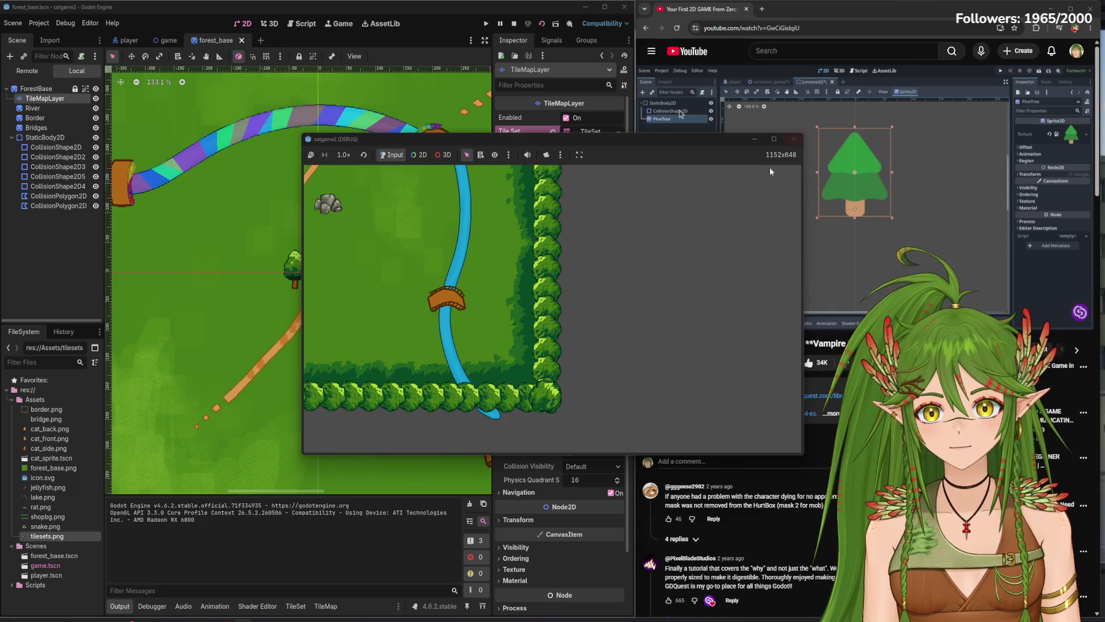
key("F8")
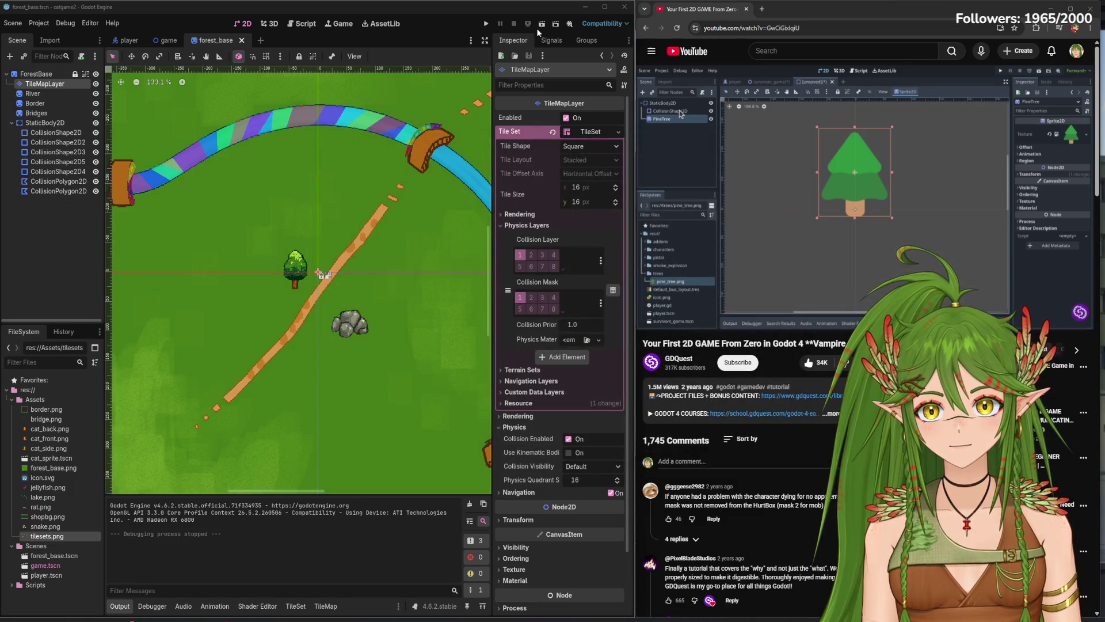
left_click(487, 24)
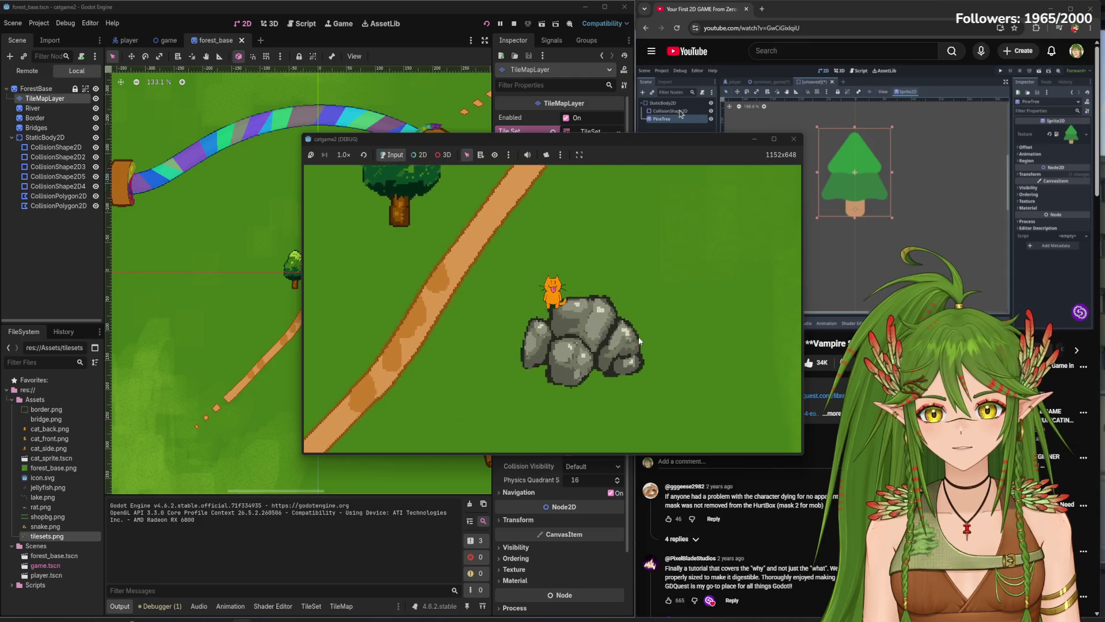
key("Up")
key("Left")
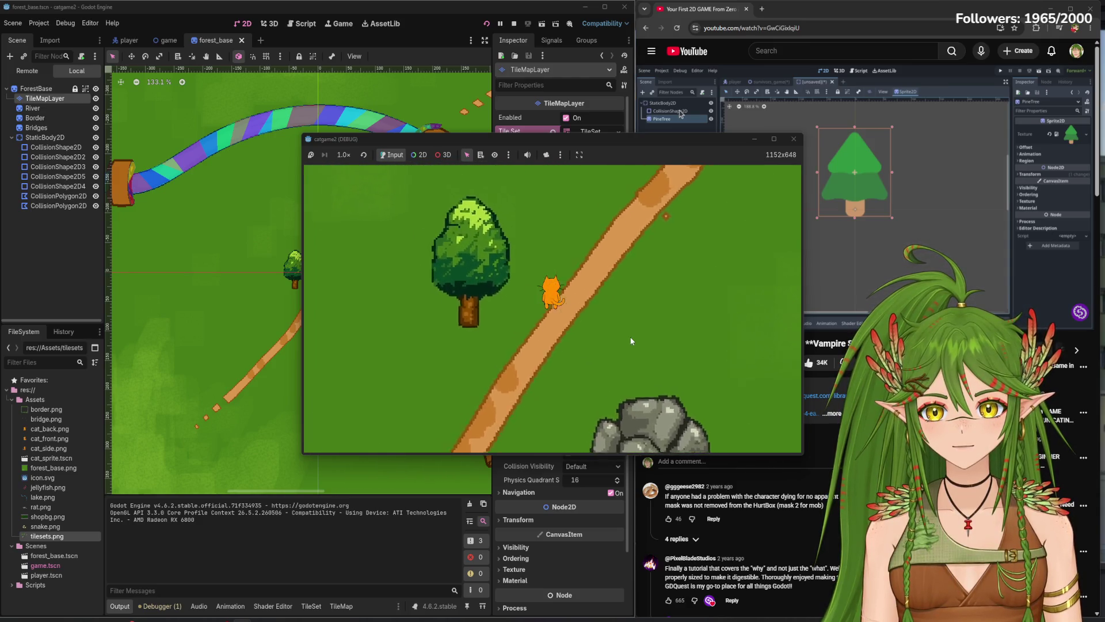
left_click(793, 139)
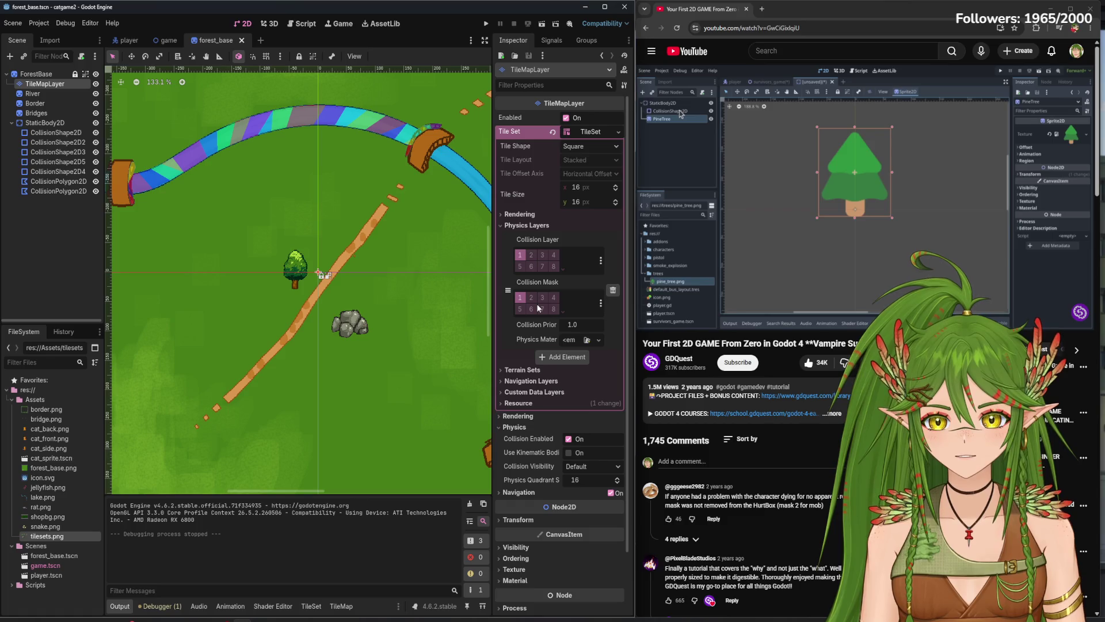
- Raise the tile layer's Z Index to 1 and run the game again
left_click(516, 559)
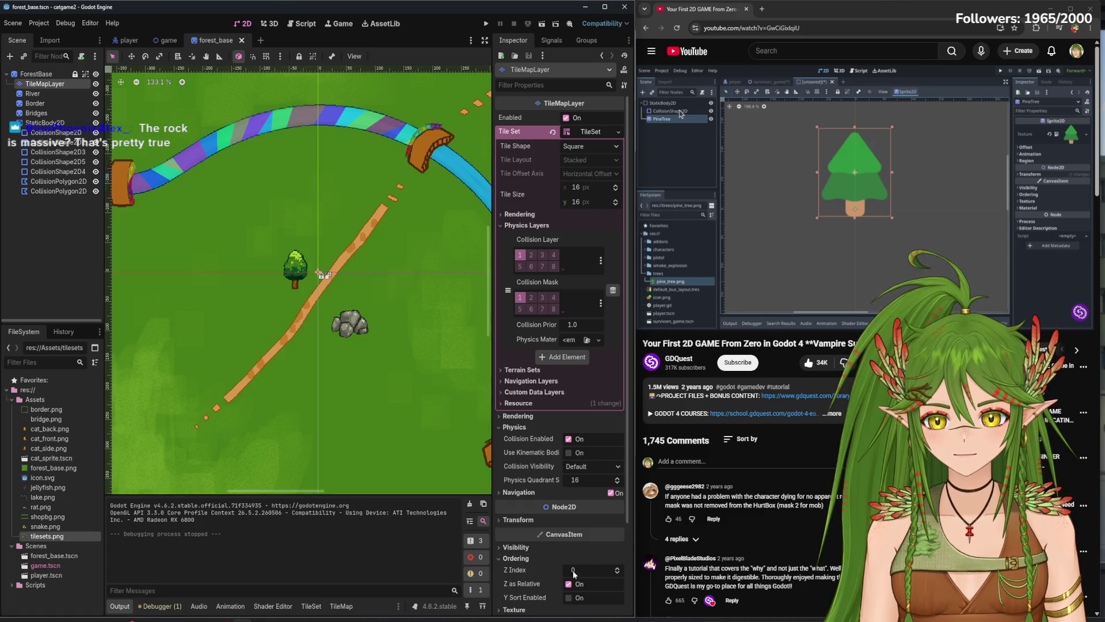
left_click(619, 568)
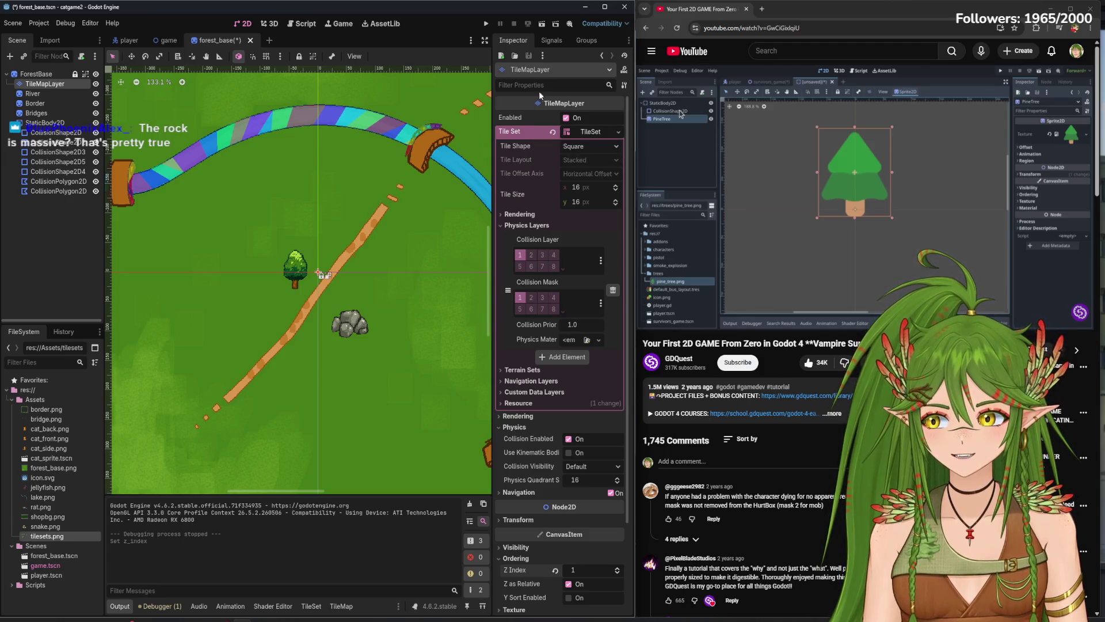
left_click(487, 24)
- Walk the cat past the tree and back and forth across the rock top
key("Up")
key("Left")
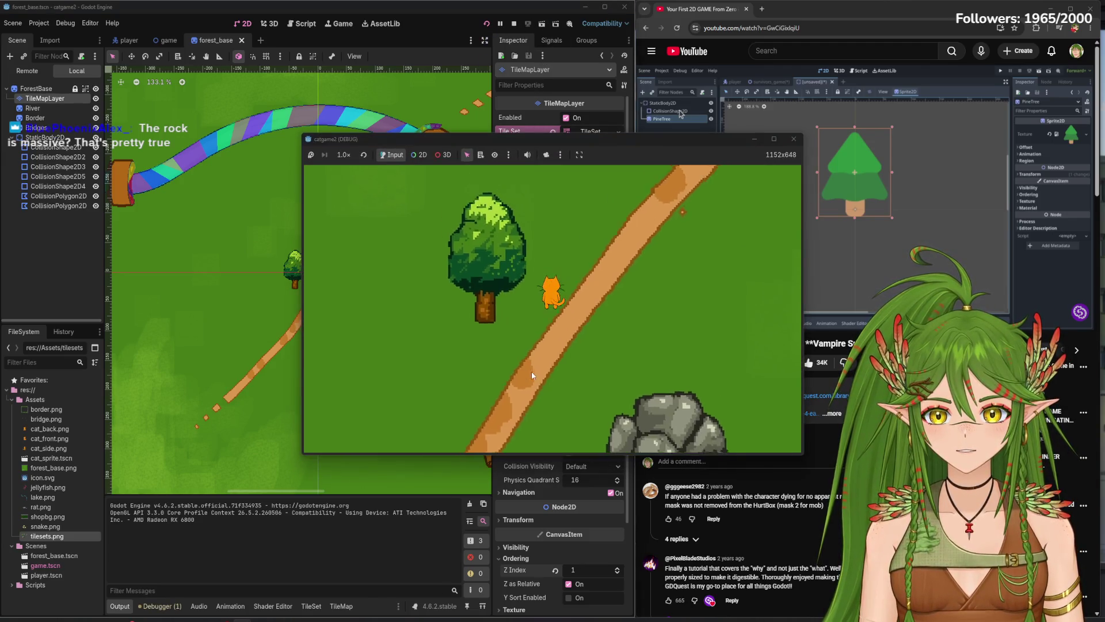
key("Down")
key("Right")
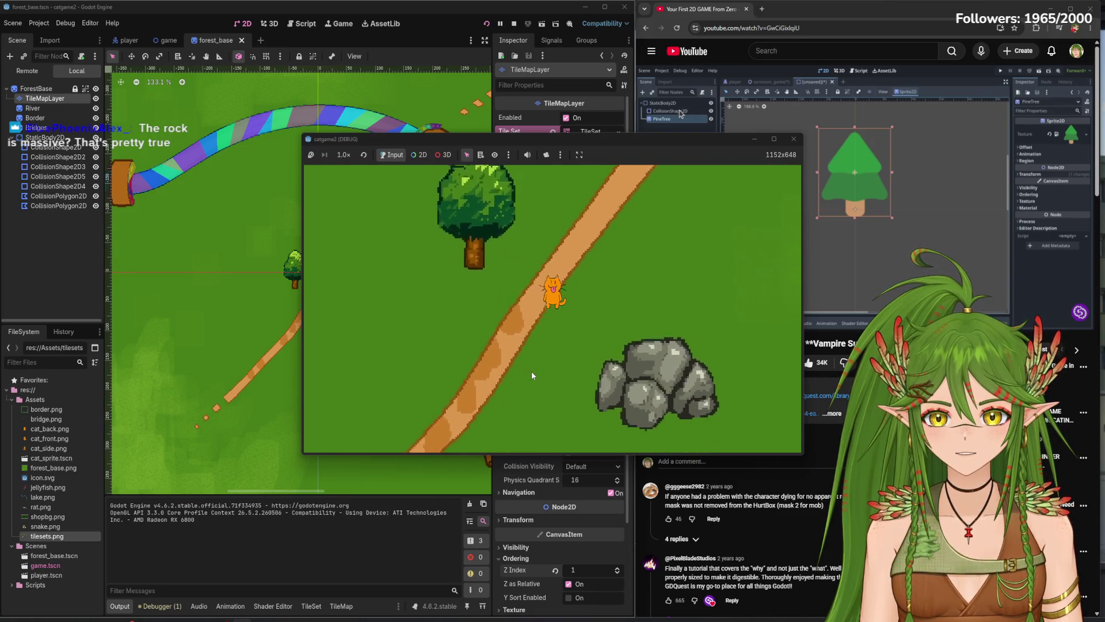
key("Right")
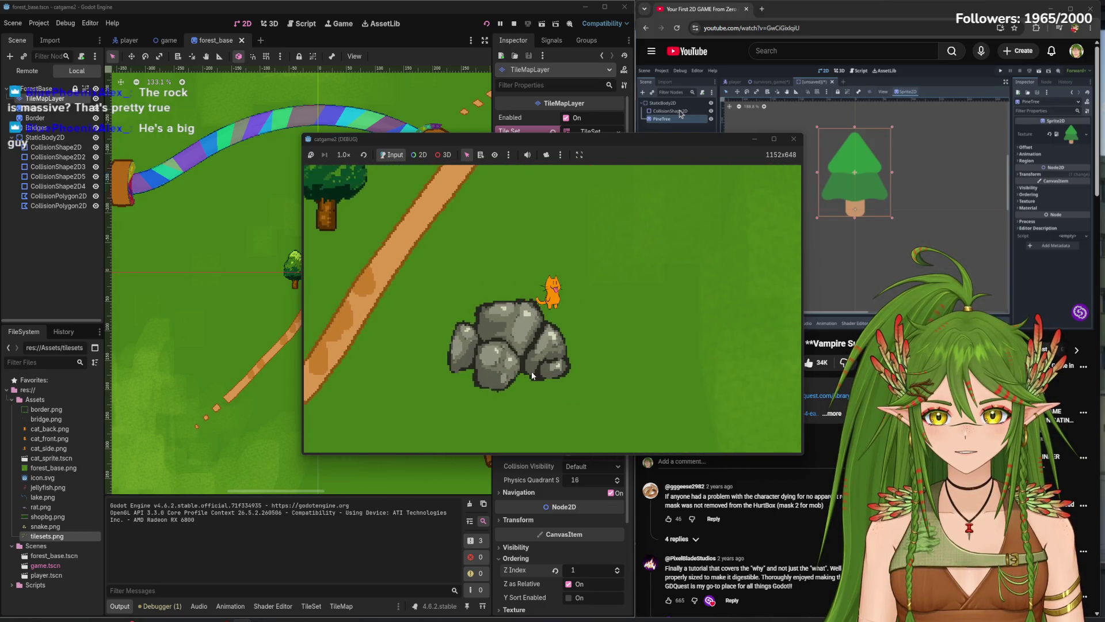
key("Left")
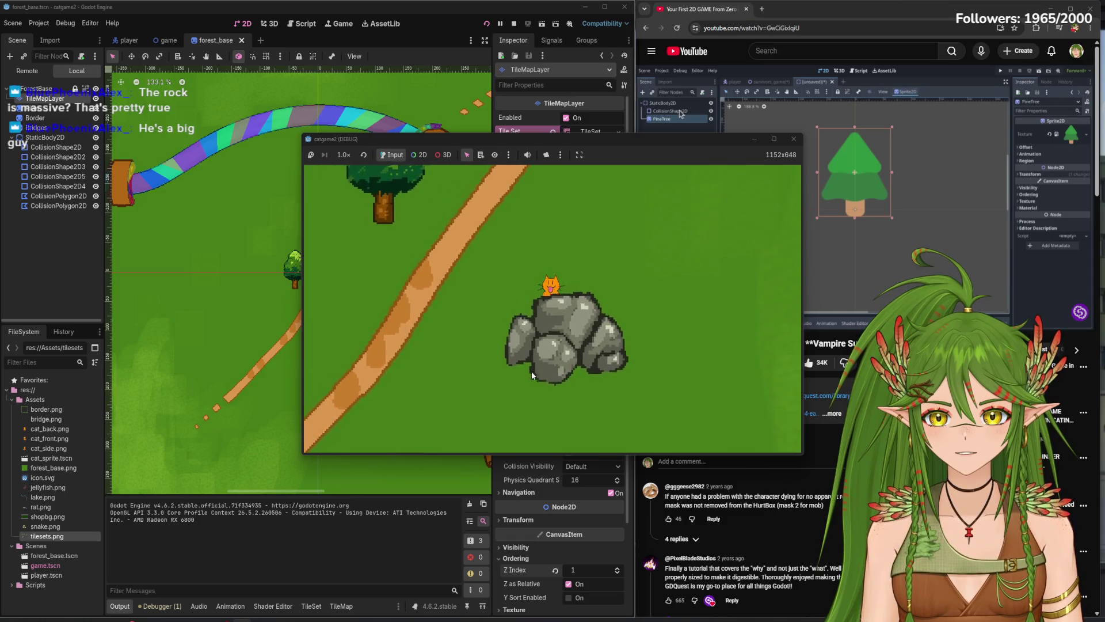
key("Right")
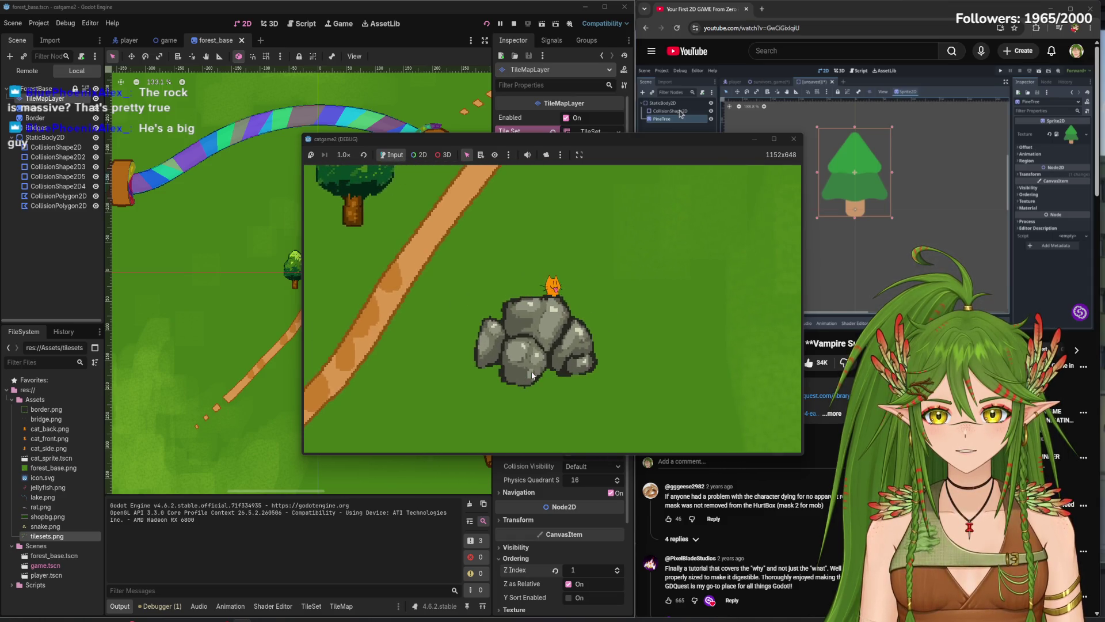
key("Left")
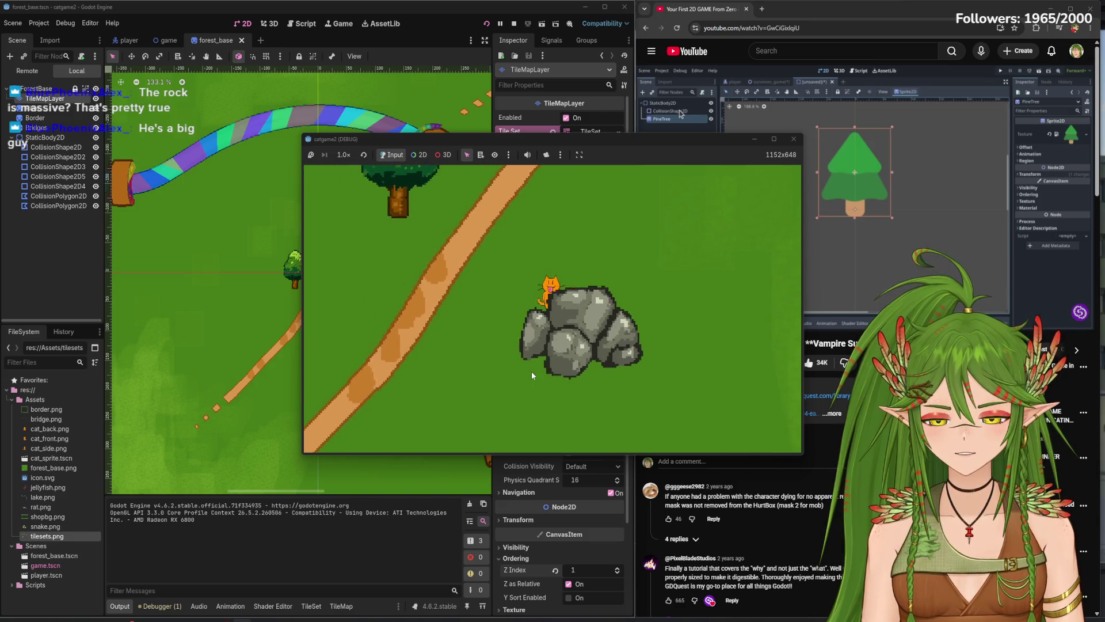
- Walk the cat between the rock and around the tree trunk, then close the game
key("Up")
key("Left")
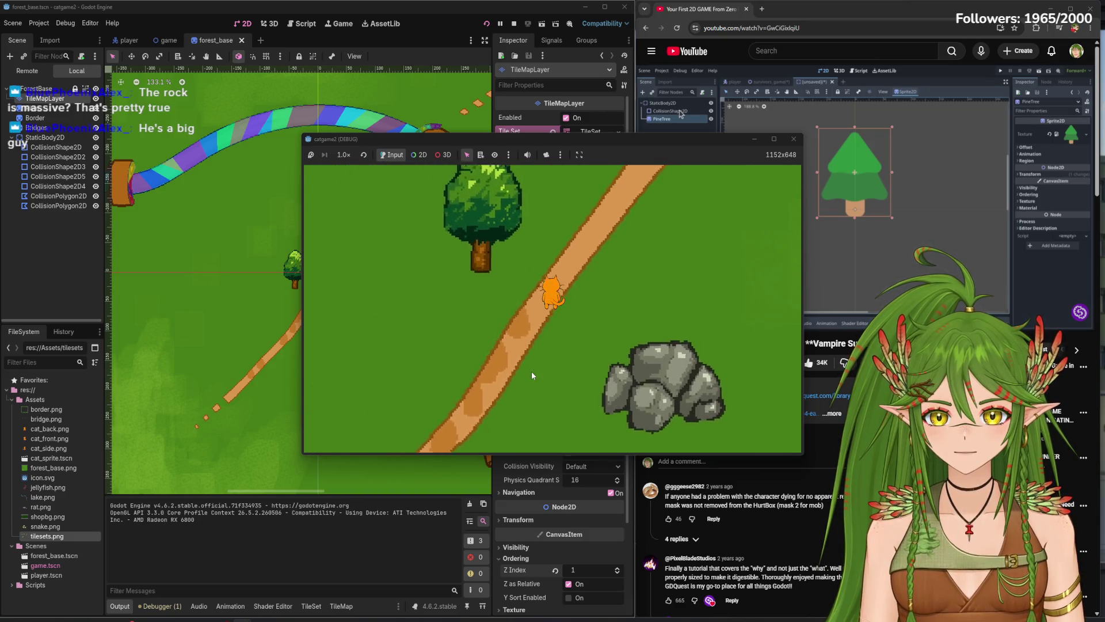
key("Down")
key("Right")
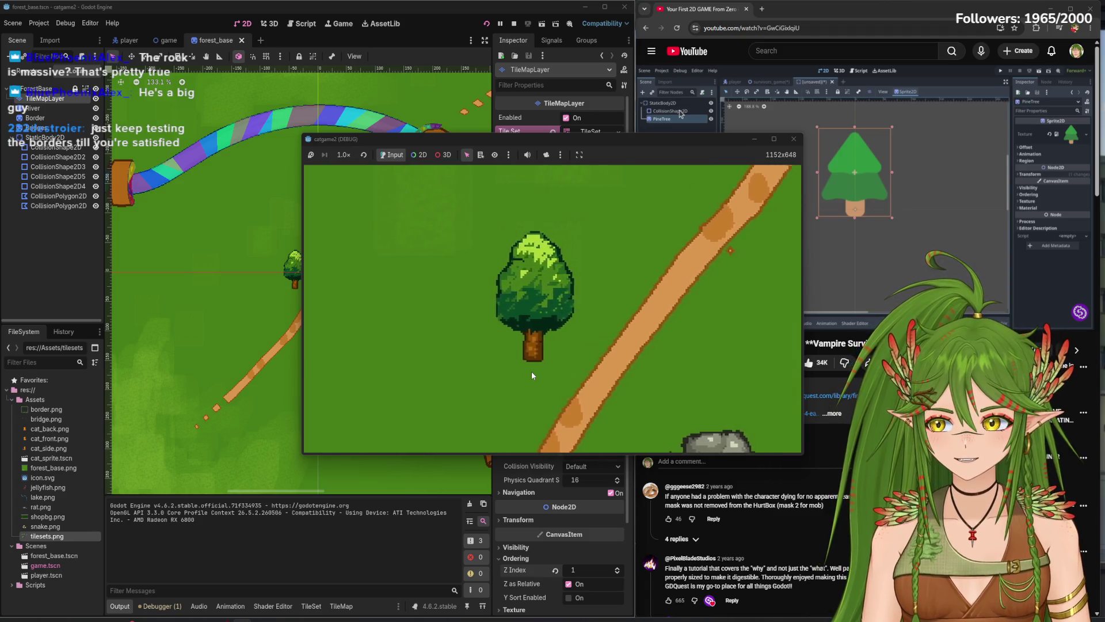
key("Up")
key("Left")
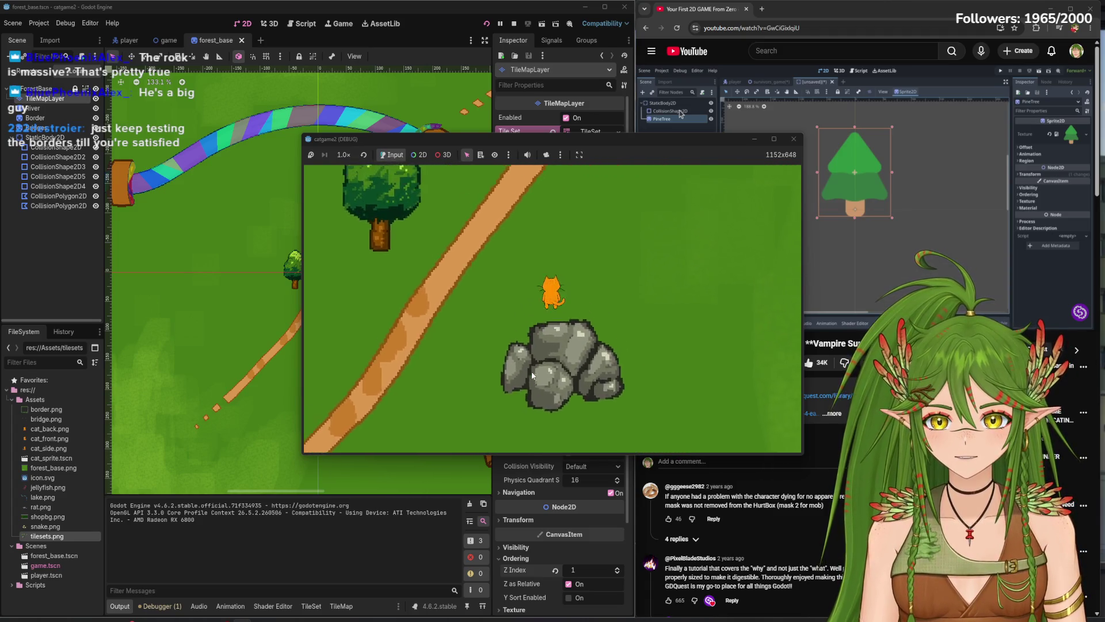
key("Left")
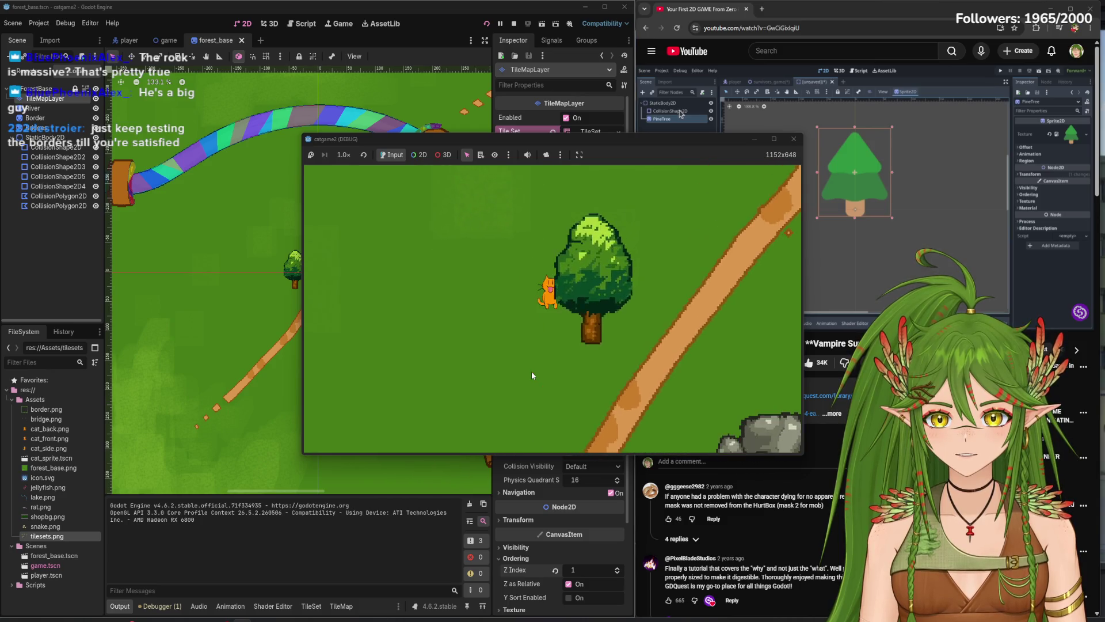
key("Down")
key("Right")
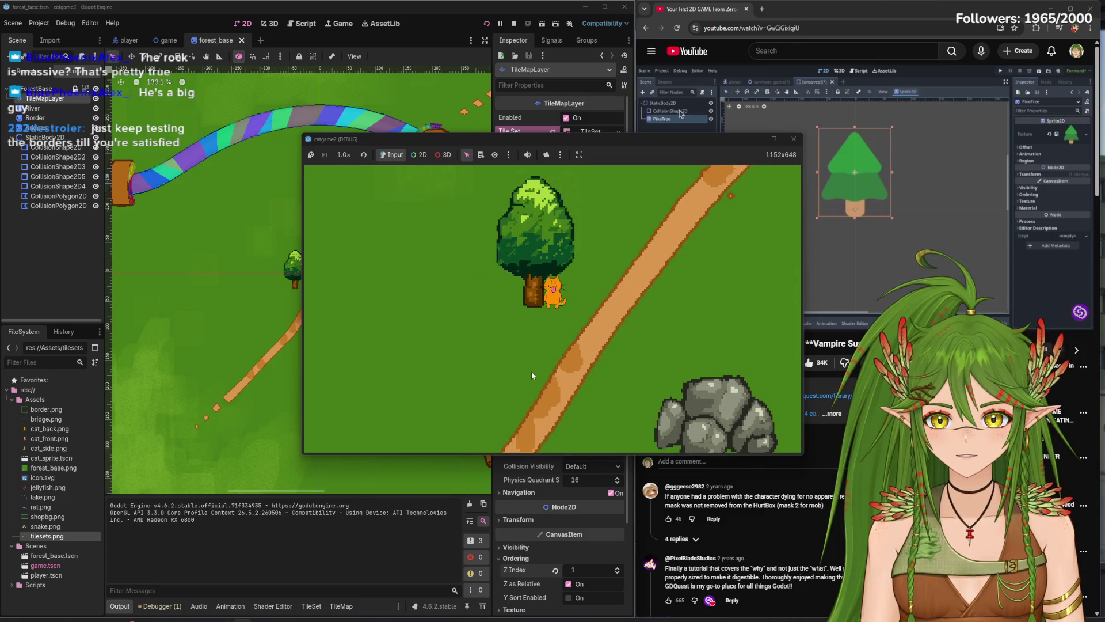
left_click(793, 140)
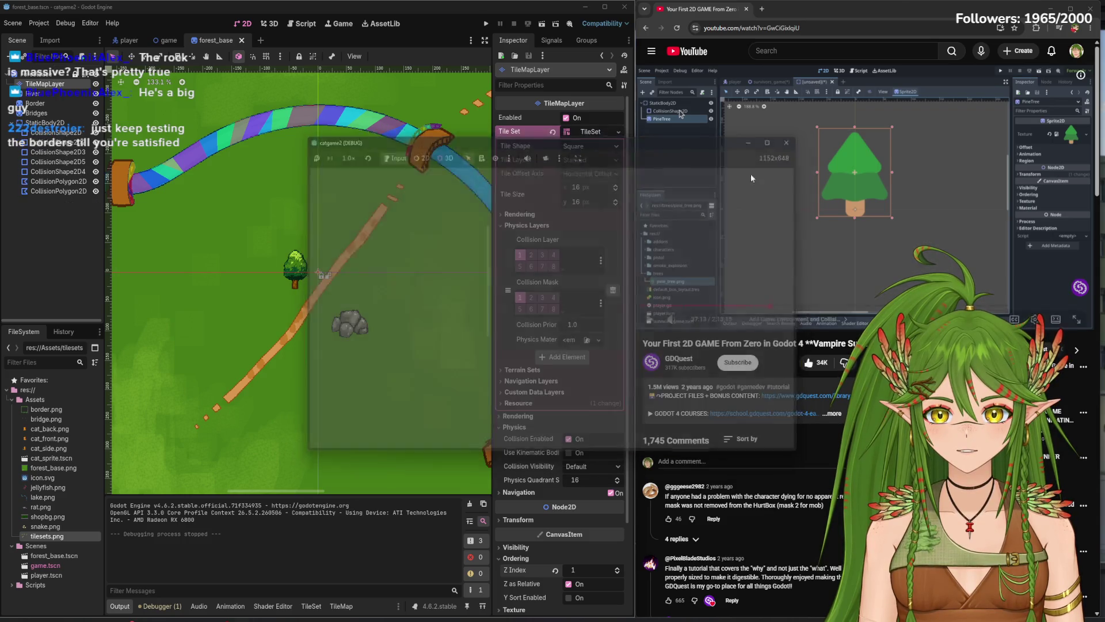
- Select the TileMapLayer and paint Physics Layer 0 collision shapes in the TileSet editor
left_click(52, 74)
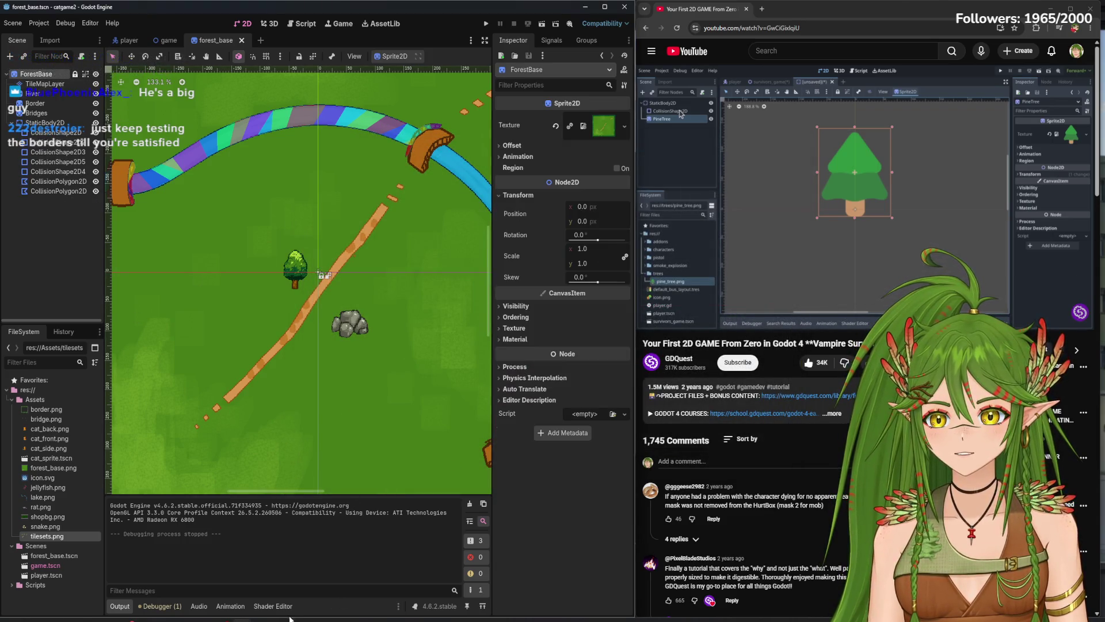
left_click(56, 85)
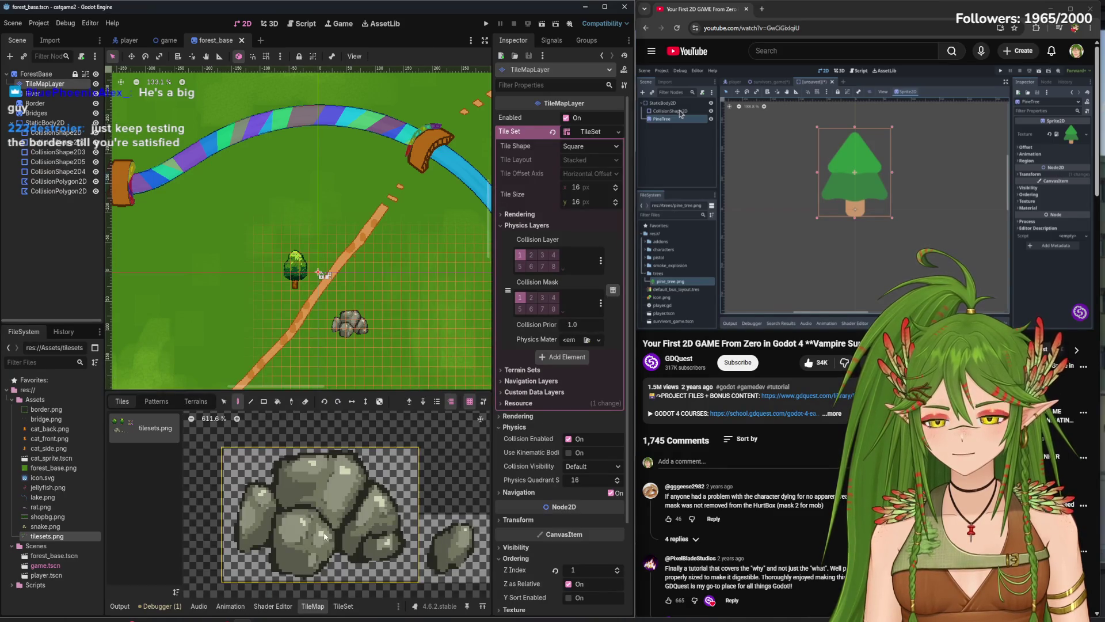
left_click(195, 401)
left_click(122, 401)
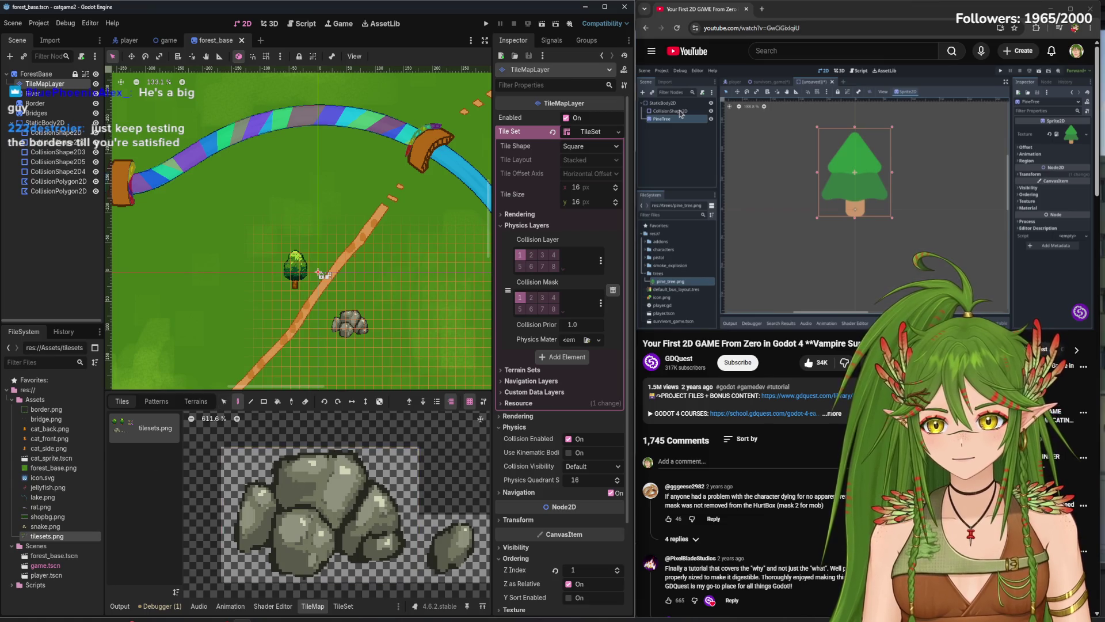
left_click(343, 605)
left_click(178, 356)
left_click(133, 358)
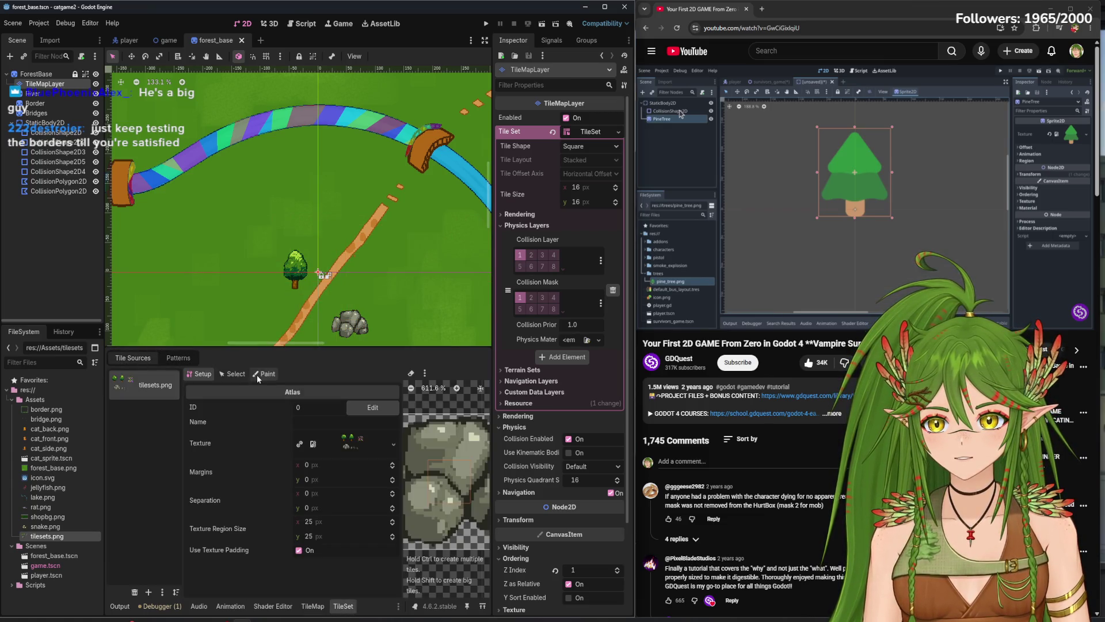
left_click(263, 373)
- Move the rock polygon's top and left points onto the rock's outline
mouse_move(331, 488)
left_mouse_down()
mouse_move(320, 460)
mouse_move(268, 463)
mouse_move(253, 485)
mouse_move(273, 467)
left_mouse_up()
left_click_drag(220, 493, 224, 489)
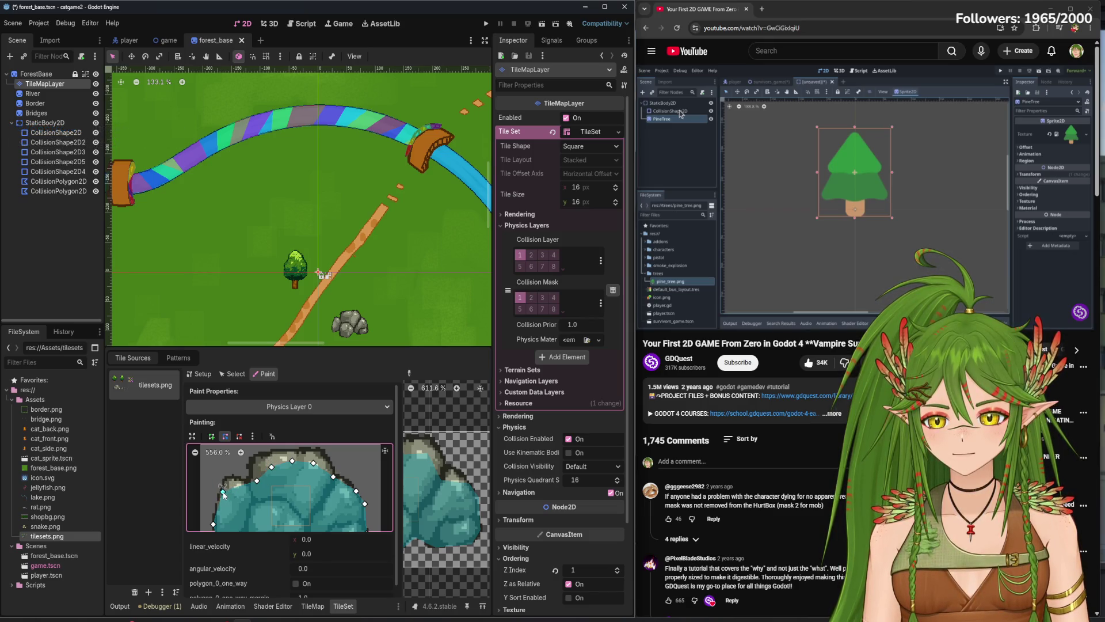
left_click_drag(315, 463, 316, 461)
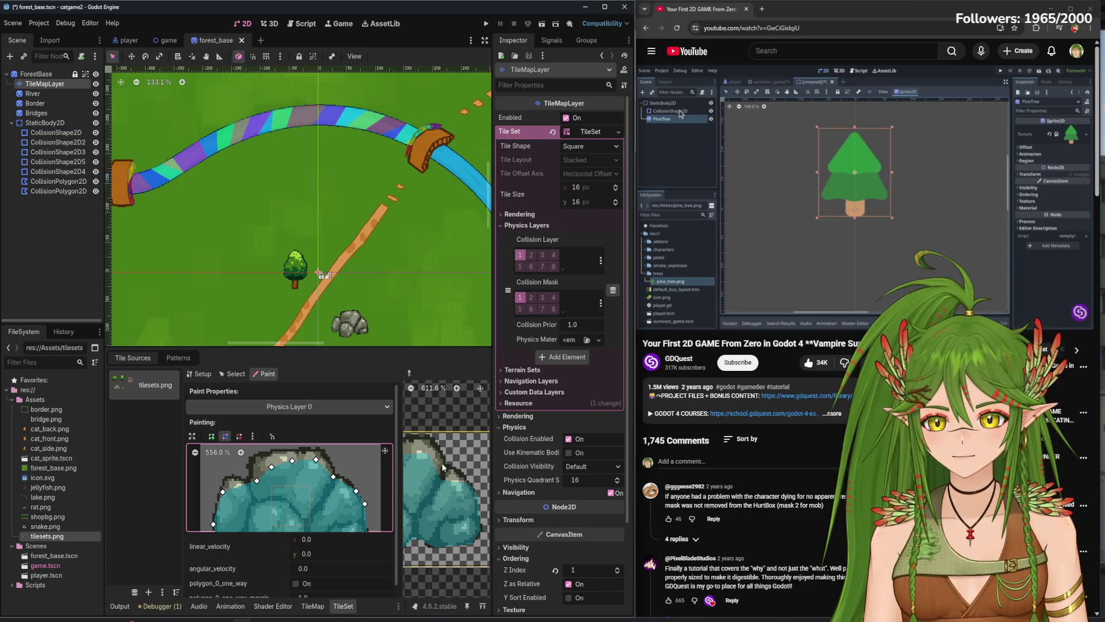
scroll(438, 507, "down", 3)
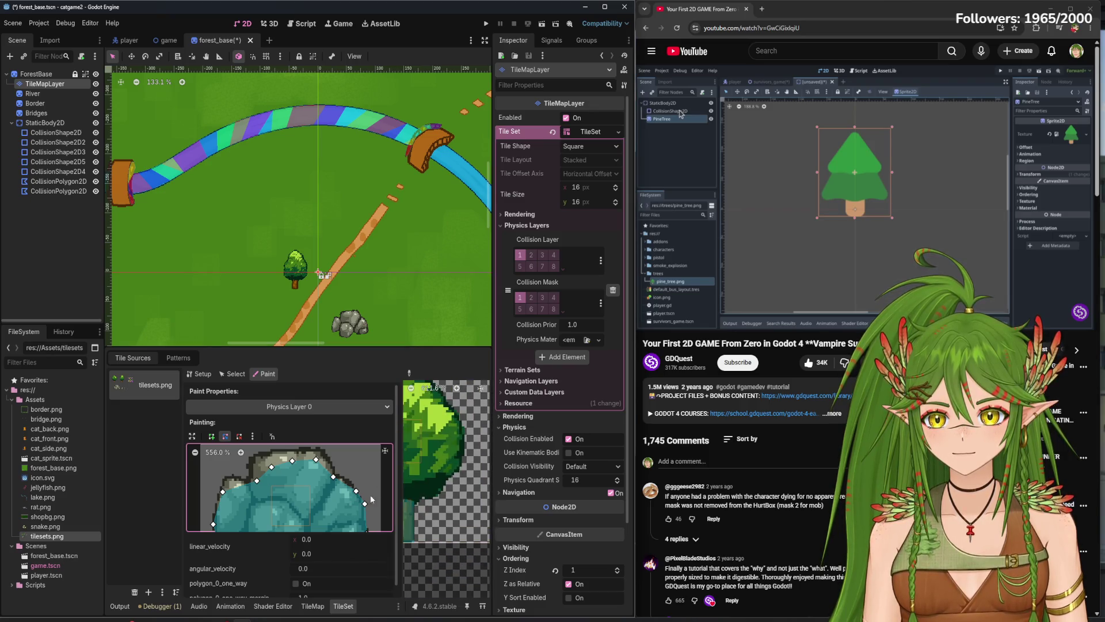
- Lower the tree tile's collision polygon's left corner along the trunk, then save and run the scene
left_click(425, 482)
scroll(321, 505, "down", 3)
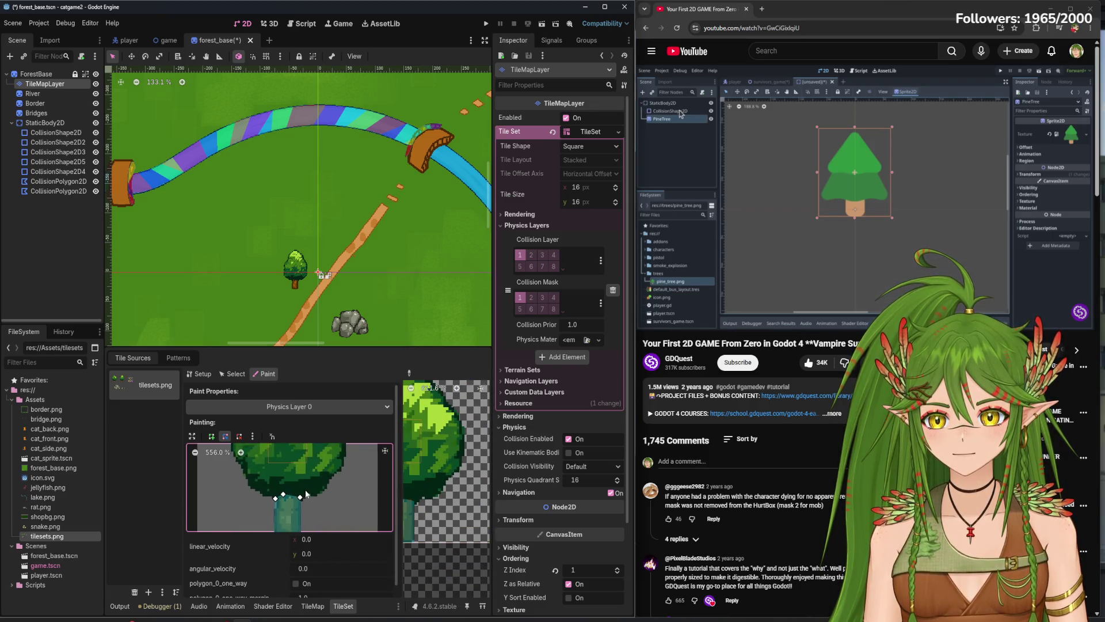
scroll(293, 486, "down", 1)
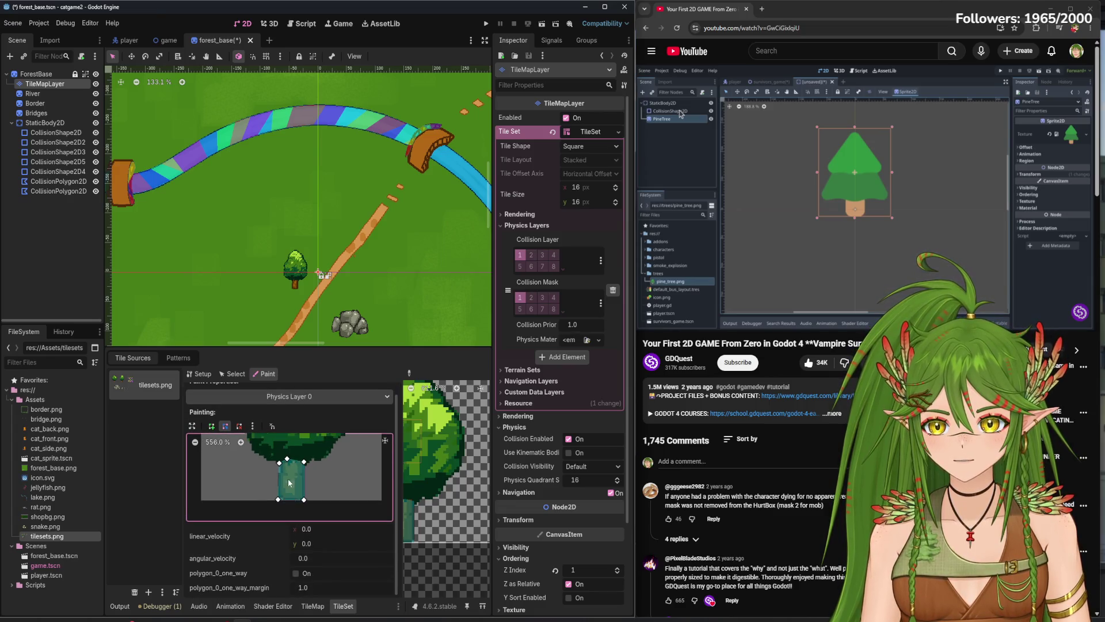
scroll(288, 479, "up", 4)
scroll(299, 466, "down", 3)
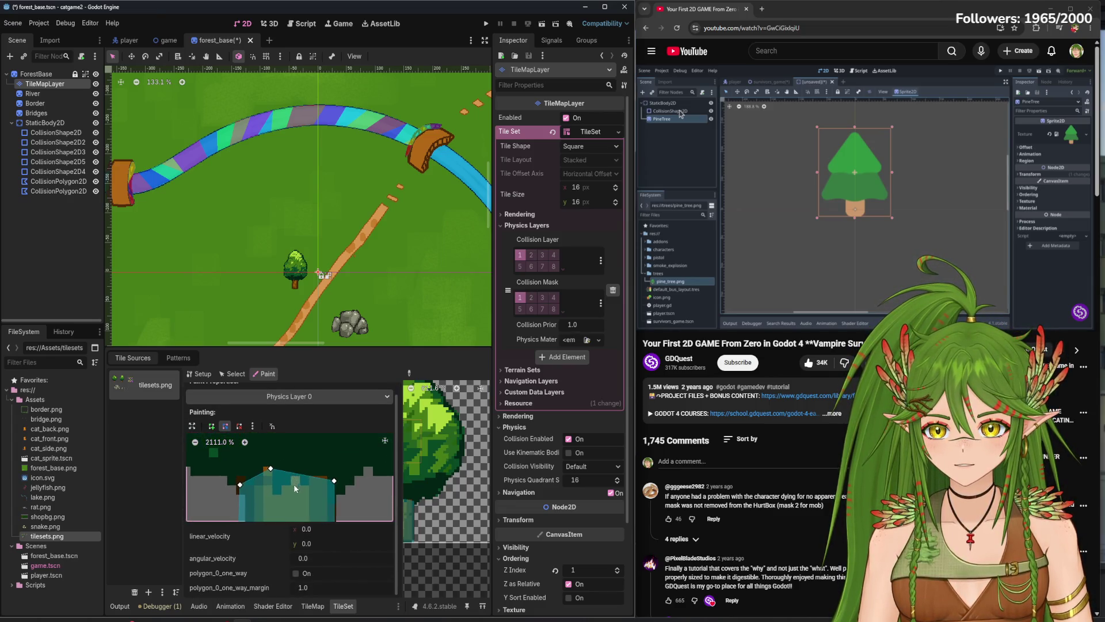
scroll(290, 498, "down", 2)
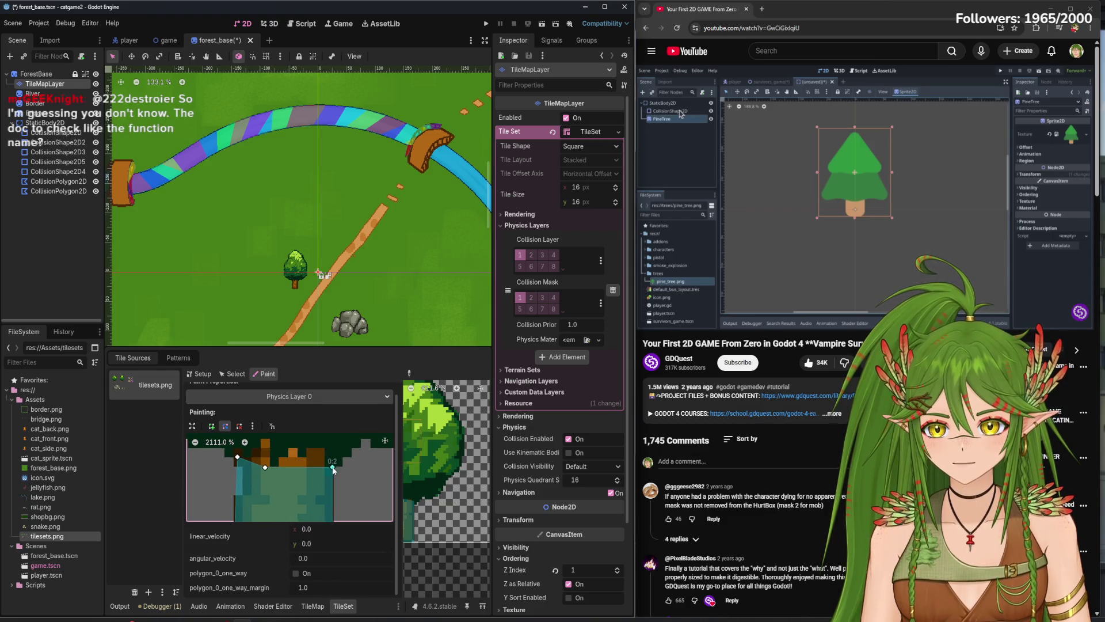
left_click_drag(236, 456, 238, 468)
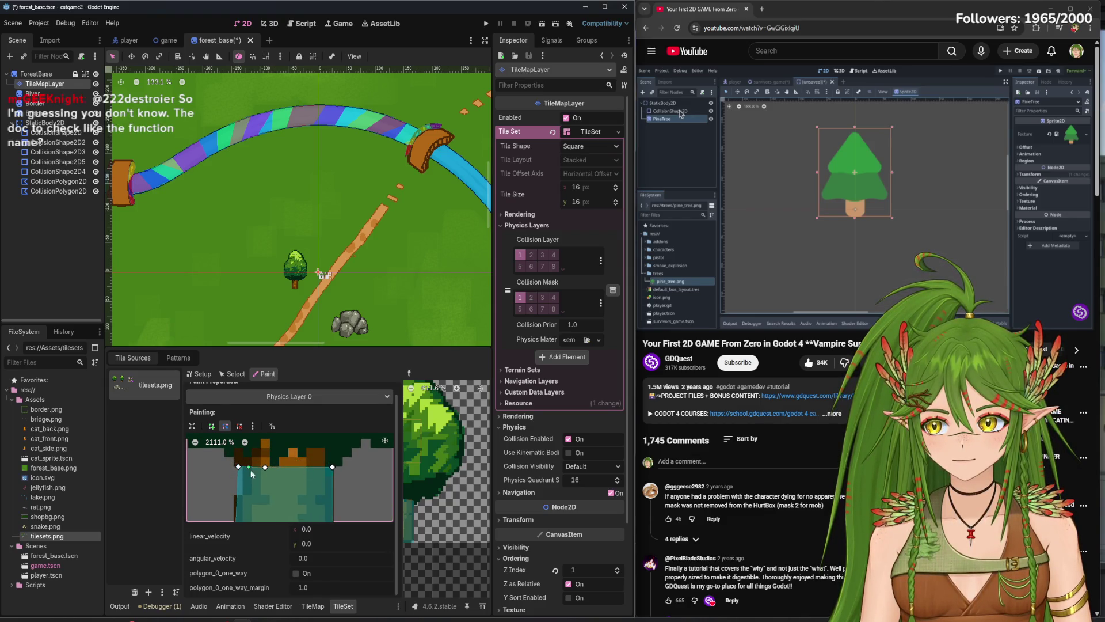
scroll(422, 480, "down", 1)
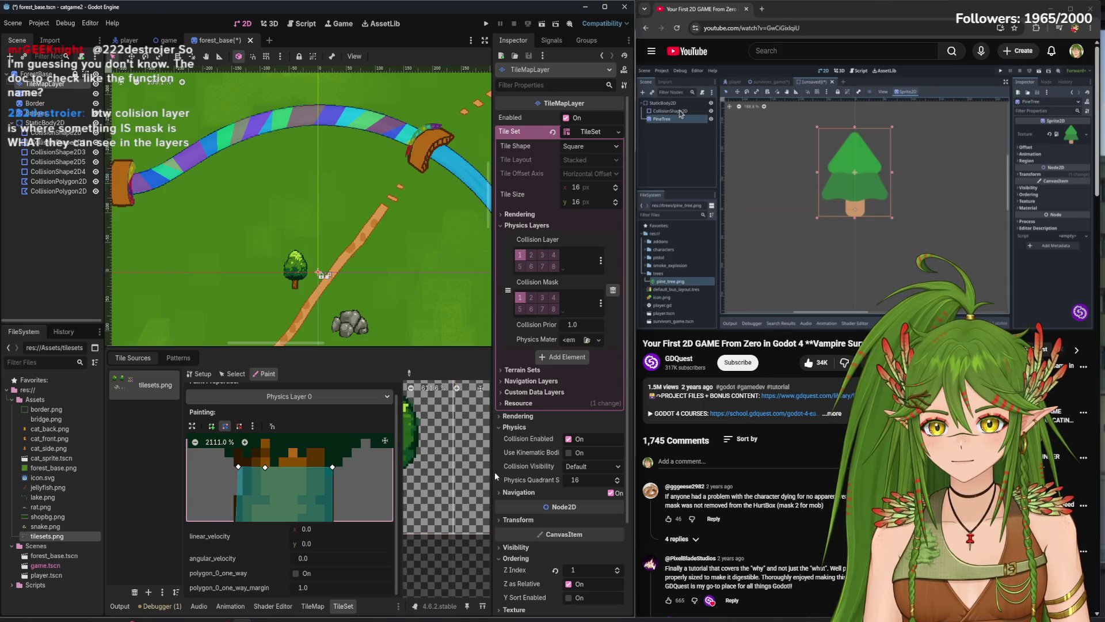
scroll(481, 461, "left", 3)
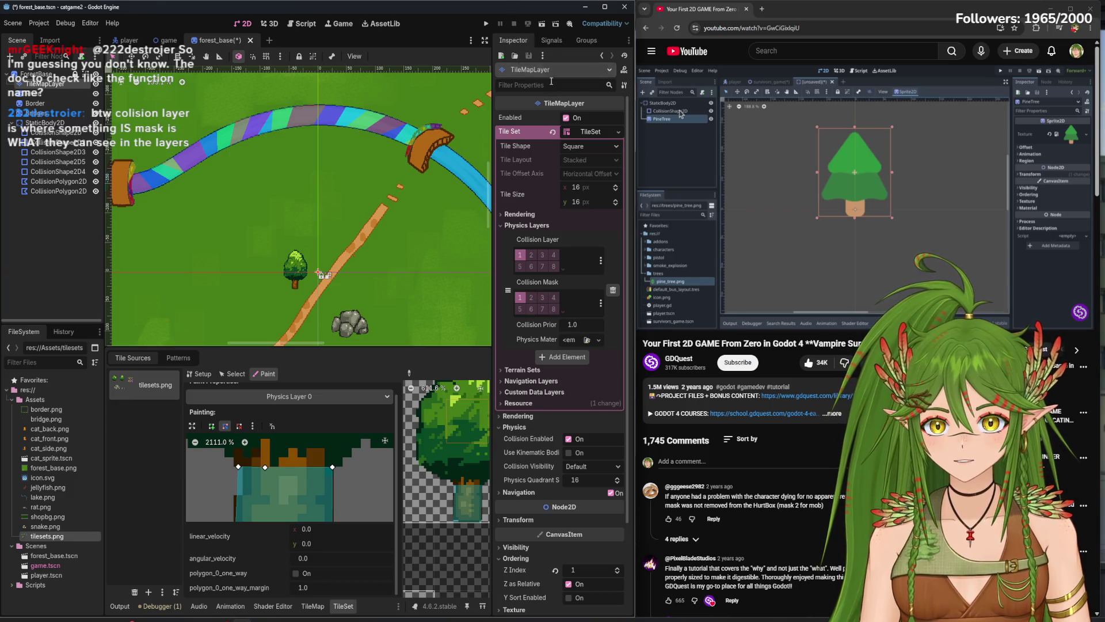
key("F5")
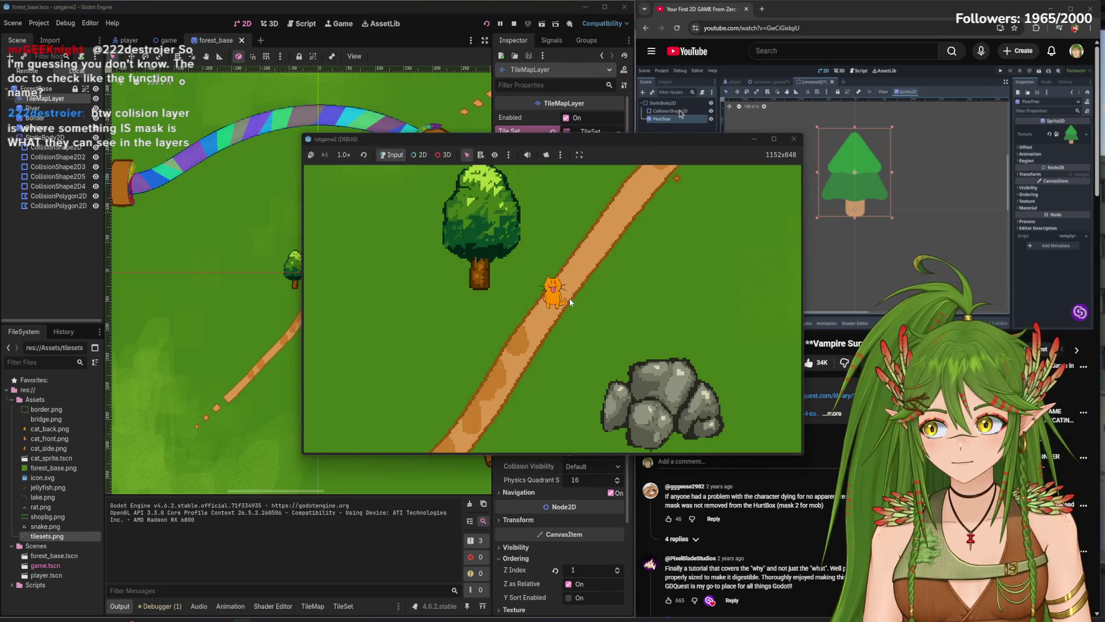
- Walk the cat around the rock, bumping its top edge and both sides to test collision
key("Down")
key("Right")
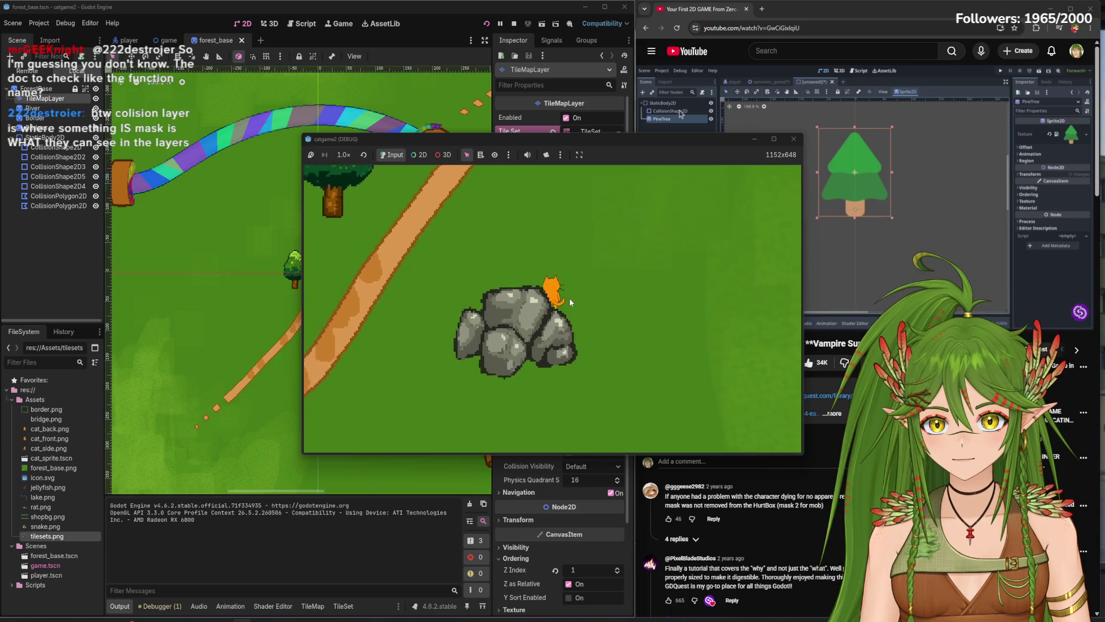
key("Left")
key("Left")
key("Down")
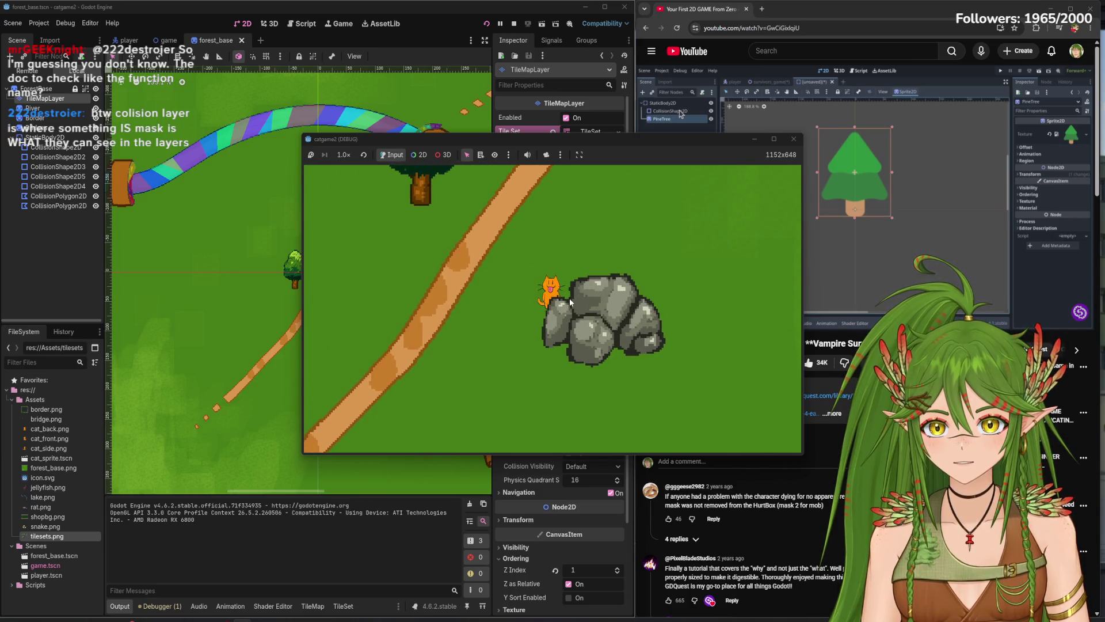
key("Right")
key("Up")
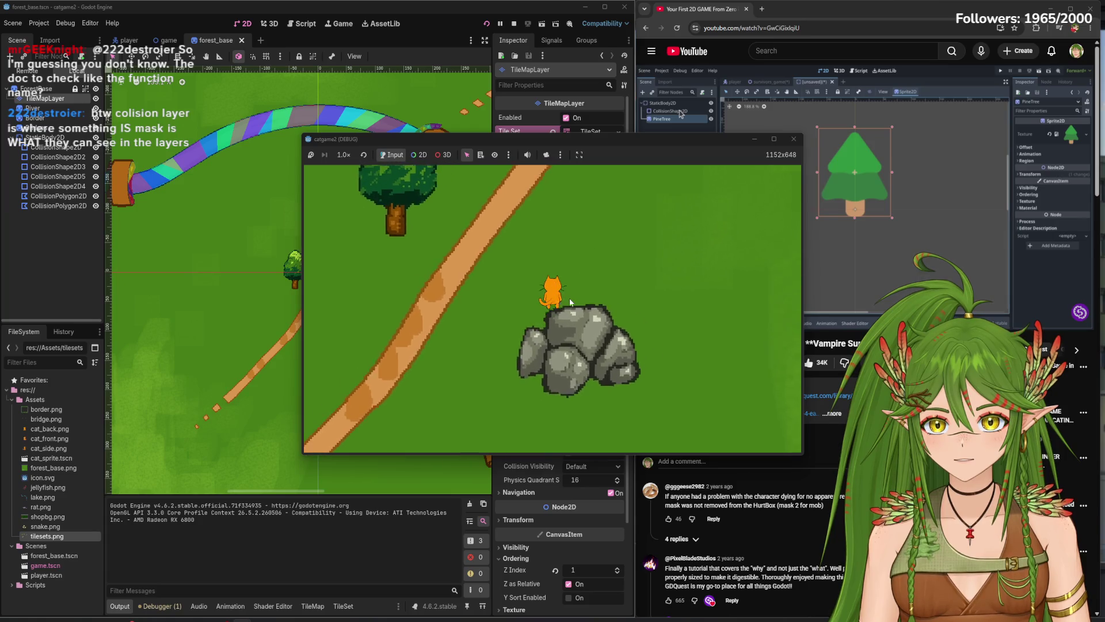
key("Right")
key("Left")
key("Right")
key("Right")
key("Down")
key("Up")
key("Left")
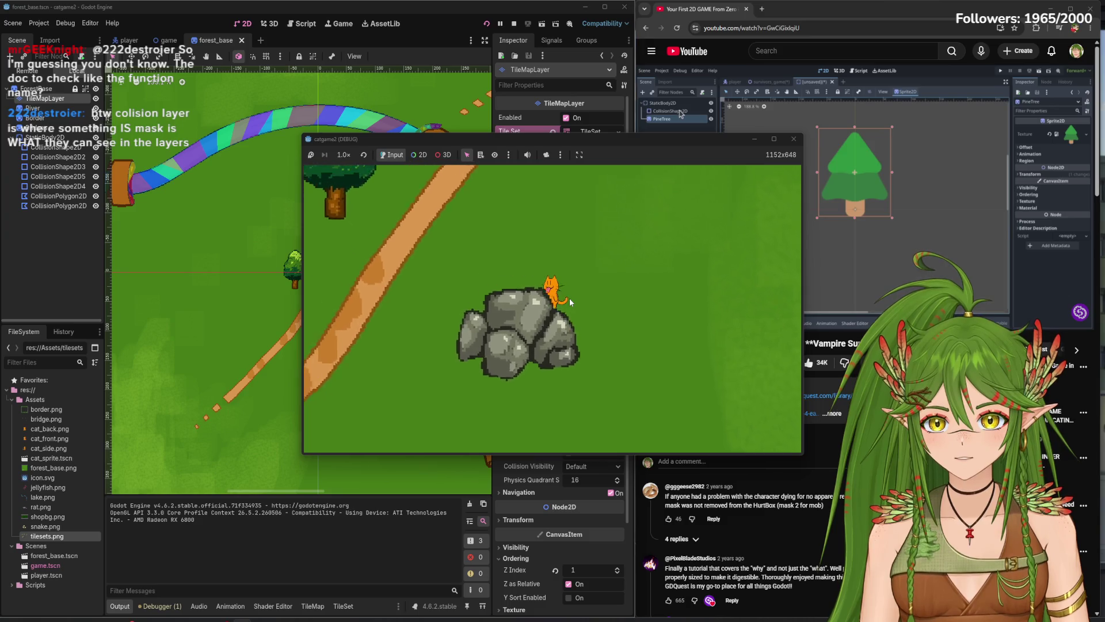
- Walk the cat over to the tree and push it against the trunk
key("Left")
key("Up")
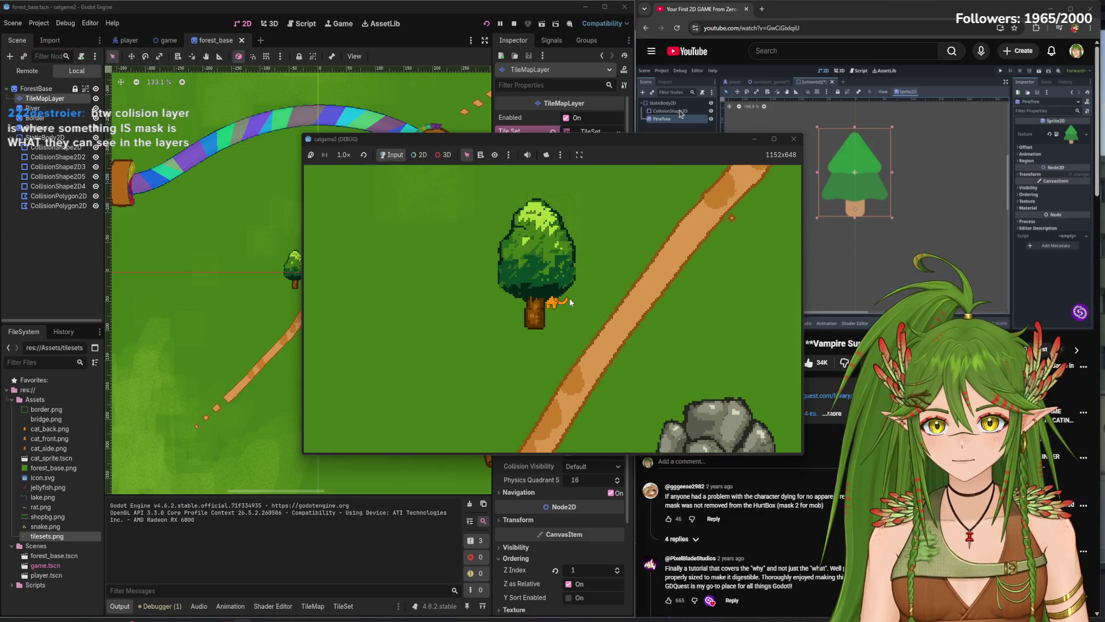
key("Left")
key("Down")
key("Up")
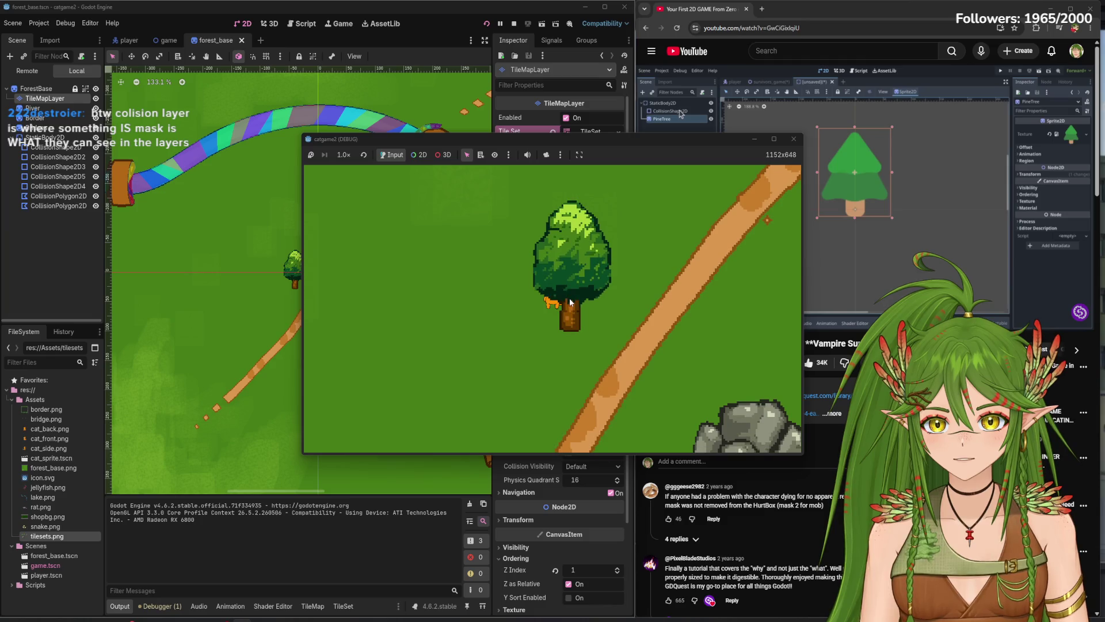
key("Down")
key("Left")
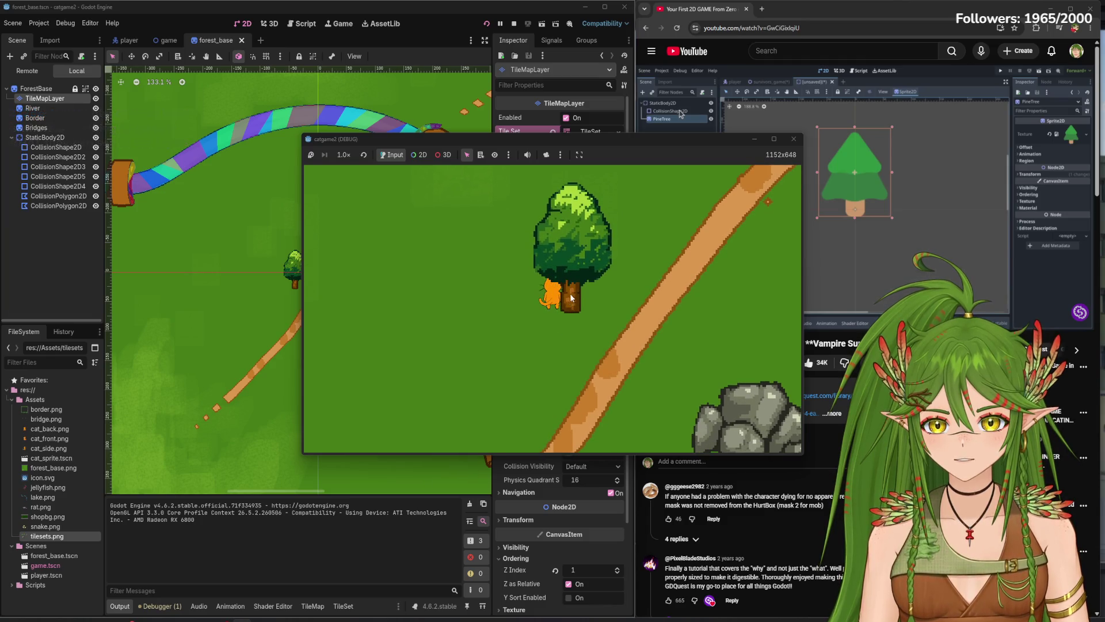
- Walk the cat below and up behind the trunk, then close the game window
key("Down")
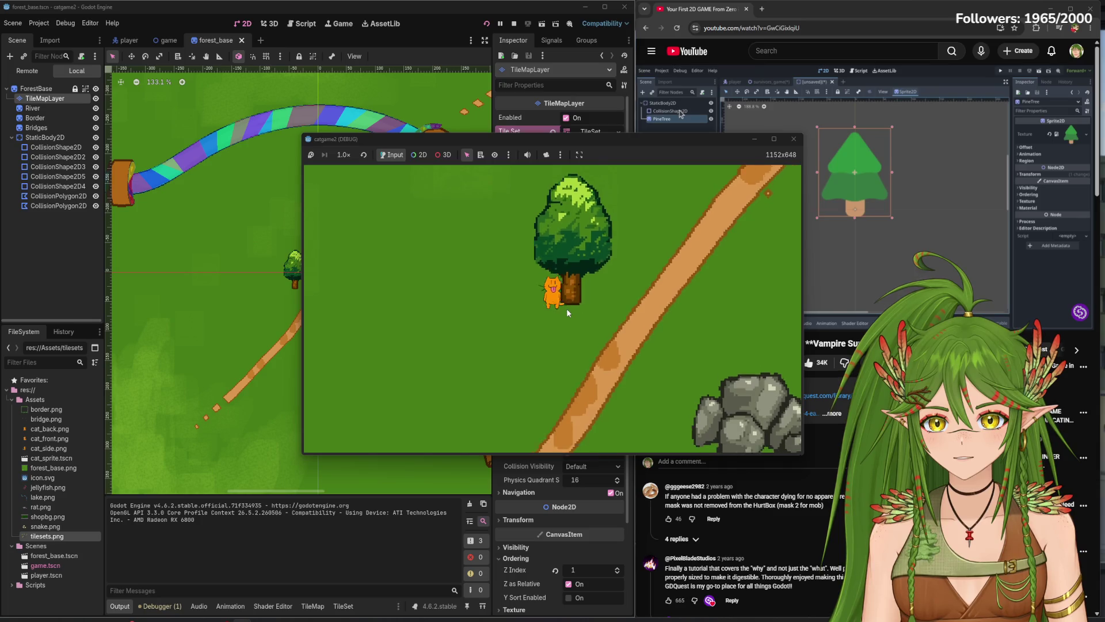
key("Right")
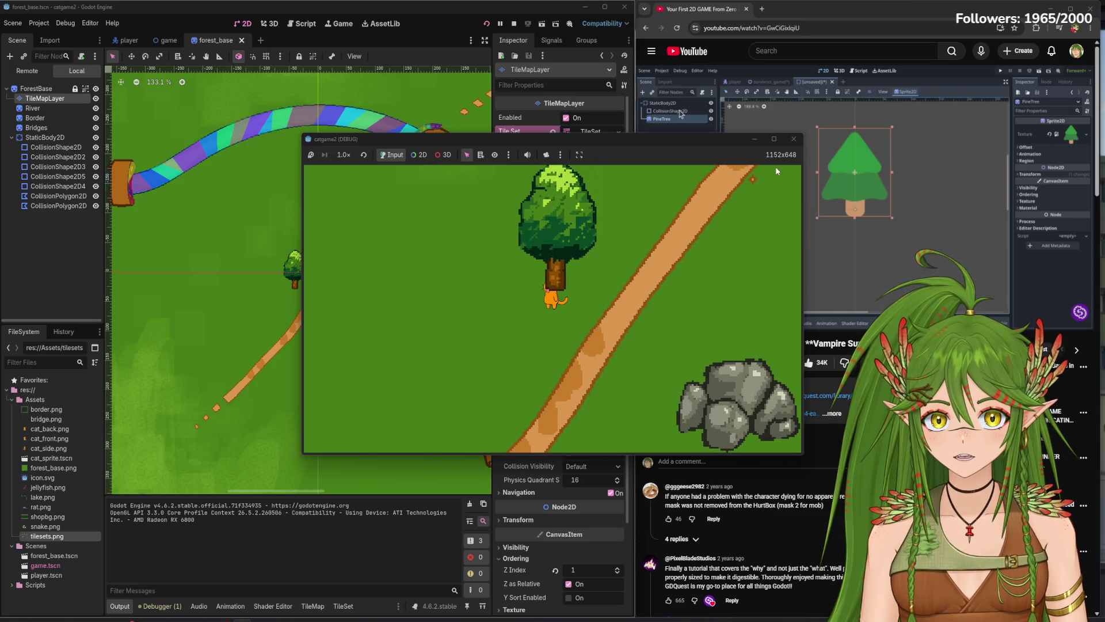
key("Right")
key("Down")
key("Up")
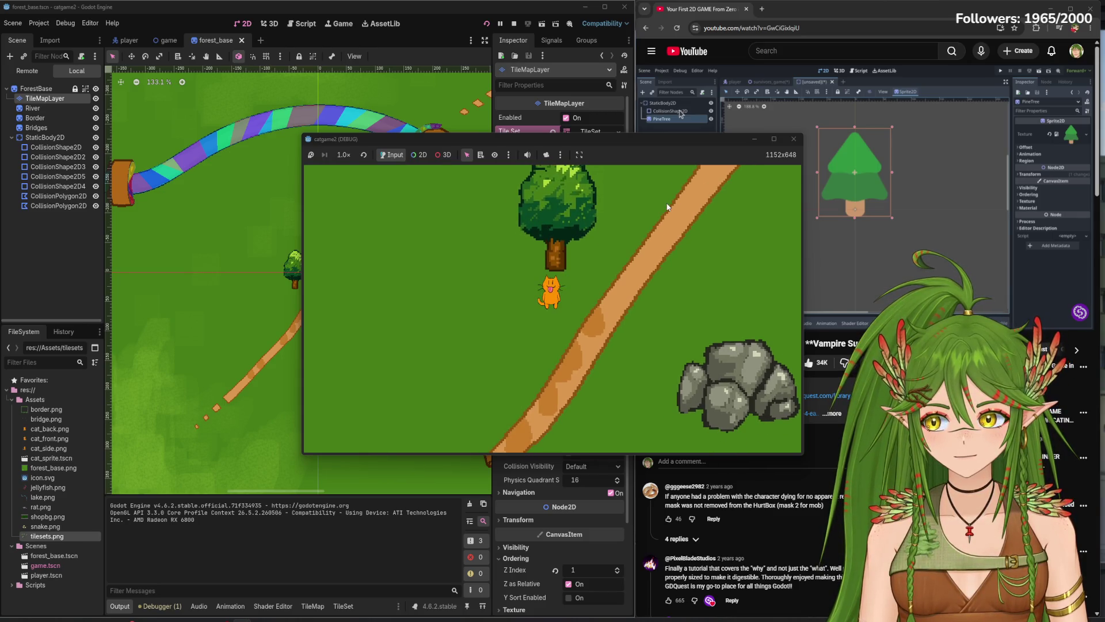
key("Up")
key("Left")
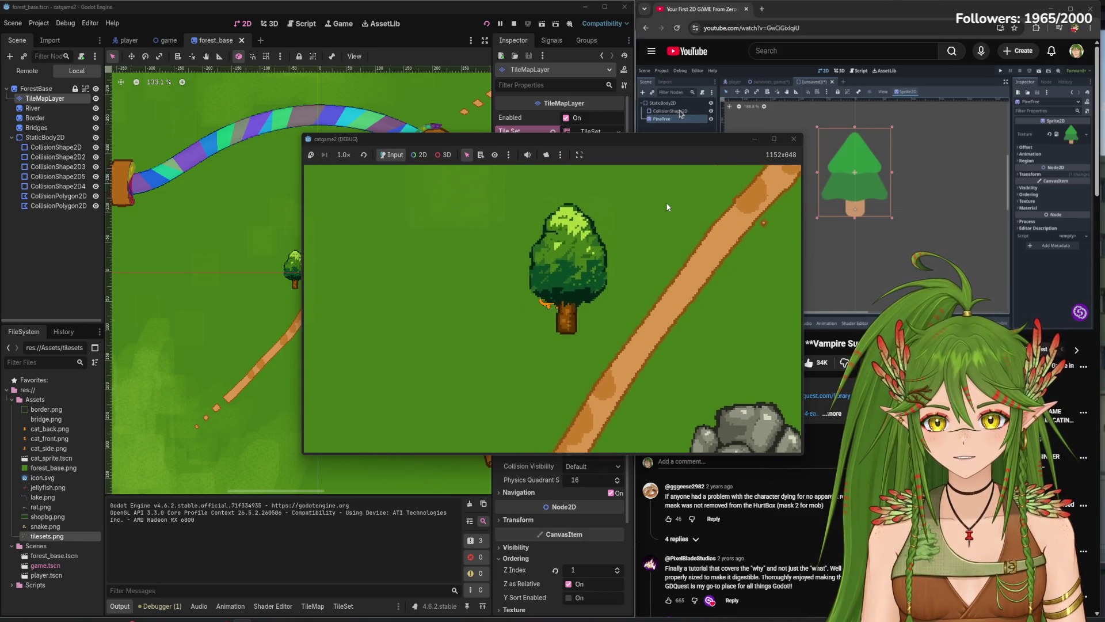
key("Down")
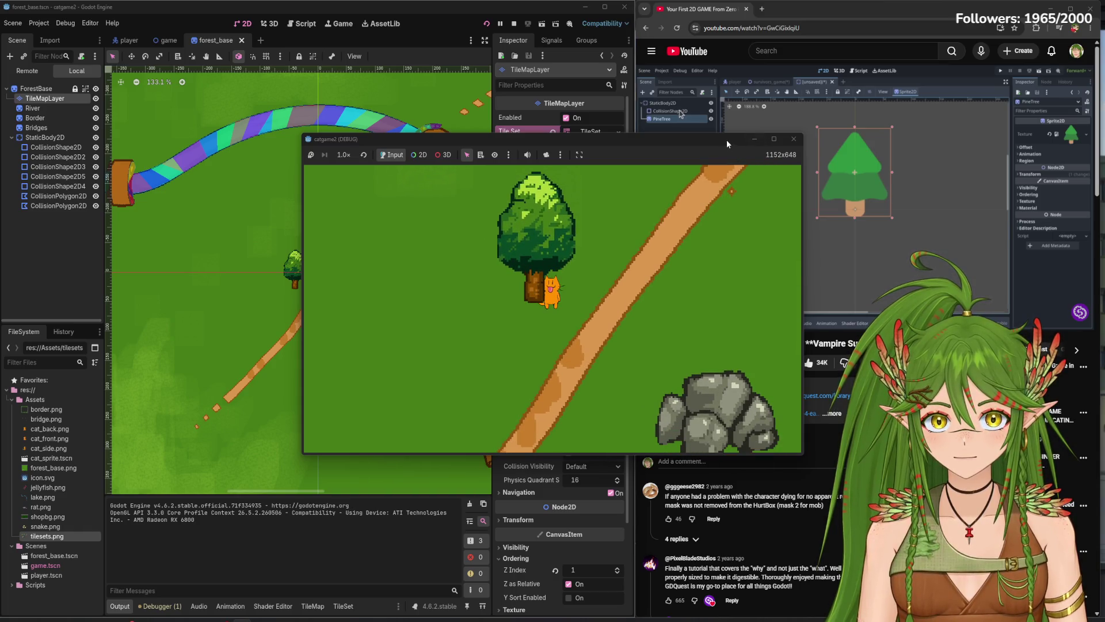
left_click(794, 139)
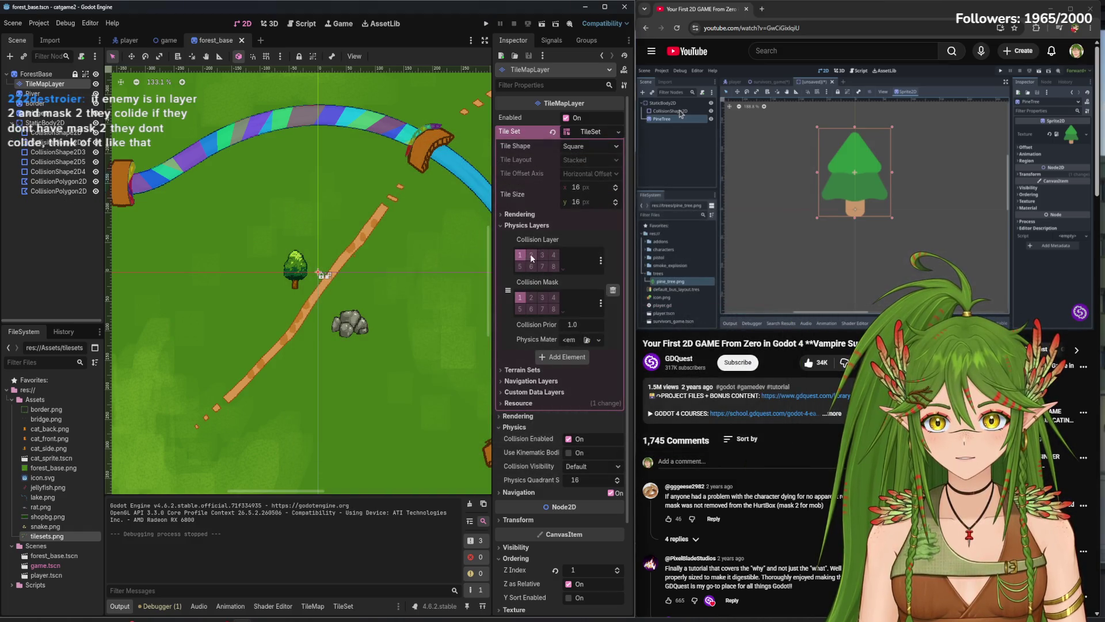
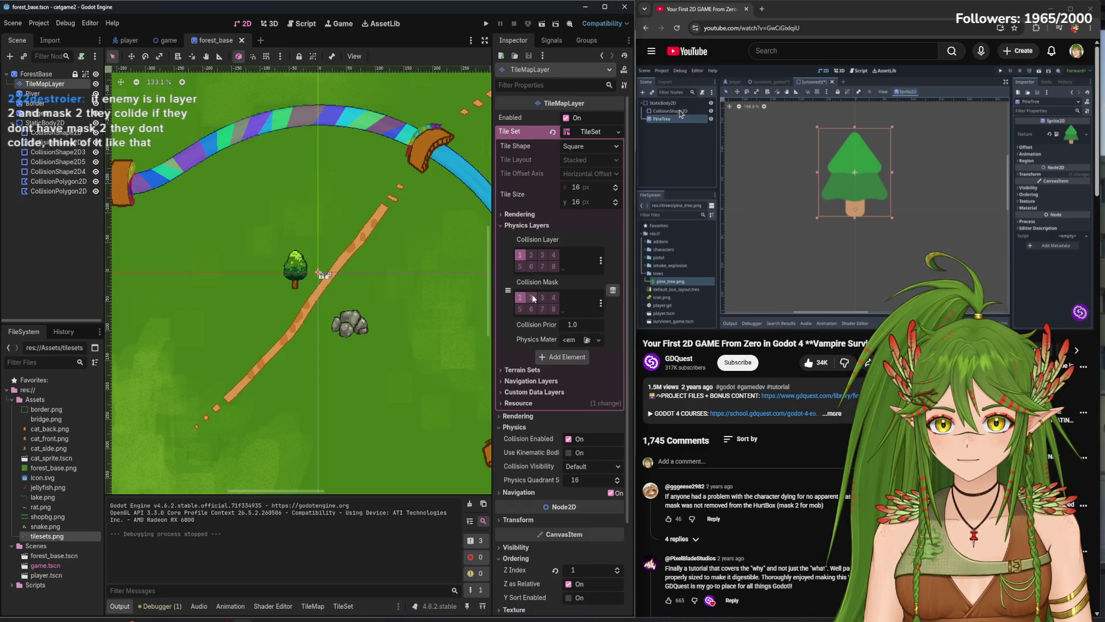
- Add collision layer 2 to the forest tiles' physics mask and test-run the game
left_click(533, 298)
key("F5")
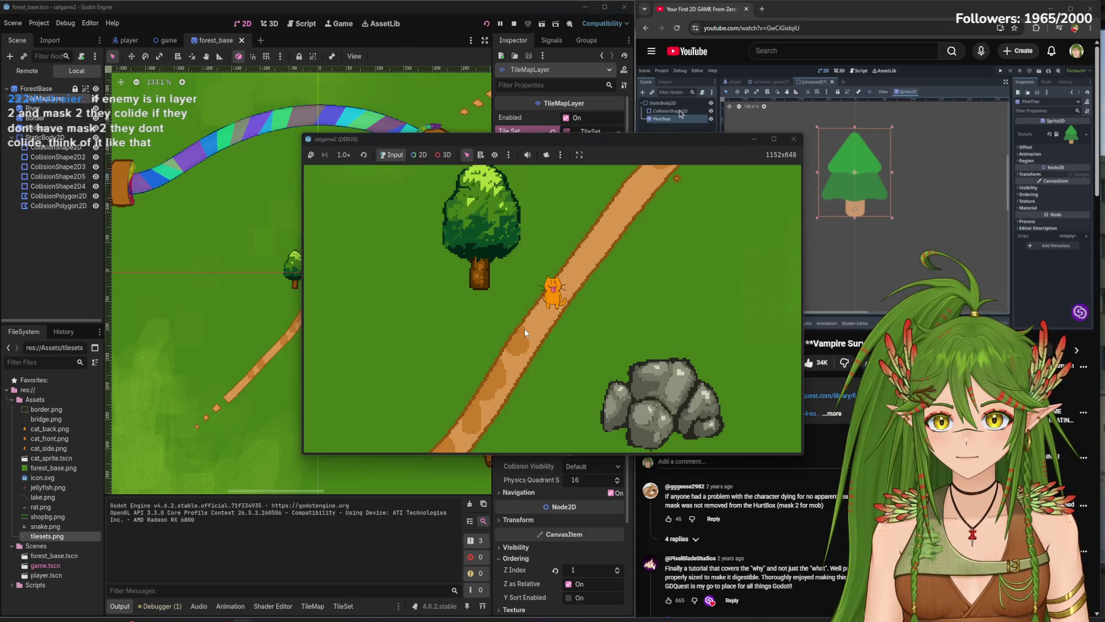
key("s")
key("a")
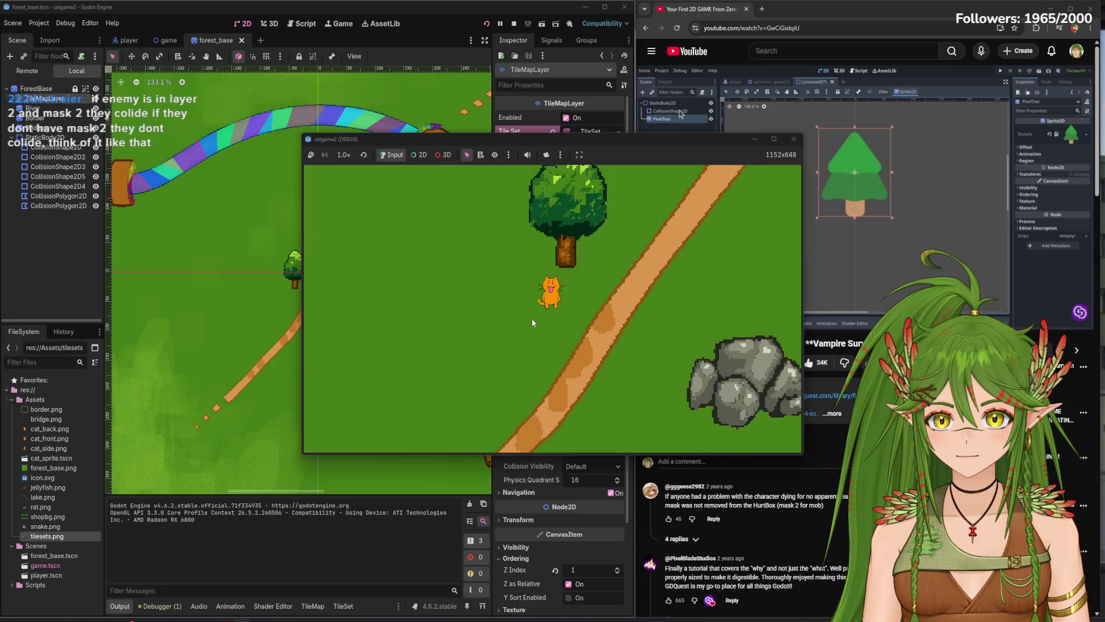
key("w")
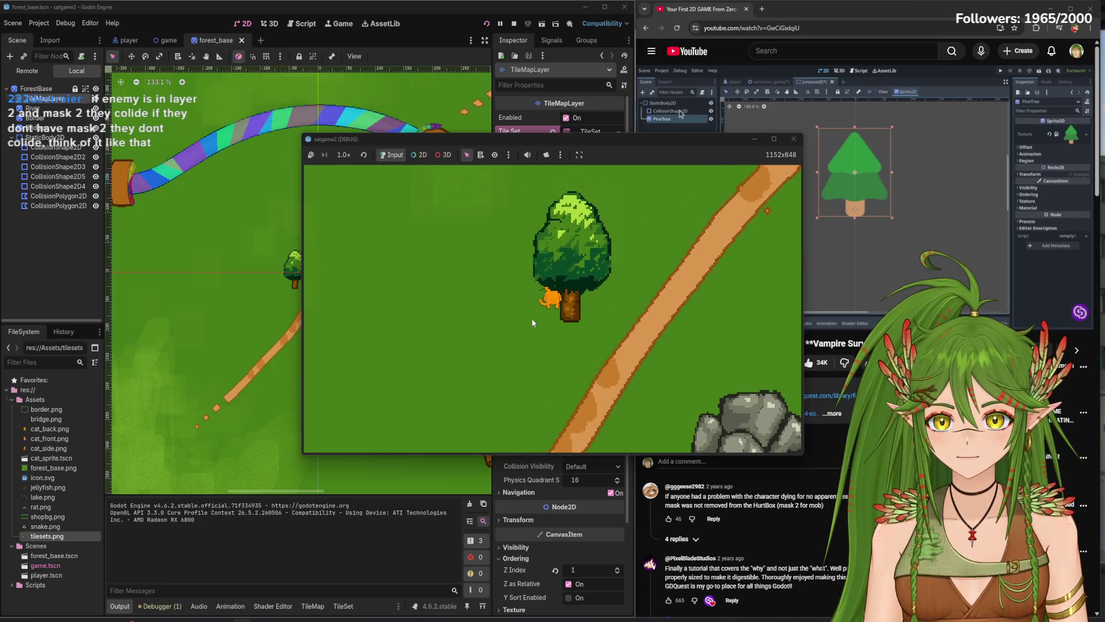
key("a")
key("d")
key("d")
- Walk the cat around the tree, close the game, and add layer 1 to the tiles' mask
key("s")
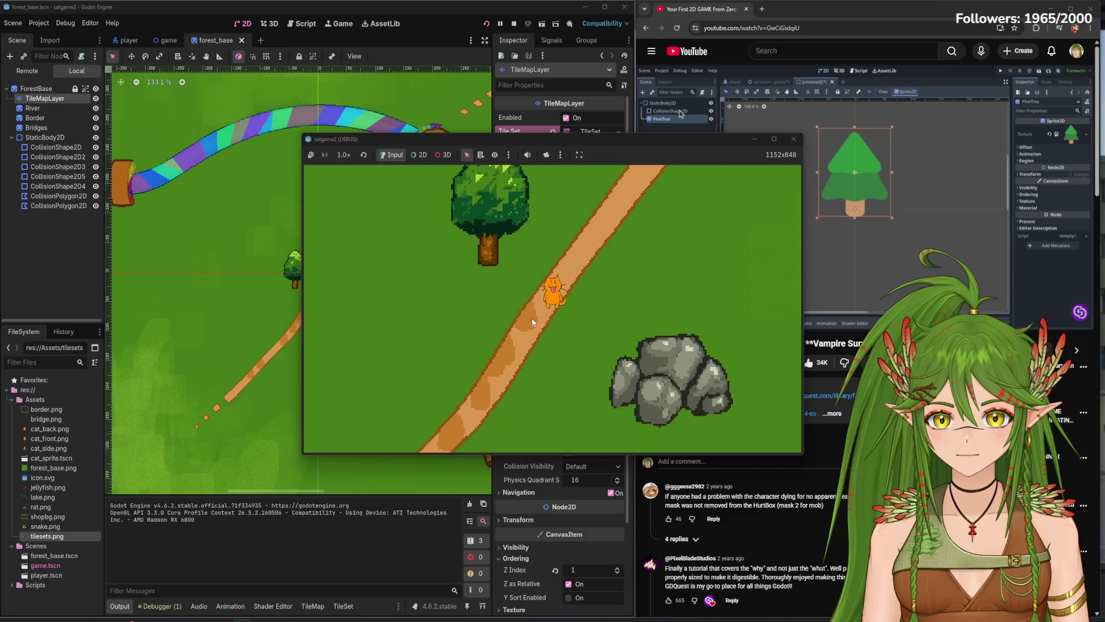
key("w")
key("a")
key("w")
key("a")
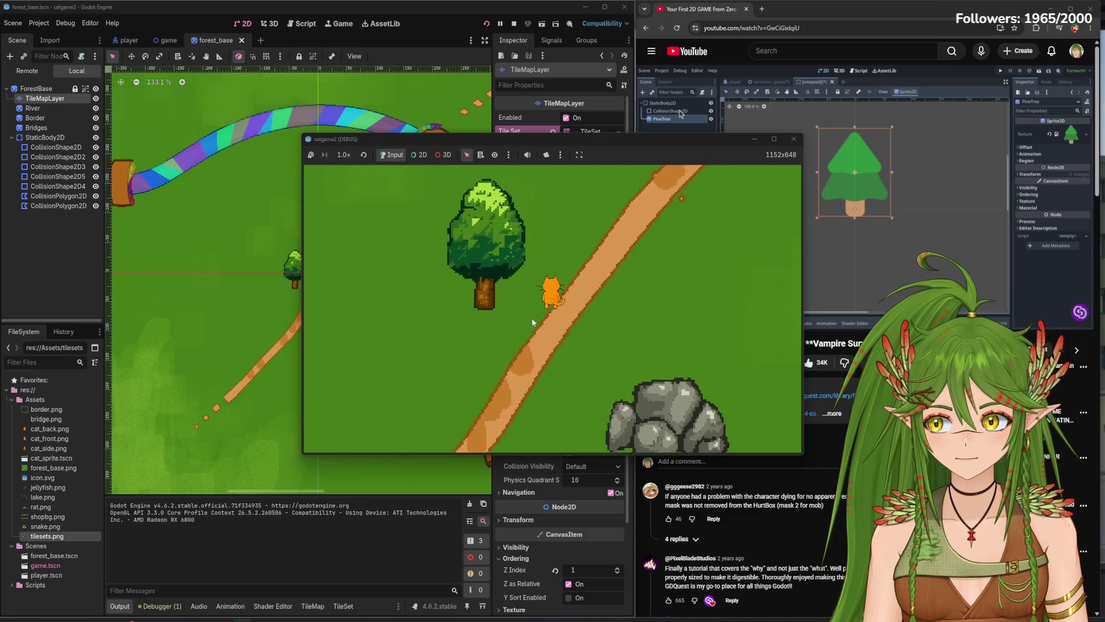
left_click(794, 138)
left_click(520, 297)
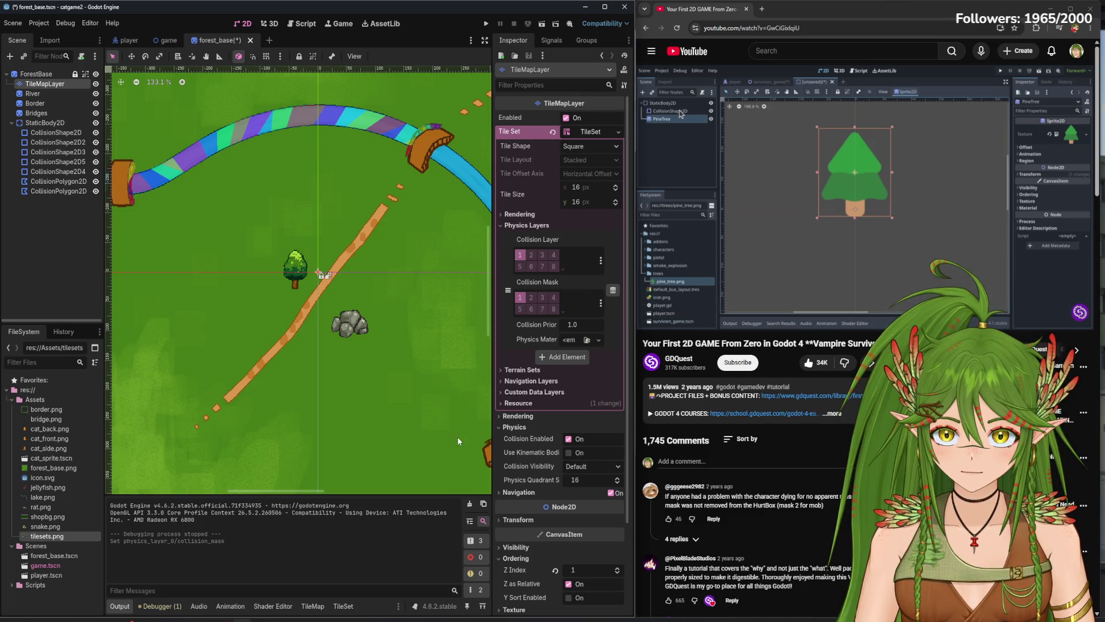
- Test the tiles on collision layer 2, revert the layer bit, and open the game scene
left_click(530, 256)
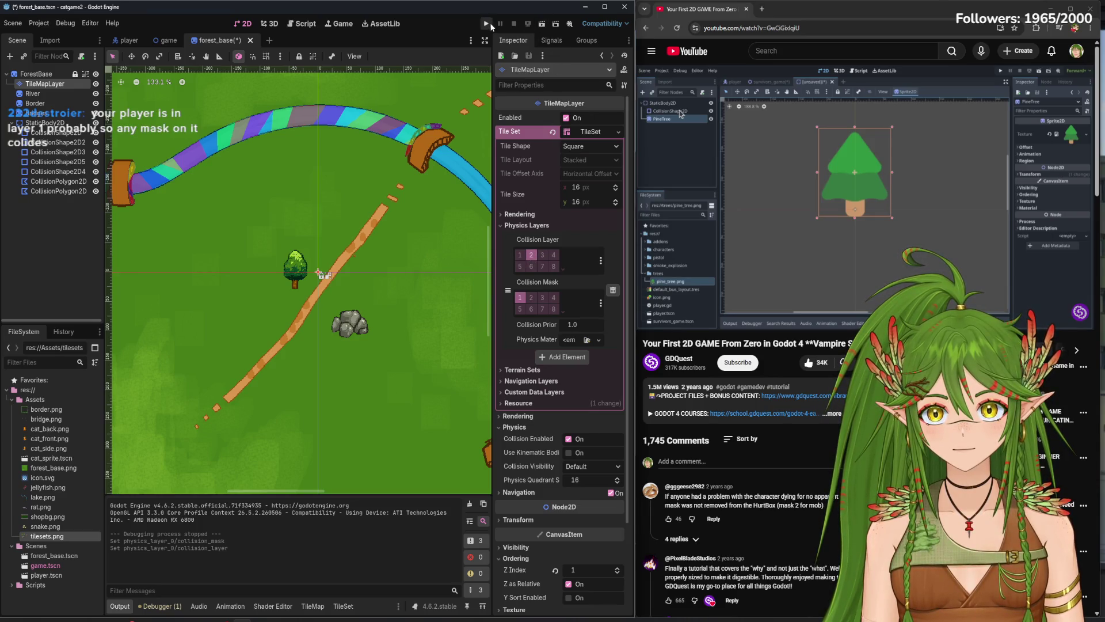
left_click(487, 23)
key("a")
key("w")
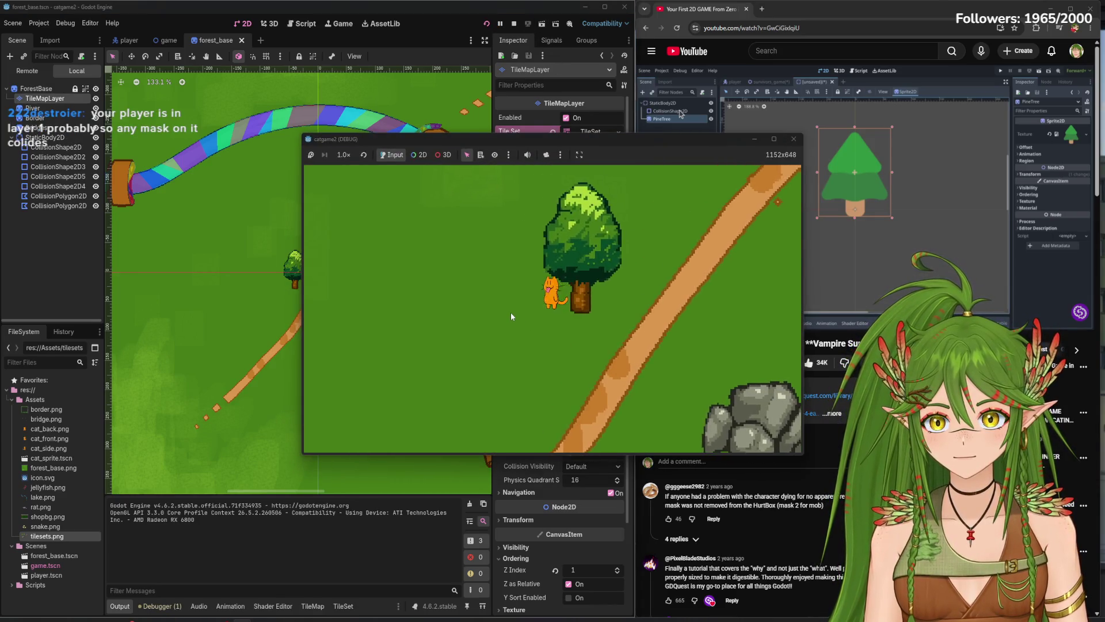
key("F8")
left_click(532, 255)
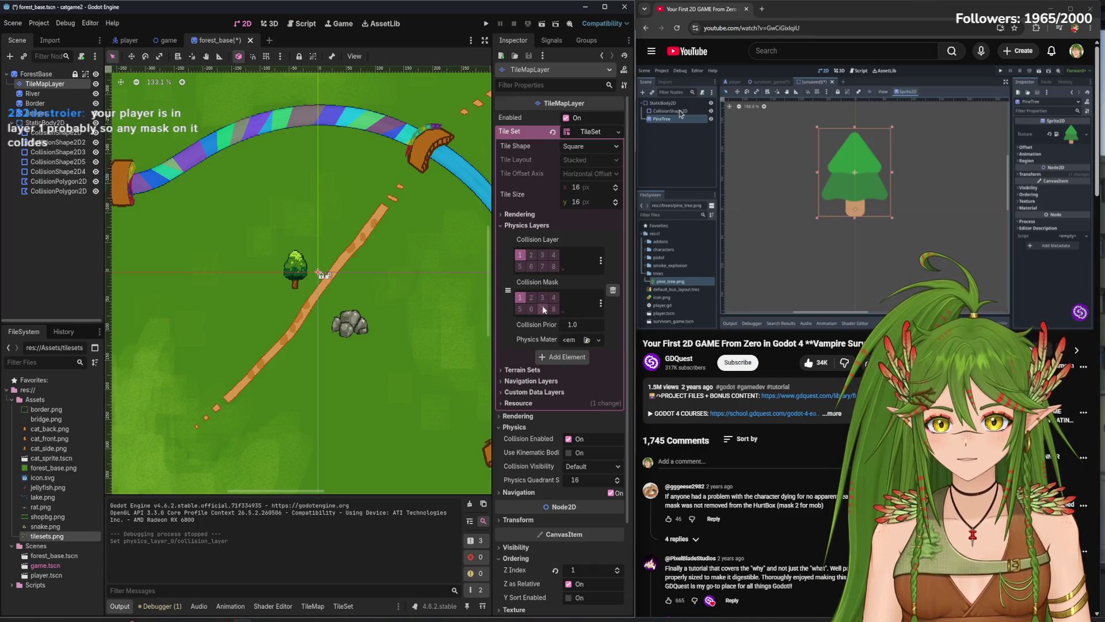
left_click(158, 40)
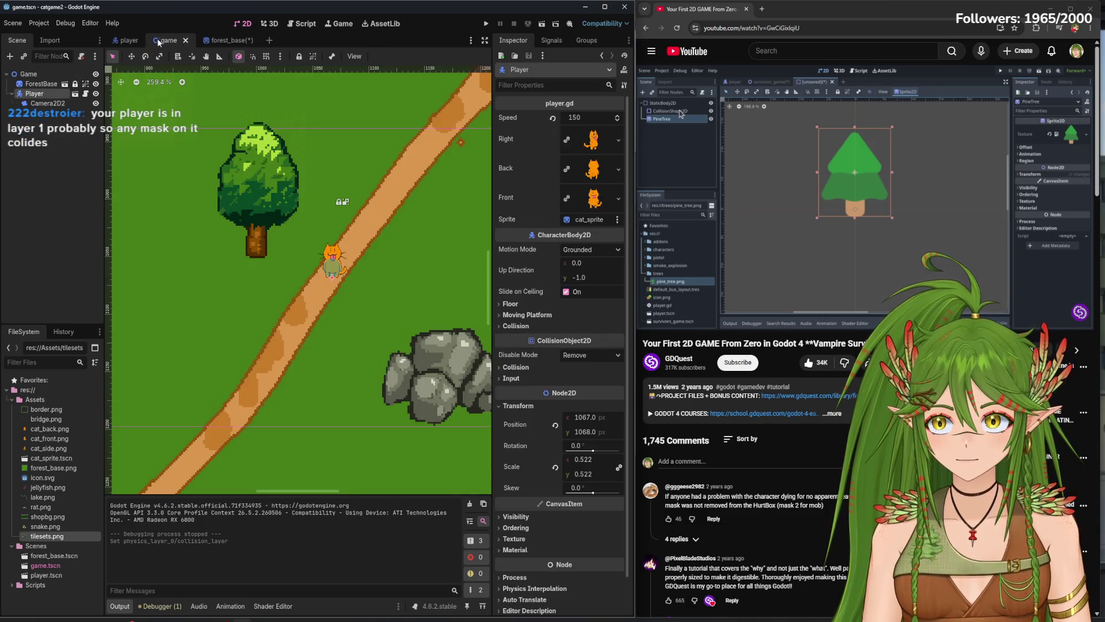
- In player.tscn, add layer 2 to the Player's collision mask and test-run the game
left_click(122, 44)
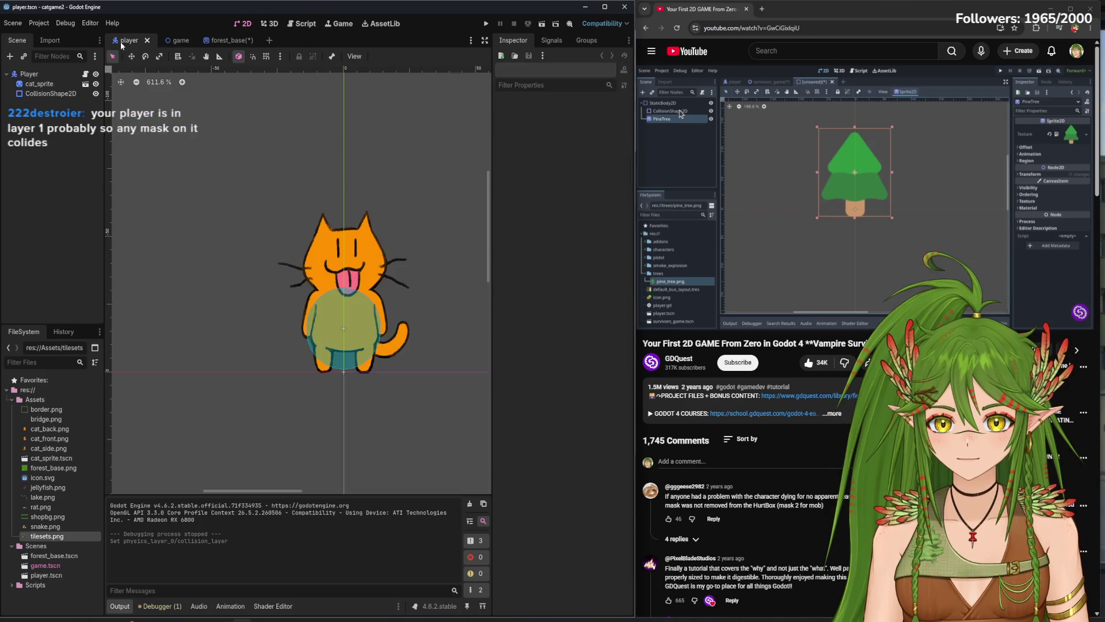
left_click(46, 72)
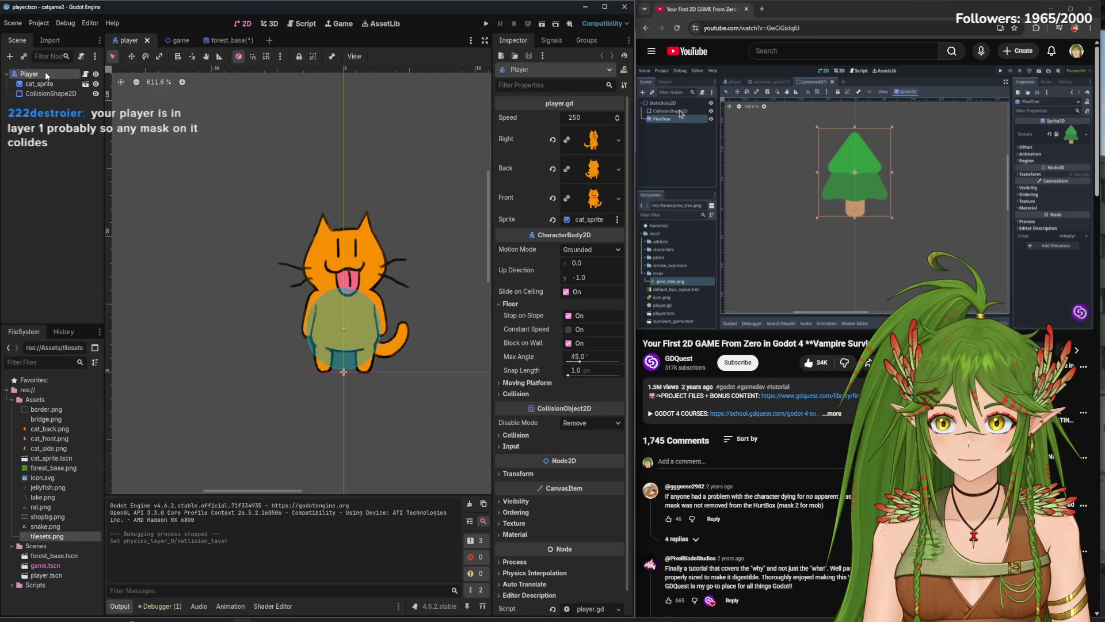
left_click(515, 435)
left_click(520, 505)
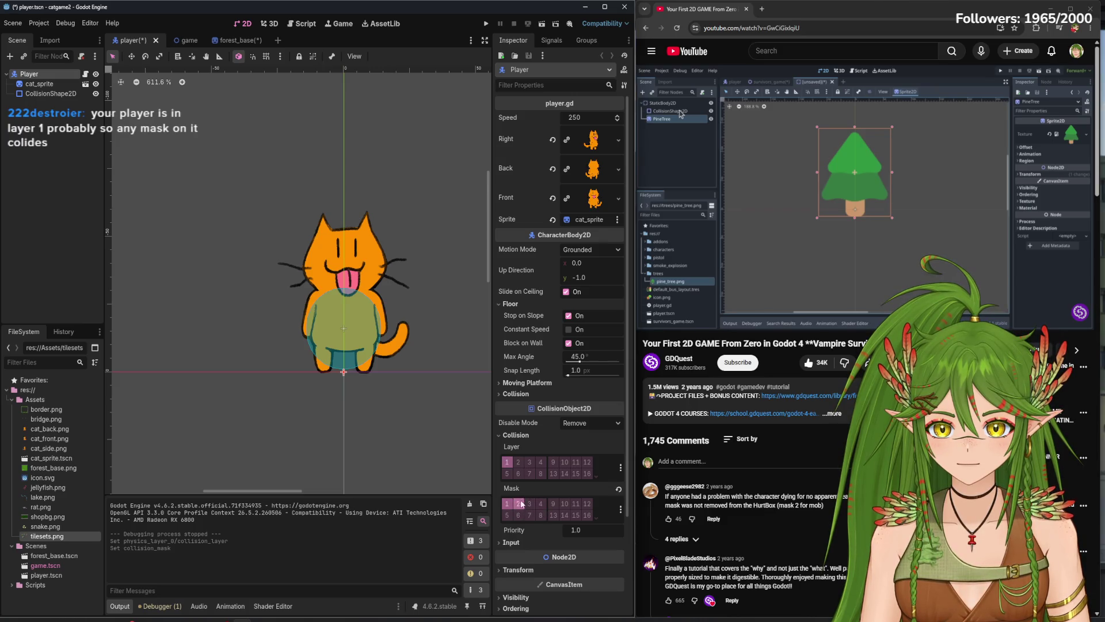
left_click(484, 25)
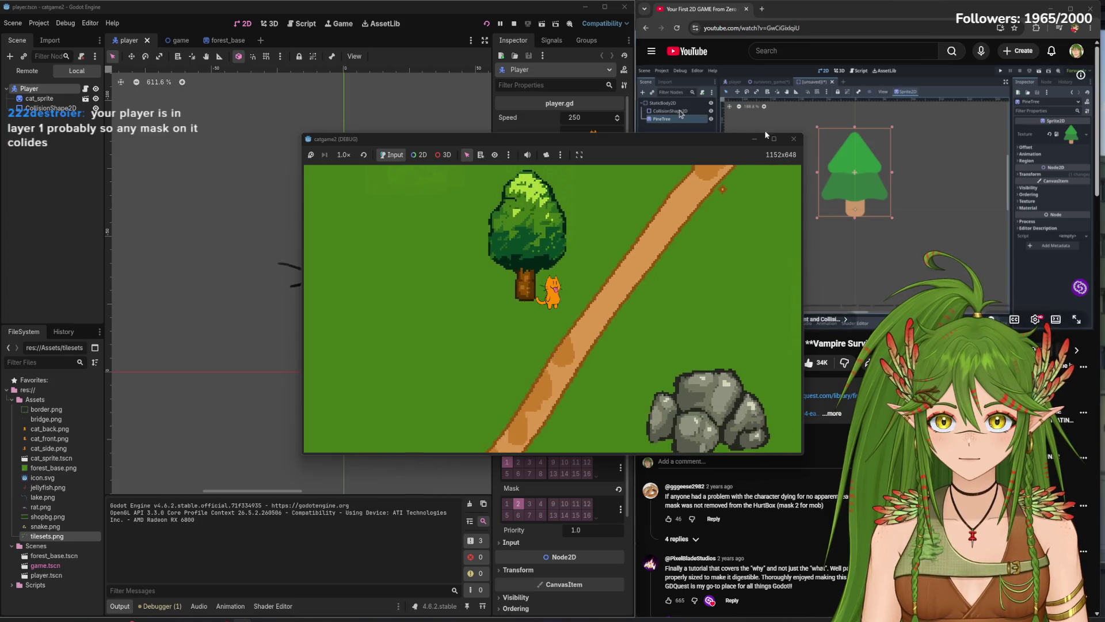
left_click(791, 140)
- Give the Player mask 1 and 2 on collision layer 2 only, then test it
left_click(507, 505)
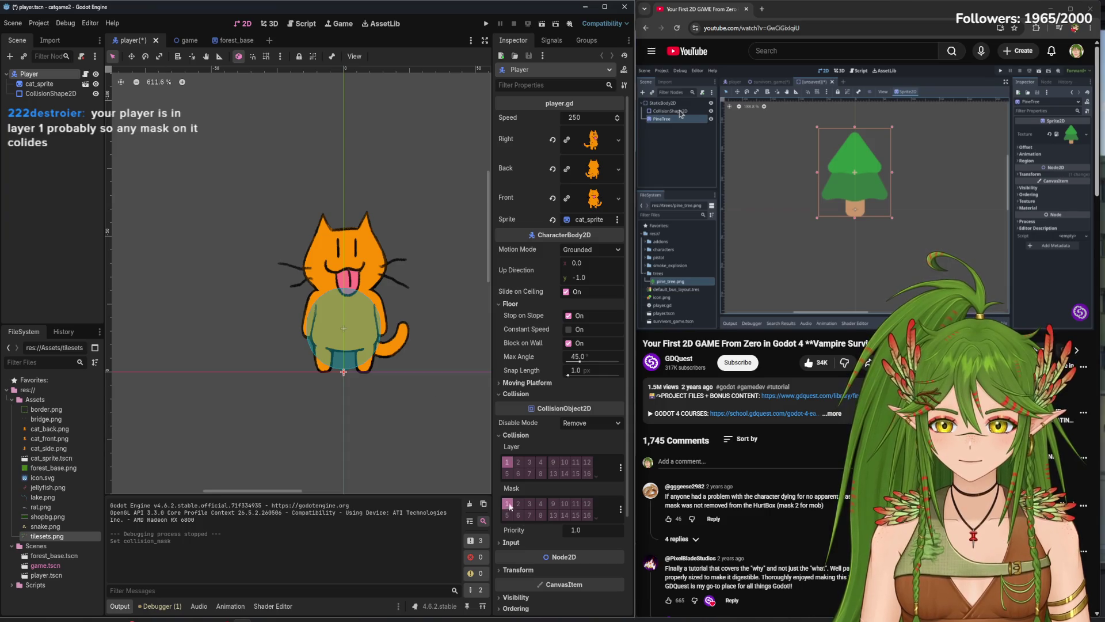
left_click(517, 462)
left_click(507, 462)
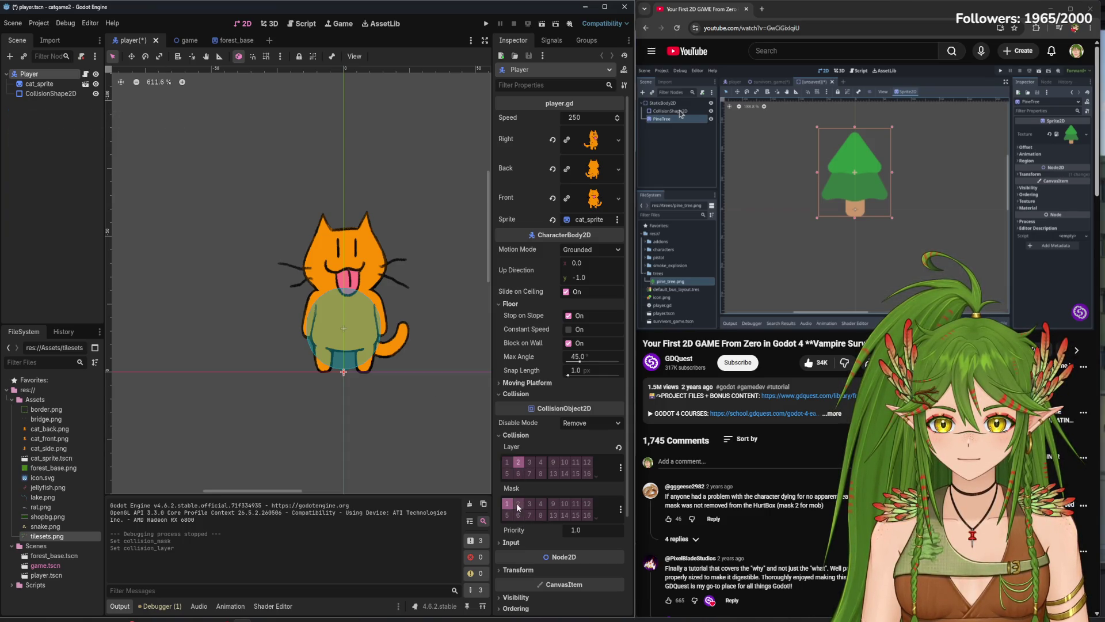
key("F5")
key("Left")
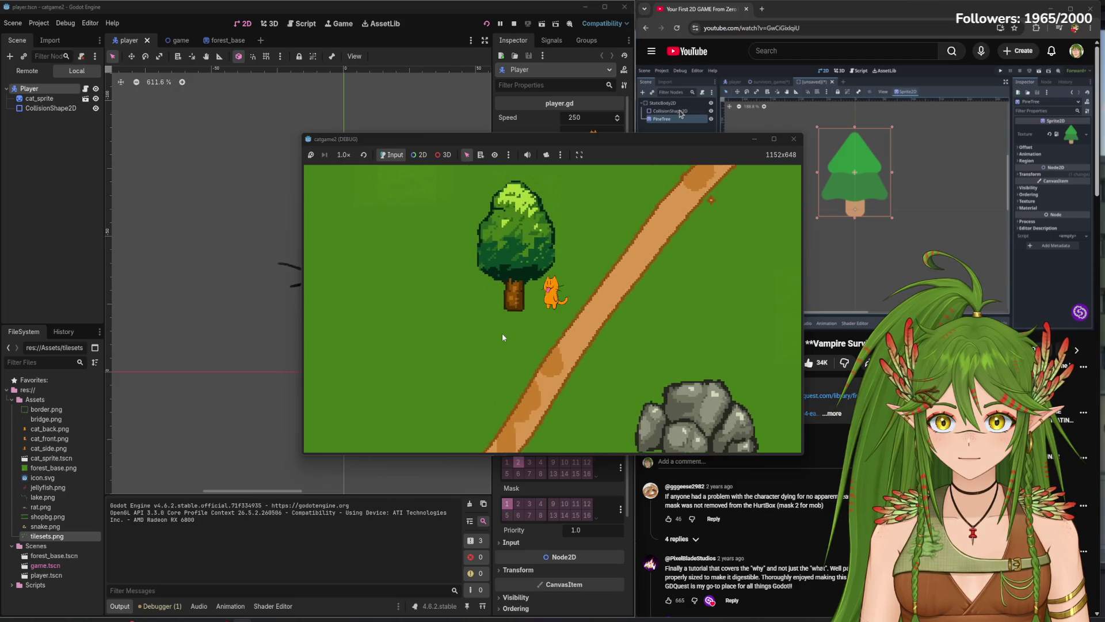
key("Down")
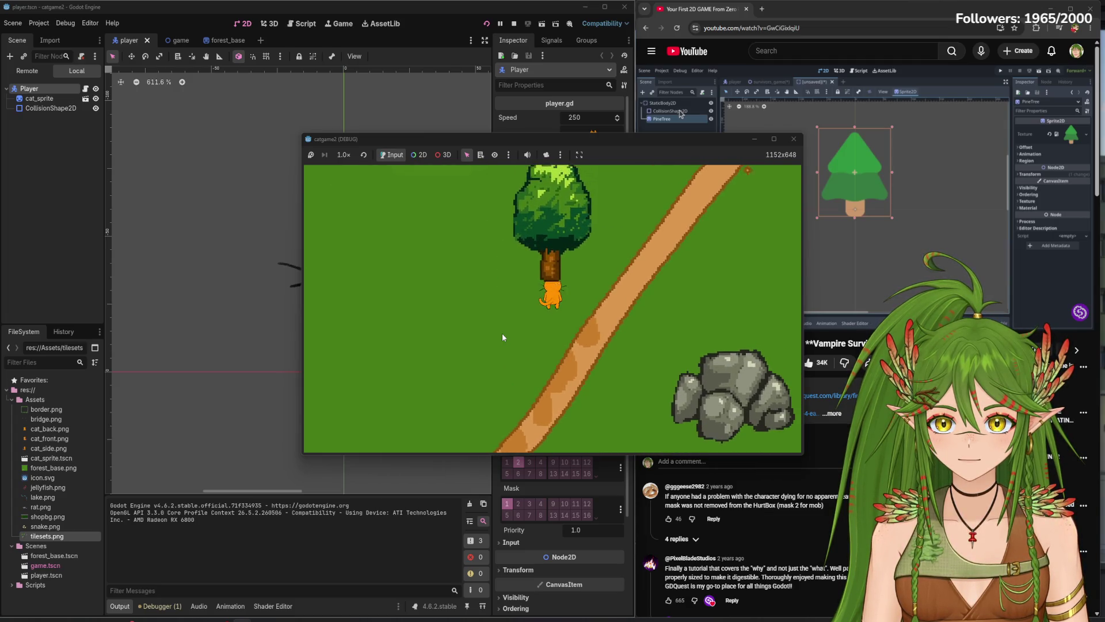
key("F8")
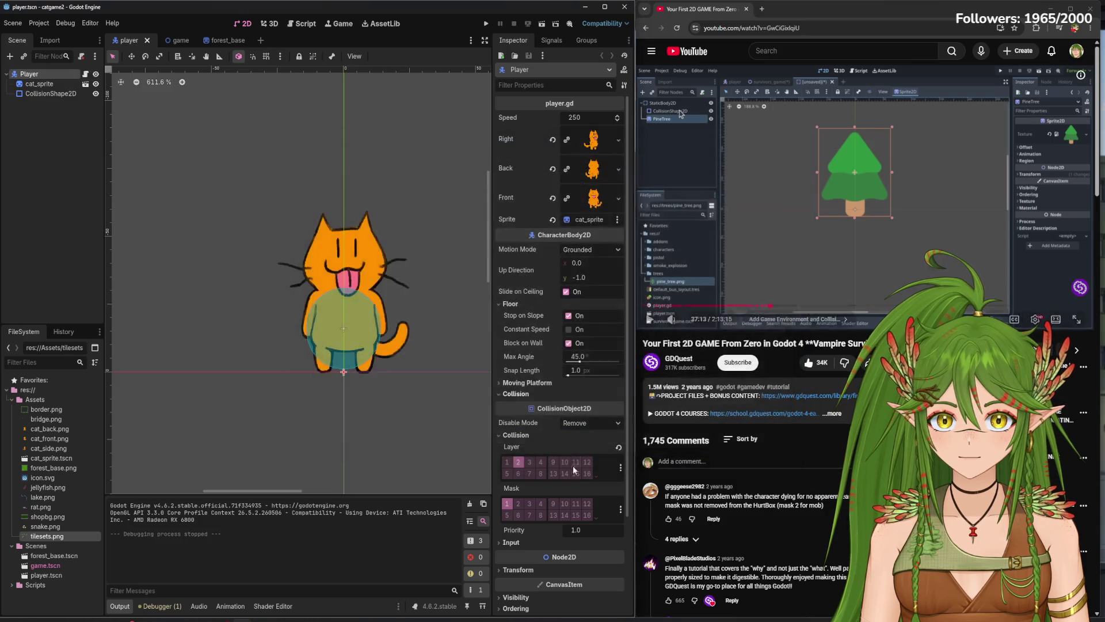
- Test mask layer 2 only, then restore the Player's layer and mask to 1 and open forest_base
left_click(518, 504)
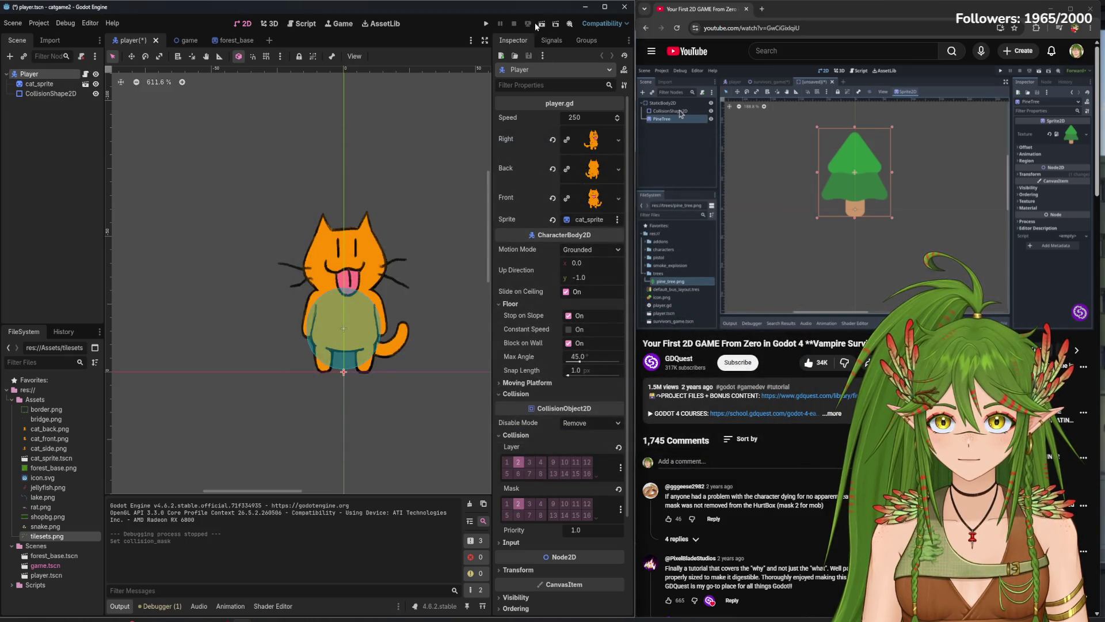
left_click(488, 23)
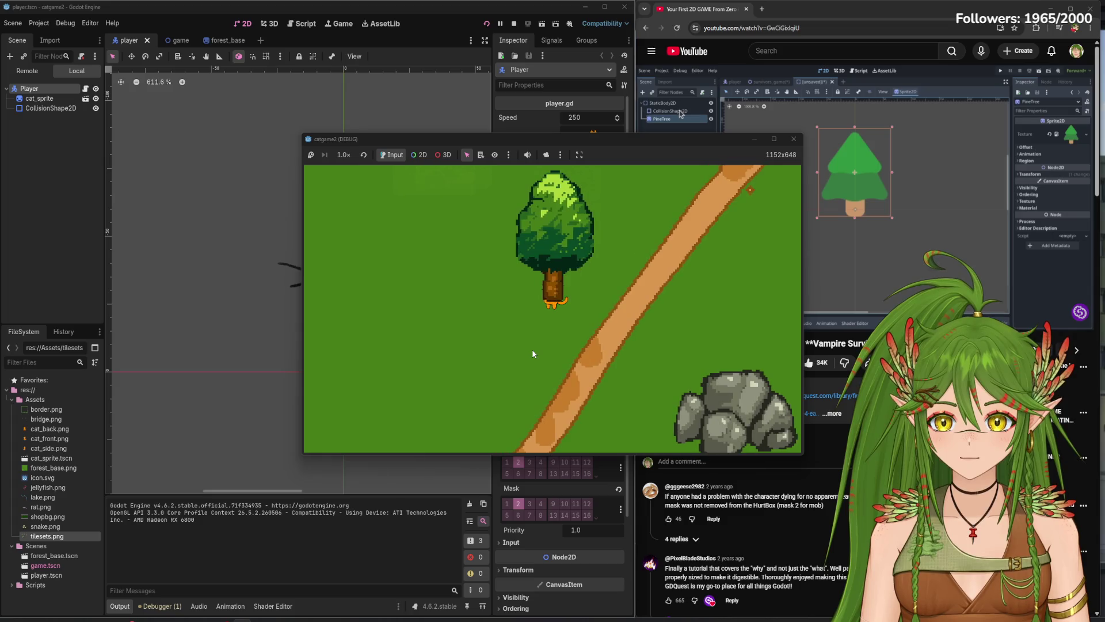
key("F8")
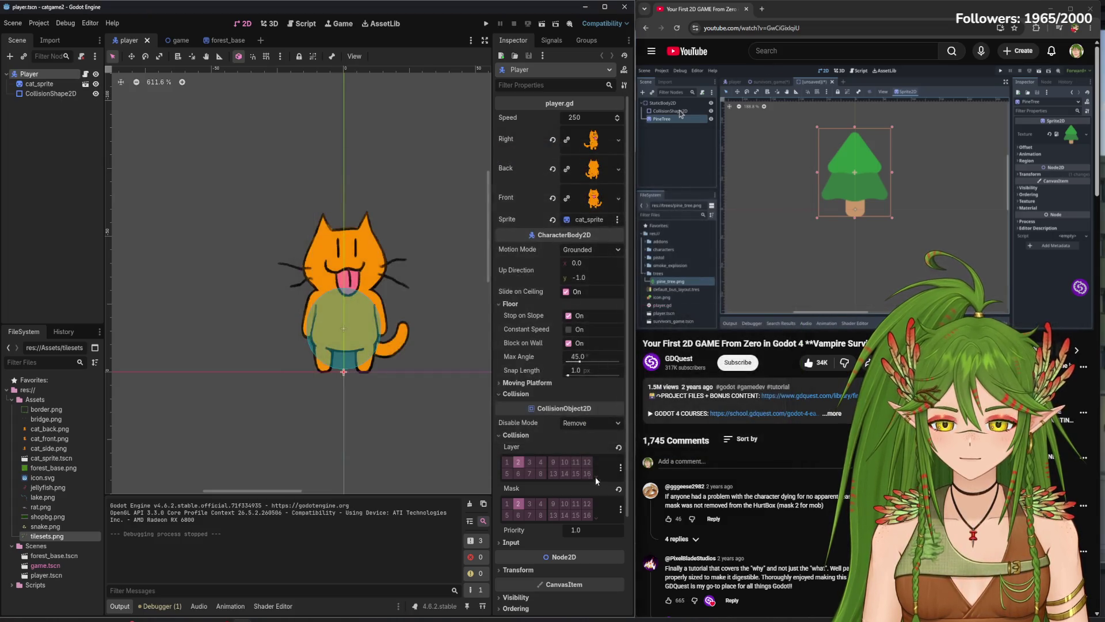
left_click(509, 506)
left_click(507, 462)
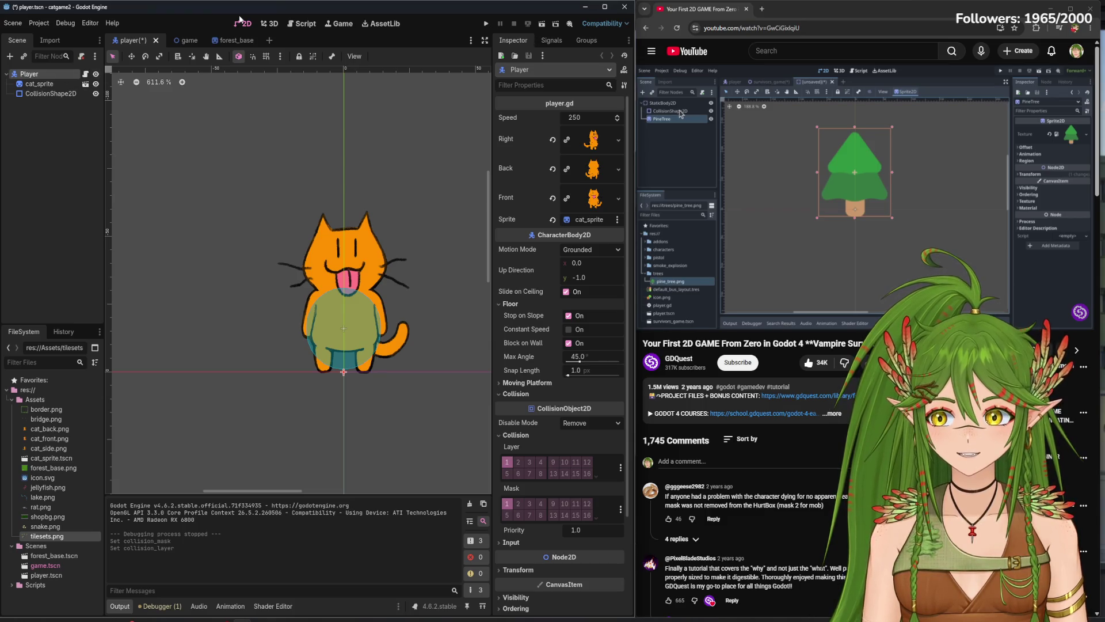
left_click(237, 42)
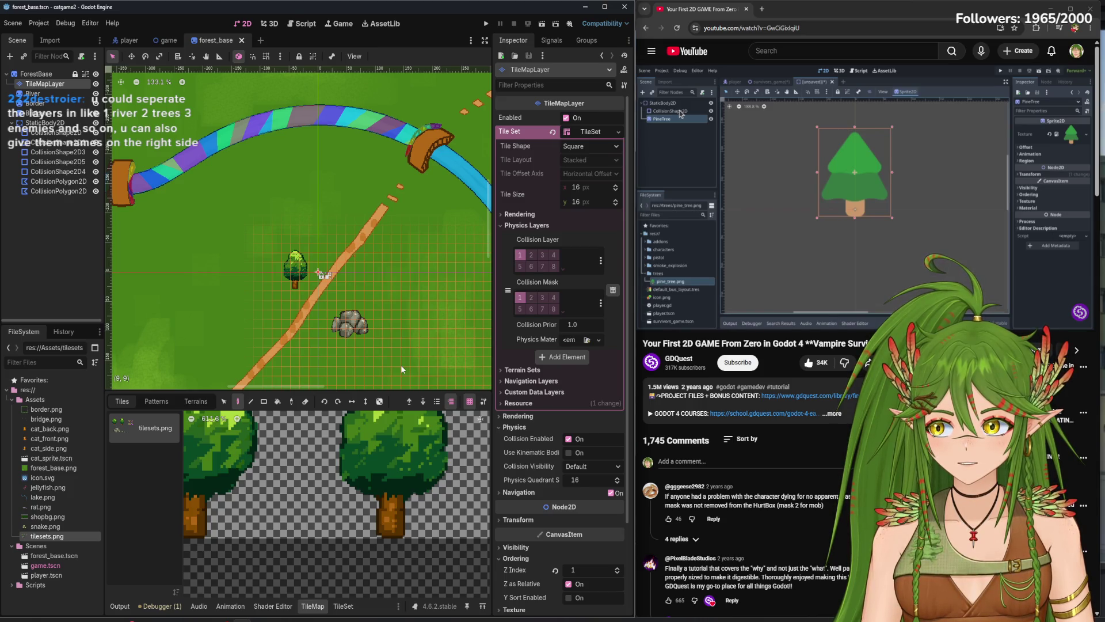
key("F5")
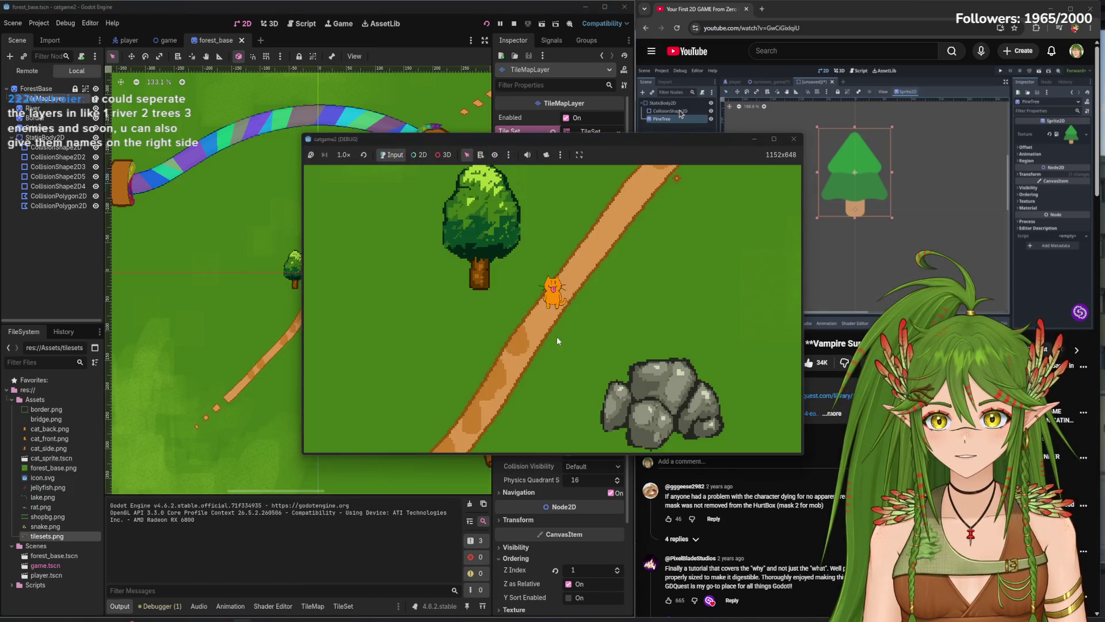
key("Down")
key("Right")
key("Up")
key("Left")
key("Down")
key("Up")
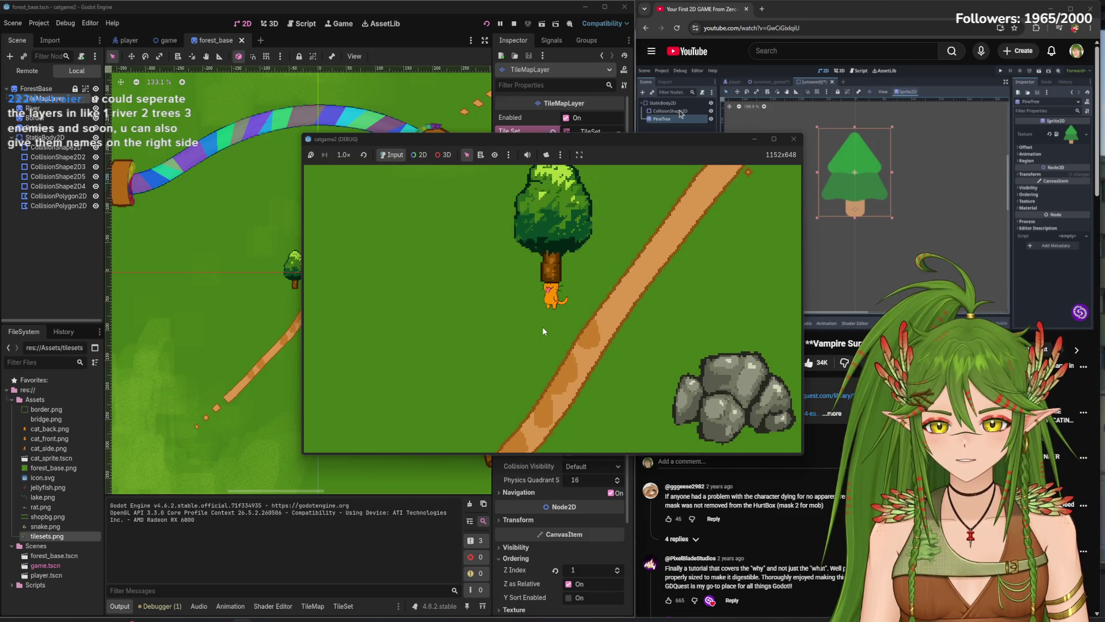
key("Right")
key("Down")
key("Right")
key("Down")
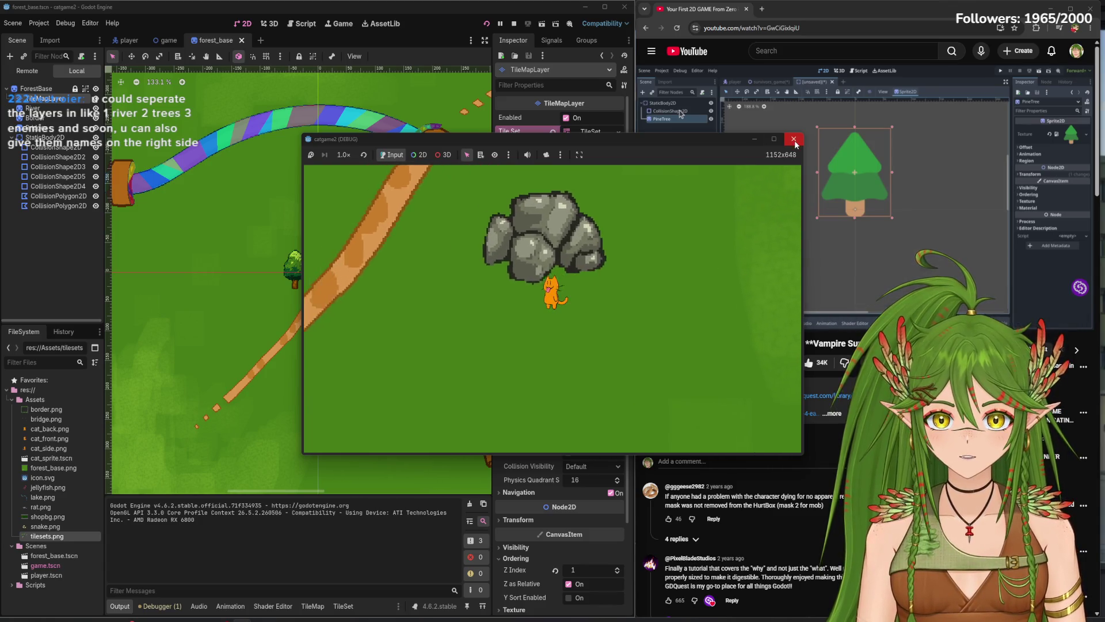
key("Left")
key("Left")
key("Up")
key("Right")
key("Up")
key("Left")
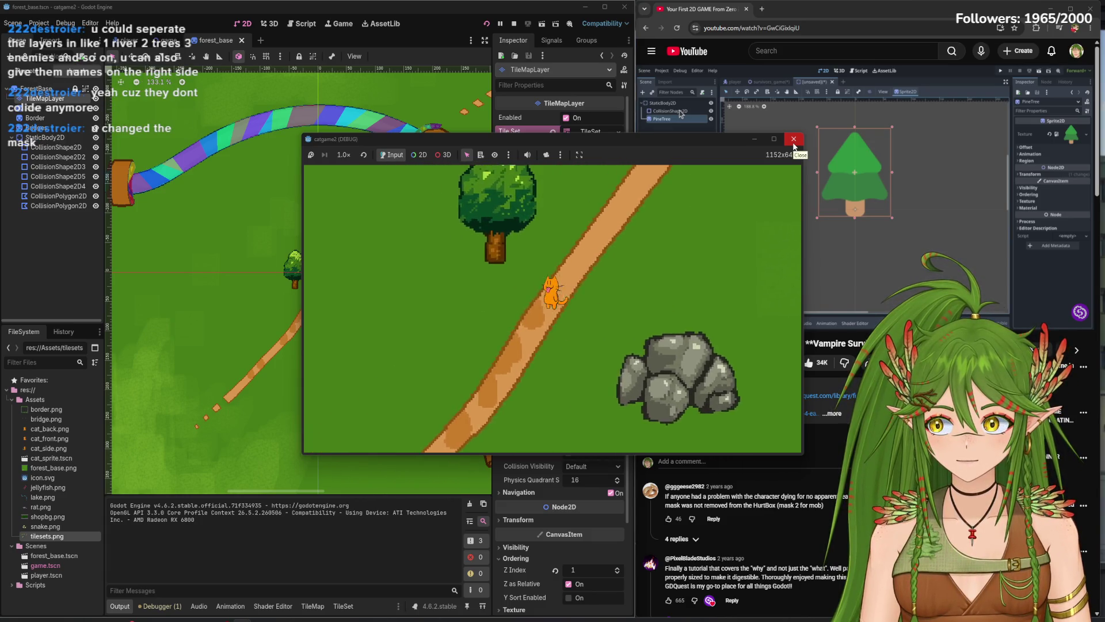
left_click(793, 139)
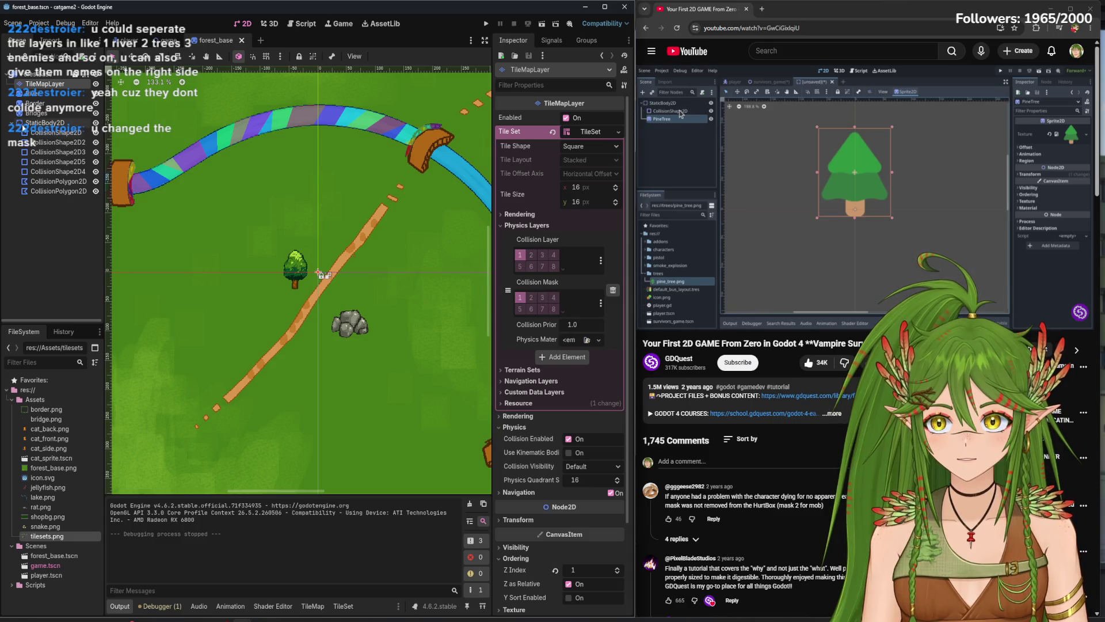
left_click(129, 40)
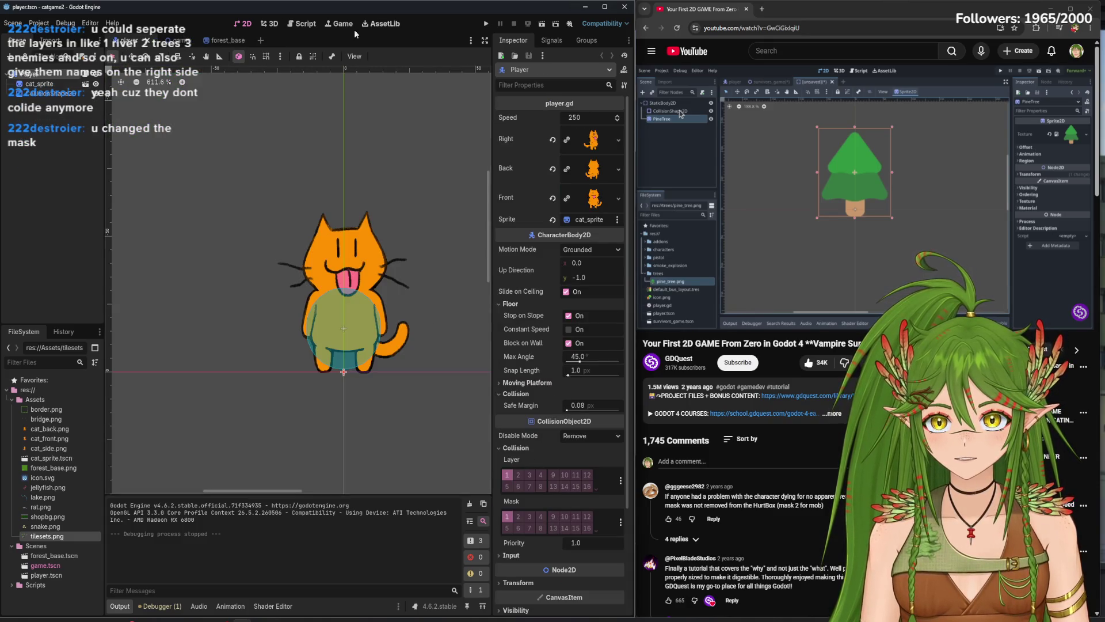
left_click(226, 40)
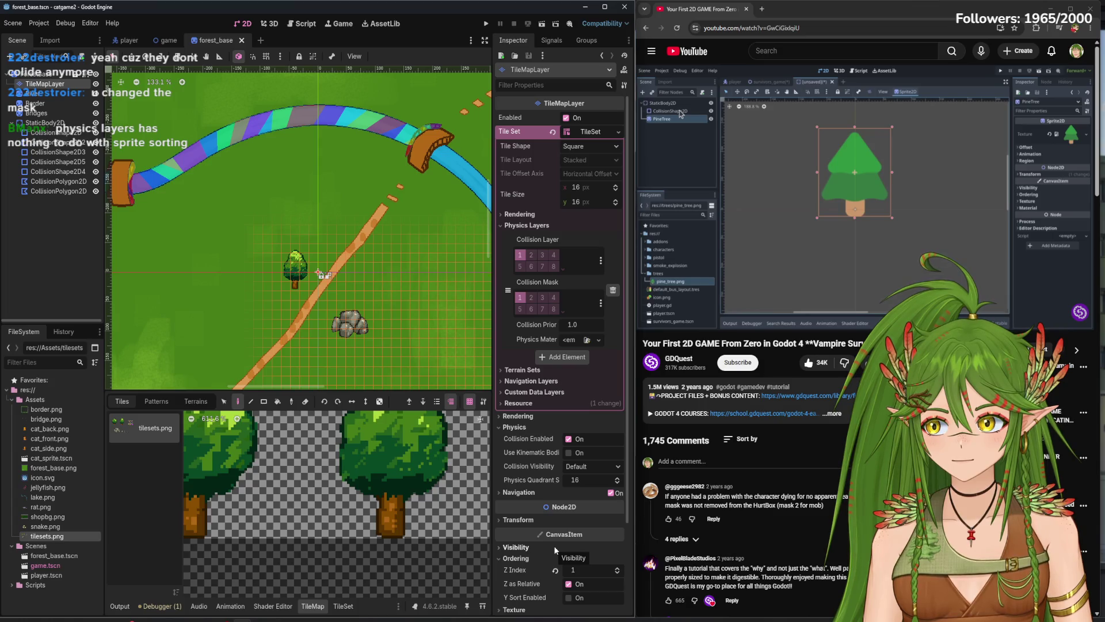
- Reset the tile layer's Z Index to 0 and test tree sorting in a game run
left_click(555, 569)
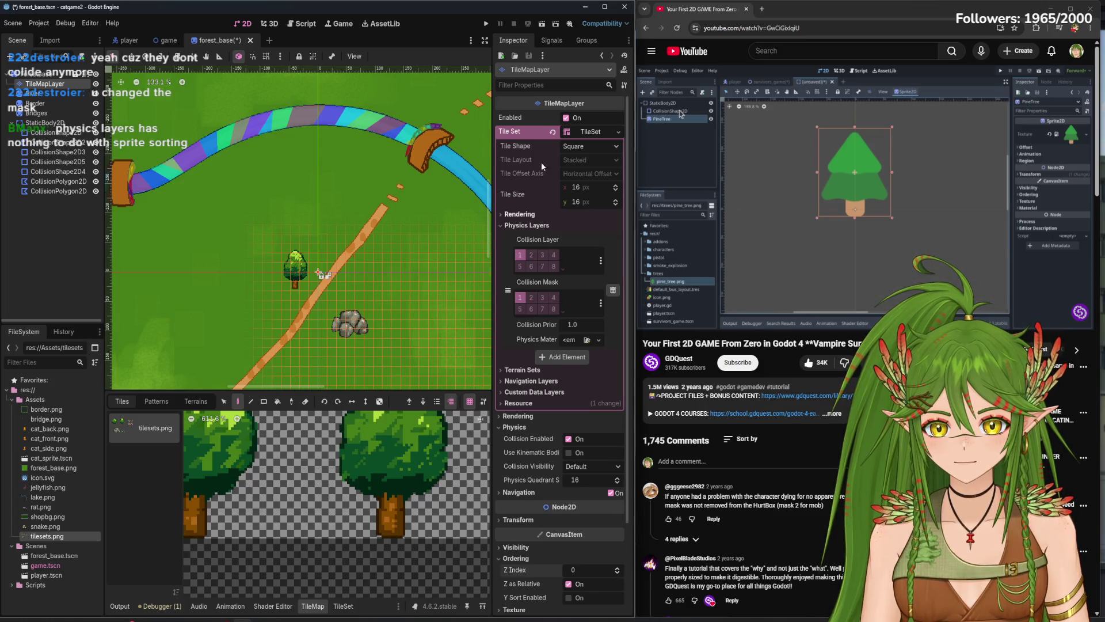
left_click(485, 24)
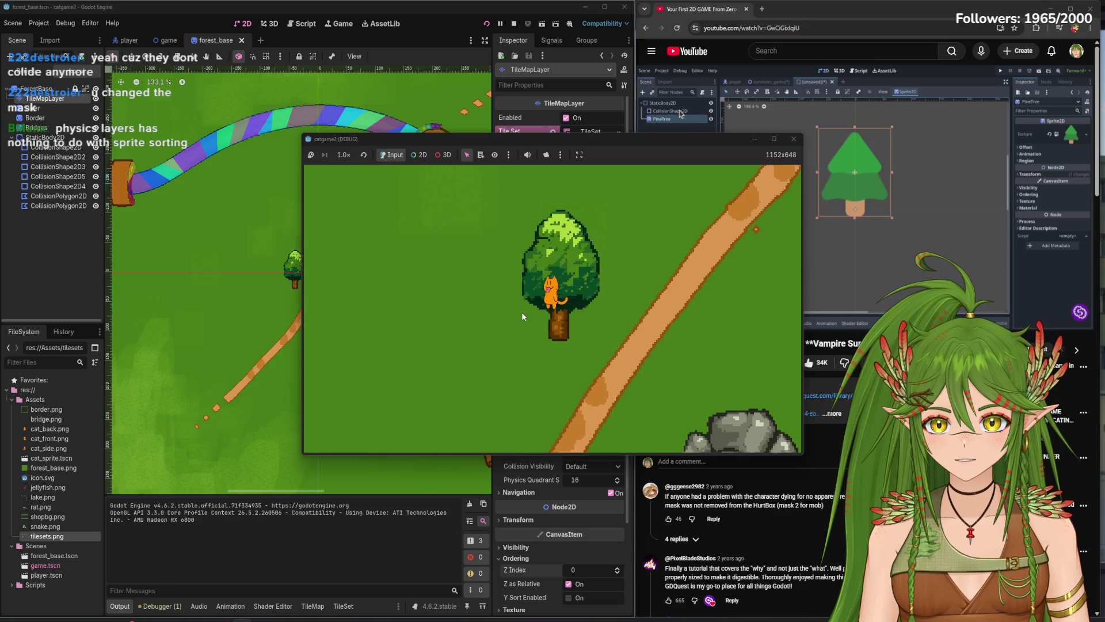
key("Down")
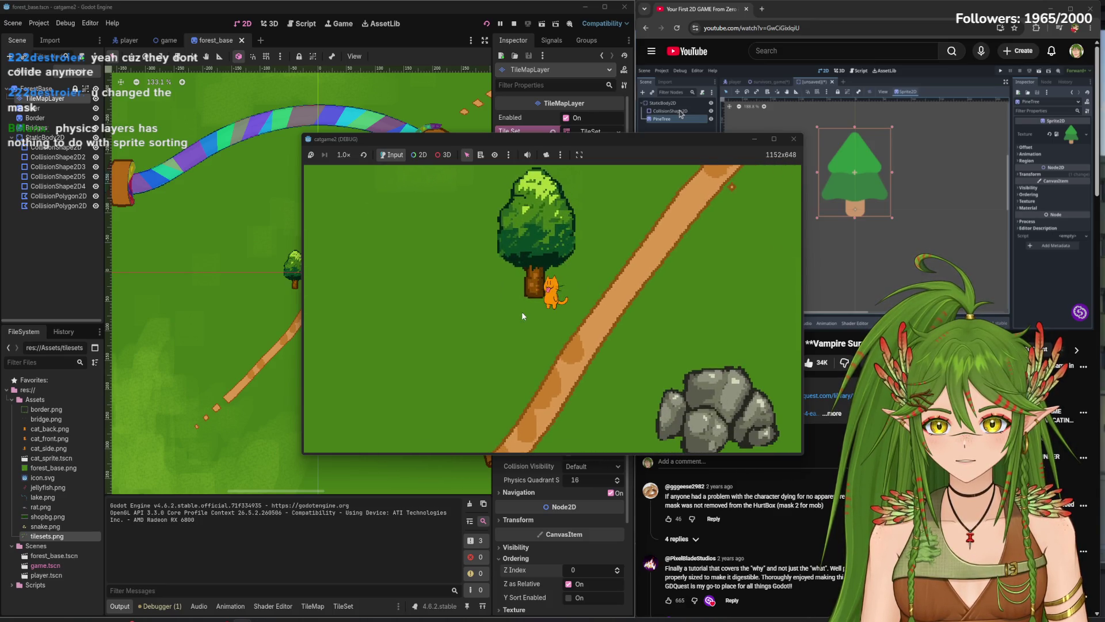
key("Left")
key("Down")
key("Right")
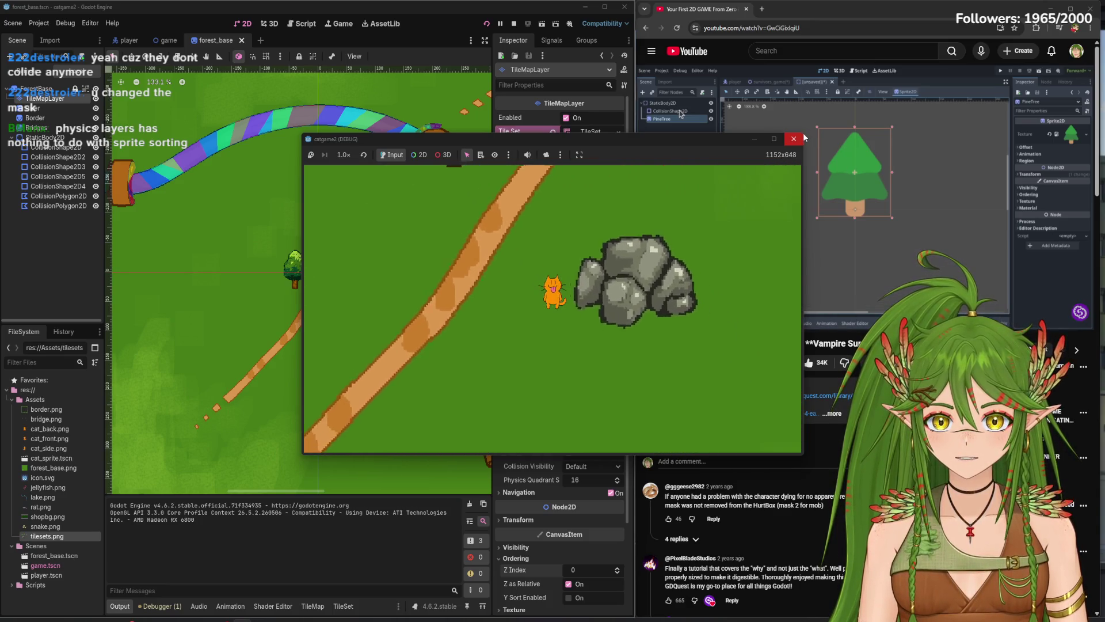
left_click(804, 139)
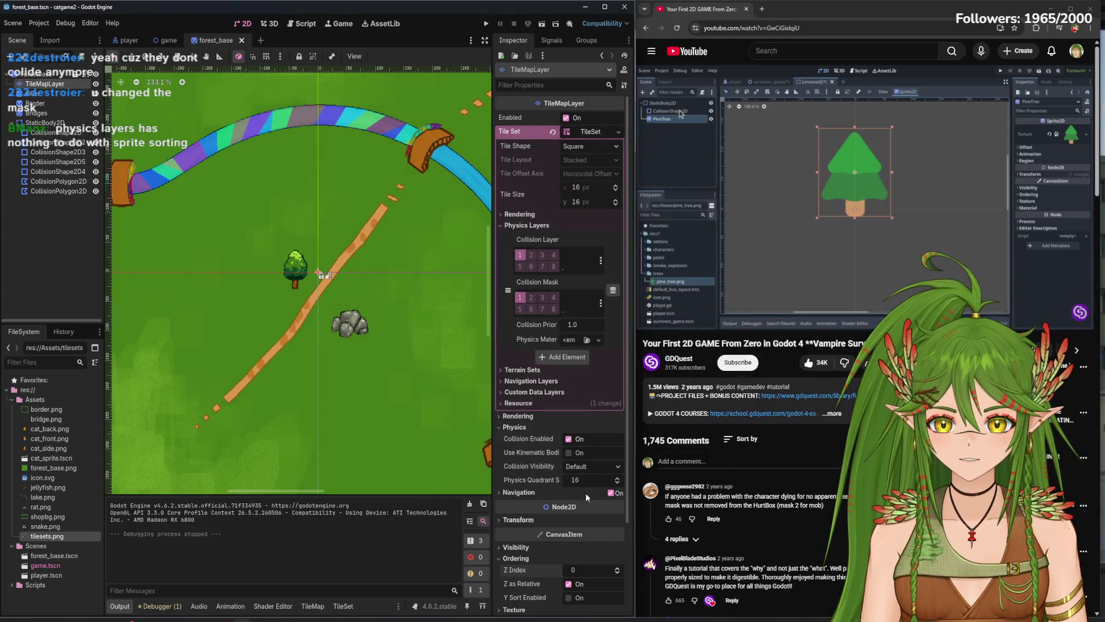
- Test tiles on collision layer 2, revert, then make the tiles mask layer 2 instead of 1
left_click(530, 255)
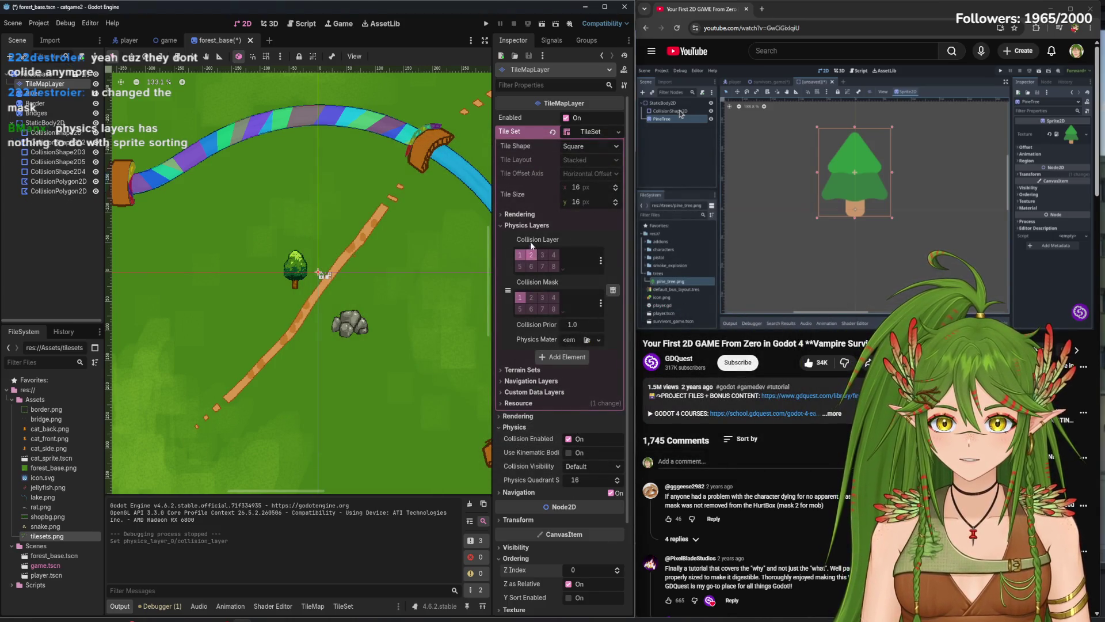
left_click(486, 23)
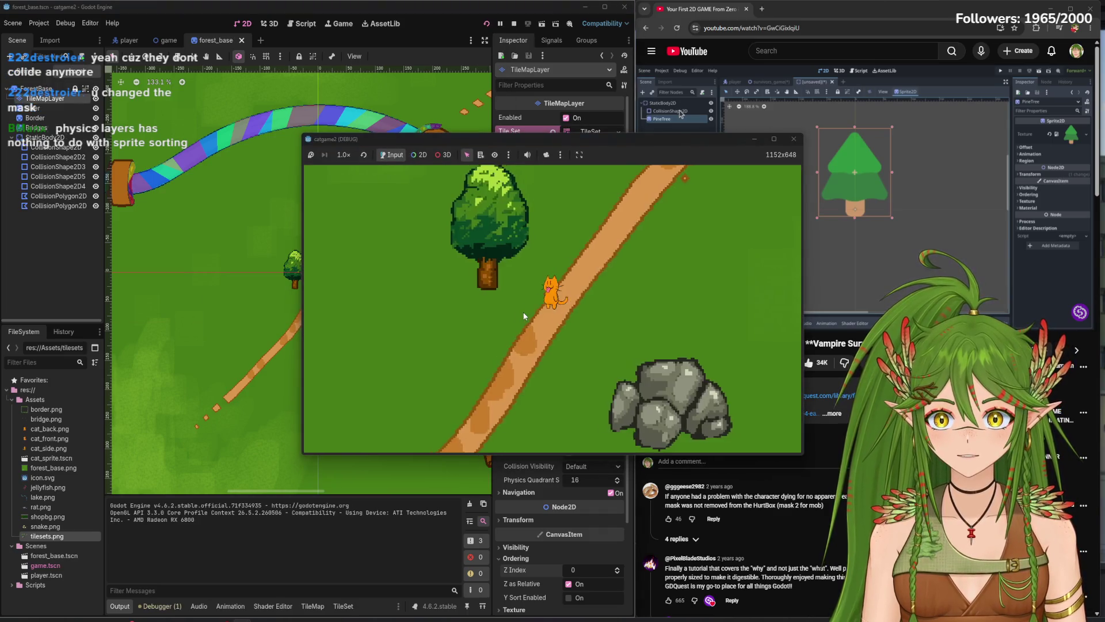
key("Up")
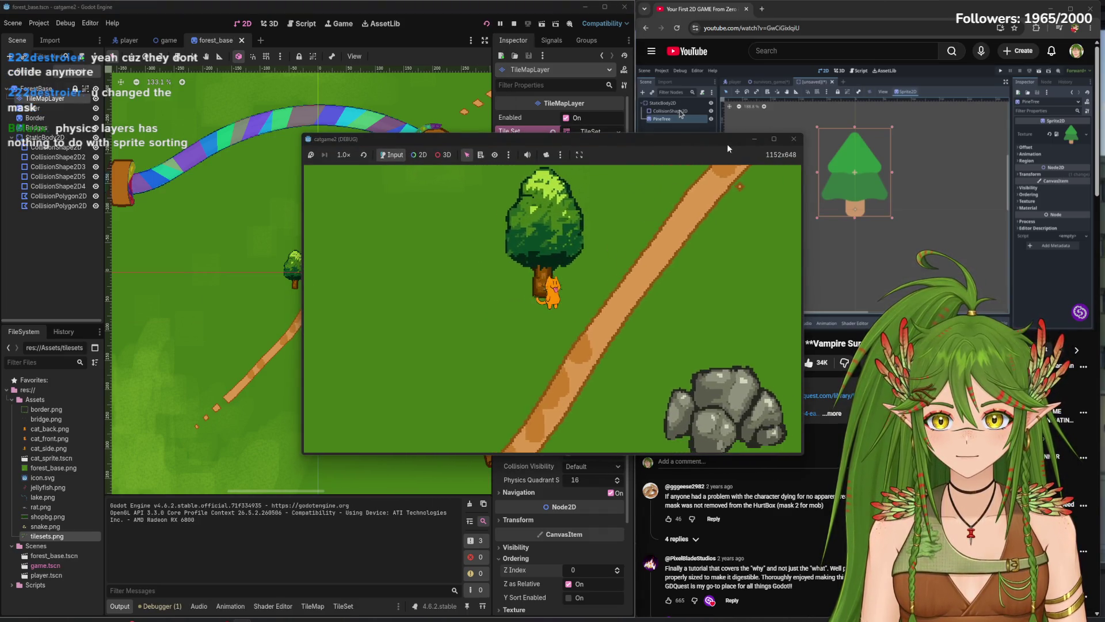
left_click(793, 139)
left_click(530, 255)
left_click(531, 297)
left_click(522, 298)
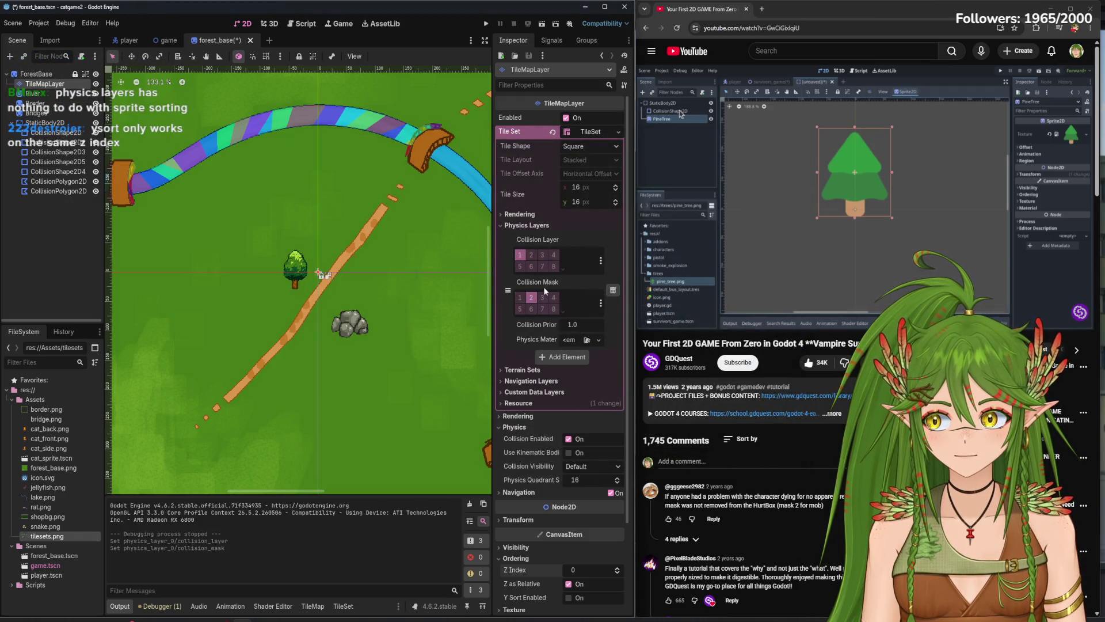
- Test-run the tiles masking only layer 2, walking the cat past the tree and rocks
left_click(485, 24)
key("Left")
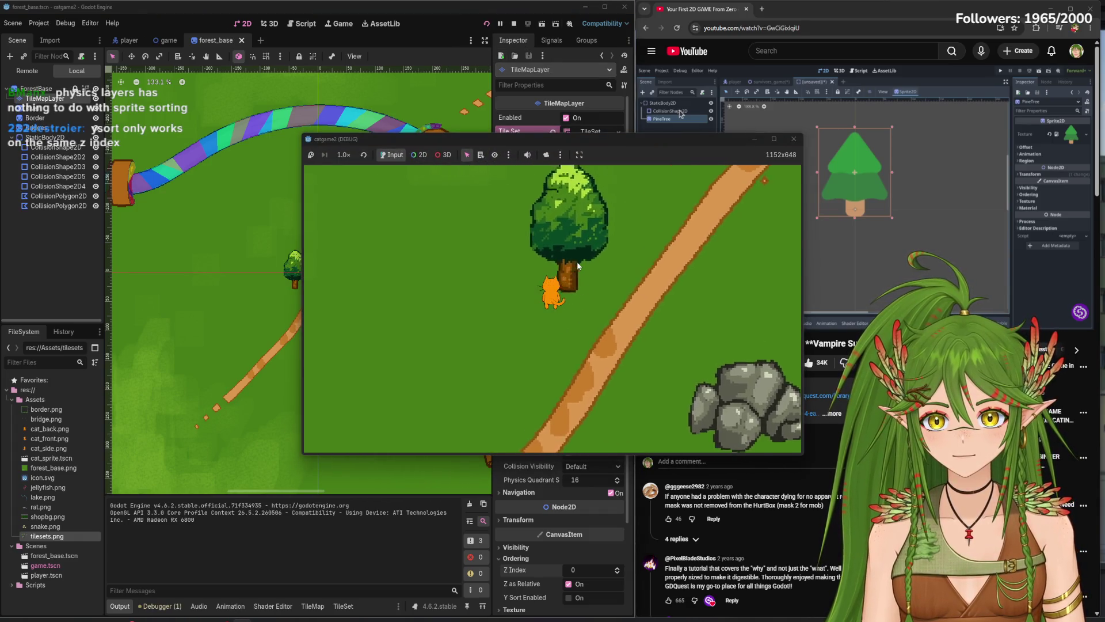
key("Right")
key("Up")
key("Down")
key("Right")
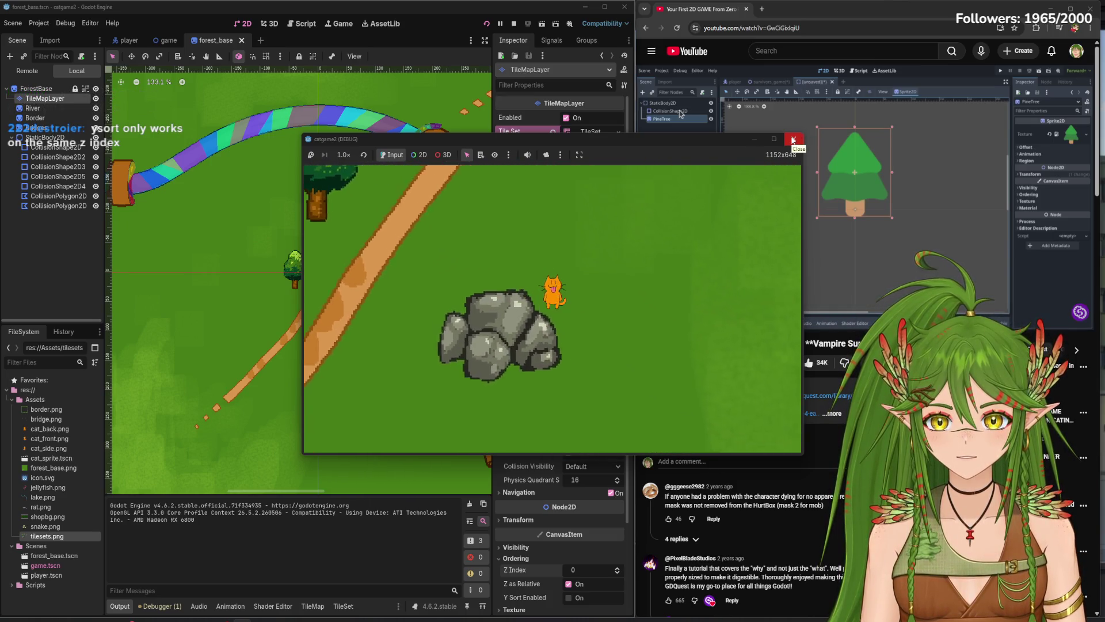
key("Left")
key("Up")
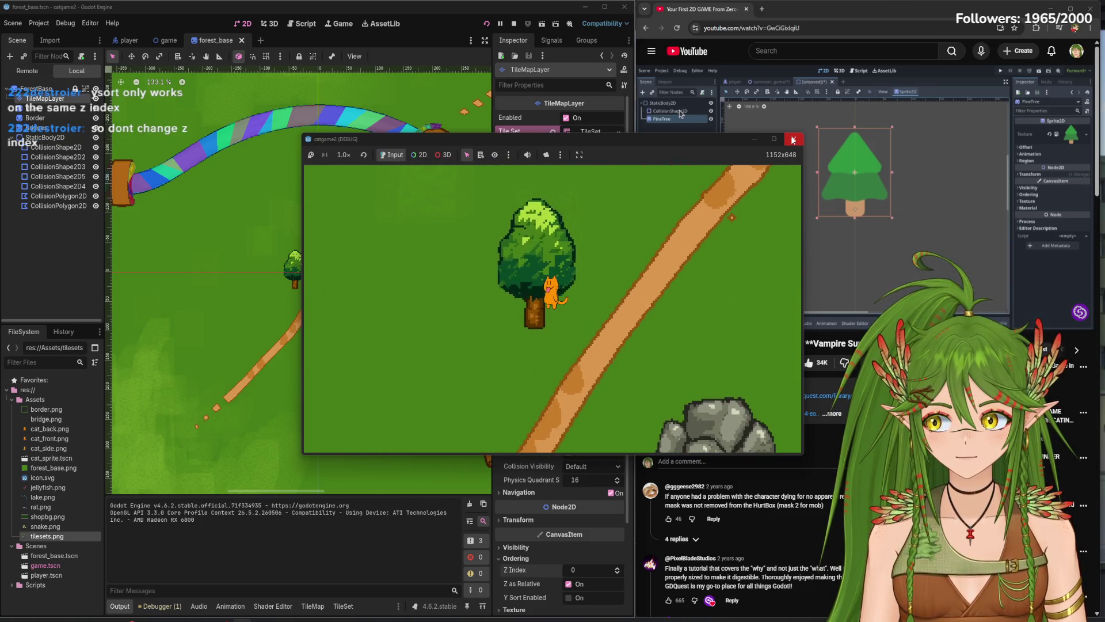
key("Down")
key("Right")
left_click(793, 140)
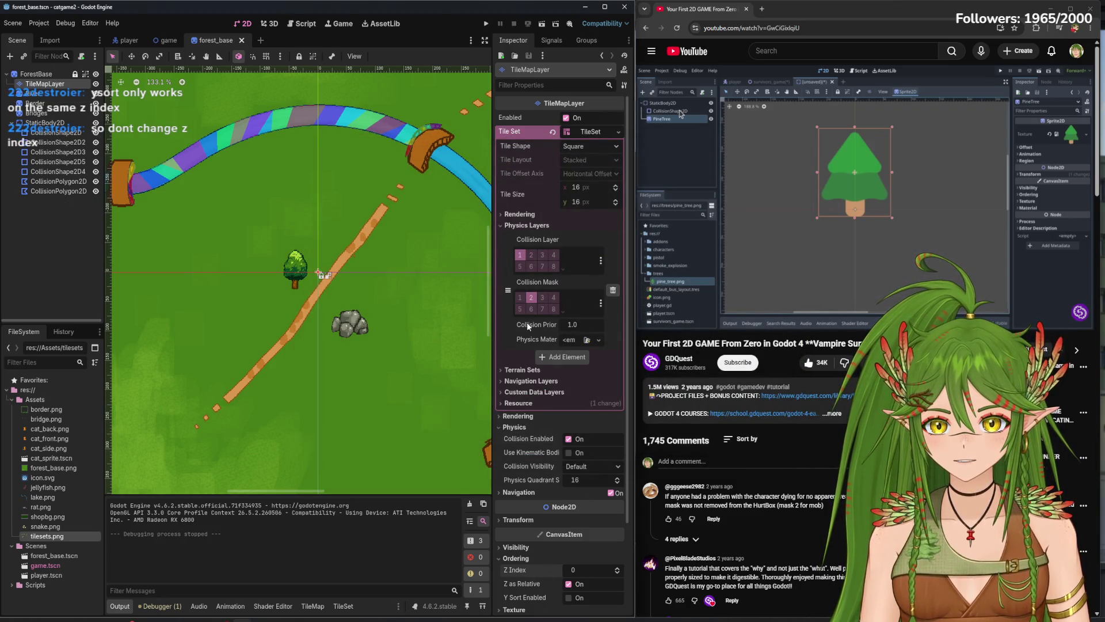
- Restore the tiles' mask layer 1, put the cat on layer 2 with mask 2, and test
left_click(520, 300)
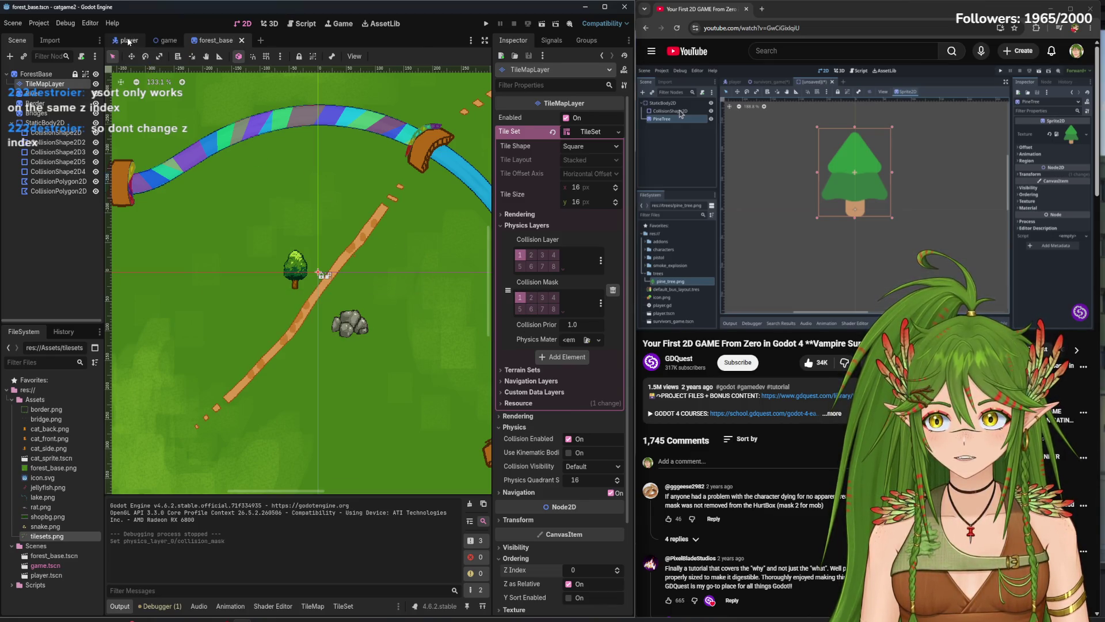
left_click(131, 41)
left_click(518, 476)
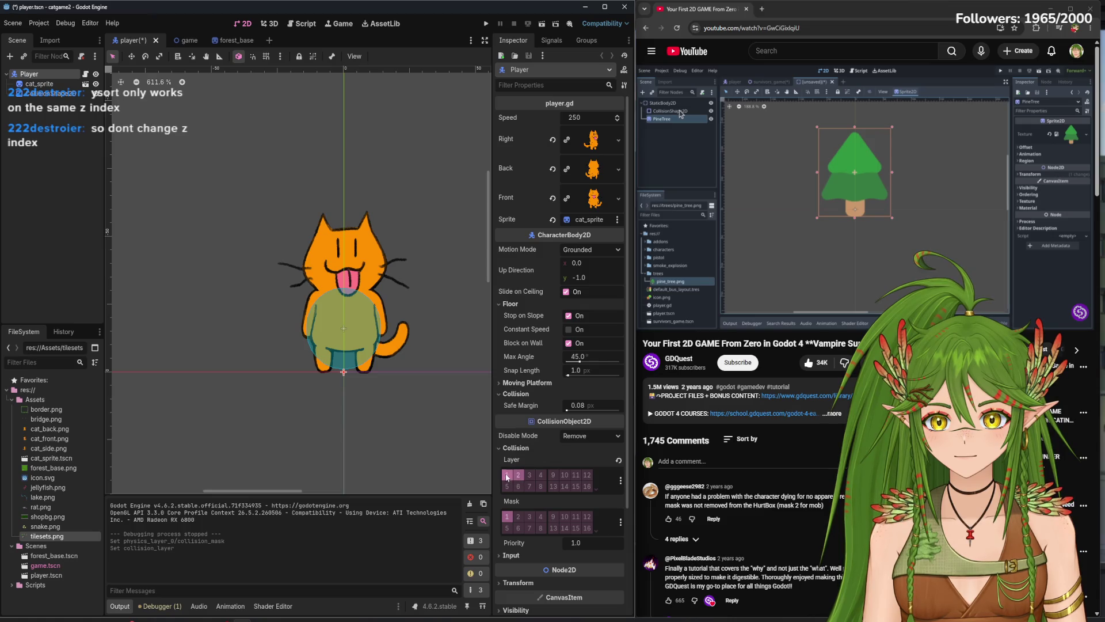
left_click(519, 517)
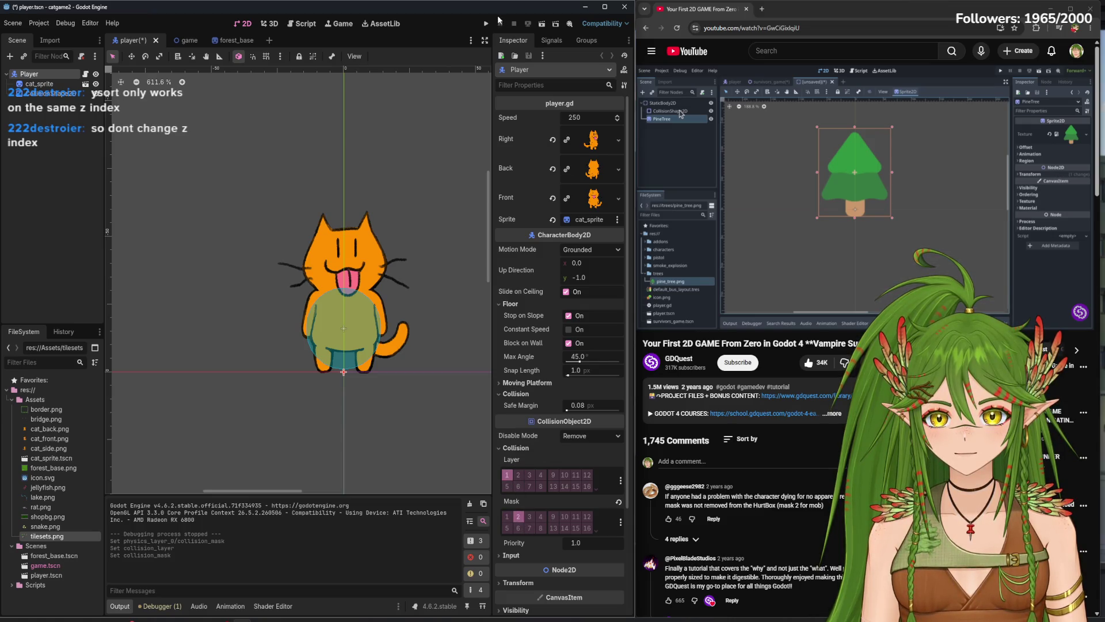
left_click(543, 24)
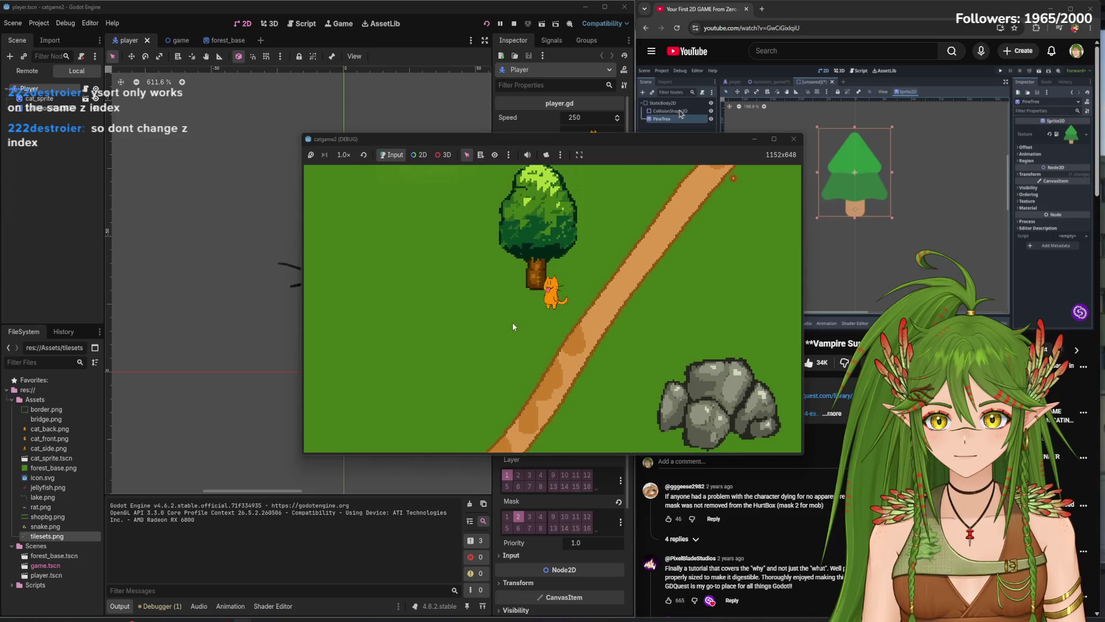
key("Up")
key("Down")
key("Right")
key("Up")
key("Down")
left_click(792, 141)
- Return the cat to collision layer 1 with mask 1, retest, save player.tscn, and open forest_base
left_click(518, 516)
left_click(507, 517)
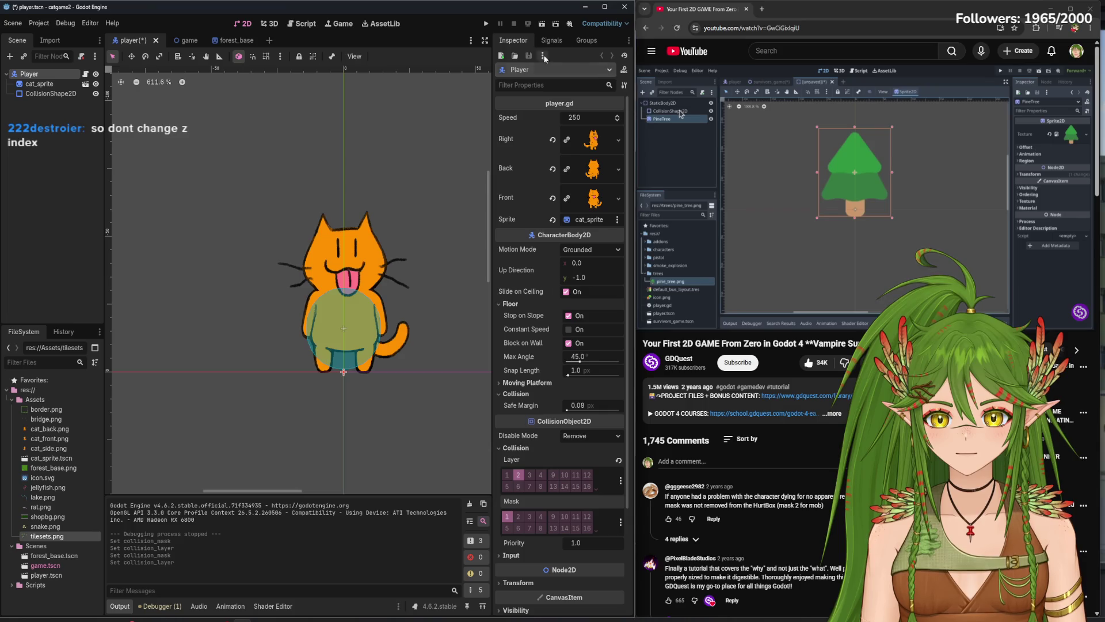
left_click(485, 23)
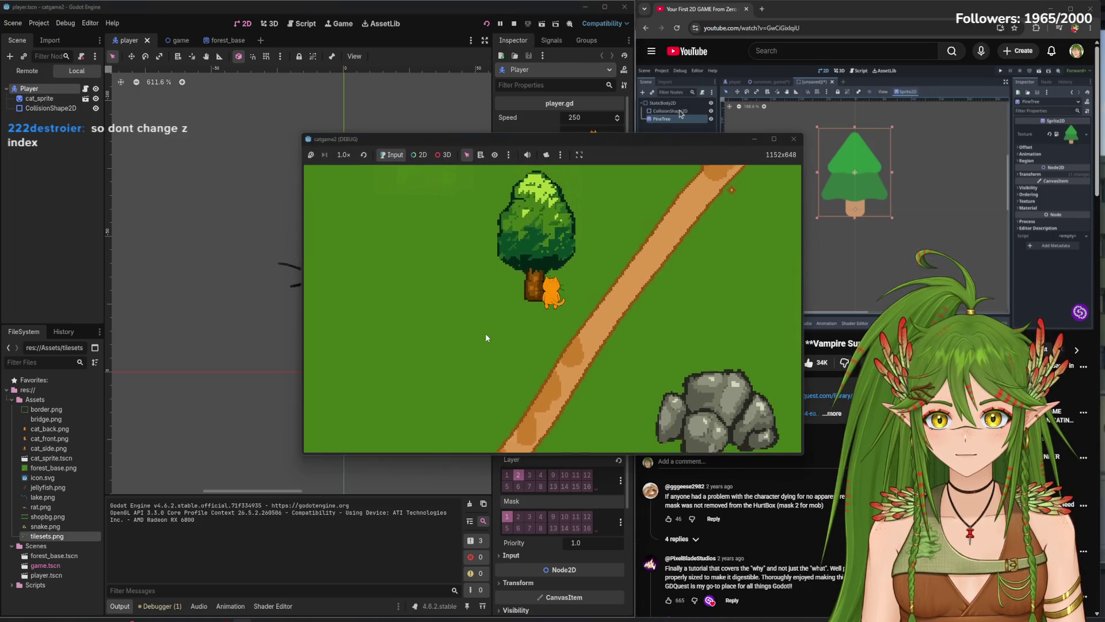
key("Up")
key("F8")
left_click(508, 475)
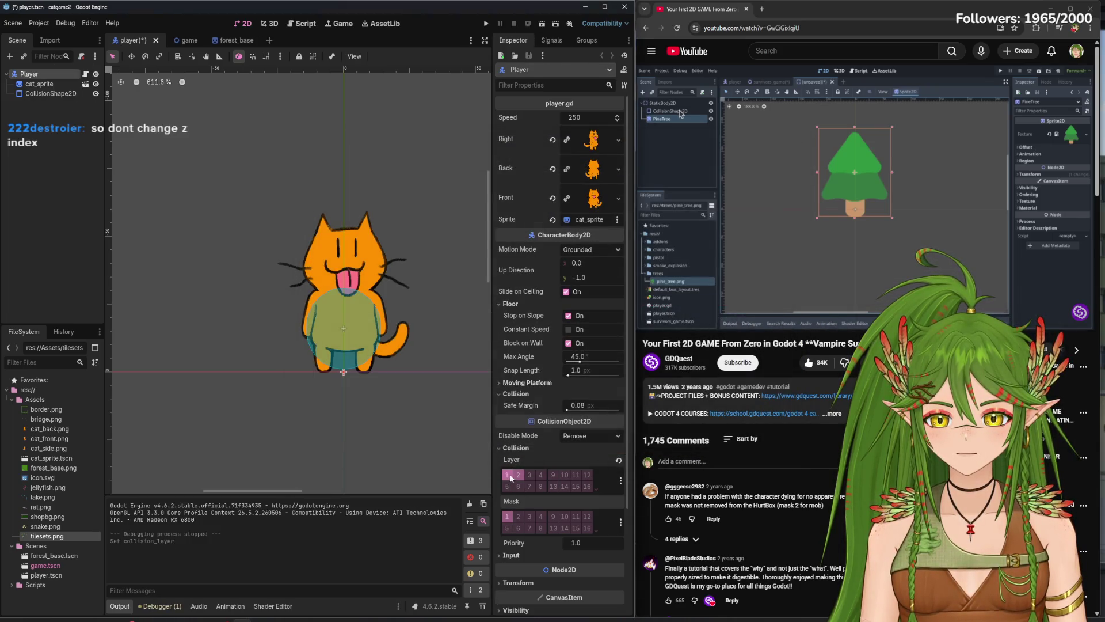
left_click(518, 475)
key("ctrl+s")
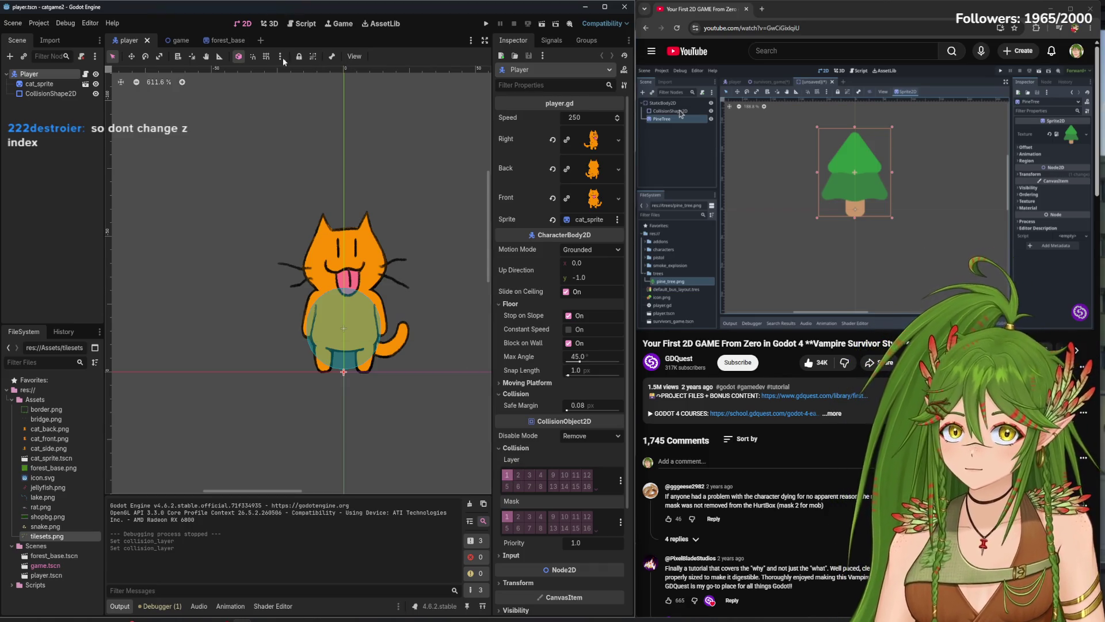
left_click(225, 40)
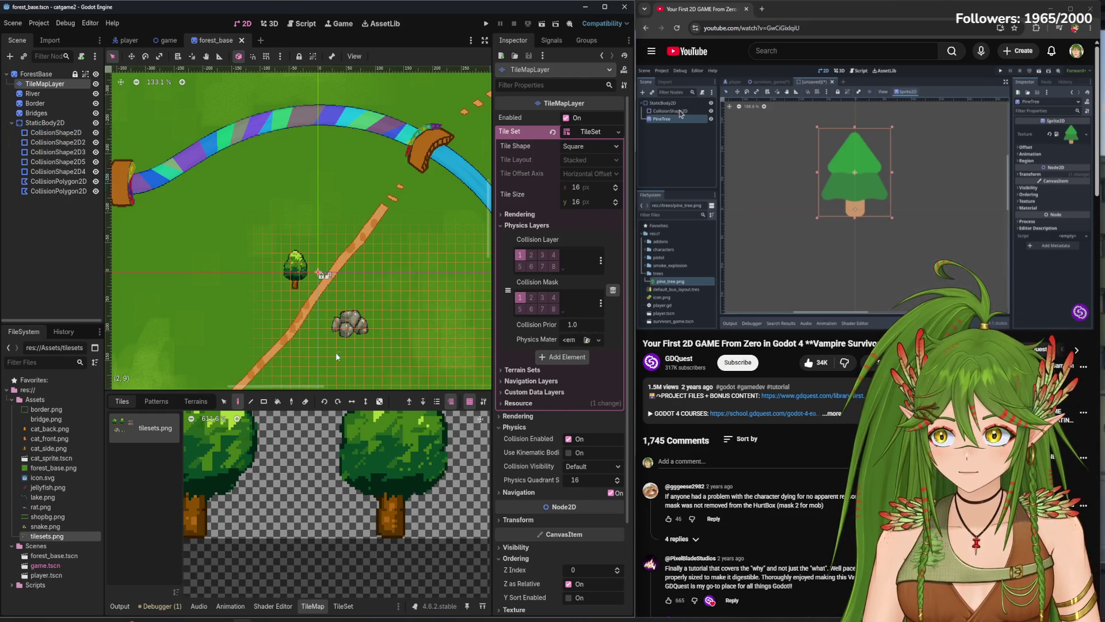
- Test-run the forest map, walking the cat around the tree and along the rocks, then stop
left_click(487, 23)
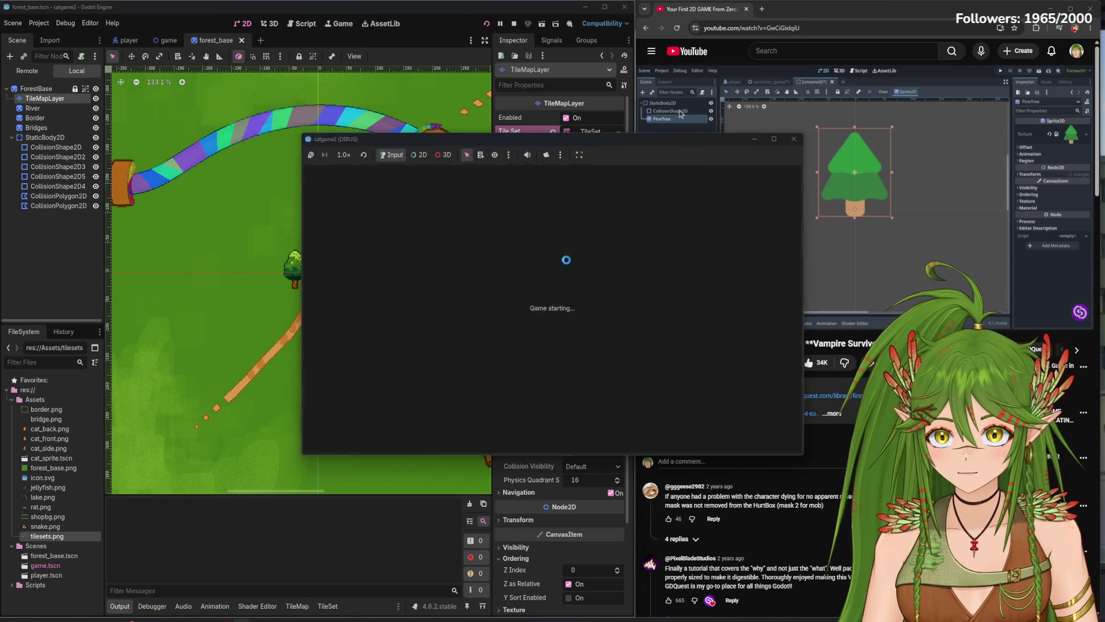
key("Down")
key("Up")
key("Right")
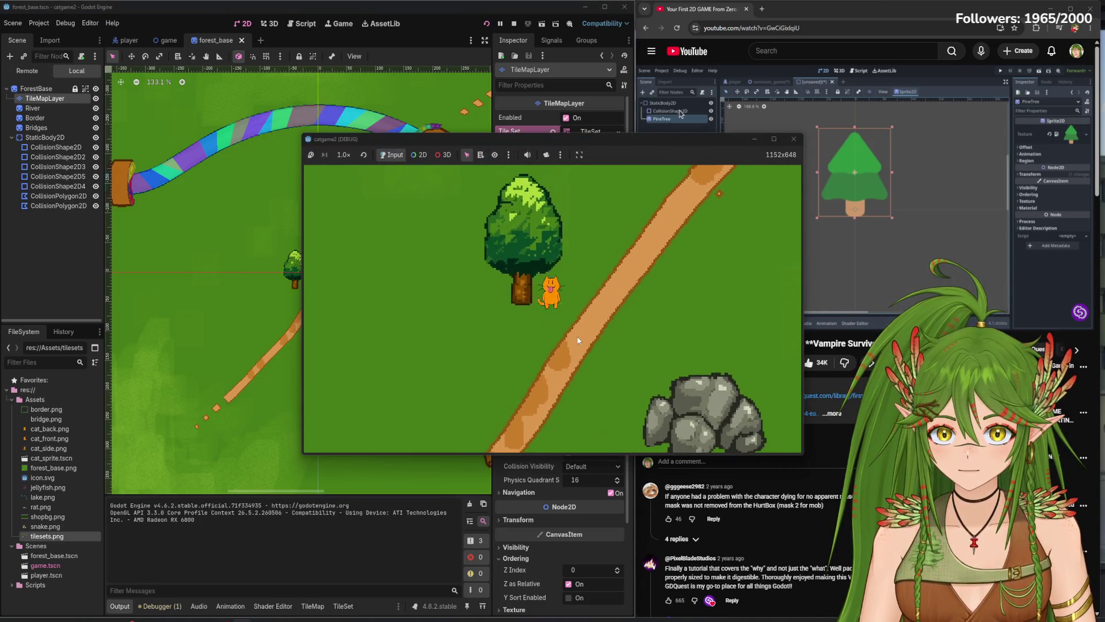
key("Down")
key("Right")
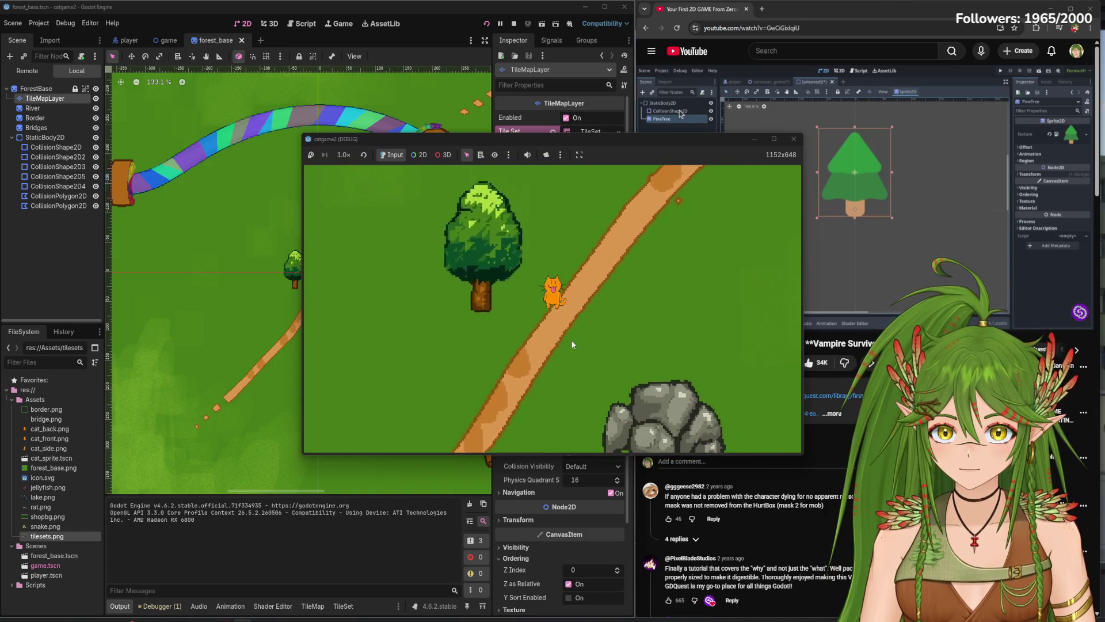
key("Down")
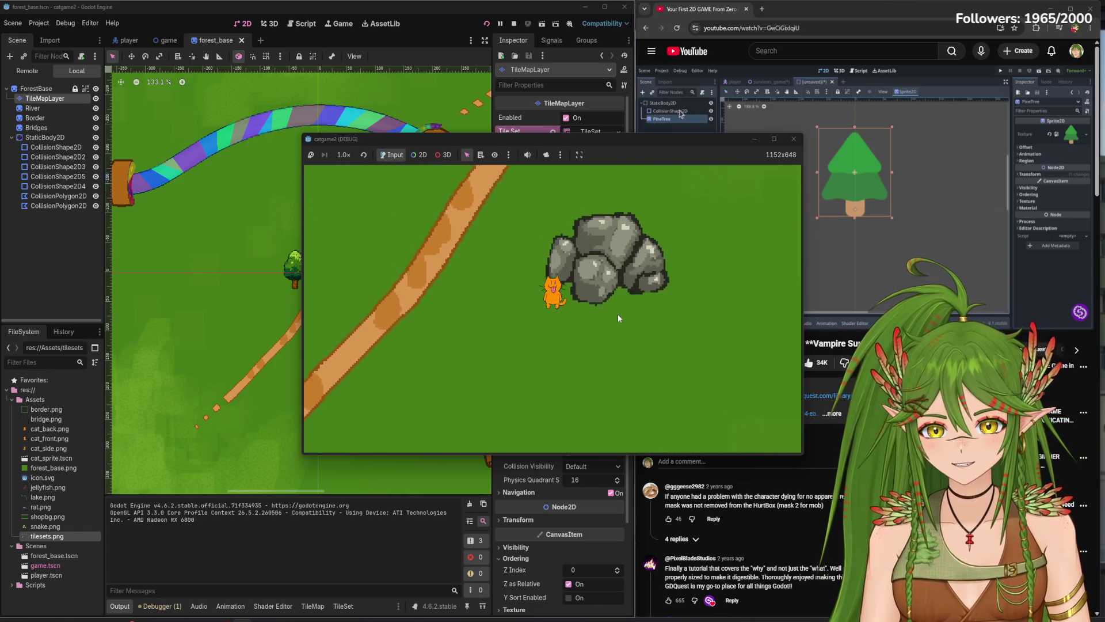
key("Right")
key("Up")
key("Left")
key("Up")
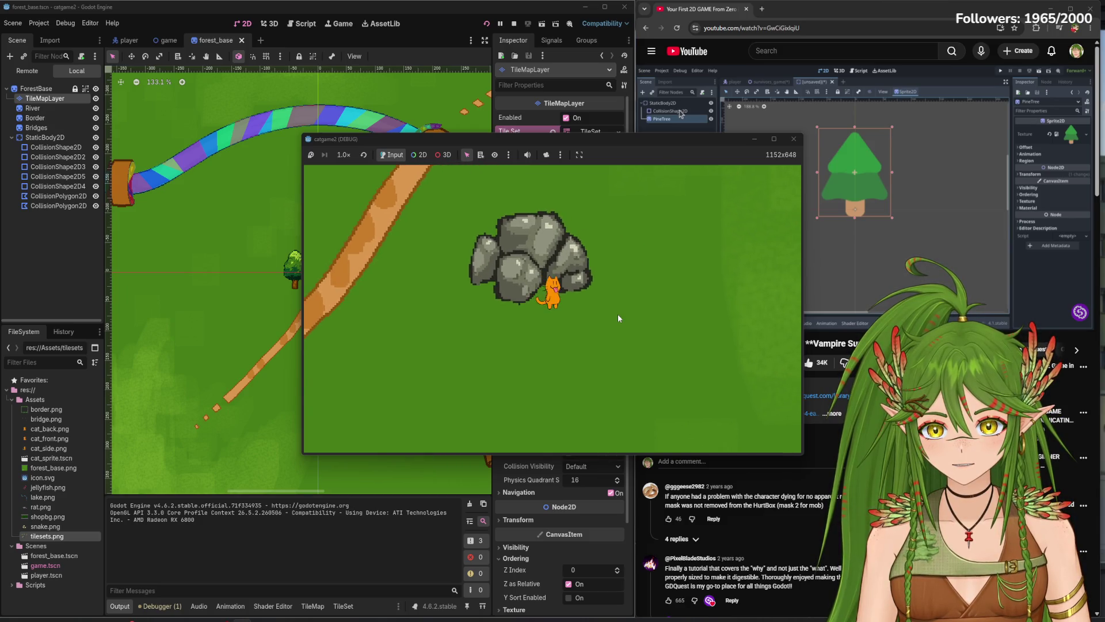
key("Right")
key("Up")
key("F8")
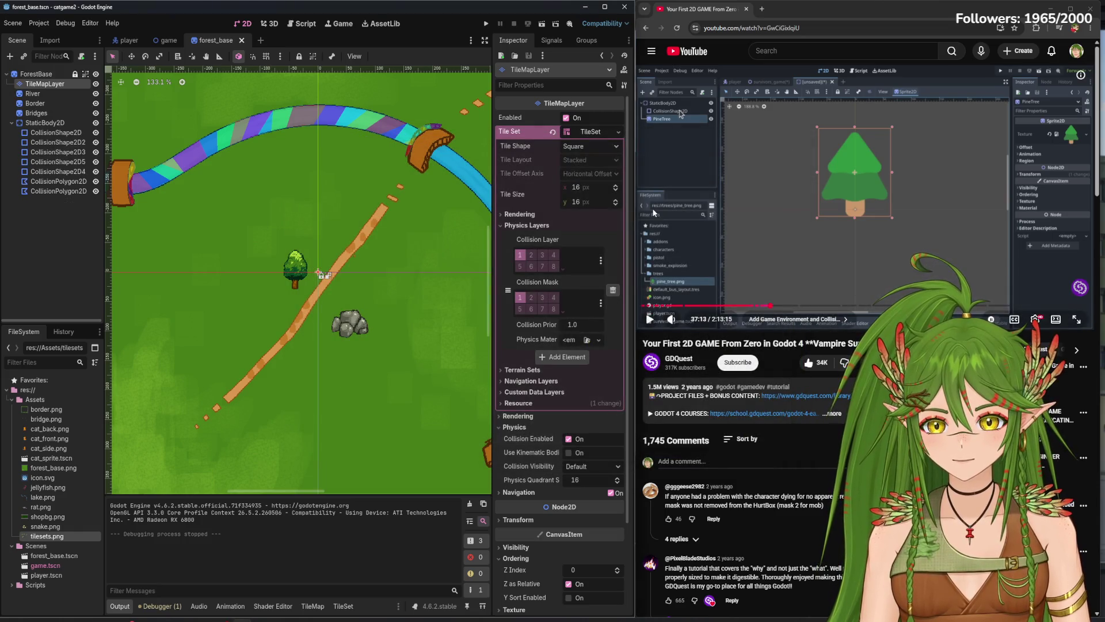
left_click(795, 178)
key("space")
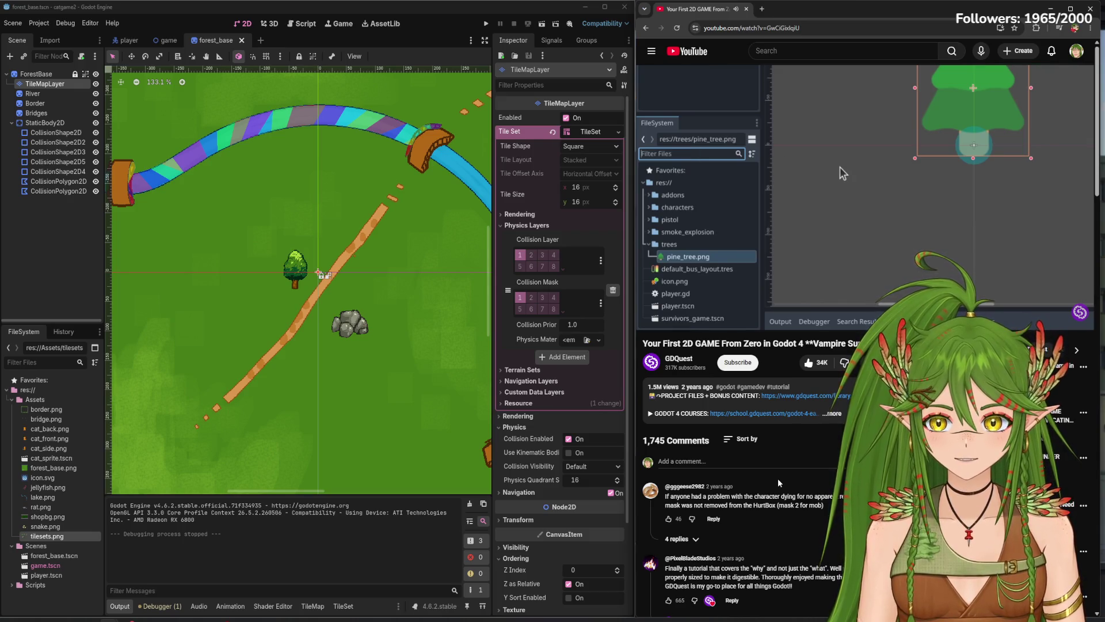
mouse_move(869, 206)
left_click(782, 209)
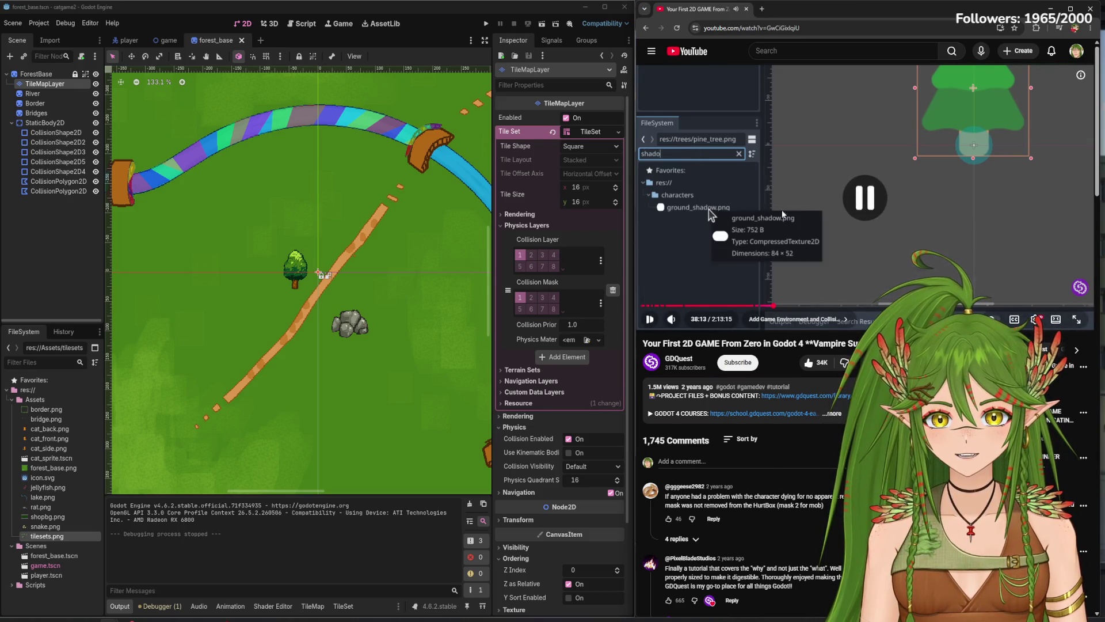
left_click(784, 202)
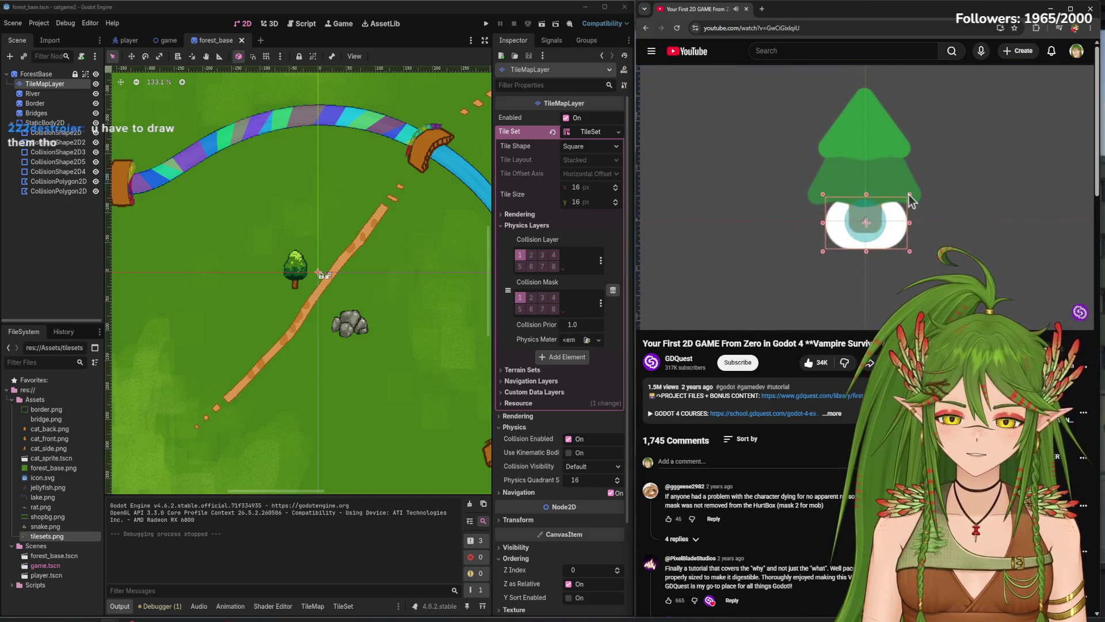
mouse_move(773, 198)
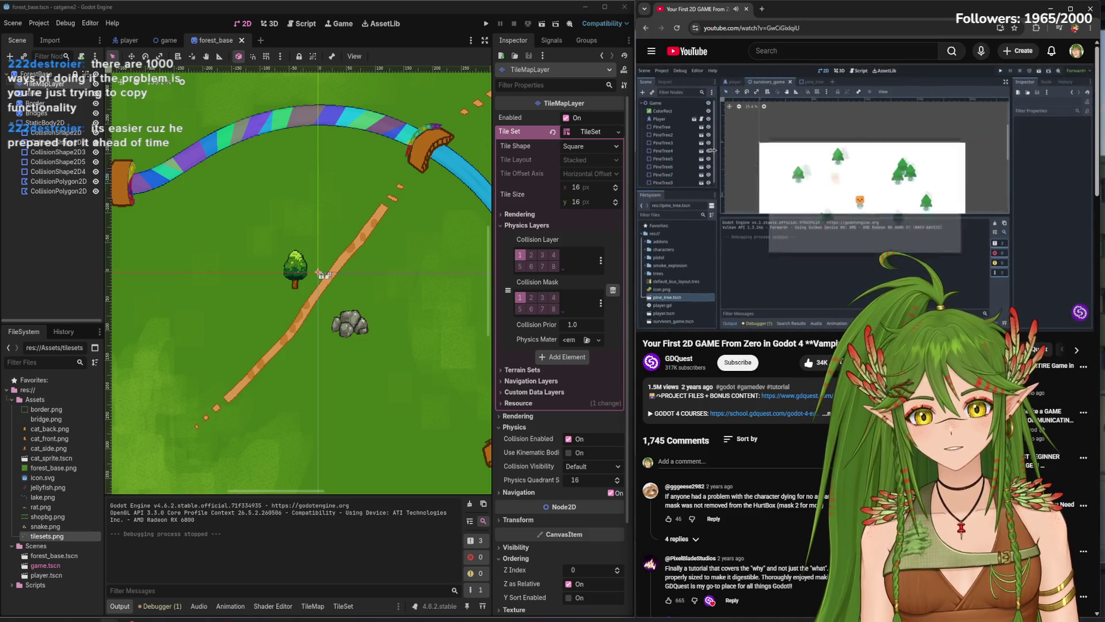
left_click(936, 183)
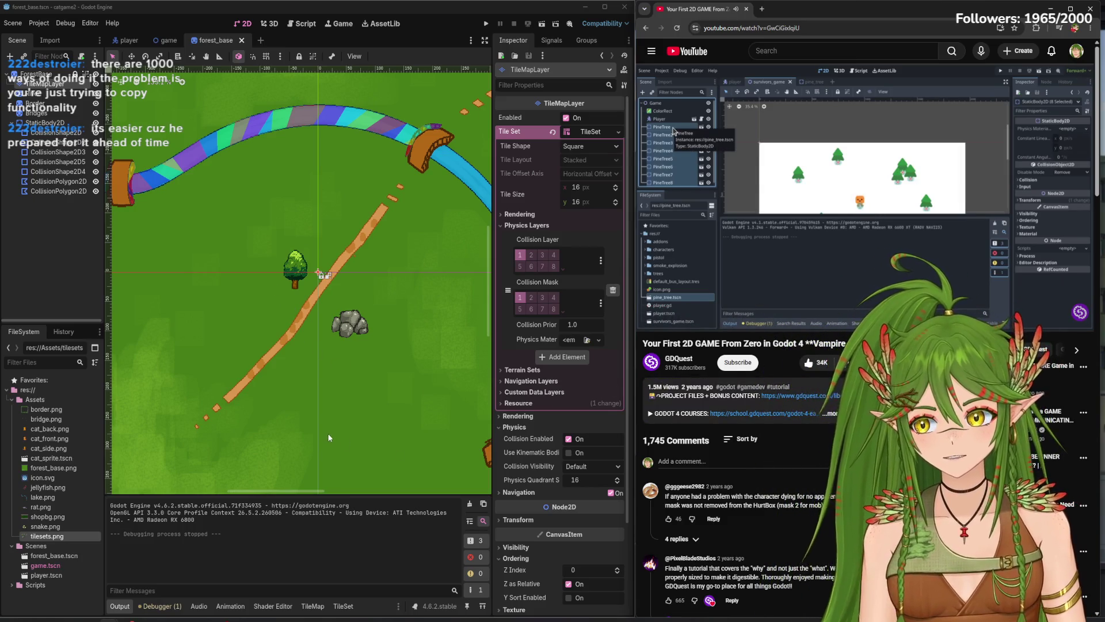
left_click(826, 319)
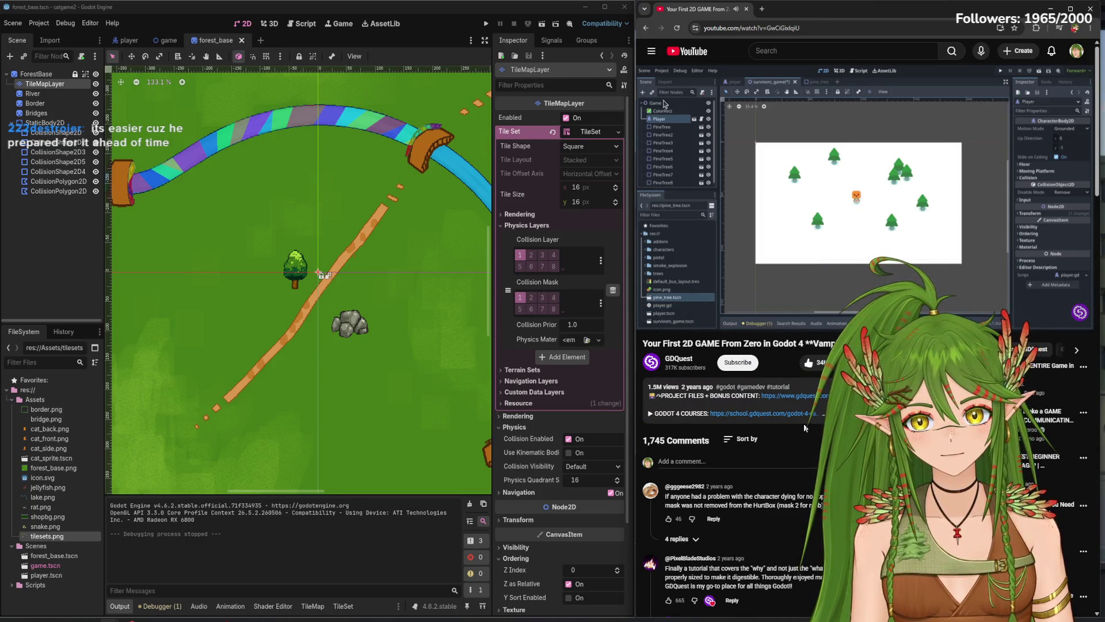
key("space")
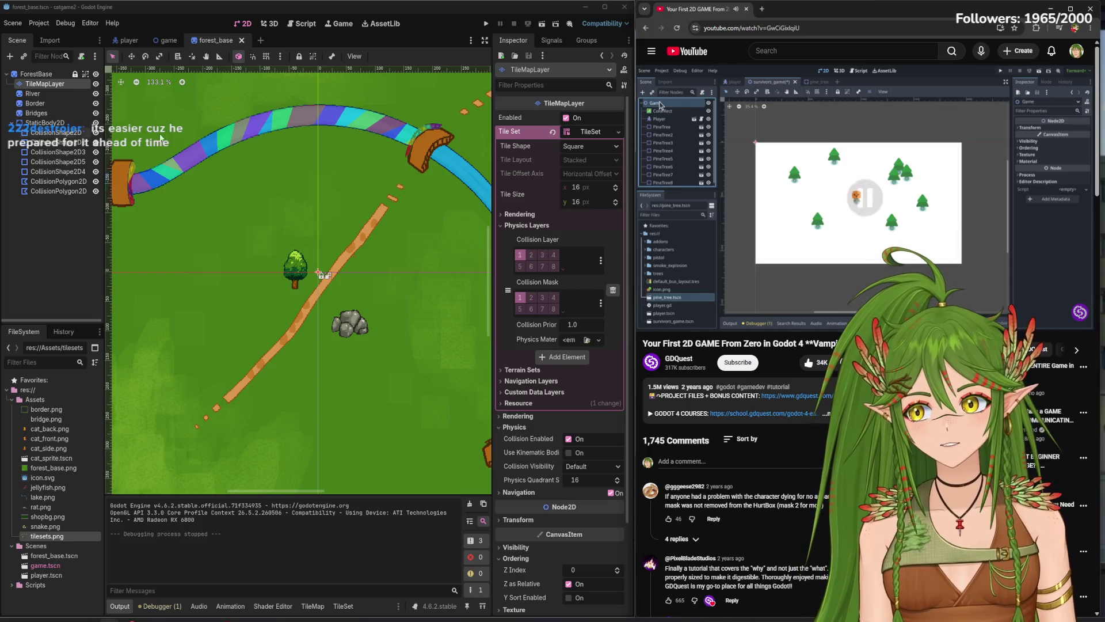
key("space")
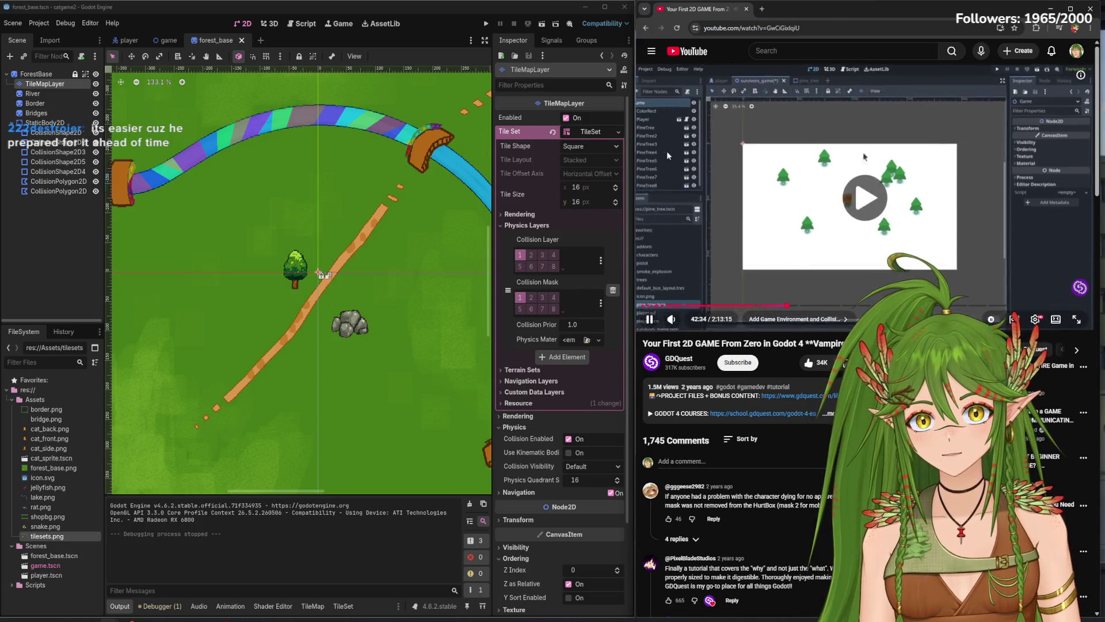
left_click(36, 74)
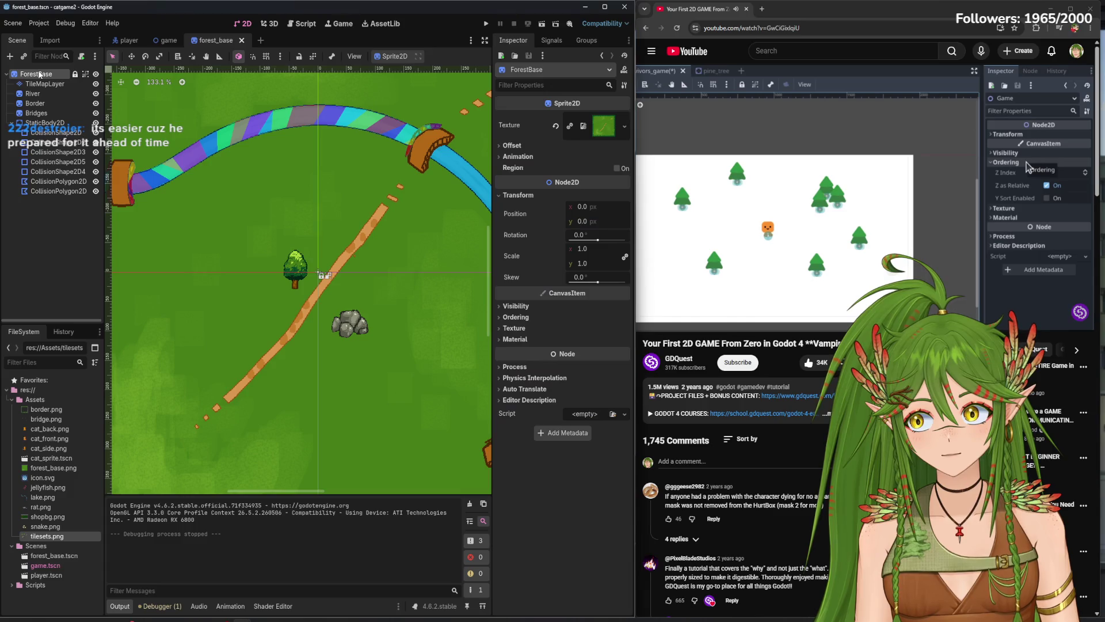
- Turn on Y Sort Enabled under Ordering for the Game scene's root node
key("space")
left_click(168, 40)
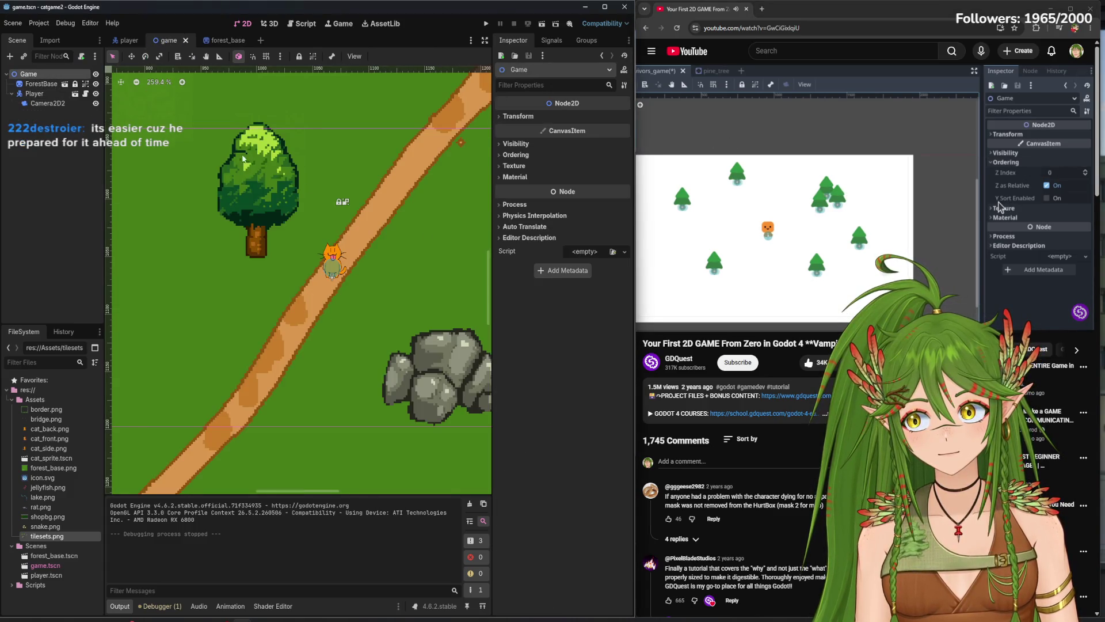
left_click(499, 155)
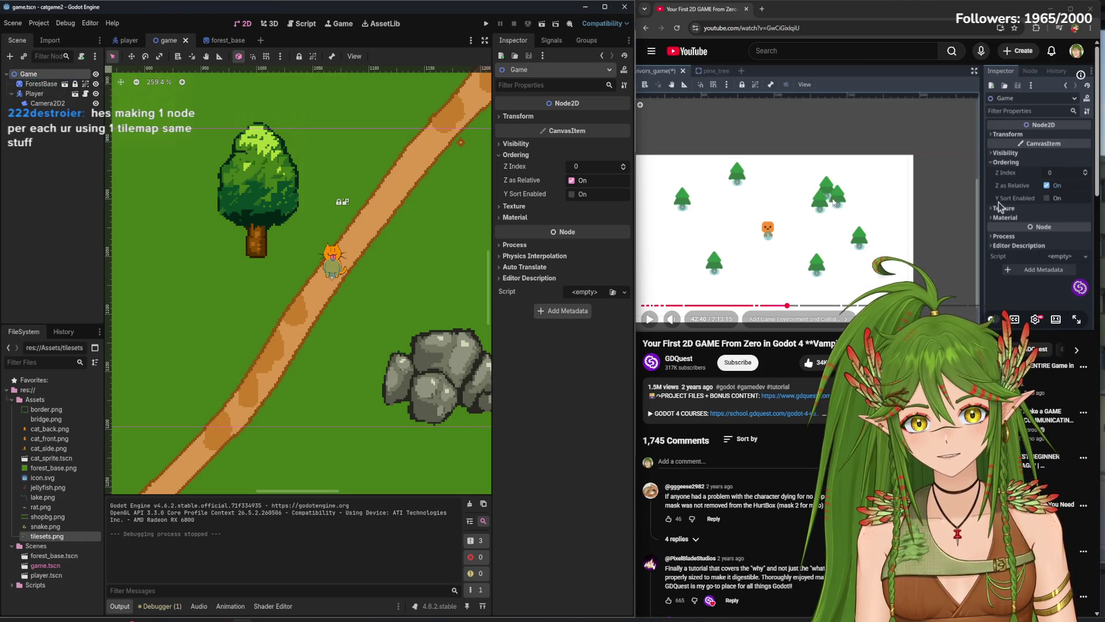
key("space")
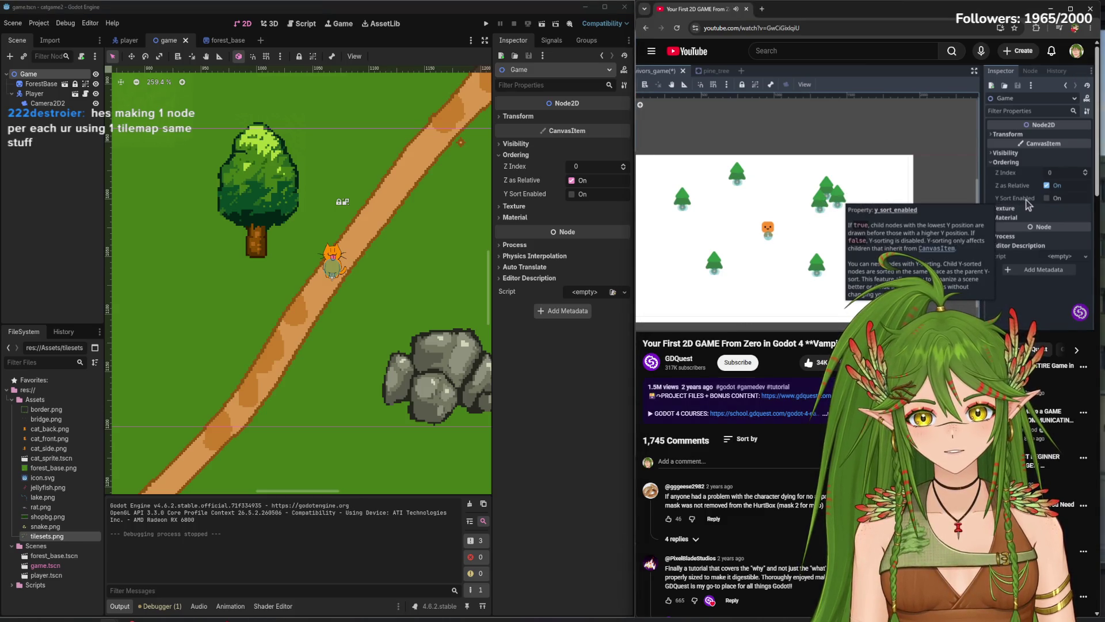
left_click(571, 194)
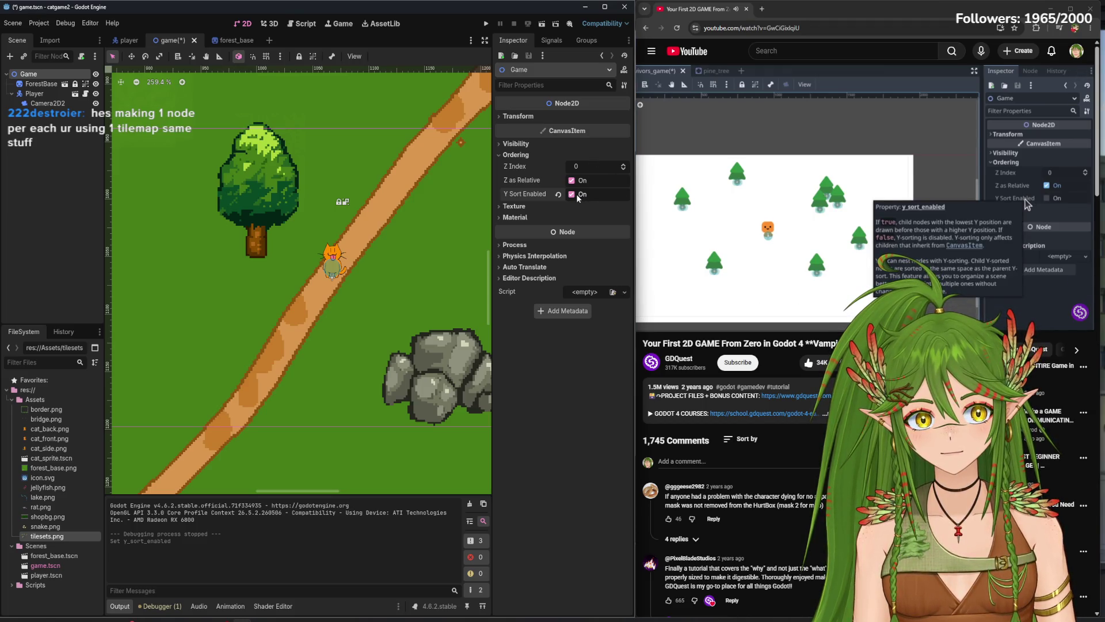
mouse_move(533, 196)
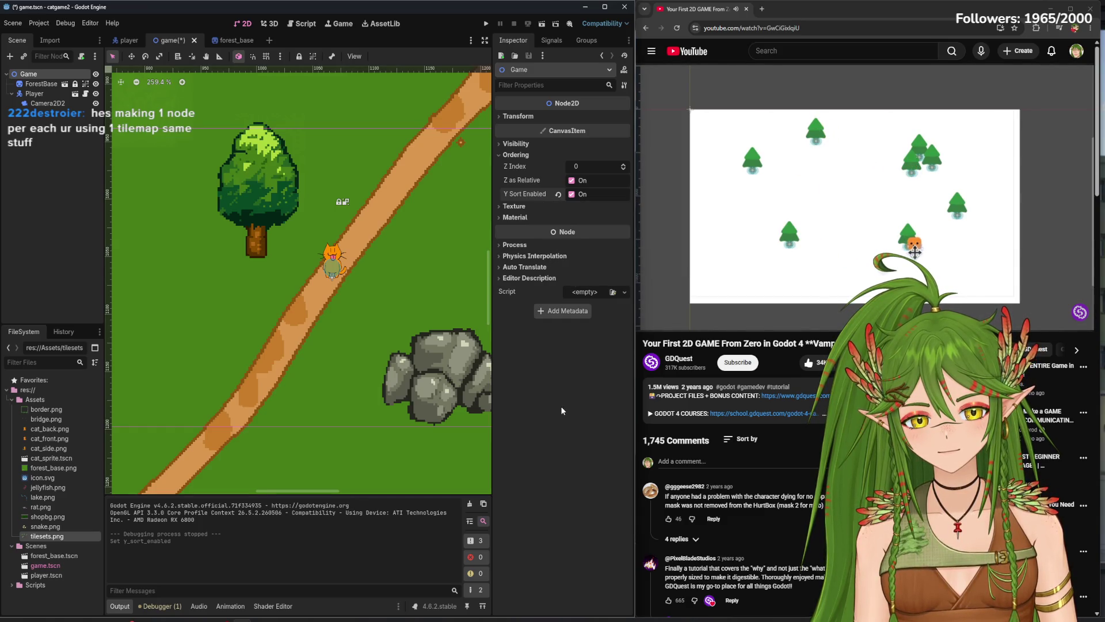
left_click(852, 202)
- Test-run the Y-sorted game with the cat walking toward the tree, then open forest_base
left_click(486, 24)
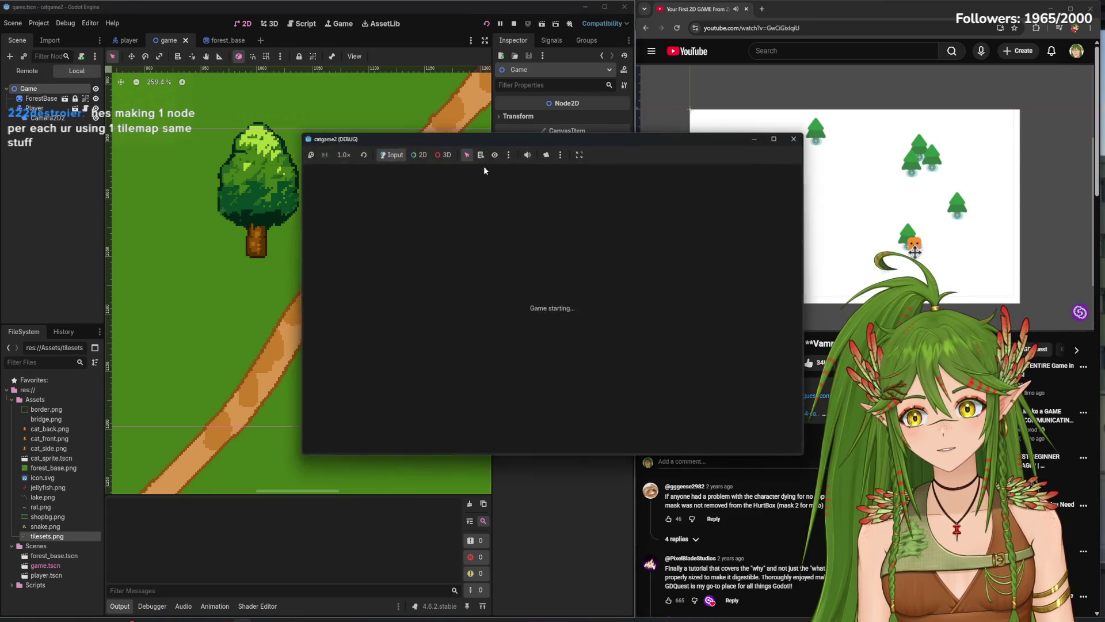
key("Left")
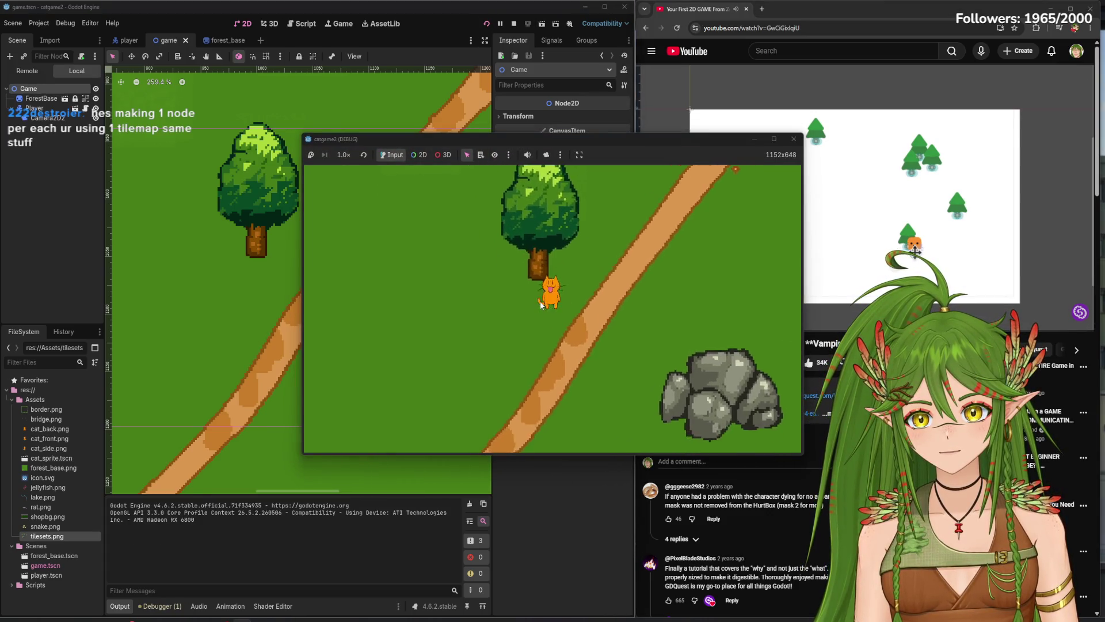
key("Up")
left_click(794, 139)
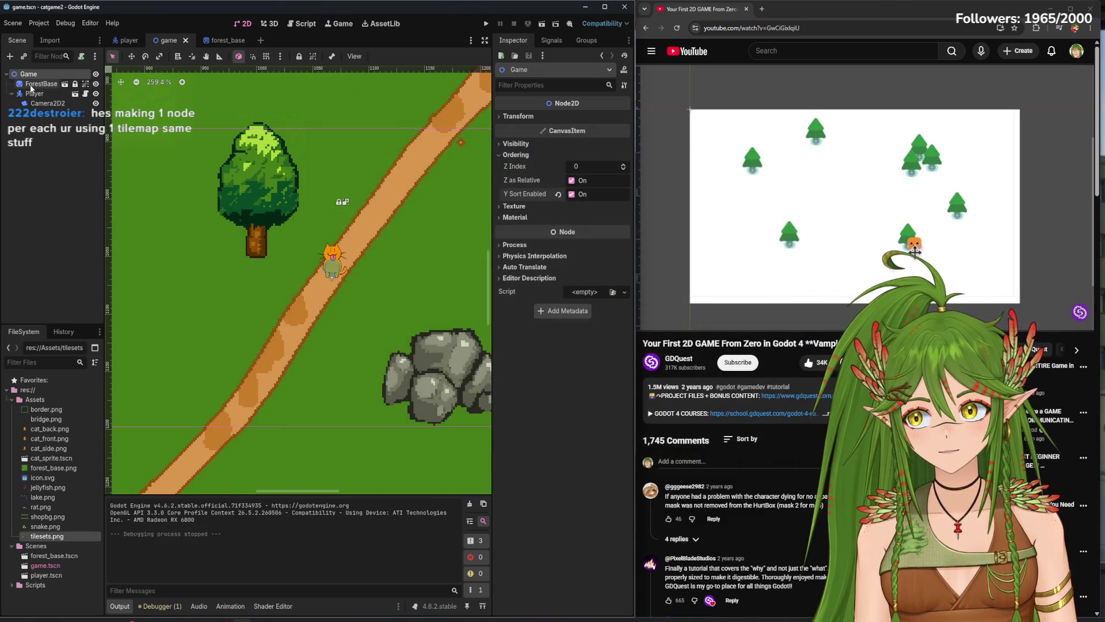
left_click(219, 41)
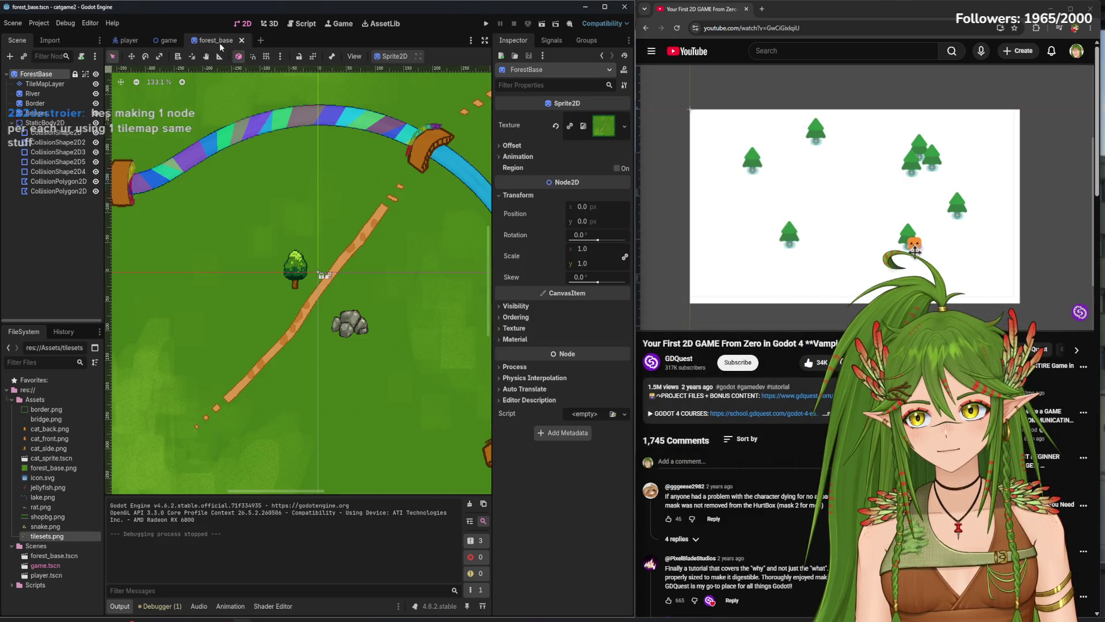
left_click(45, 84)
left_click(618, 570)
left_click(485, 24)
key("Left")
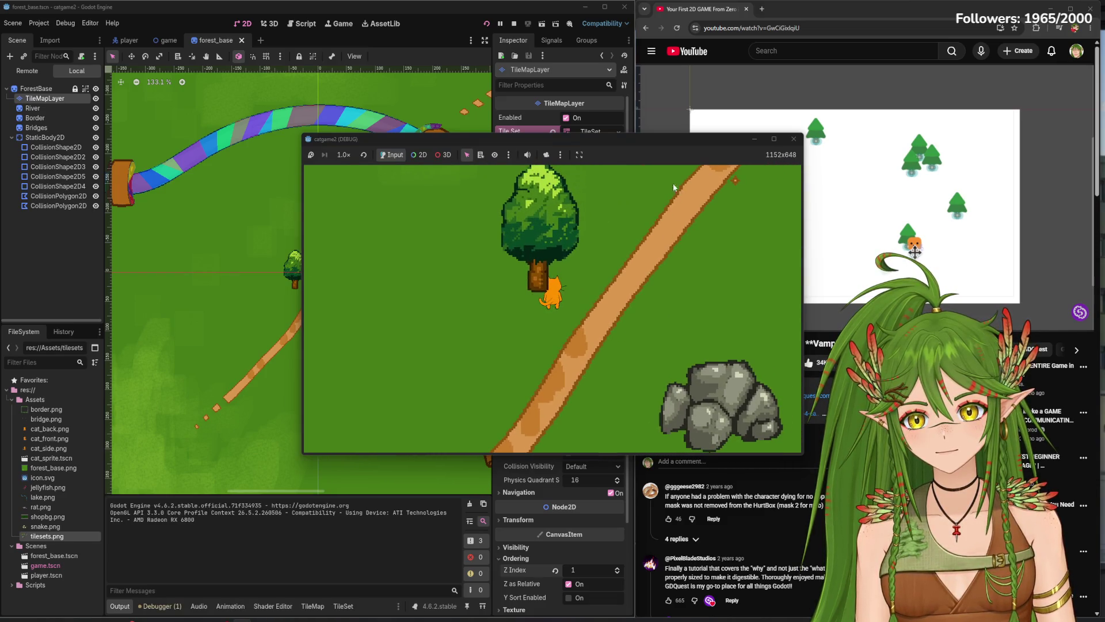
left_click(794, 139)
left_click(618, 573)
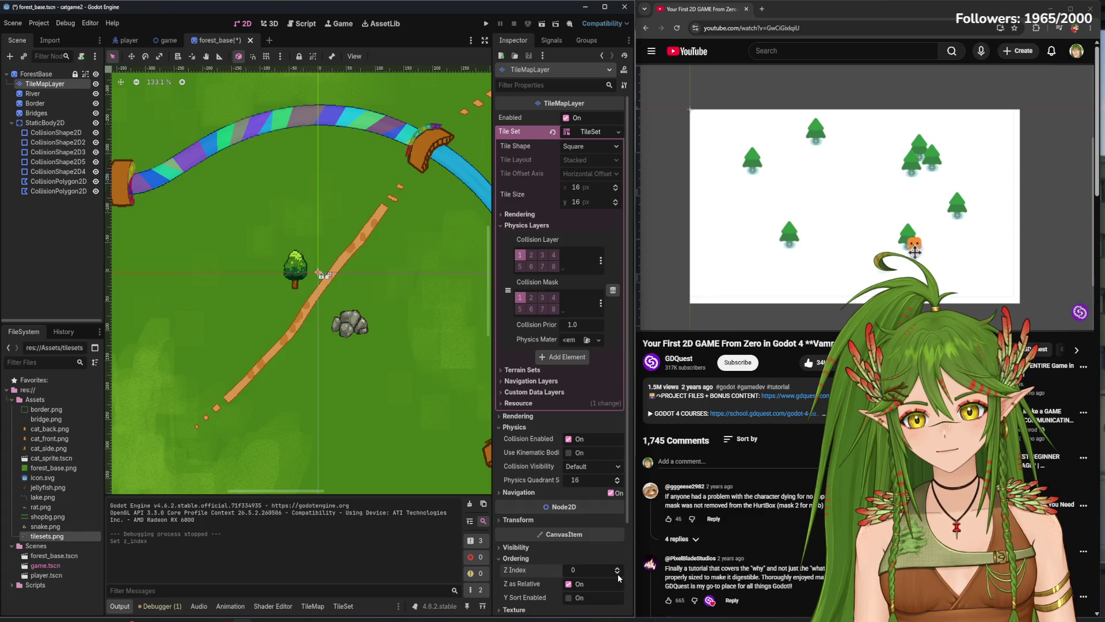
left_click(808, 233)
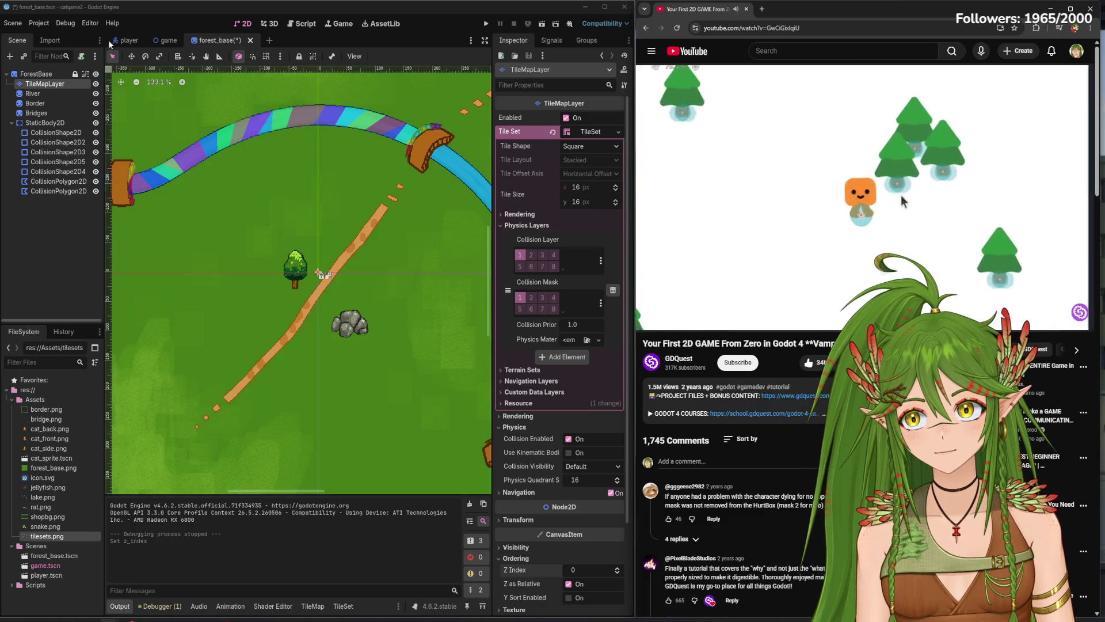
key("ctrl+s")
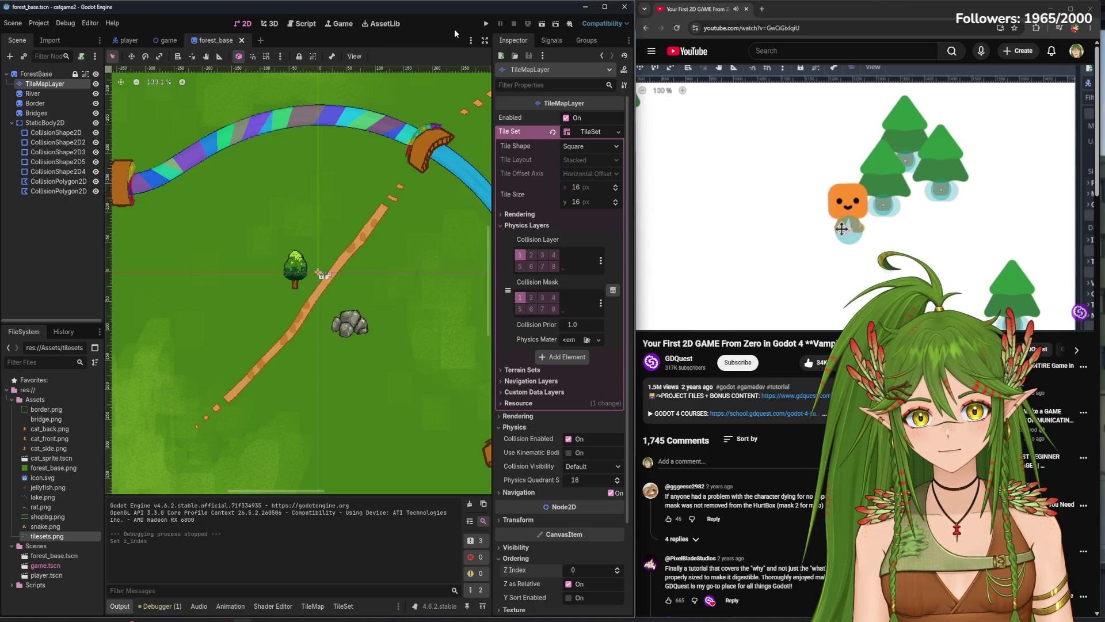
left_click(169, 40)
- Select the Player cat in the game scene and drag it up and left
scroll(302, 255, "up", 3)
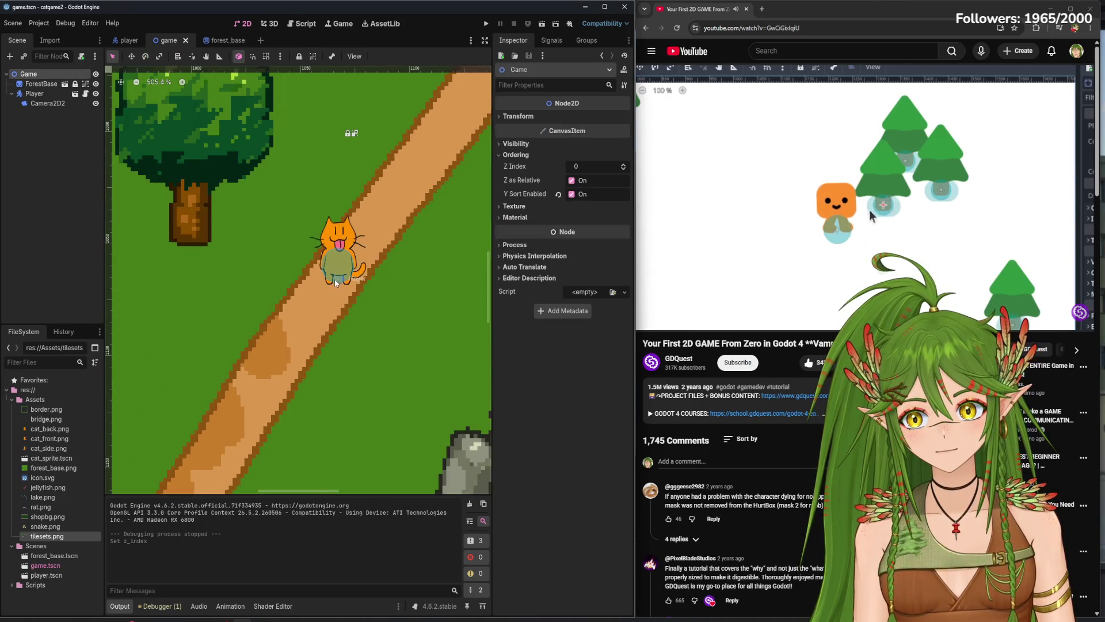
left_click(336, 268)
mouse_move(336, 268)
left_mouse_down()
mouse_move(192, 237)
mouse_move(219, 161)
mouse_move(283, 242)
mouse_move(360, 275)
mouse_move(382, 314)
left_mouse_up()
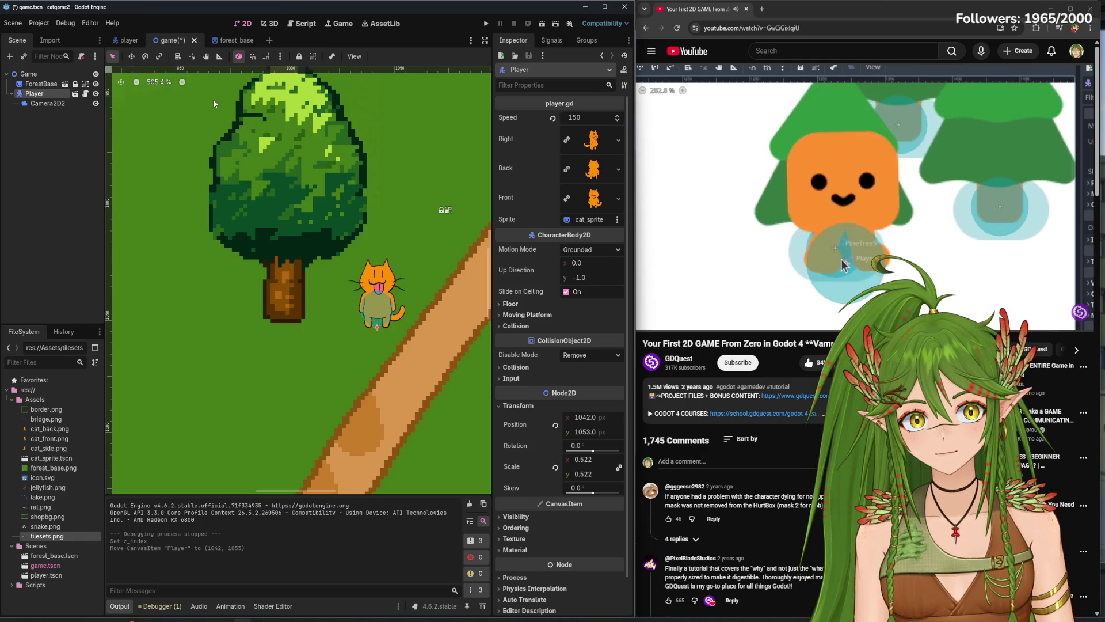
mouse_move(857, 203)
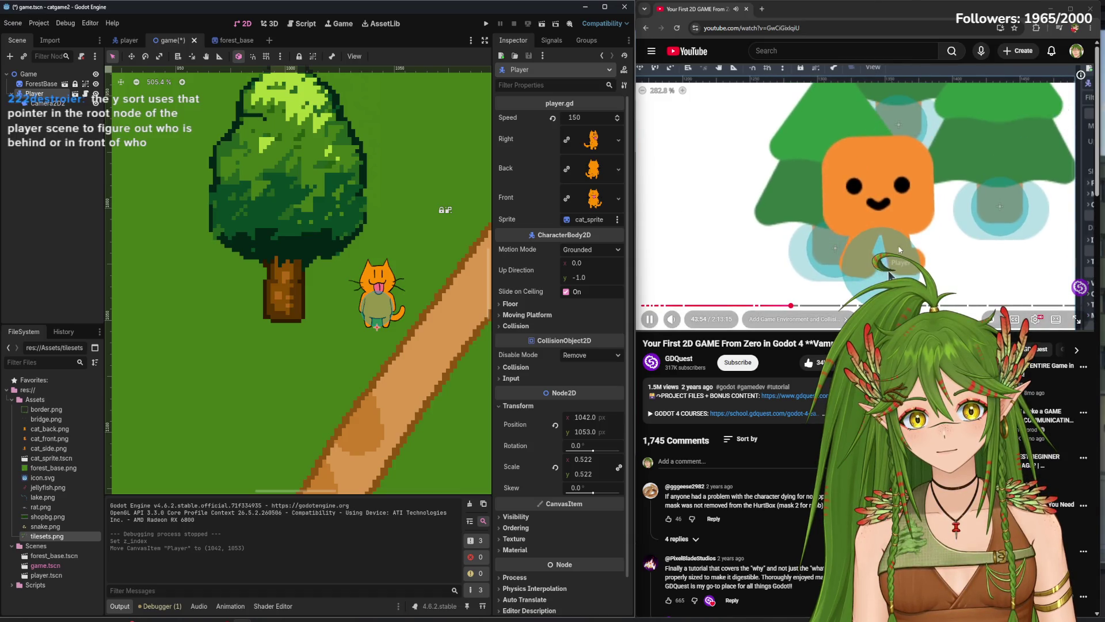
left_click(781, 231)
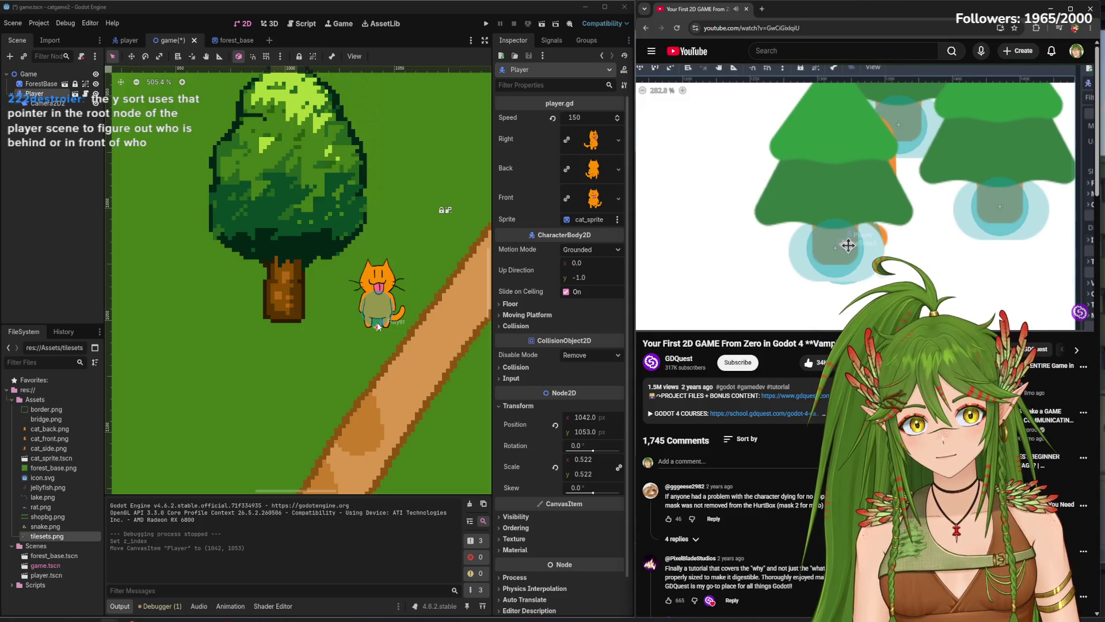
left_click(787, 242)
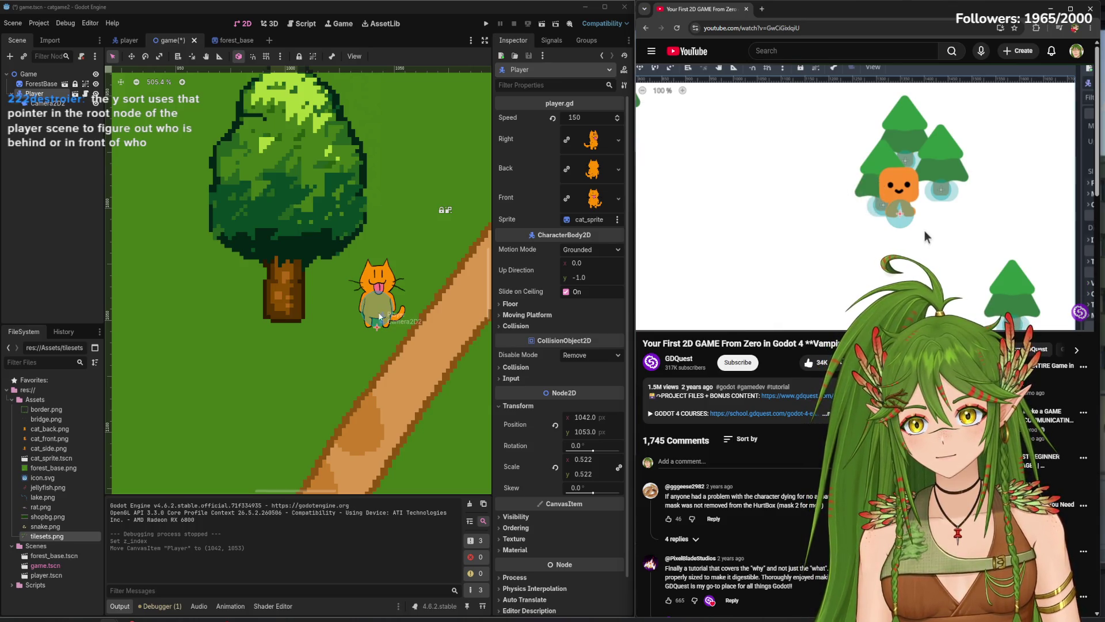
- Nudge the player's camera and drag the cat onto and then in front of the tree
mouse_move(377, 329)
left_mouse_down()
mouse_move(345, 301)
mouse_move(311, 299)
mouse_move(324, 207)
mouse_move(360, 250)
mouse_move(241, 205)
mouse_move(180, 199)
mouse_move(304, 172)
left_mouse_up()
mouse_move(192, 173)
left_mouse_down()
mouse_move(163, 185)
mouse_move(300, 184)
mouse_move(168, 180)
mouse_move(324, 248)
mouse_move(310, 163)
mouse_move(316, 174)
mouse_move(355, 172)
mouse_move(370, 213)
mouse_move(362, 219)
mouse_move(346, 168)
left_mouse_up()
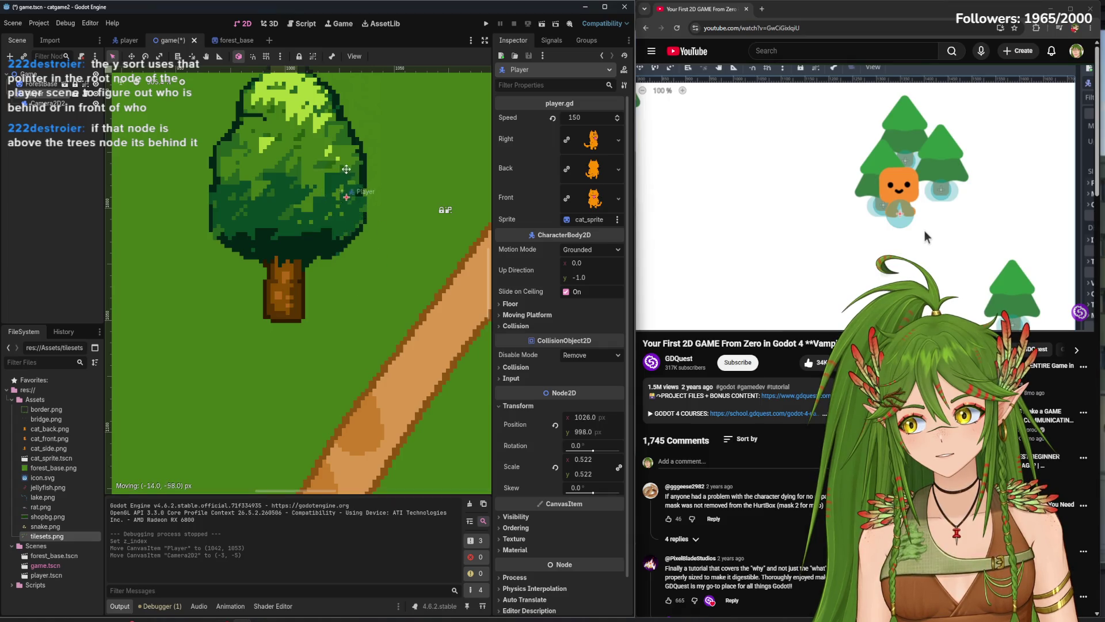
mouse_move(342, 130)
left_mouse_down()
mouse_move(329, 190)
mouse_move(312, 174)
mouse_move(306, 197)
mouse_move(312, 256)
mouse_move(309, 171)
mouse_move(255, 230)
mouse_move(248, 260)
mouse_move(281, 256)
mouse_move(294, 155)
mouse_move(291, 256)
mouse_move(291, 176)
mouse_move(322, 185)
mouse_move(329, 292)
left_mouse_up()
scroll(332, 317, "down", 5)
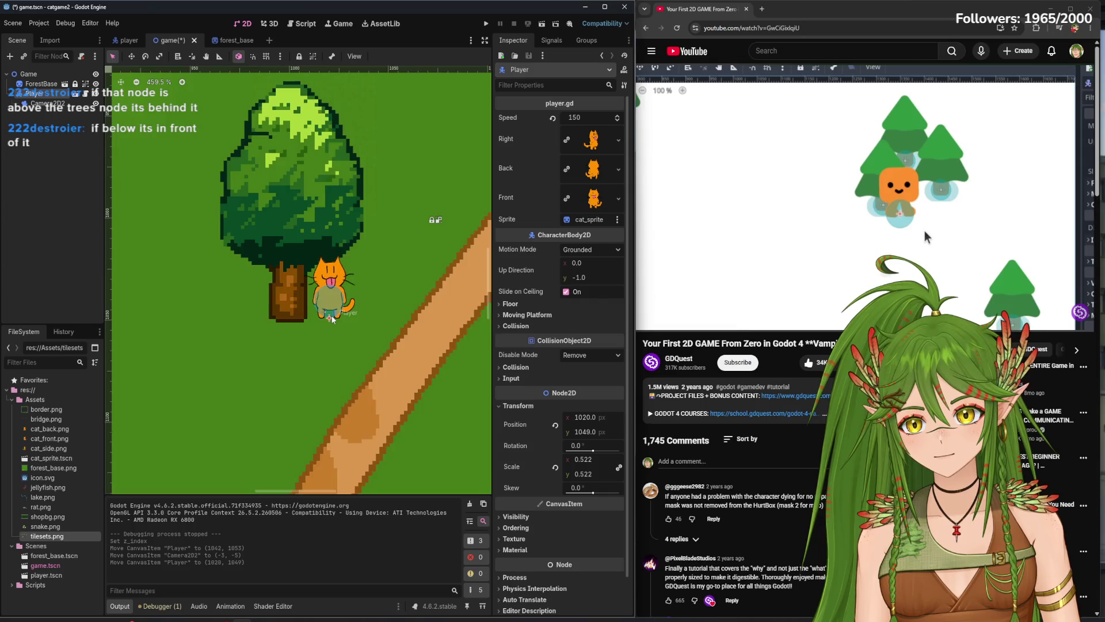
scroll(296, 300, "down", 8)
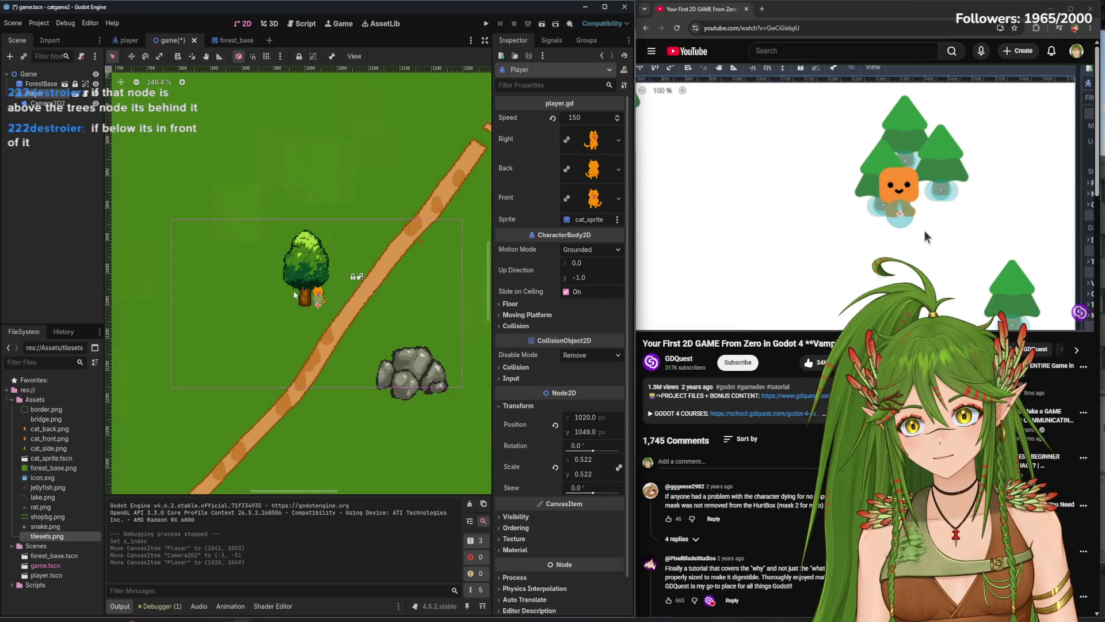
scroll(295, 300, "down", 3)
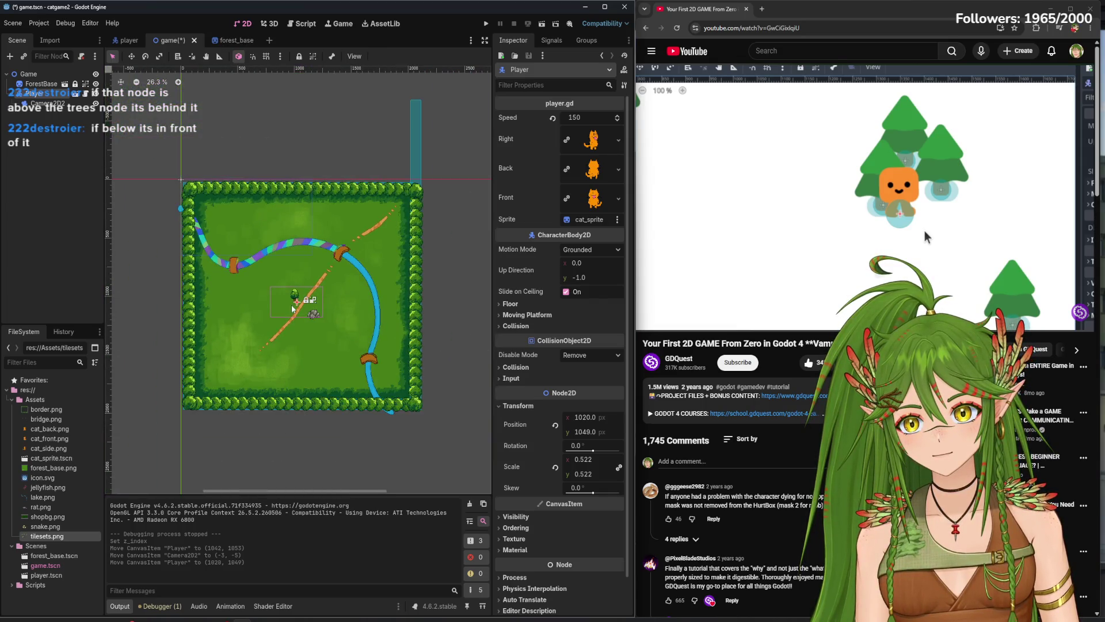
- Compare with forest_base, then move the cat up against the tree at (1014, 989)
left_click(230, 40)
scroll(360, 302, "down", 1)
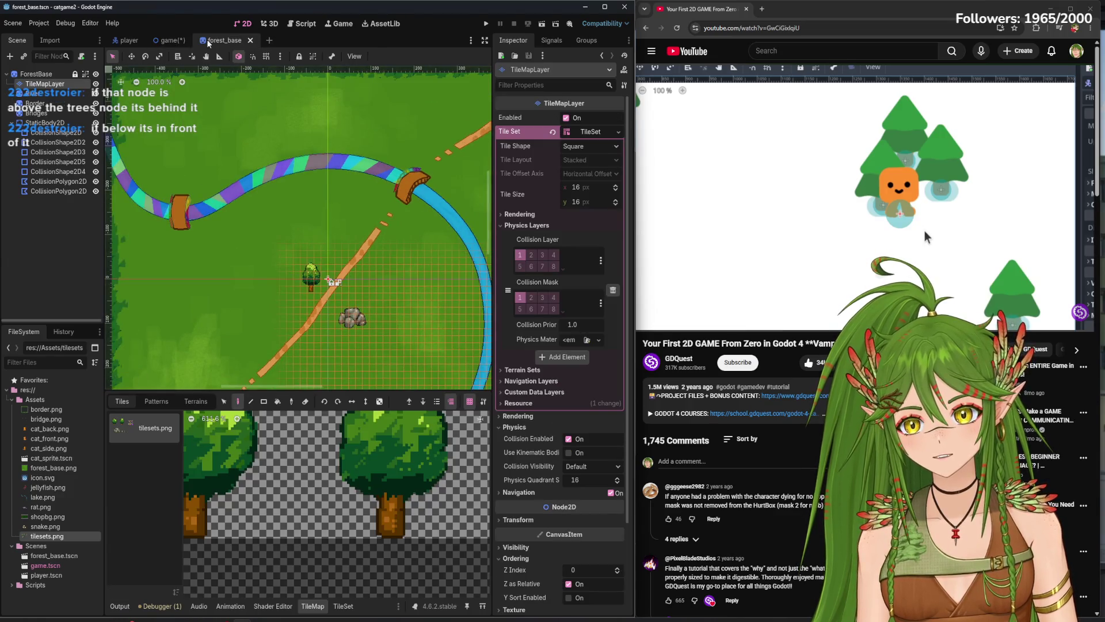
left_click(167, 42)
scroll(303, 321, "up", 5)
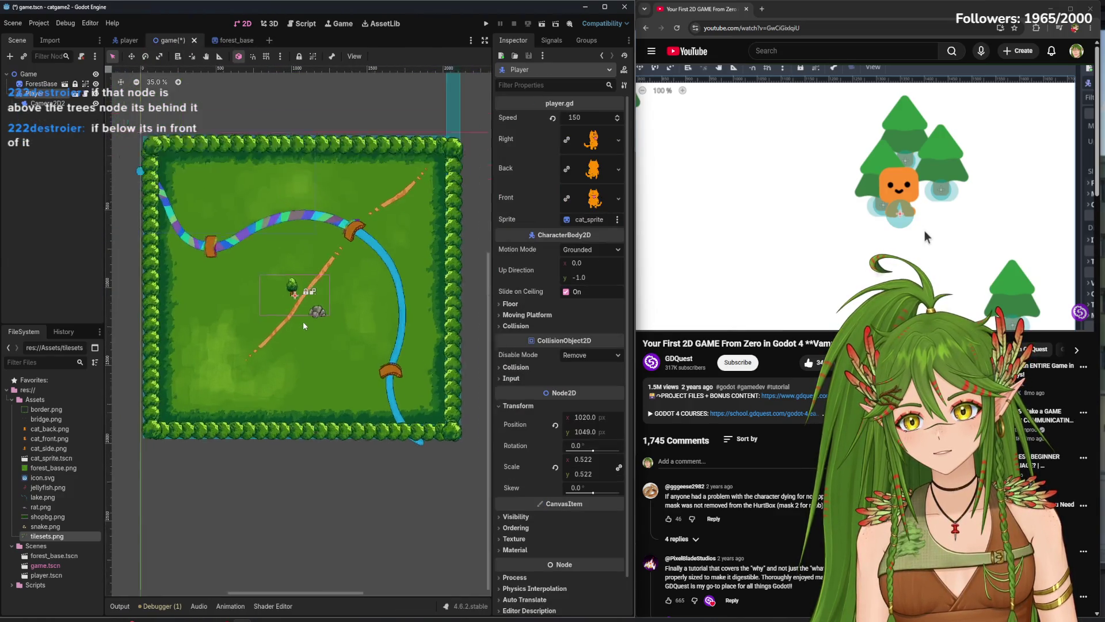
scroll(282, 258, "up", 5)
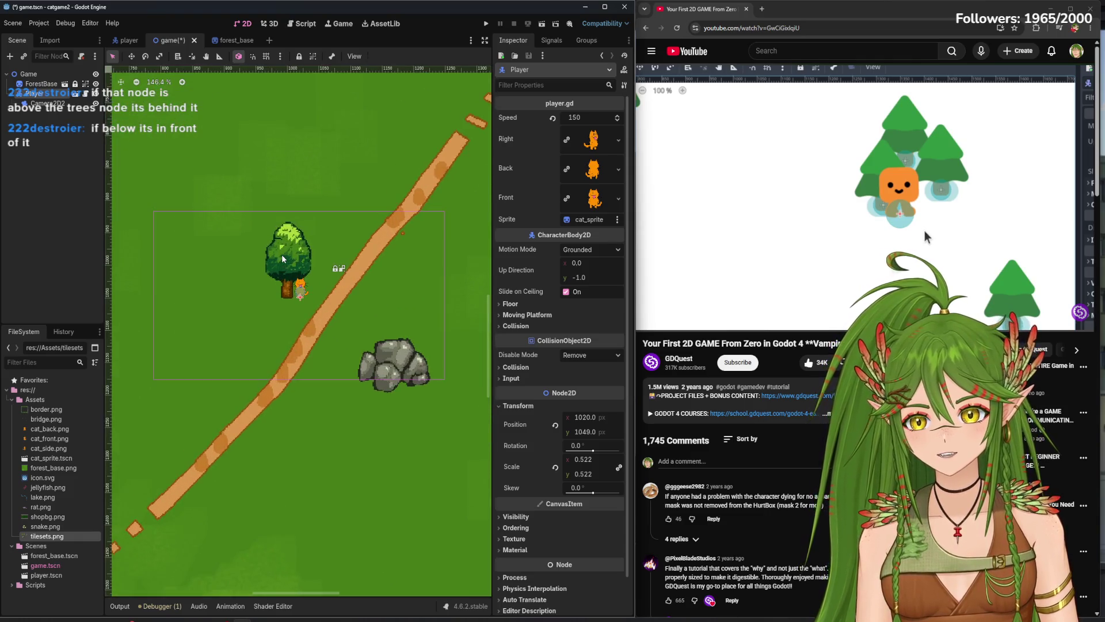
left_click_drag(311, 310, 318, 256)
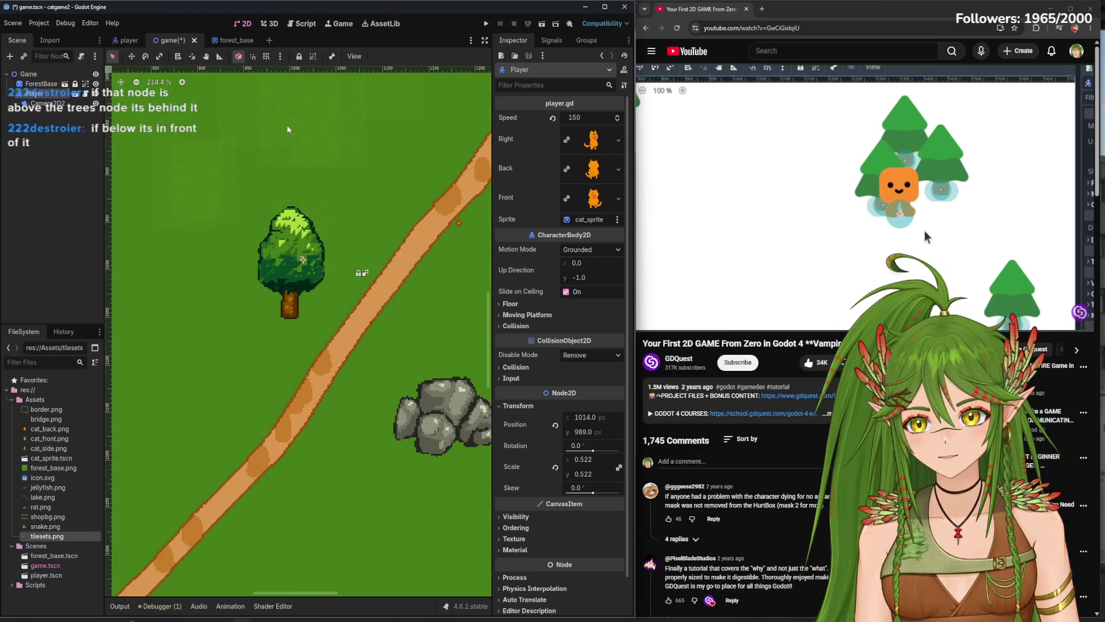
- Set the forest_base tile layer's Z Index to 1, test-run, then select the Player in Game
left_click(229, 41)
scroll(328, 279, "up", 3)
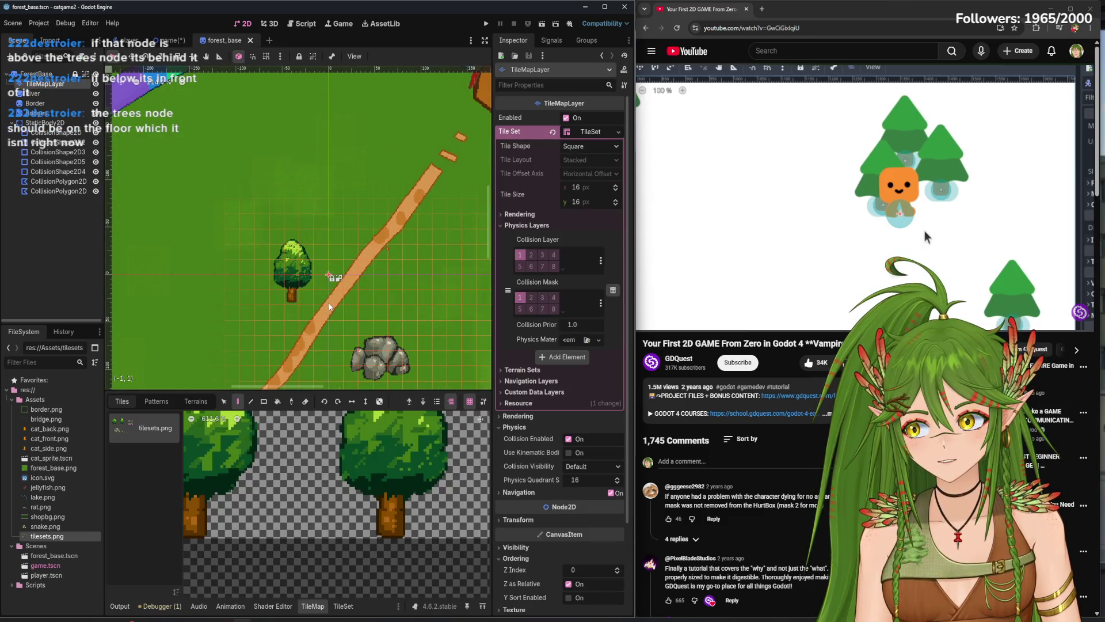
scroll(341, 318, "up", 3)
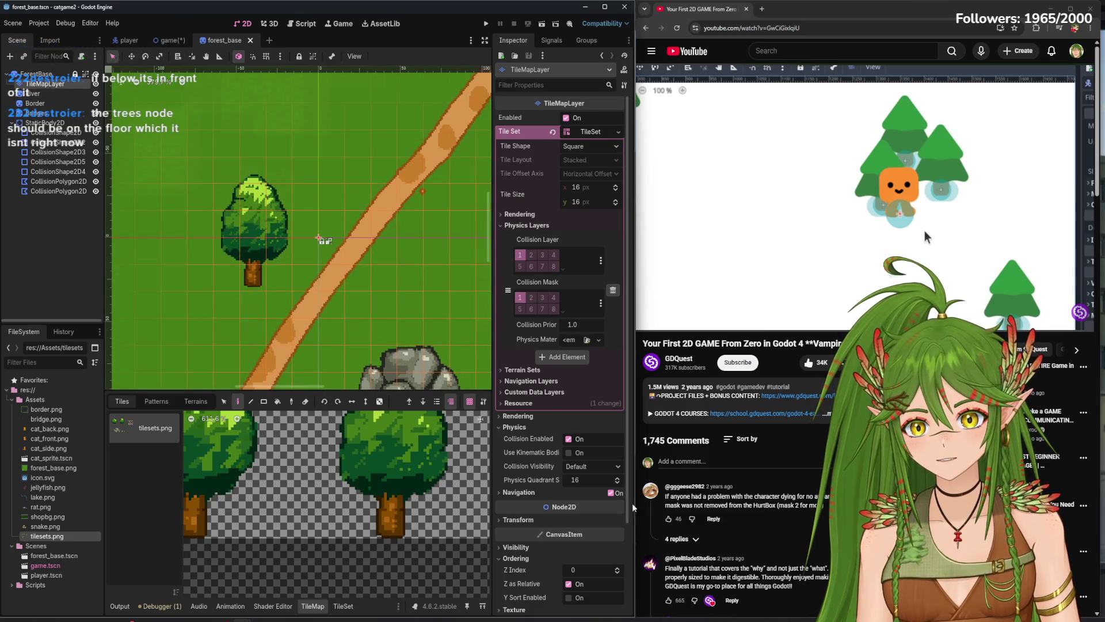
left_click(616, 568)
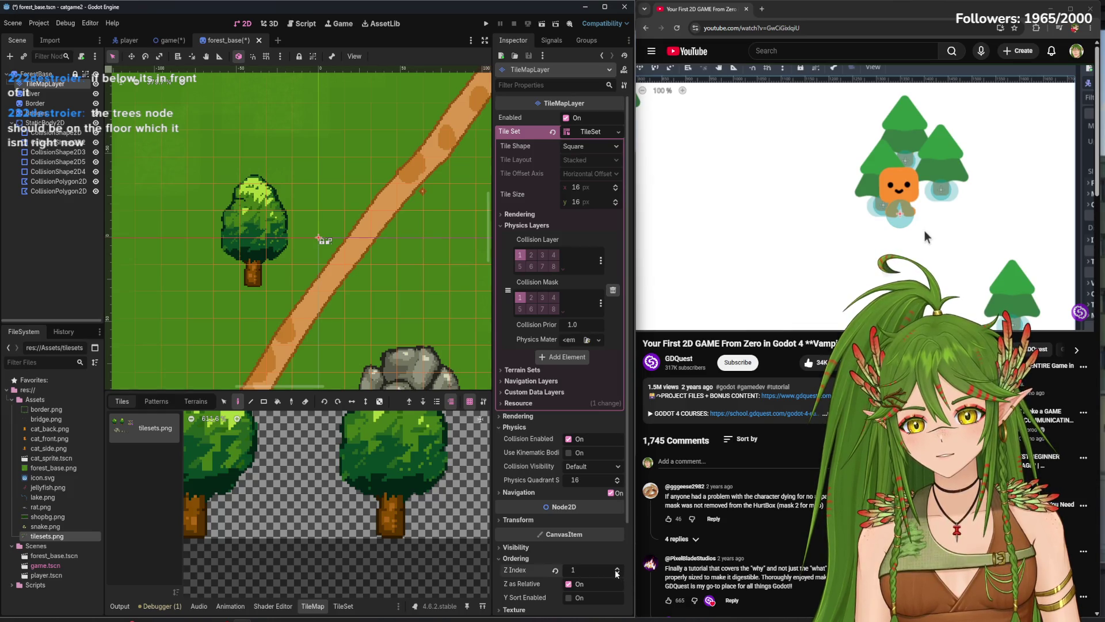
left_click(485, 25)
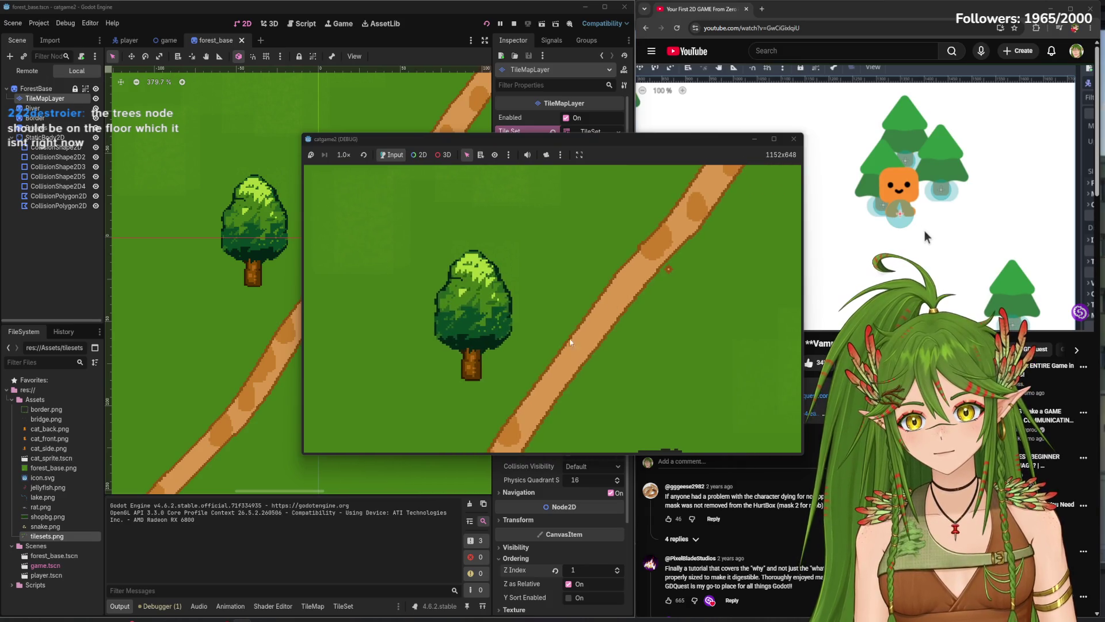
left_click(794, 139)
left_click(155, 38)
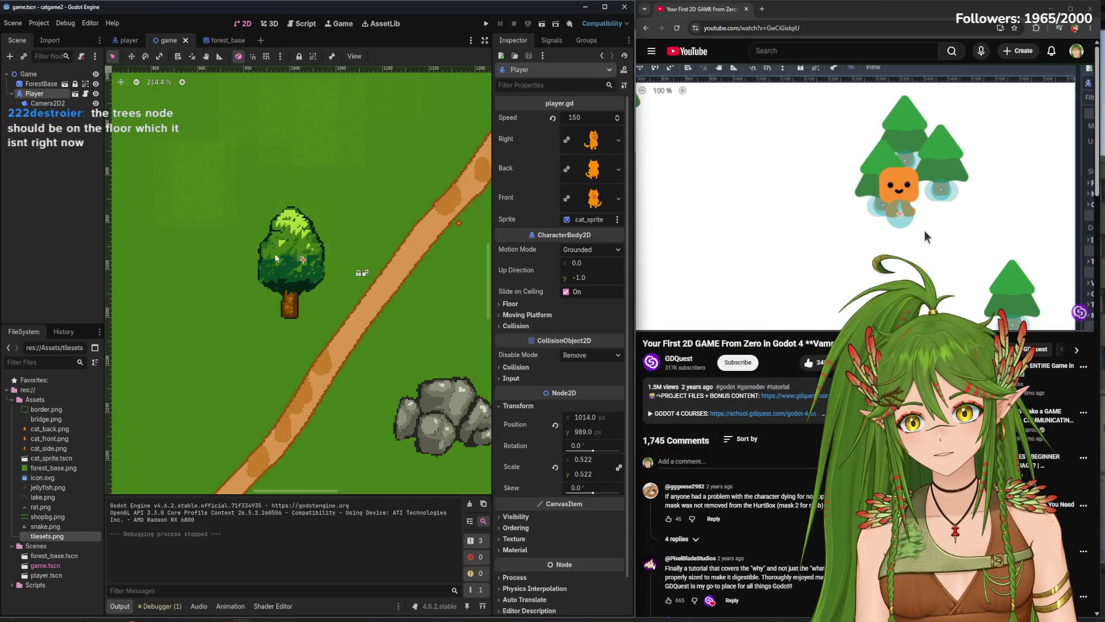
left_click(305, 251)
- Select Camera2D2 in the game scene and undo its accidental move
left_click(38, 93)
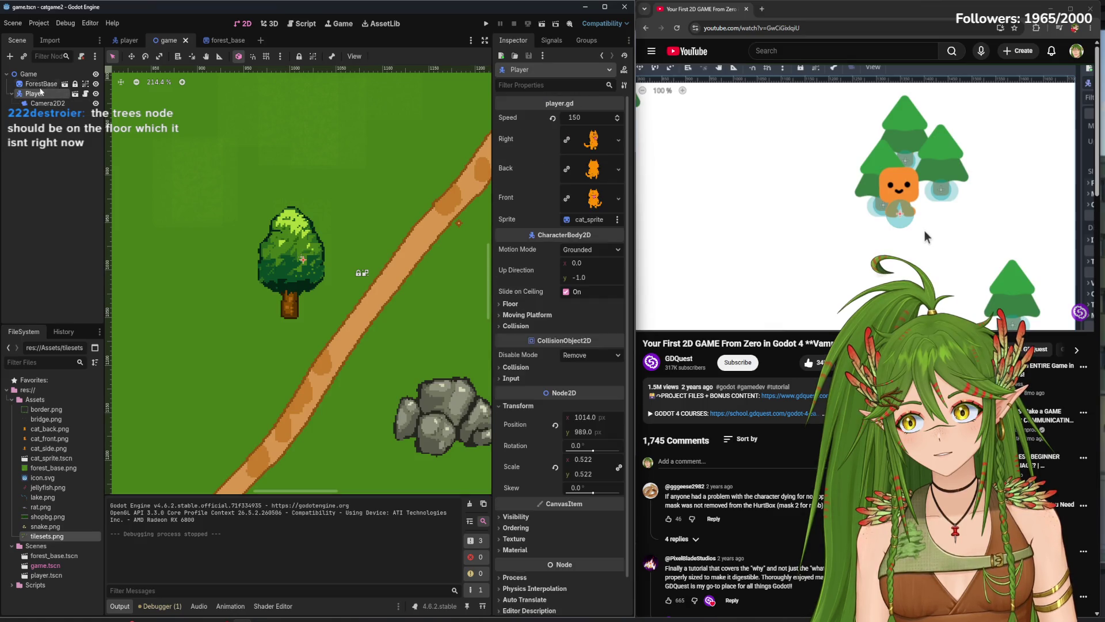
left_click(300, 257)
key("ctrl+z")
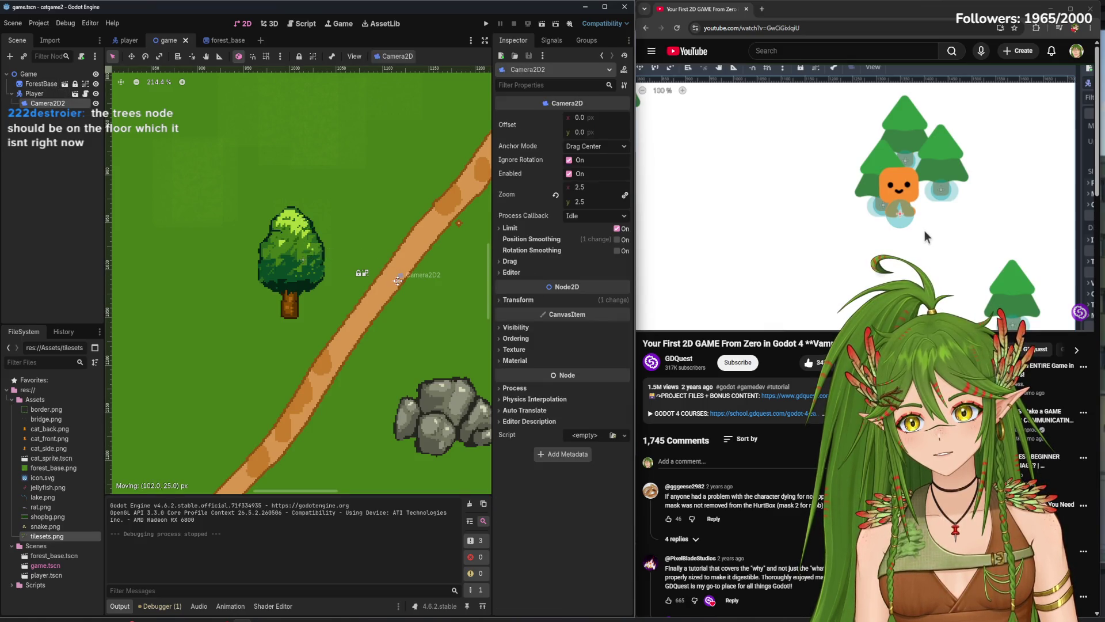
- In forest_base, raise the TileMapLayer's Z Index and expand its Visibility section
left_click(215, 45)
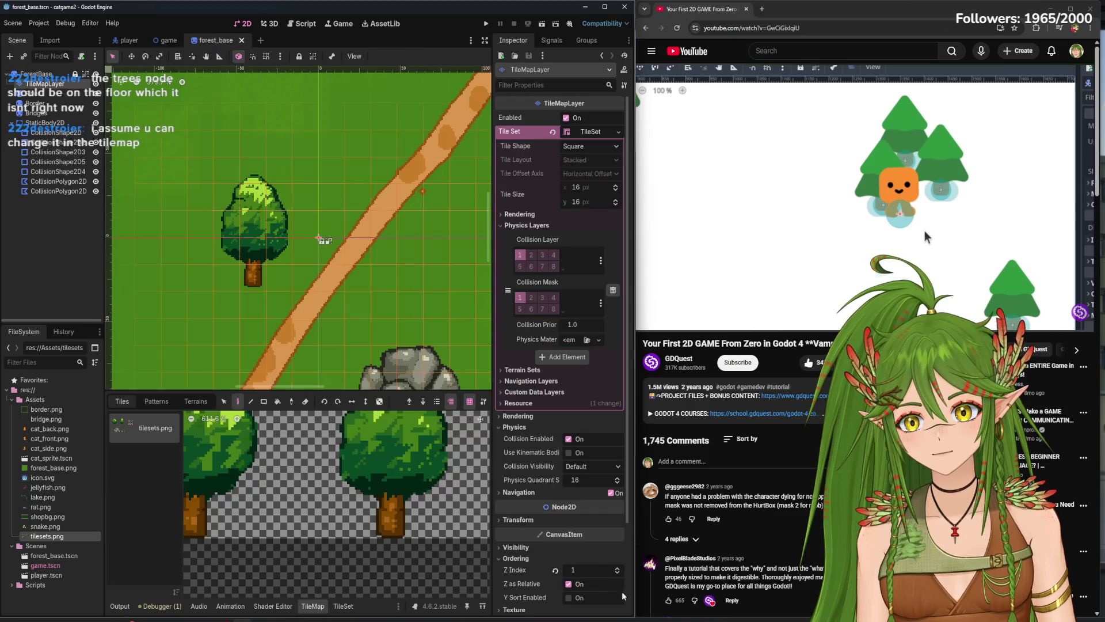
left_click(617, 568)
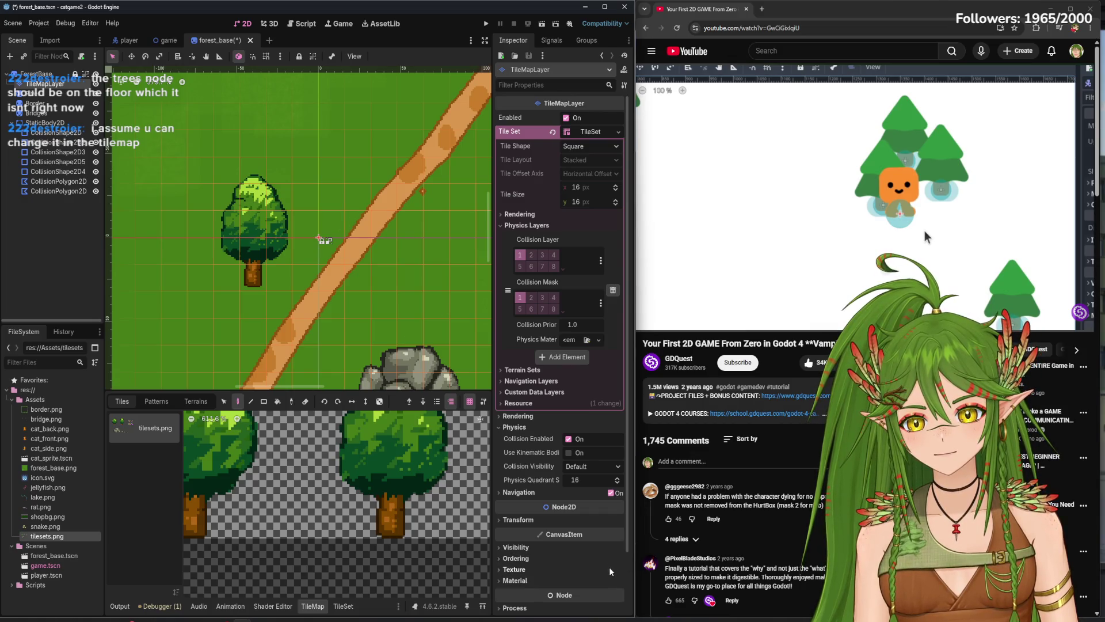
left_click(516, 546)
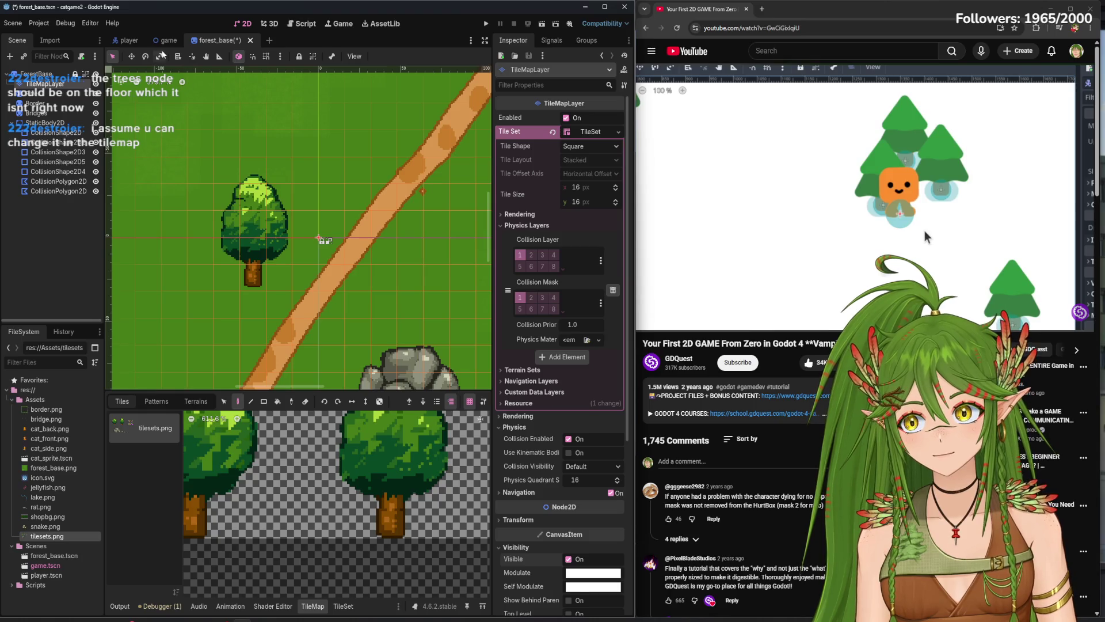
- Try moving Camera2D2 beside the player, undo it, and select Player
left_click(164, 40)
mouse_move(287, 256)
left_mouse_down()
mouse_move(329, 258)
mouse_move(338, 271)
left_mouse_up()
key("ctrl+z")
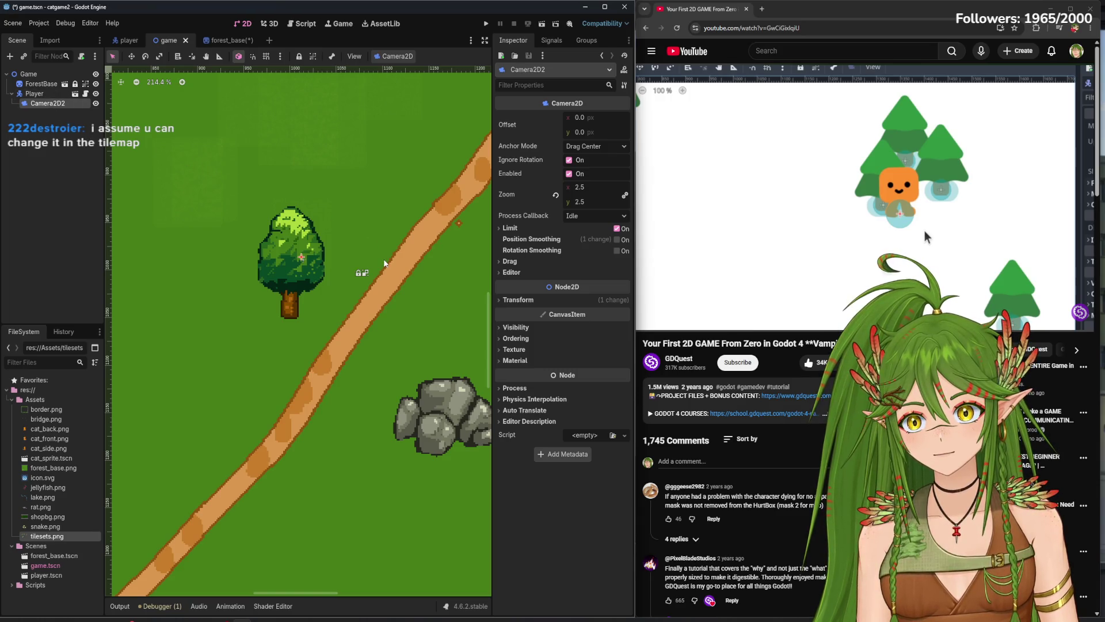
left_click(362, 271)
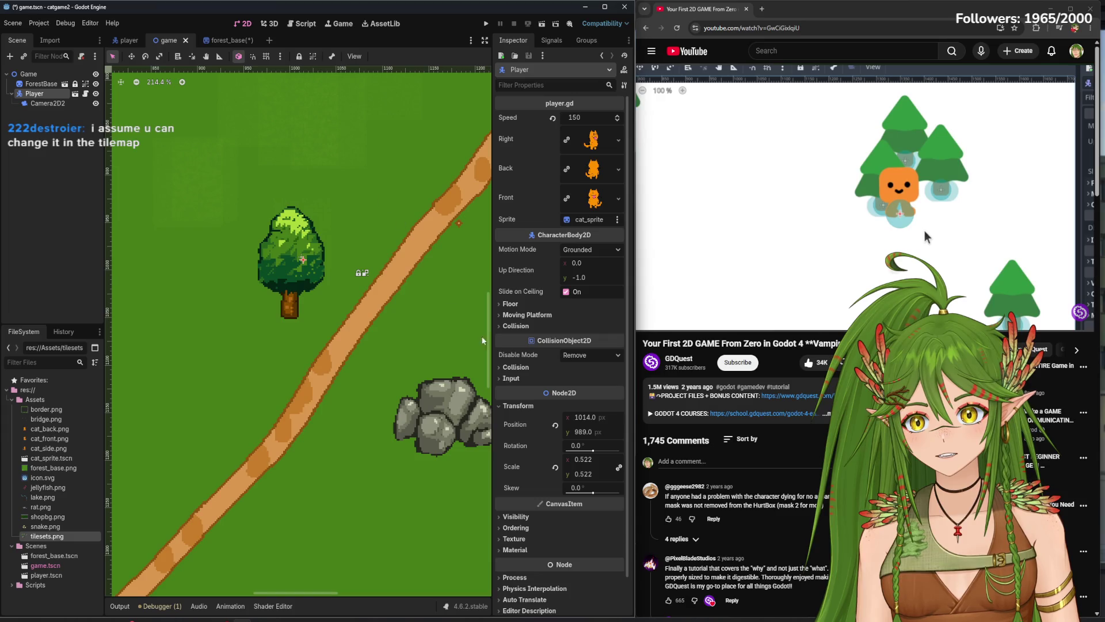
- Back in forest_base, review the TileMapLayer's Transform settings
left_click(227, 40)
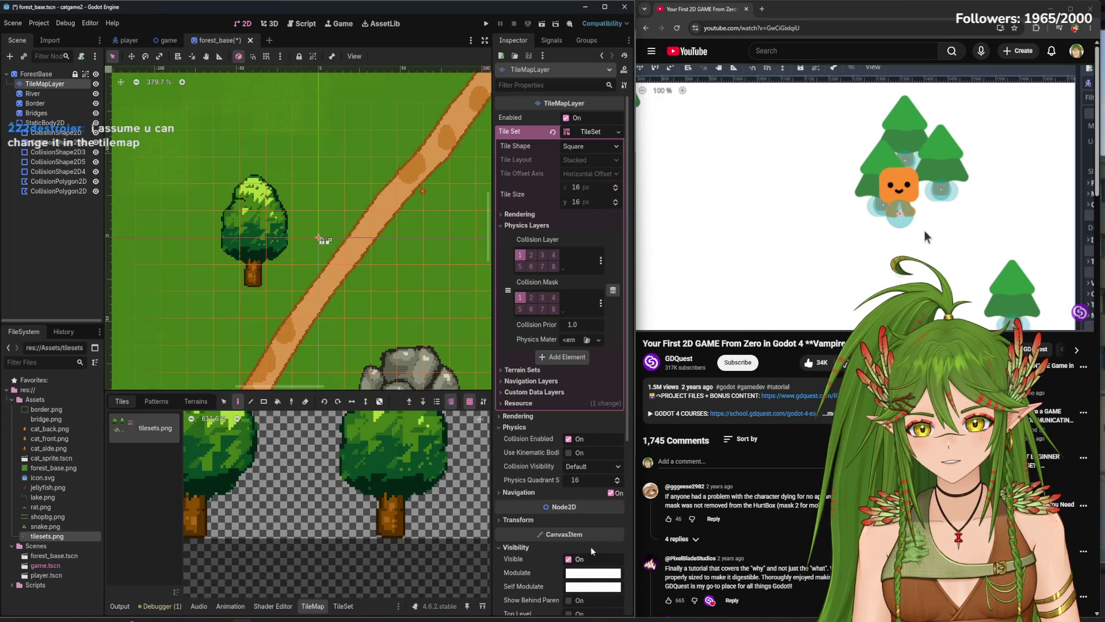
scroll(592, 505, "down", 5)
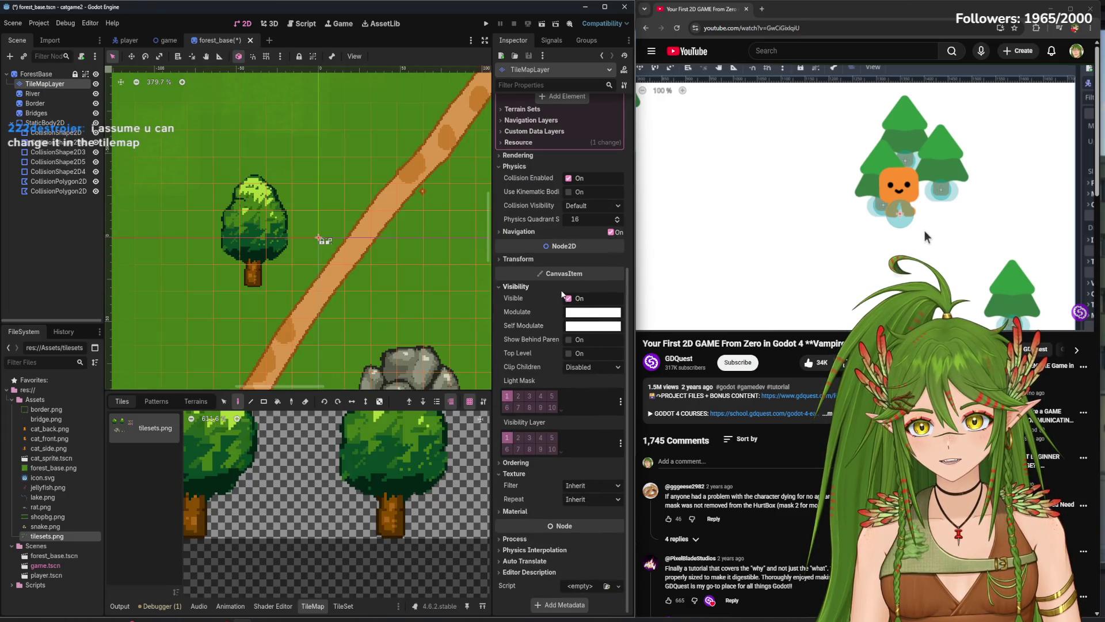
scroll(562, 294, "up", 2)
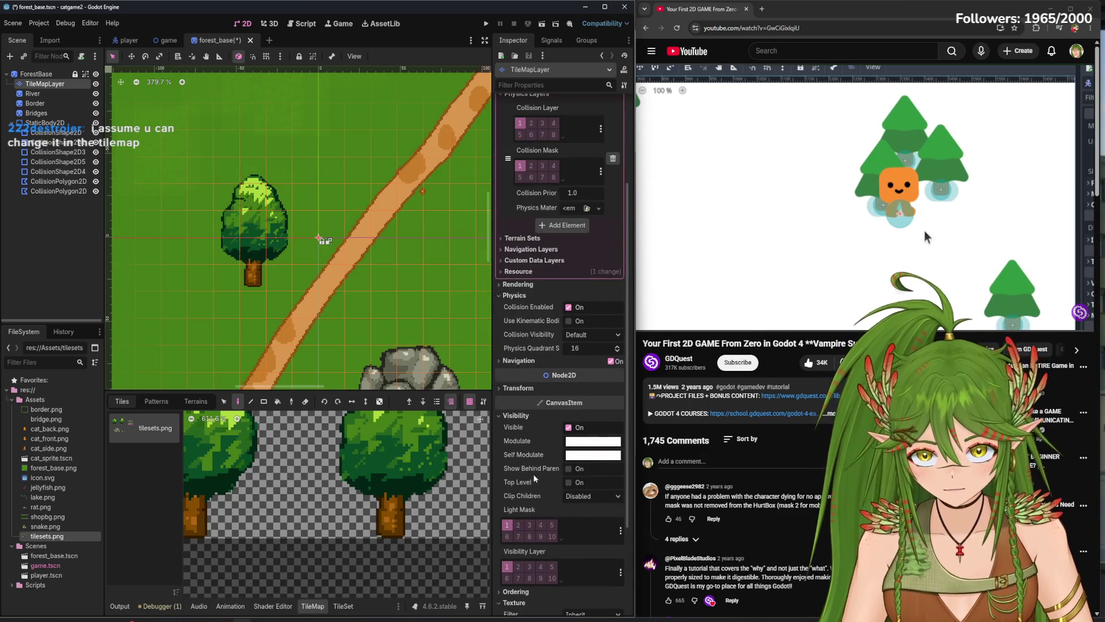
scroll(548, 334, "up", 2)
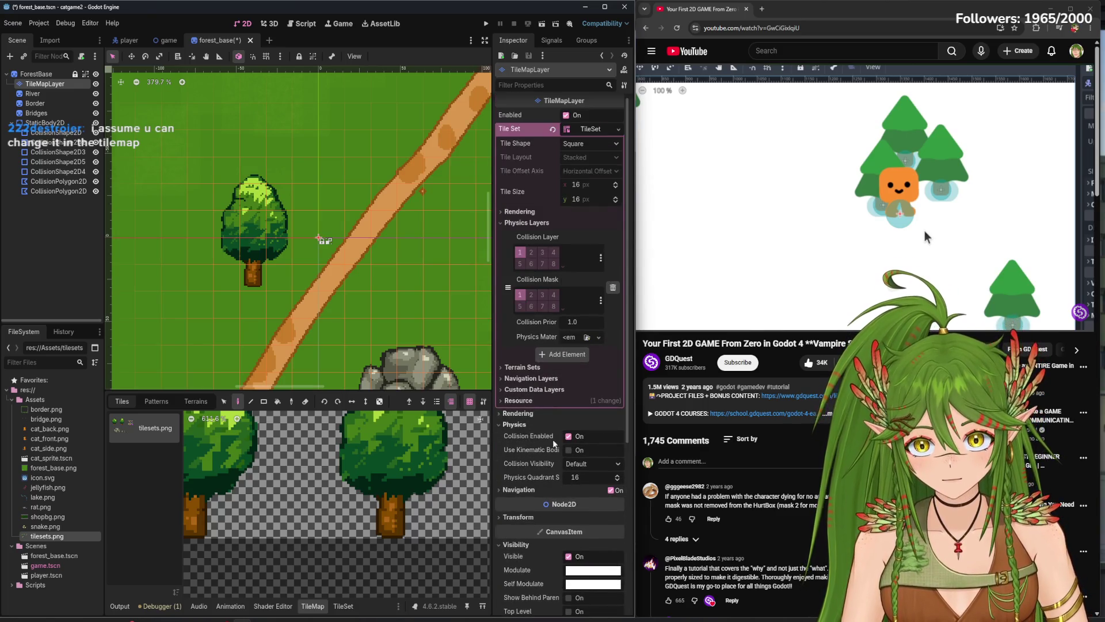
scroll(551, 464, "down", 1)
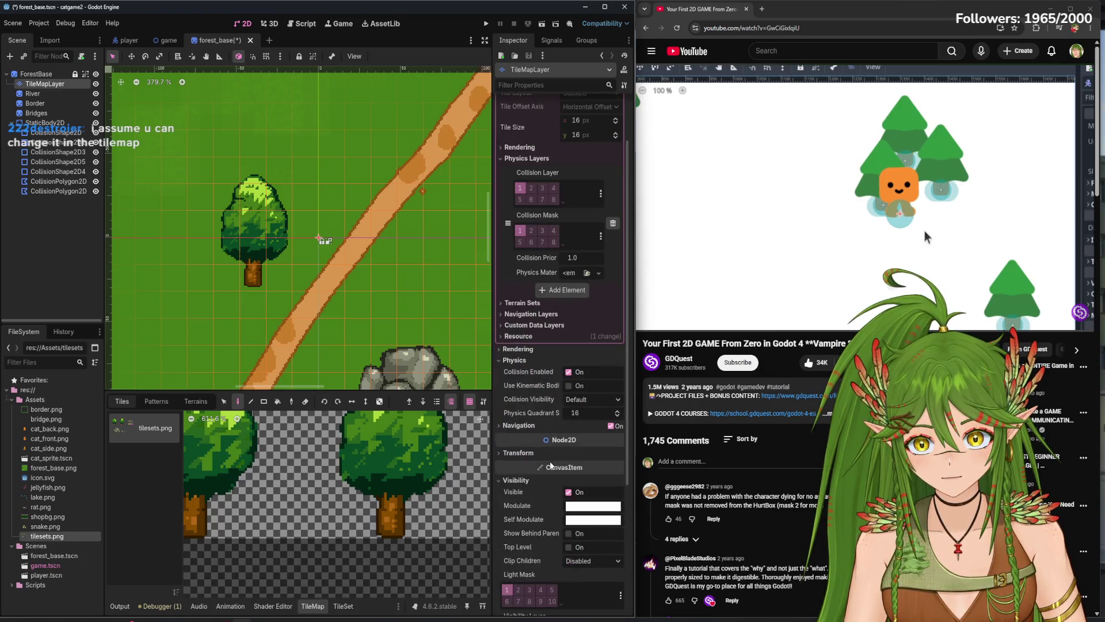
left_click(507, 453)
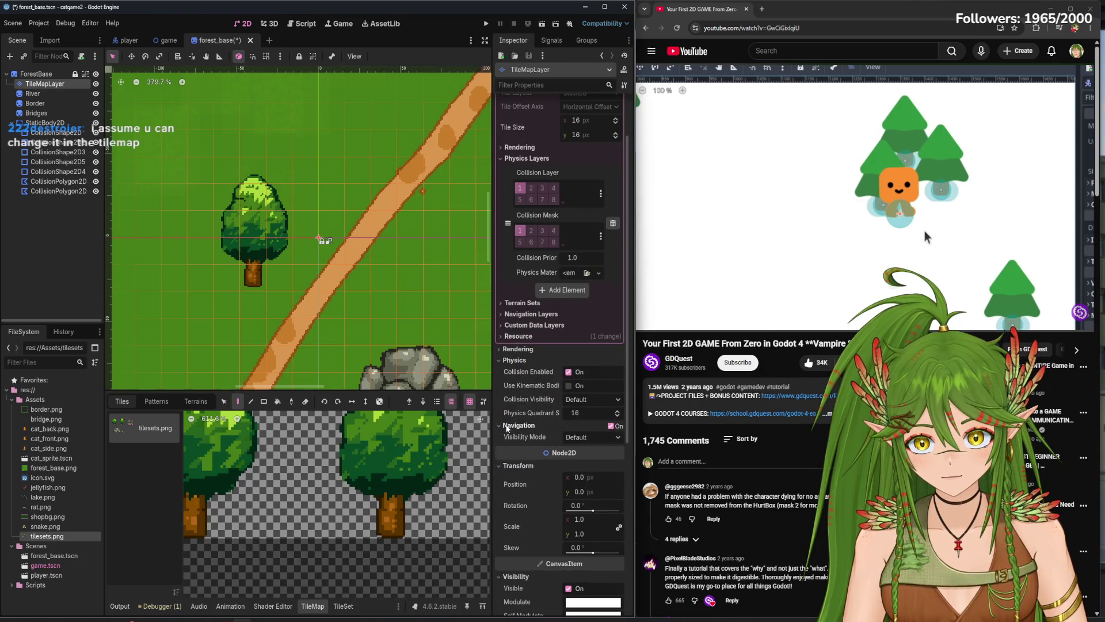
scroll(550, 493, "down", 4)
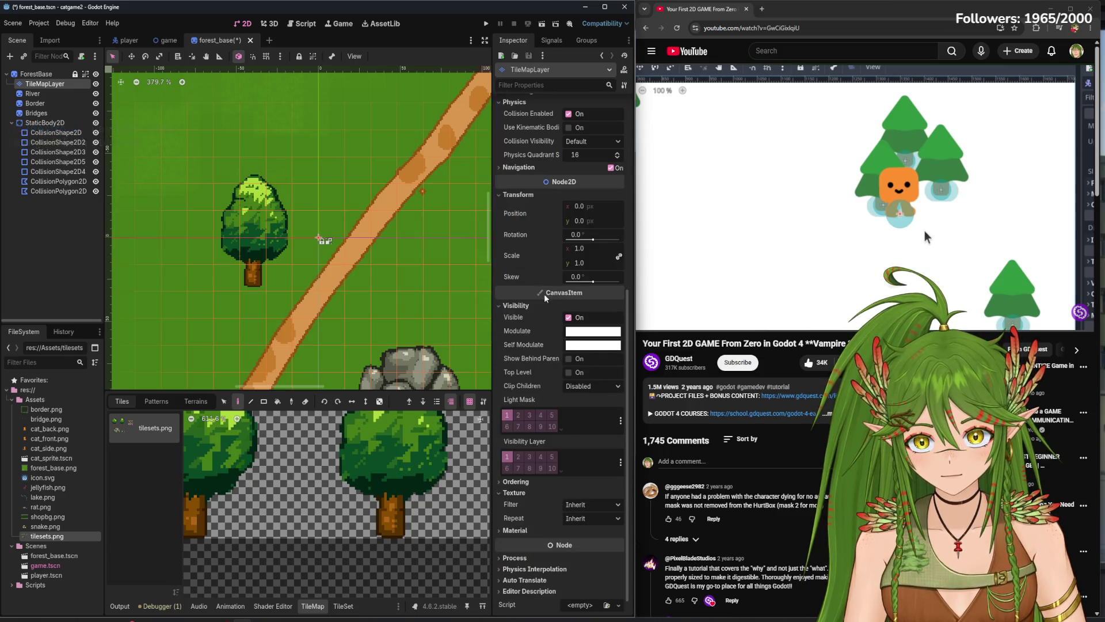
scroll(569, 490, "up", 2)
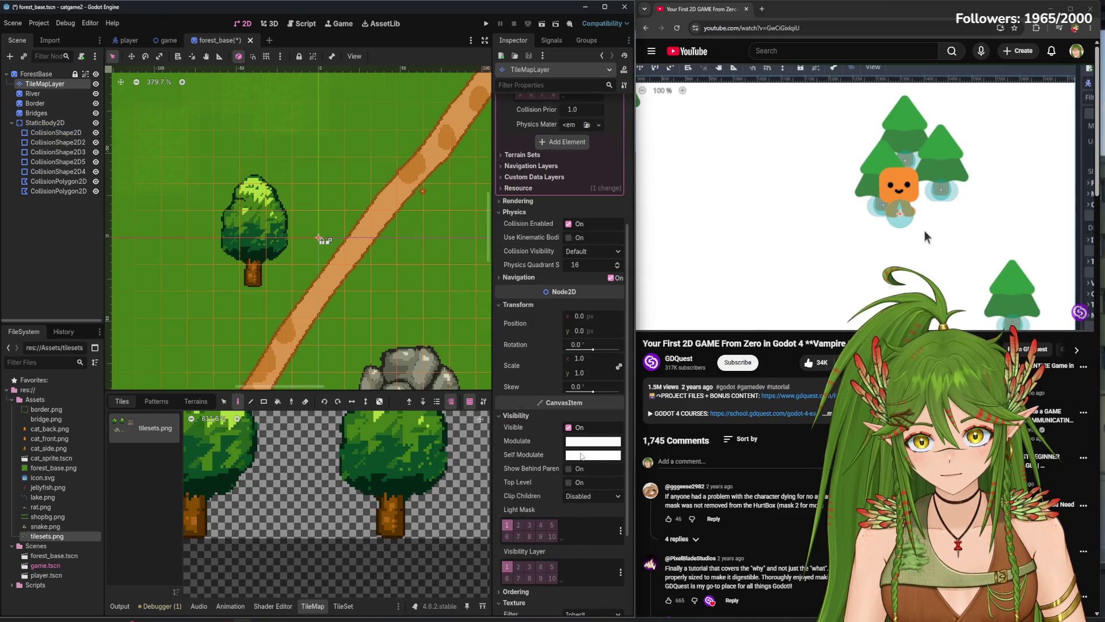
scroll(581, 456, "down", 2)
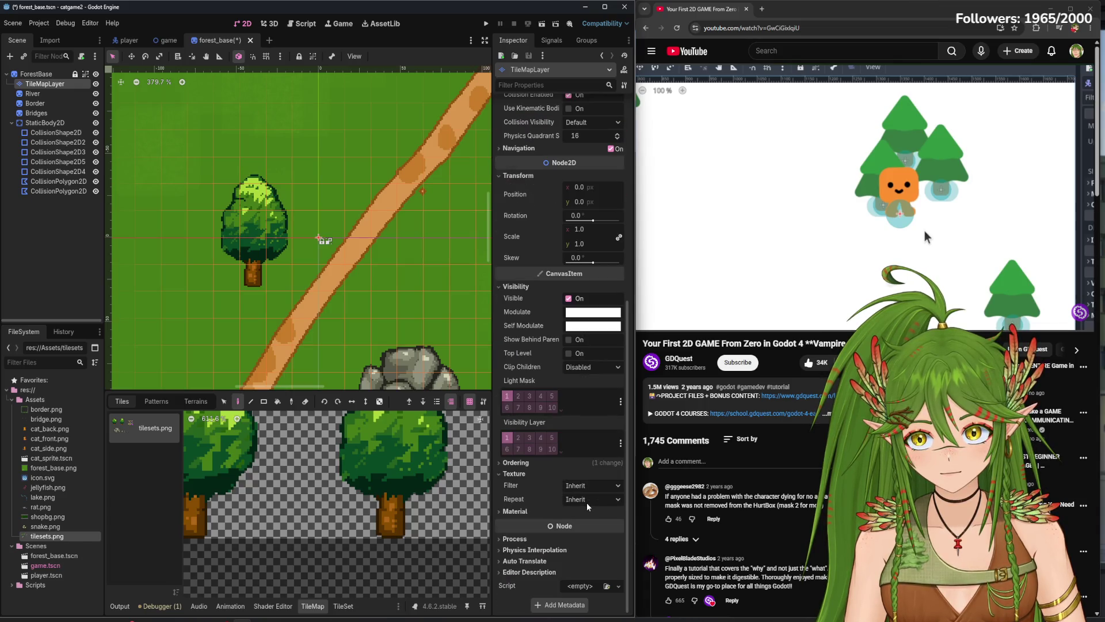
scroll(572, 472, "up", 5)
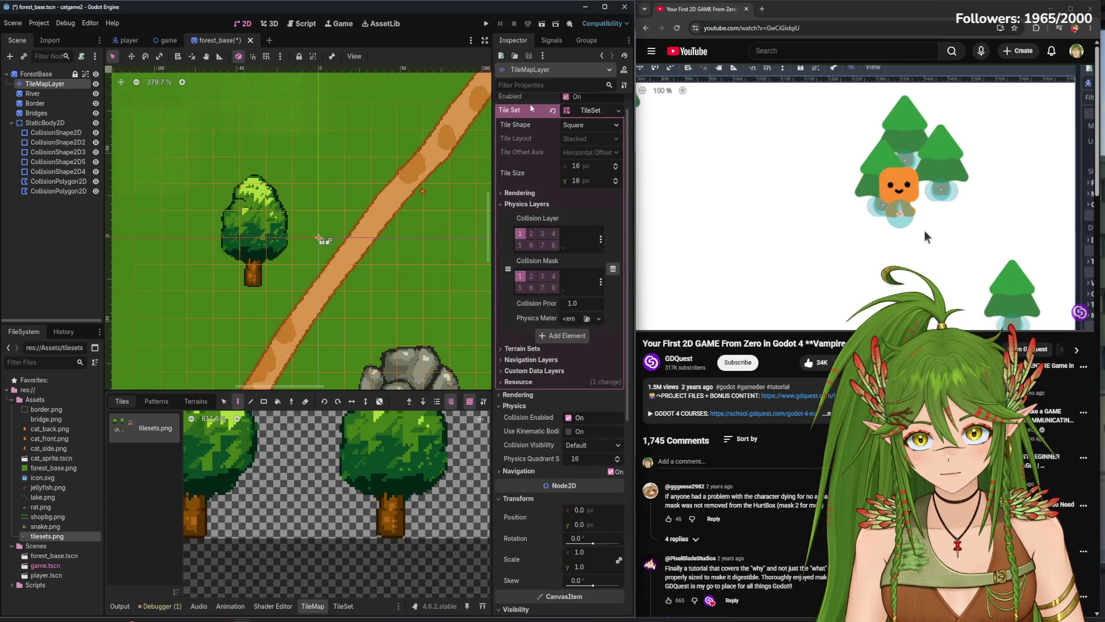
- Reselect the TileMapLayer, expand Navigation and collapse Transform, then return to the game scene
left_click(40, 74)
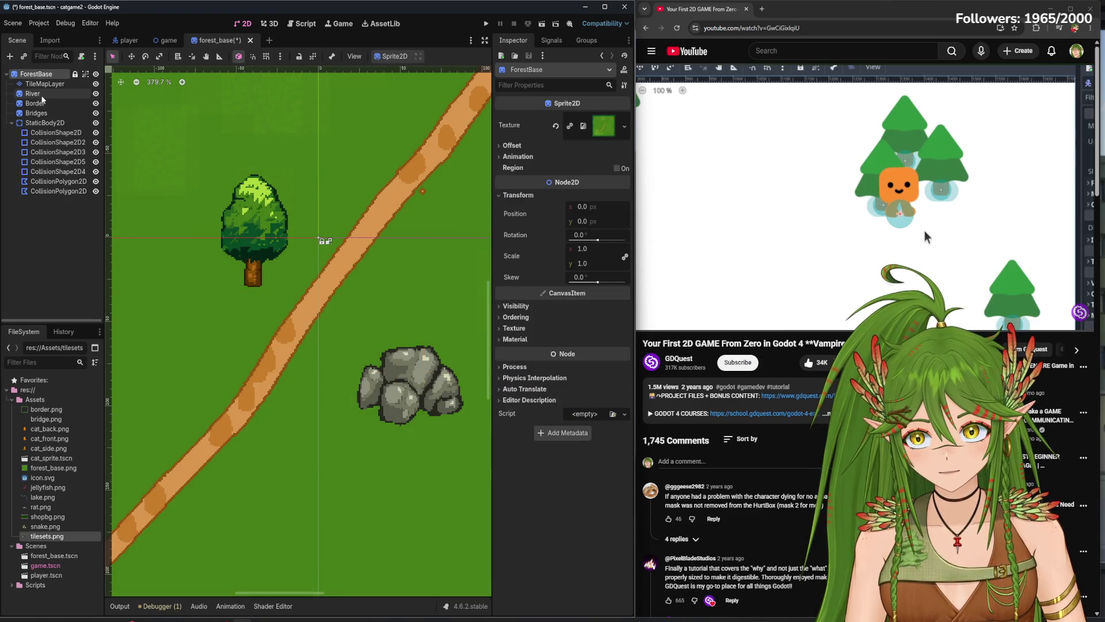
left_click(45, 84)
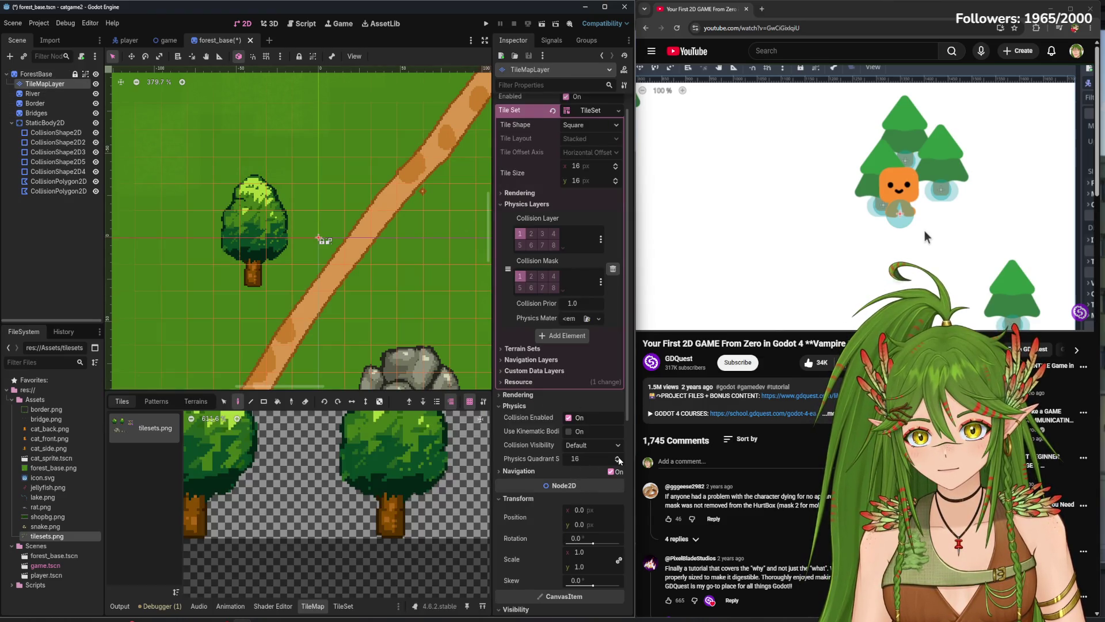
left_click(500, 471)
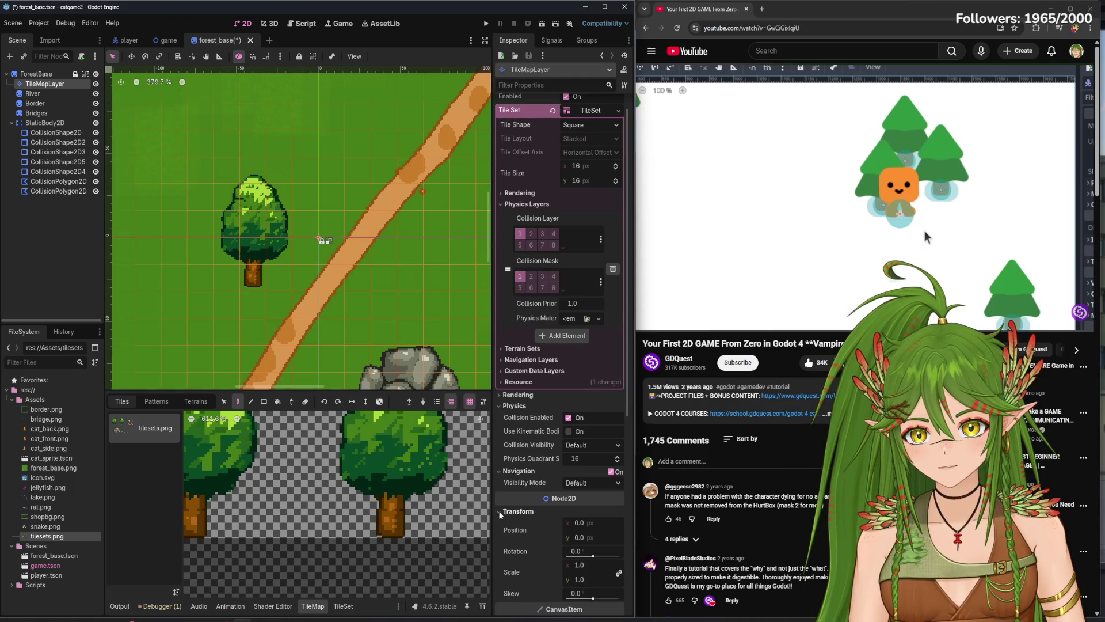
left_click(500, 512)
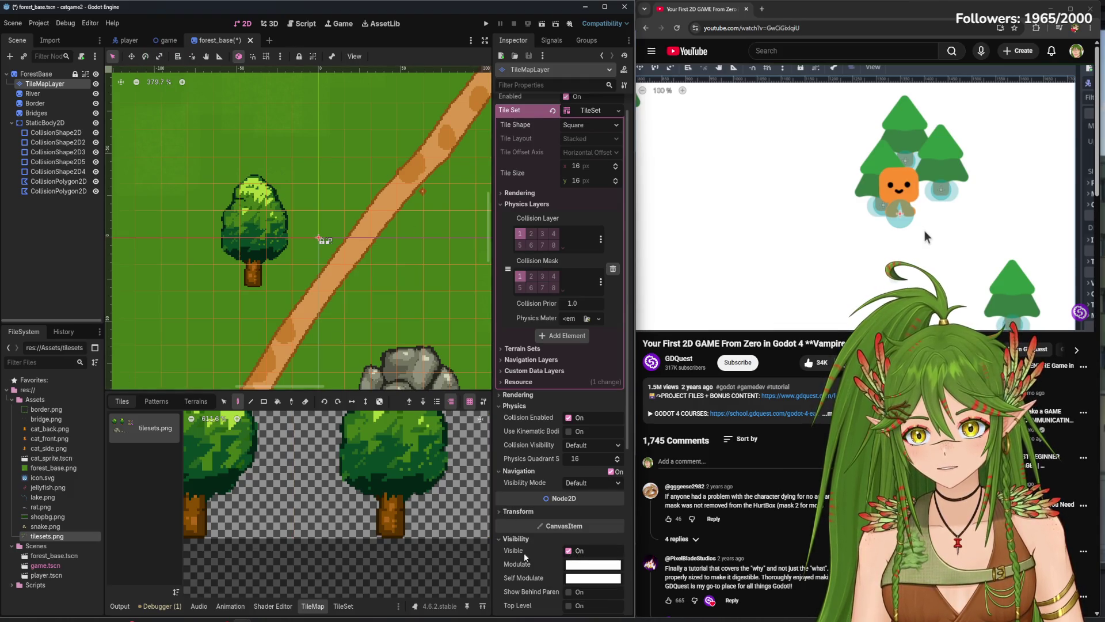
scroll(570, 551, "down", 3)
scroll(547, 545, "down", 3)
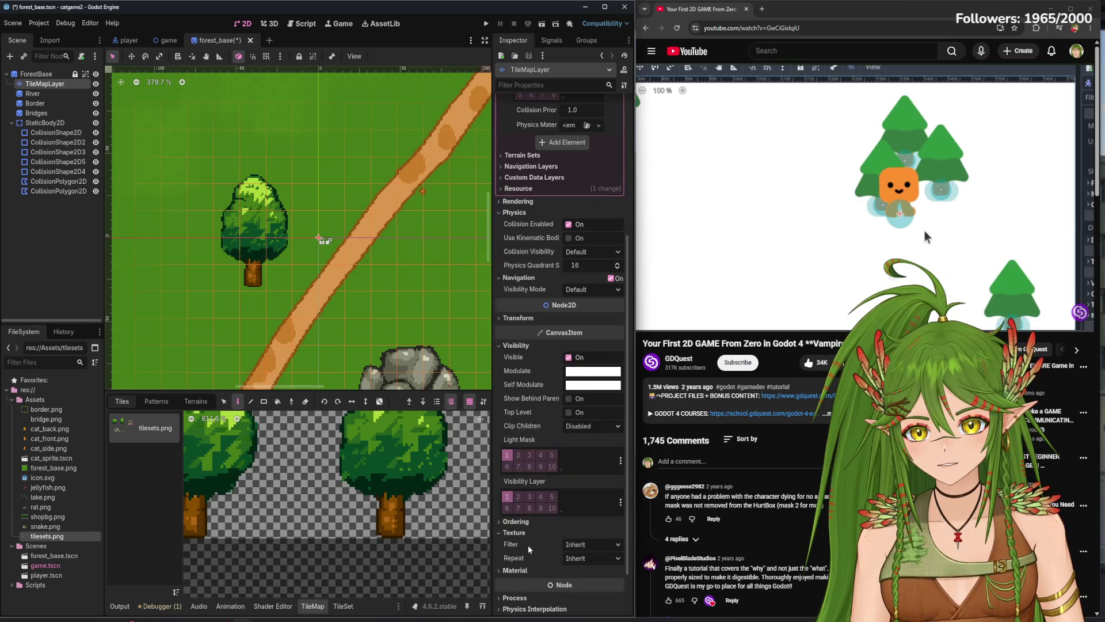
left_click(171, 40)
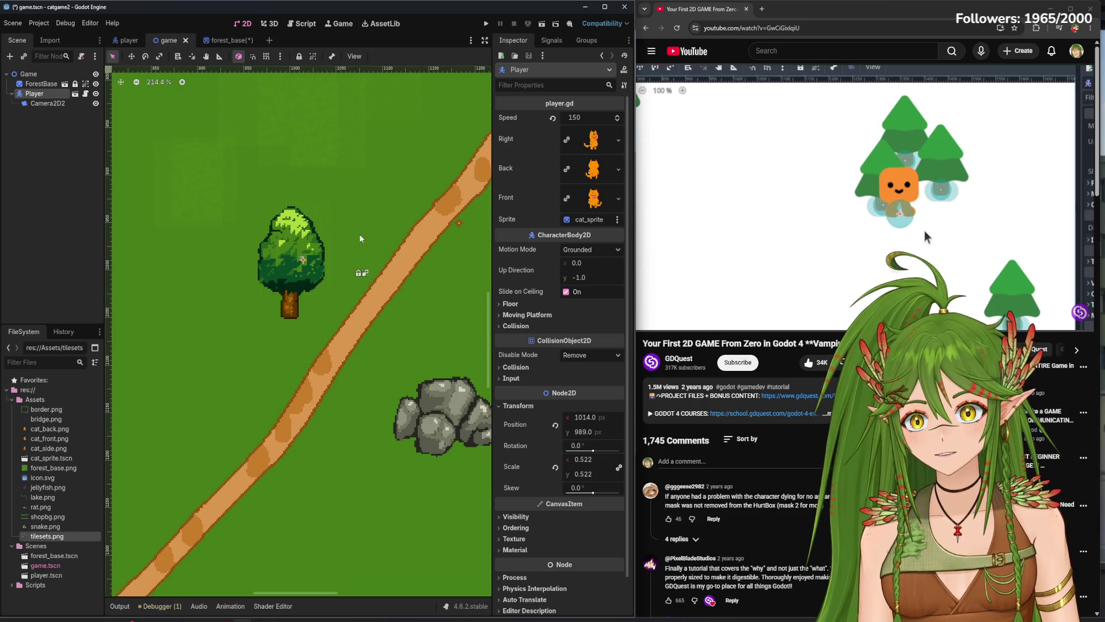
- Shift Camera2D2 slightly in the game scene and look over the player scene's properties
mouse_move(303, 286)
left_mouse_down()
mouse_move(328, 271)
mouse_move(359, 301)
mouse_move(360, 257)
mouse_move(360, 272)
mouse_move(297, 303)
mouse_move(281, 255)
mouse_move(334, 314)
mouse_move(368, 290)
left_mouse_up()
left_click(129, 40)
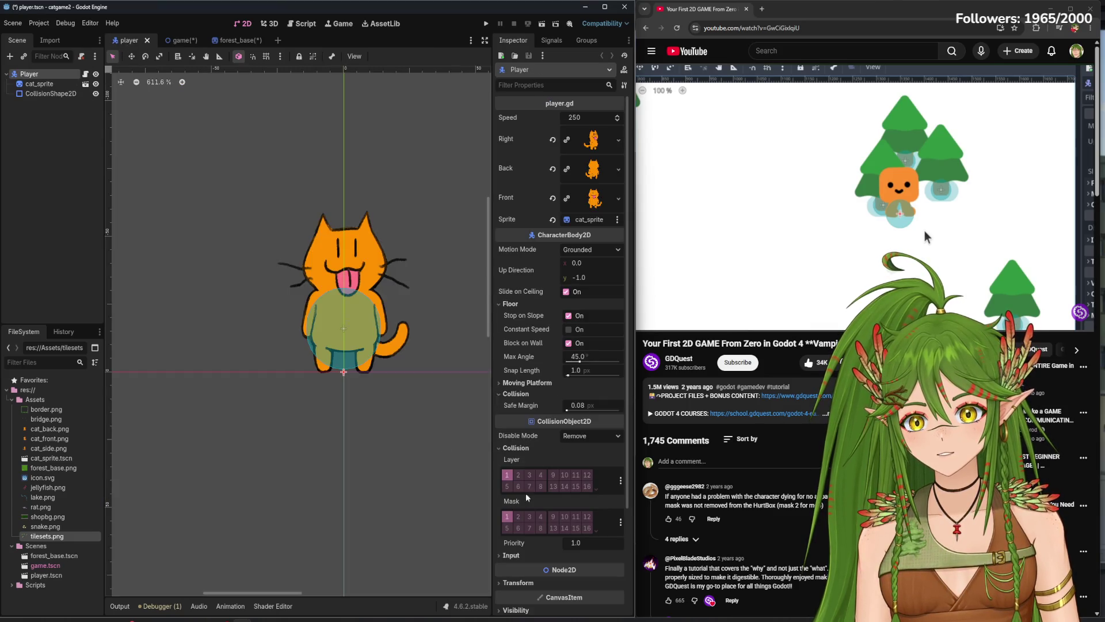
scroll(569, 563, "down", 4)
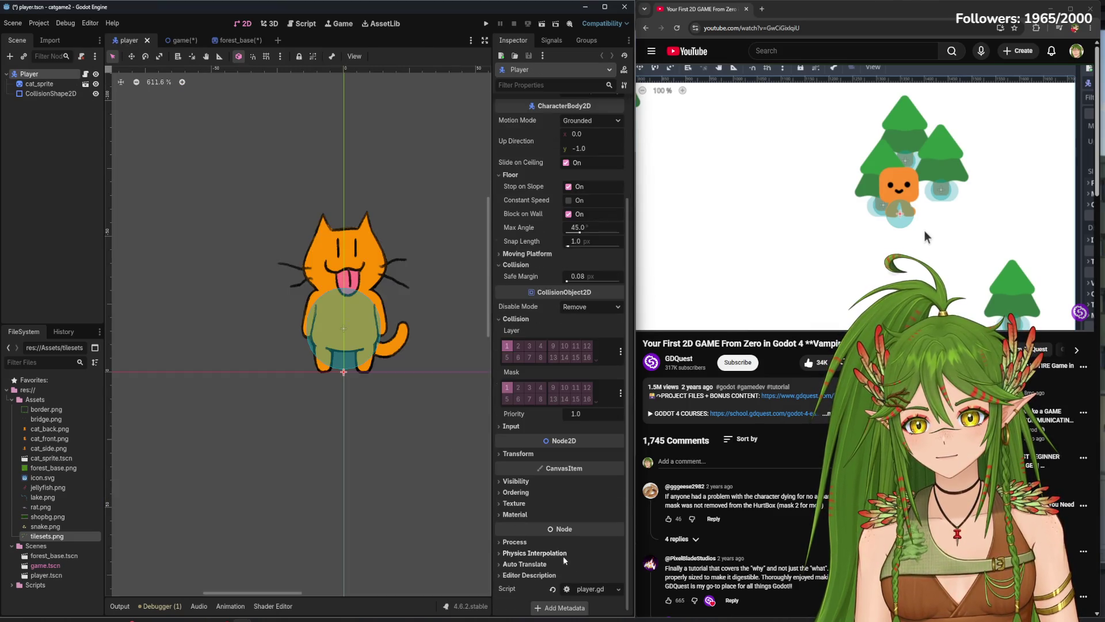
left_click(513, 487)
- Save both the forest_base and game scenes, then nudge Camera2D2 slightly upward
left_click(230, 41)
key("ctrl+s")
left_click(168, 40)
key("ctrl+s")
left_click_drag(364, 273, 364, 274)
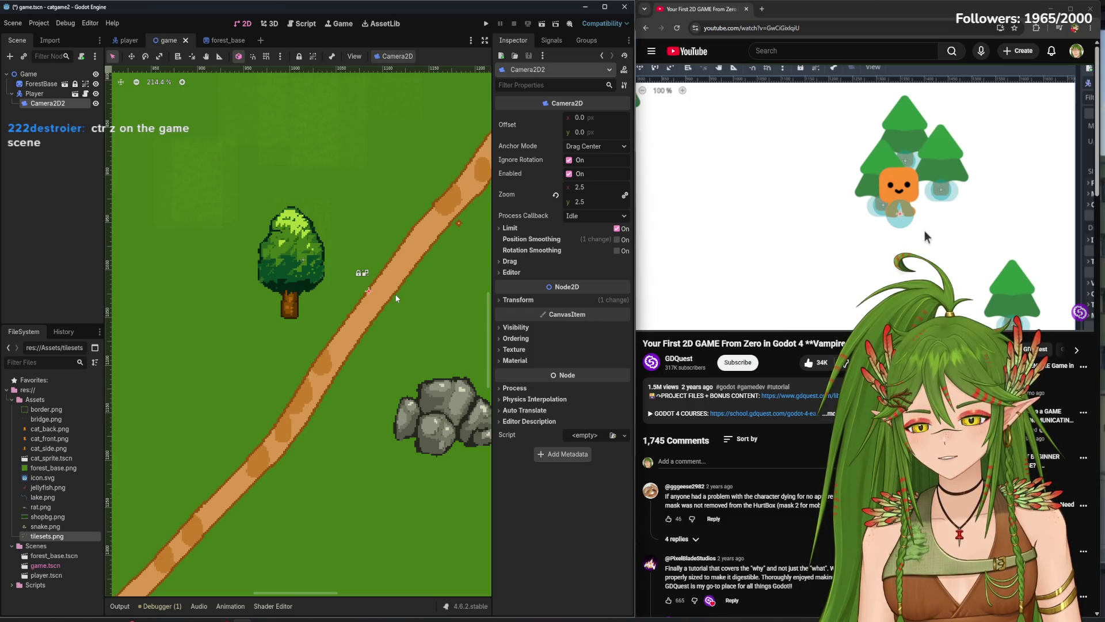
- Move Player and Camera2D2 together onto the path, with a small nudge
left_click(43, 95, "ctrl")
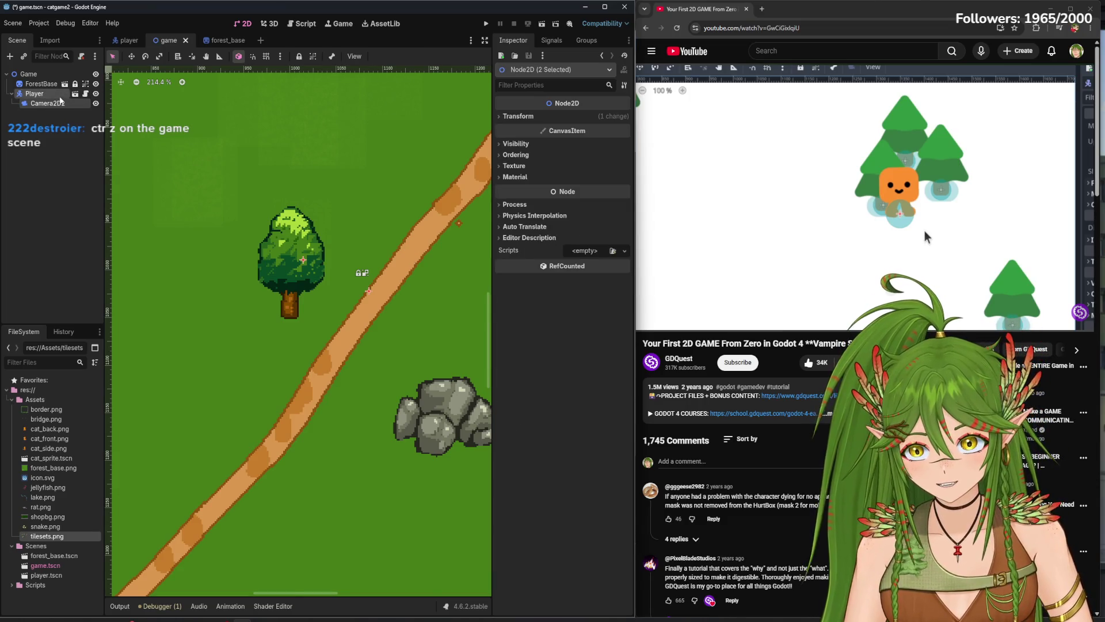
left_click_drag(305, 264, 368, 272)
left_click_drag(433, 301, 432, 306)
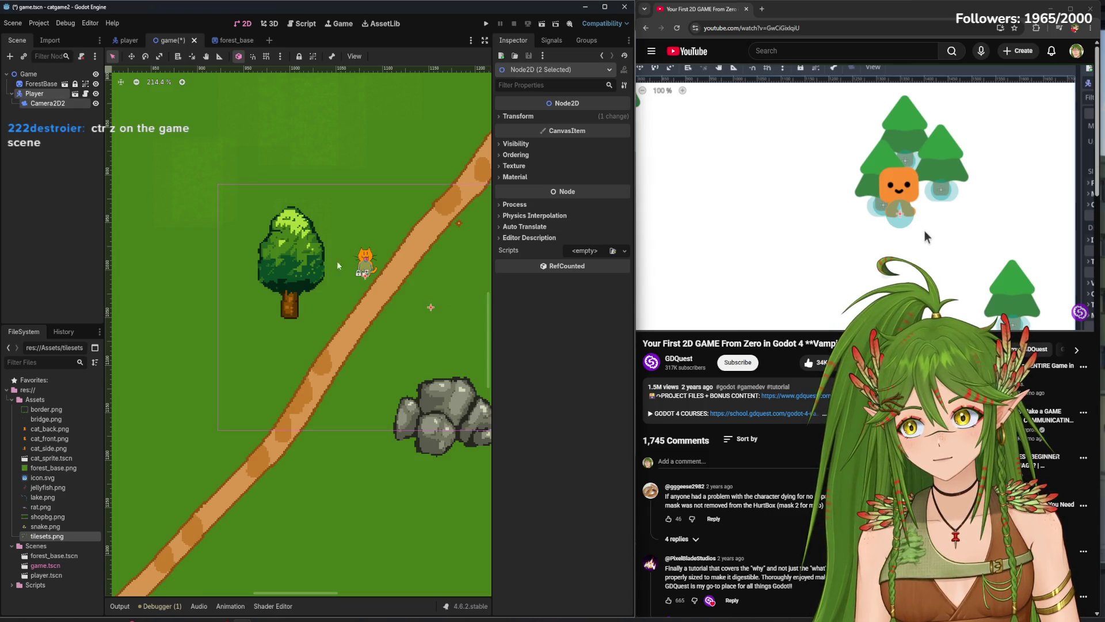
- Zoom in on the cat and drag Camera2D2 onto it
left_click(67, 94)
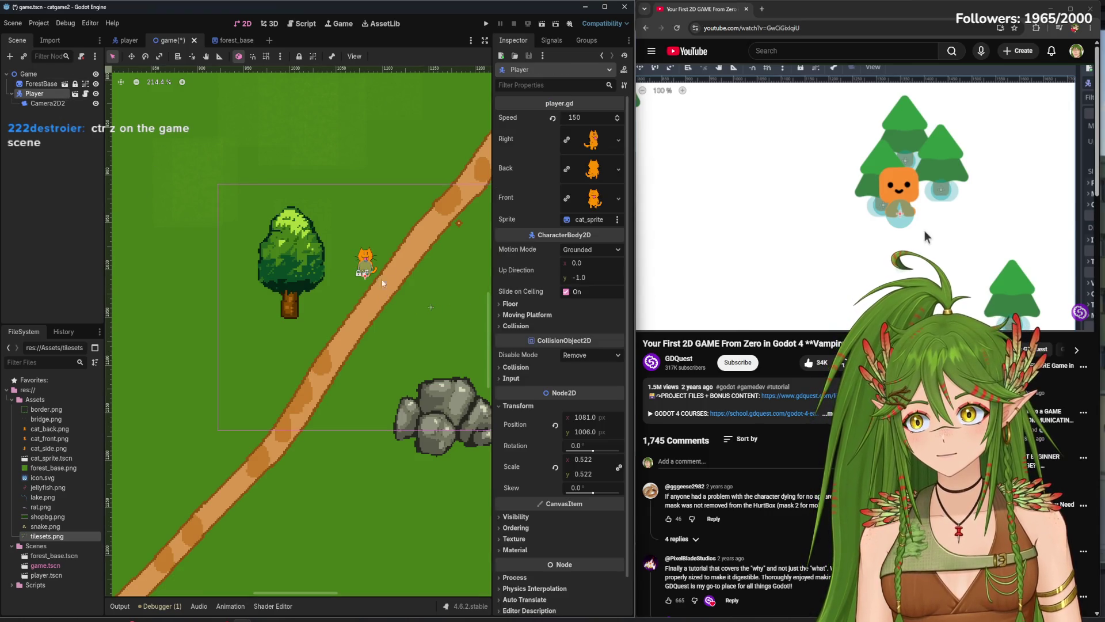
scroll(340, 278, "up", 2)
scroll(340, 278, "up", 2)
left_click_drag(374, 242, 194, 243)
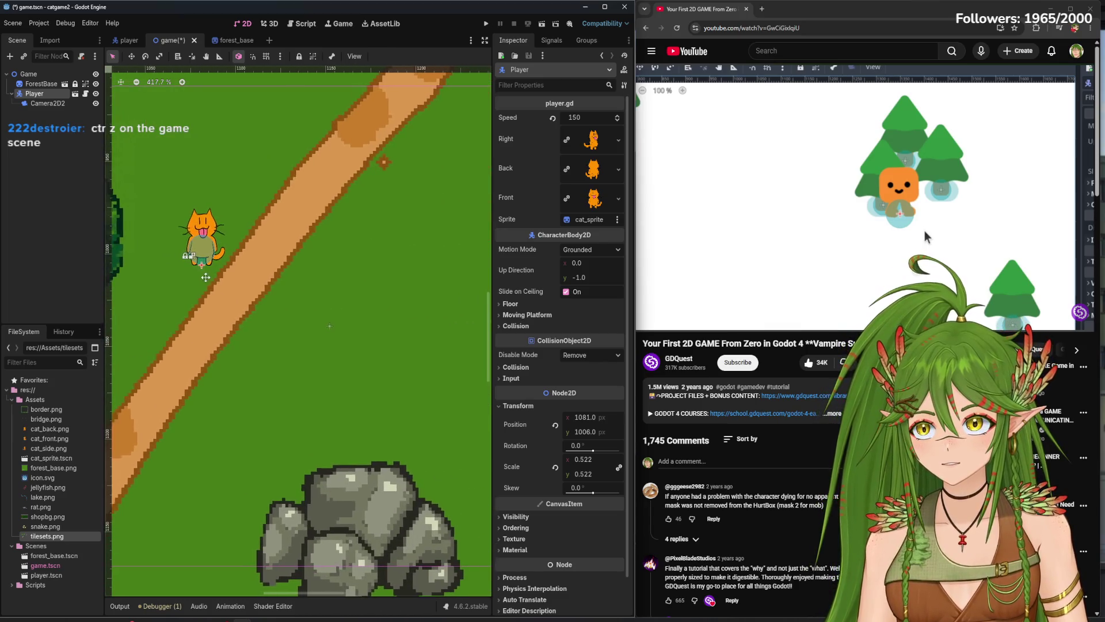
left_click(47, 103)
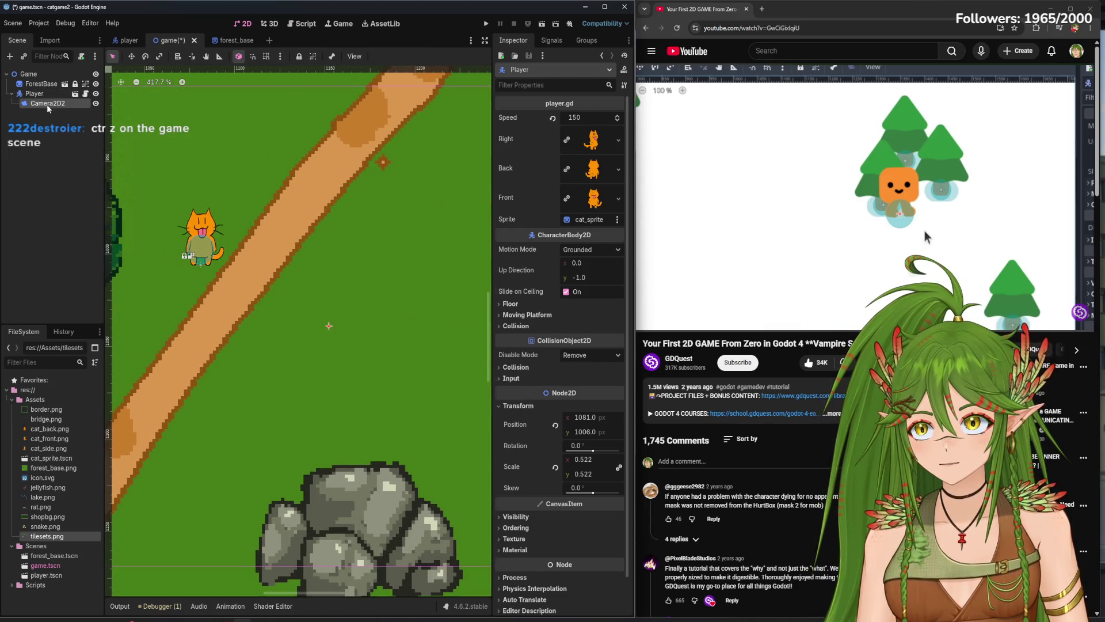
left_click_drag(327, 323, 202, 251)
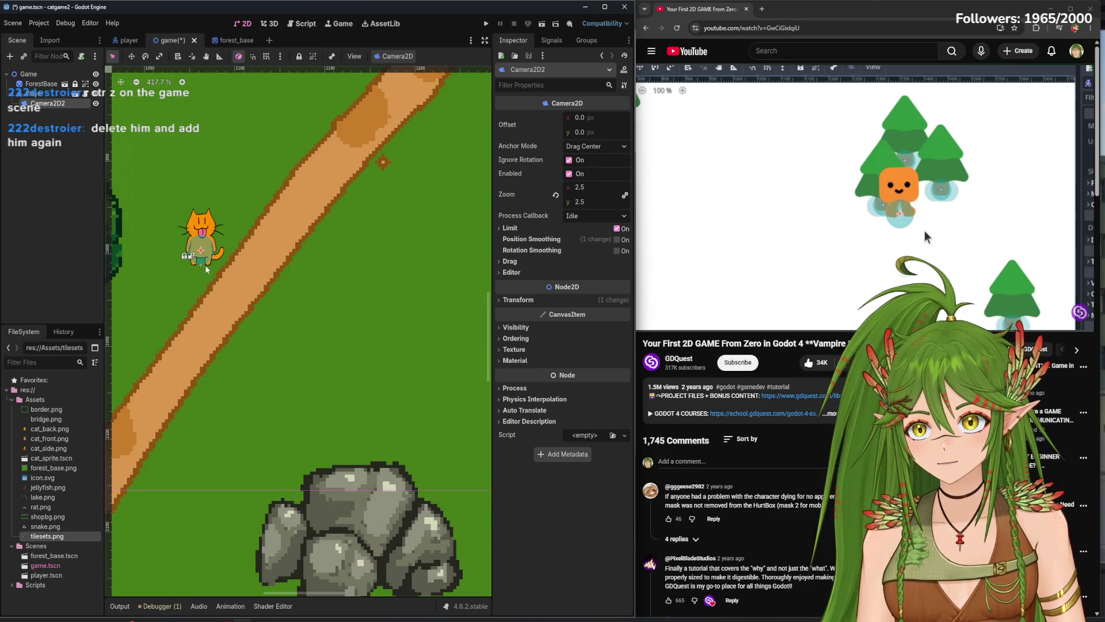
scroll(203, 254, "up", 10)
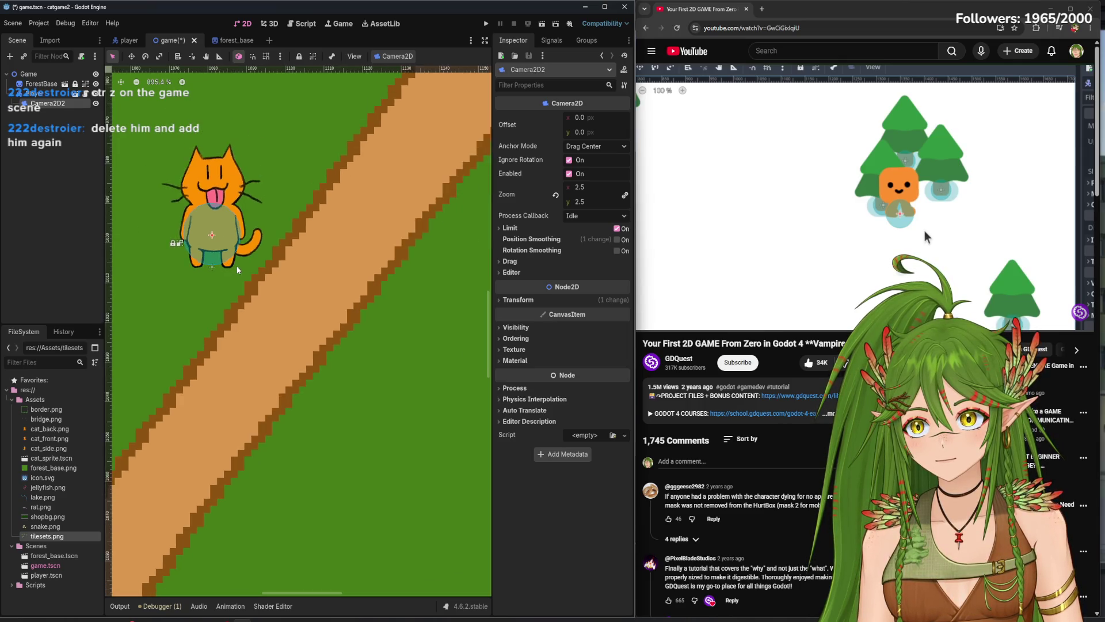
scroll(222, 254, "down", 10)
- Move the cat up-left beside the tree, to about (1008, 984)
left_click(68, 129)
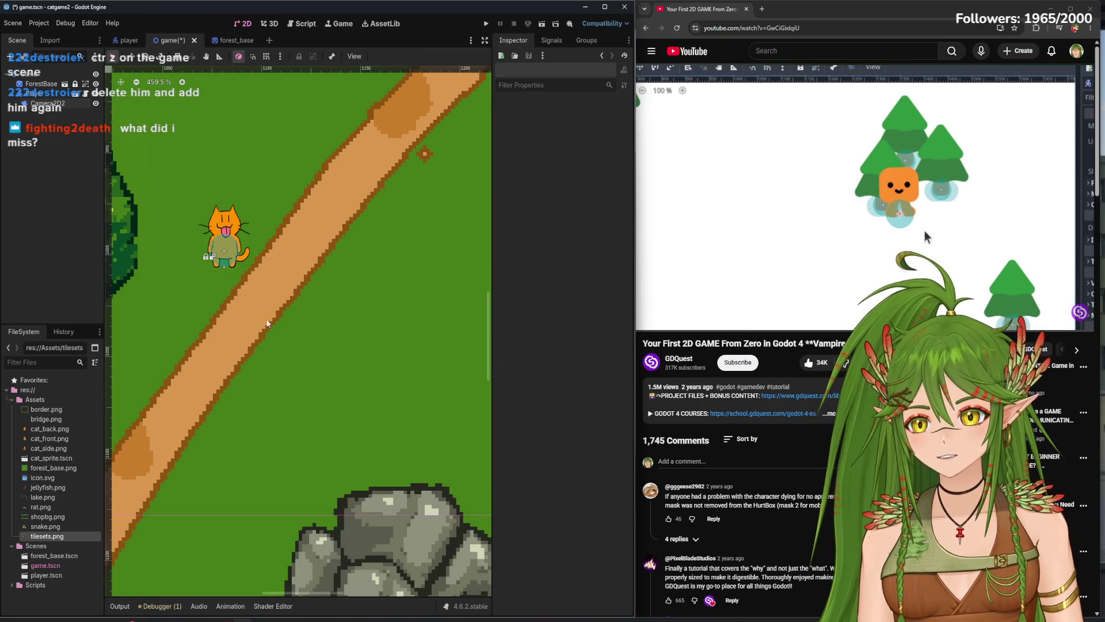
scroll(316, 387, "down", 4)
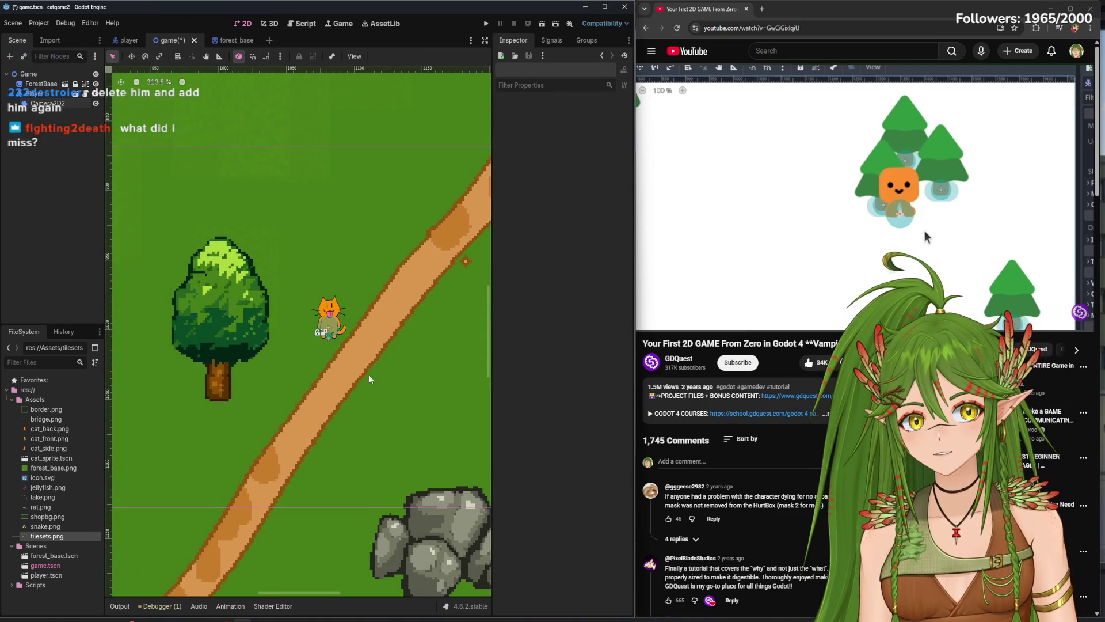
scroll(469, 392, "down", 5)
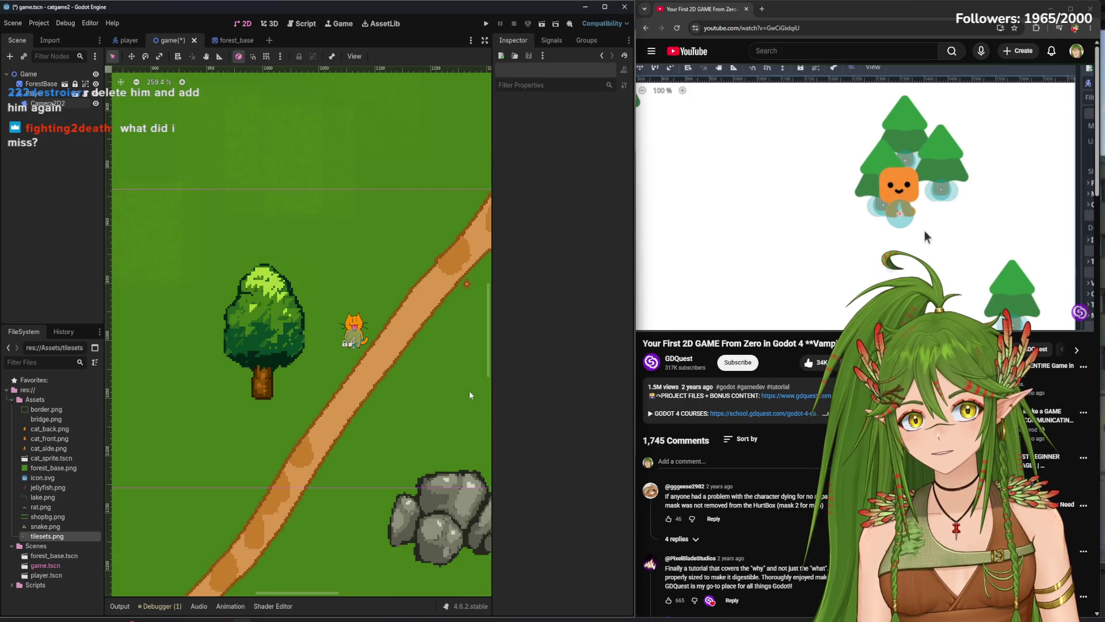
scroll(285, 407, "down", 1)
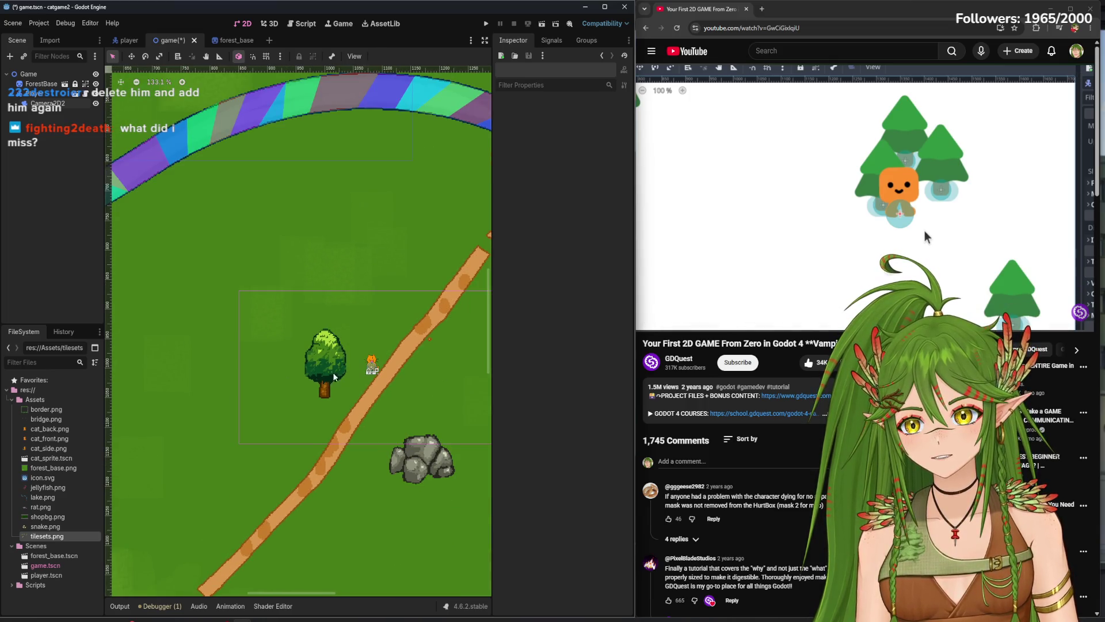
scroll(367, 366, "up", 2)
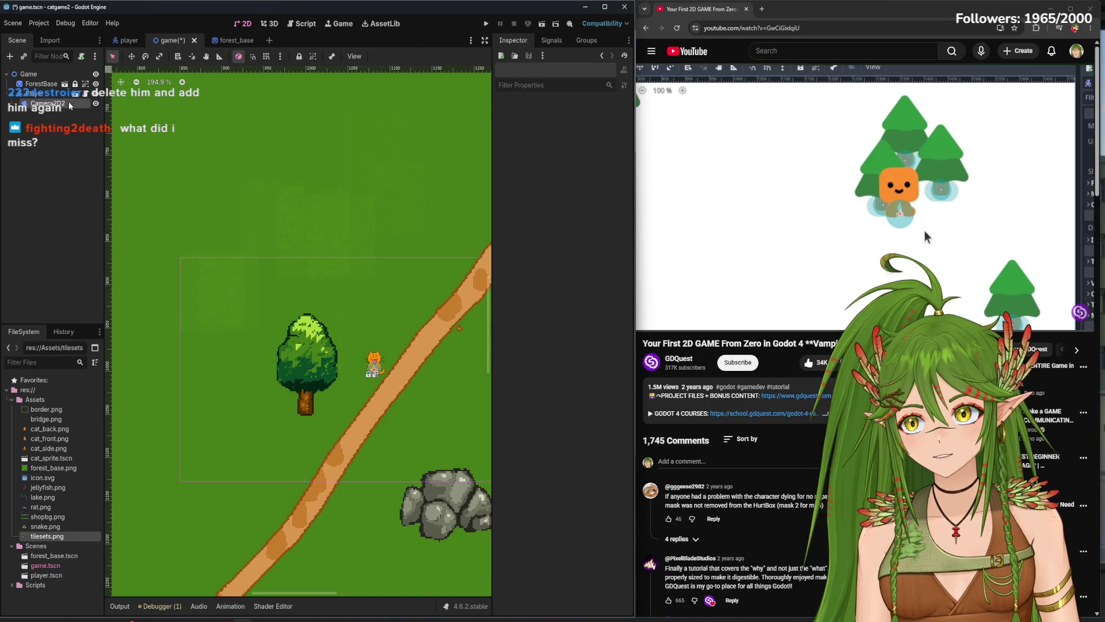
left_click(60, 94)
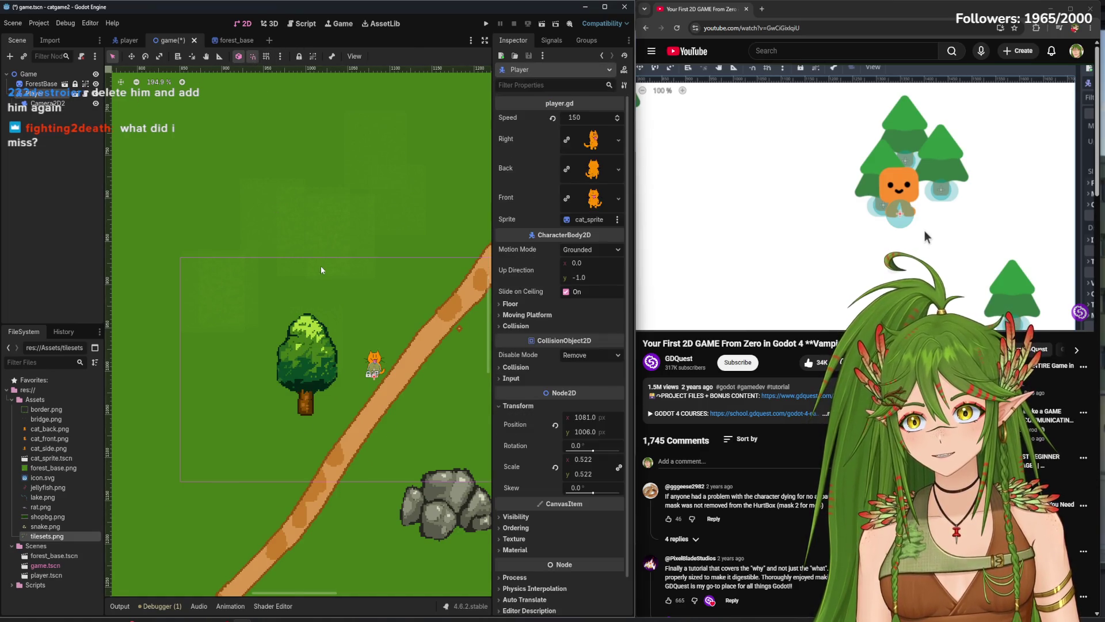
scroll(321, 270, "up", 3)
left_click_drag(392, 397, 308, 374)
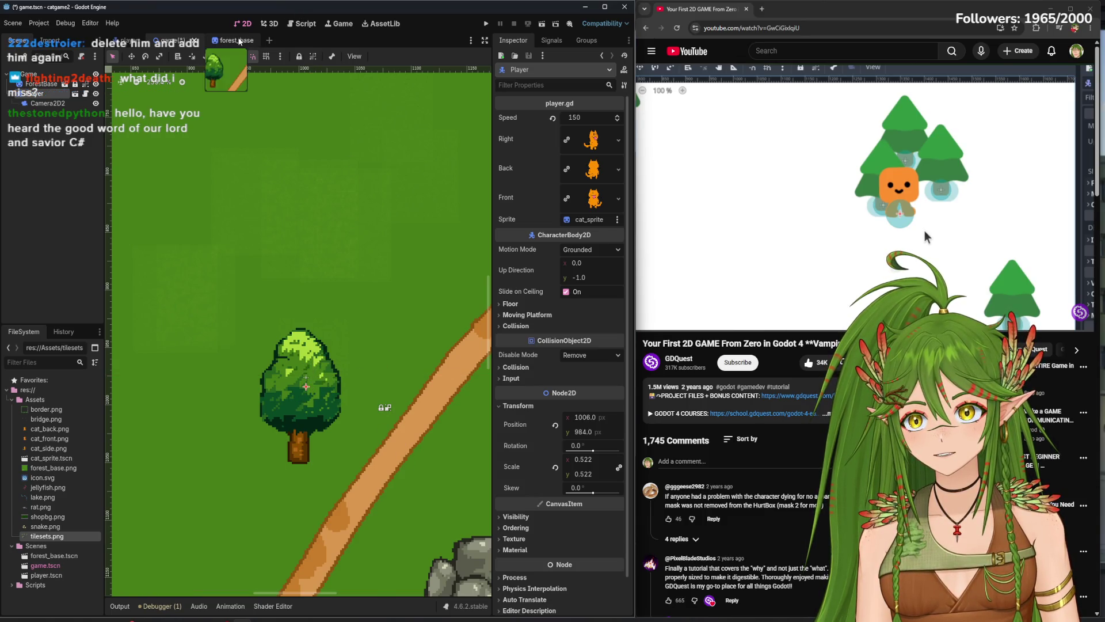
- Glance at the forest_base map and return to the game scene
left_click(239, 42)
scroll(342, 258, "up", 2)
scroll(320, 242, "down", 5)
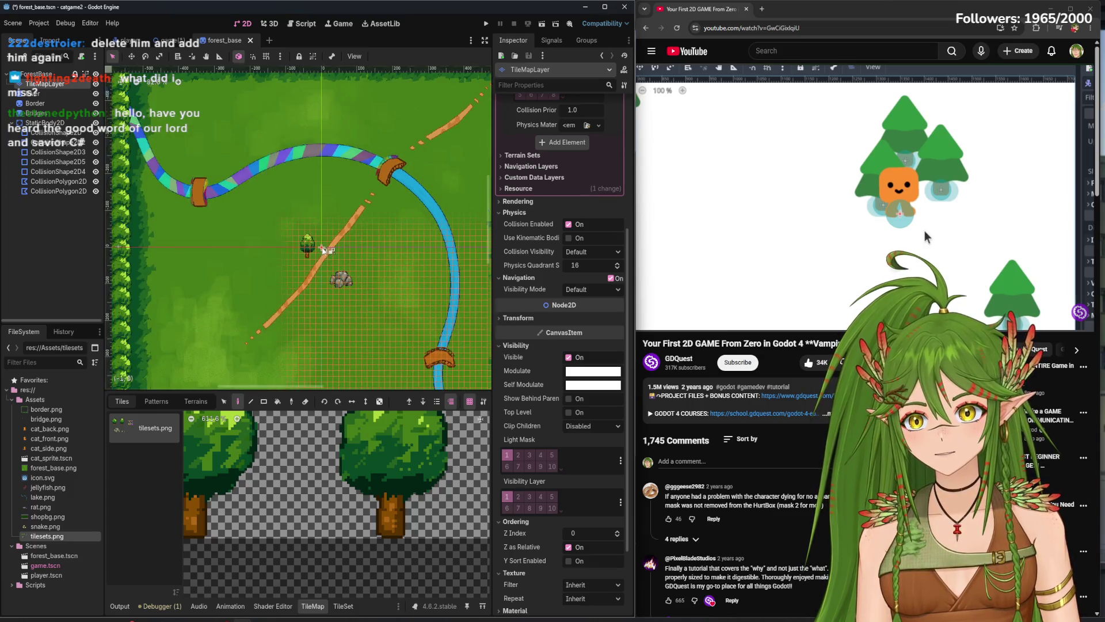
scroll(323, 277, "up", 2)
left_click(169, 40)
scroll(240, 266, "up", 2)
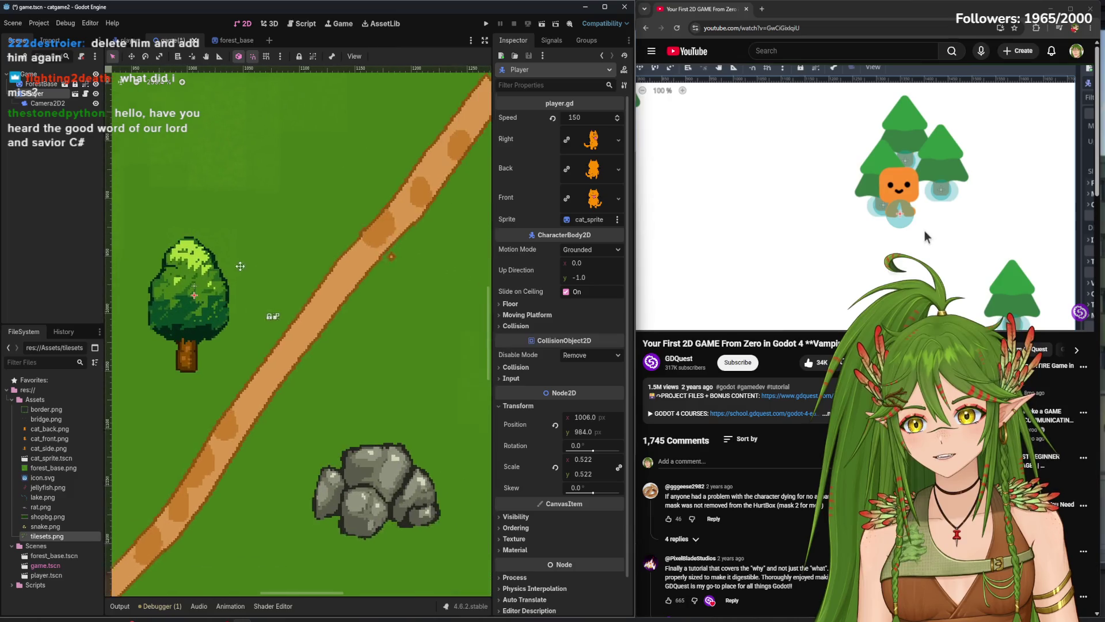
- Drag the cat down onto the path below the tree at (1070, 1075)
mouse_move(190, 283)
left_mouse_down()
mouse_move(343, 401)
mouse_move(363, 461)
mouse_move(250, 303)
mouse_move(256, 297)
mouse_move(276, 312)
mouse_move(254, 376)
left_mouse_up()
scroll(273, 381, "down", 3)
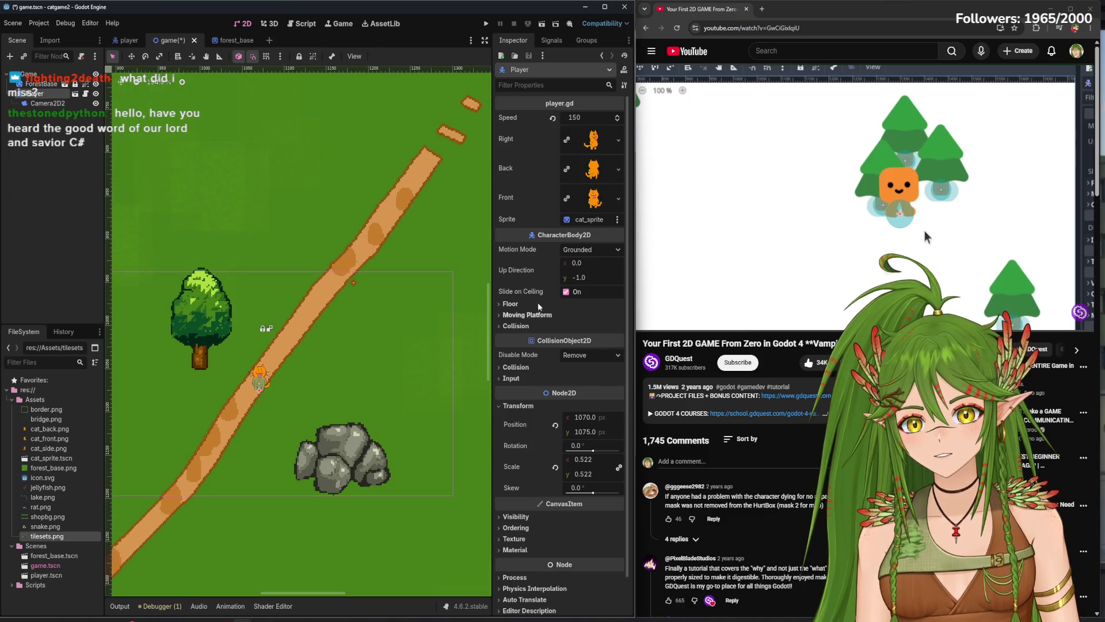
left_click(230, 40)
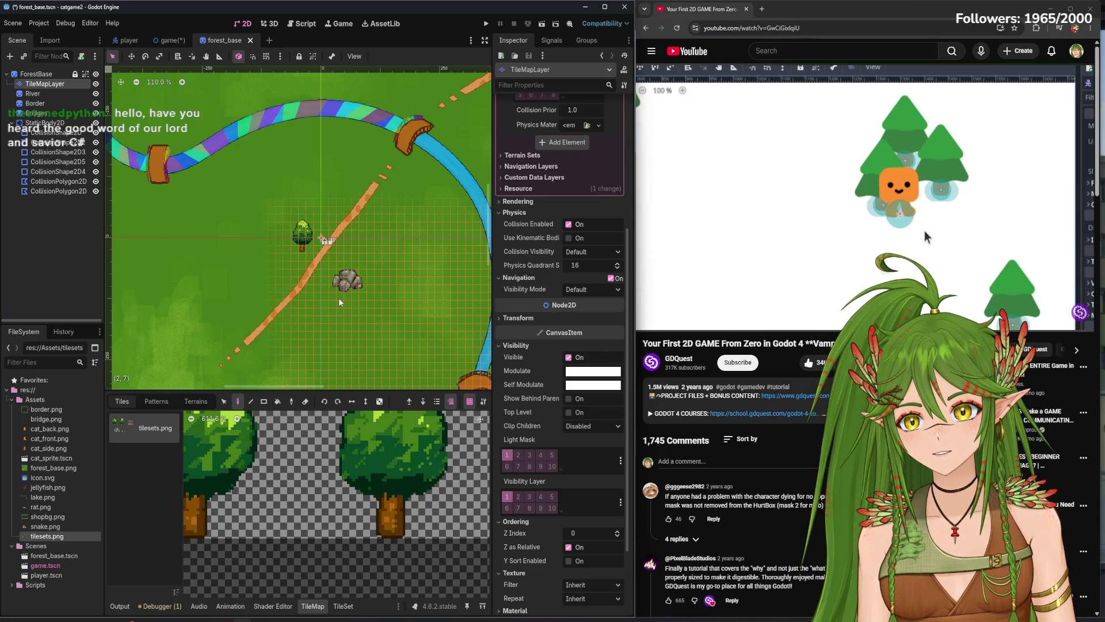
left_click(169, 40)
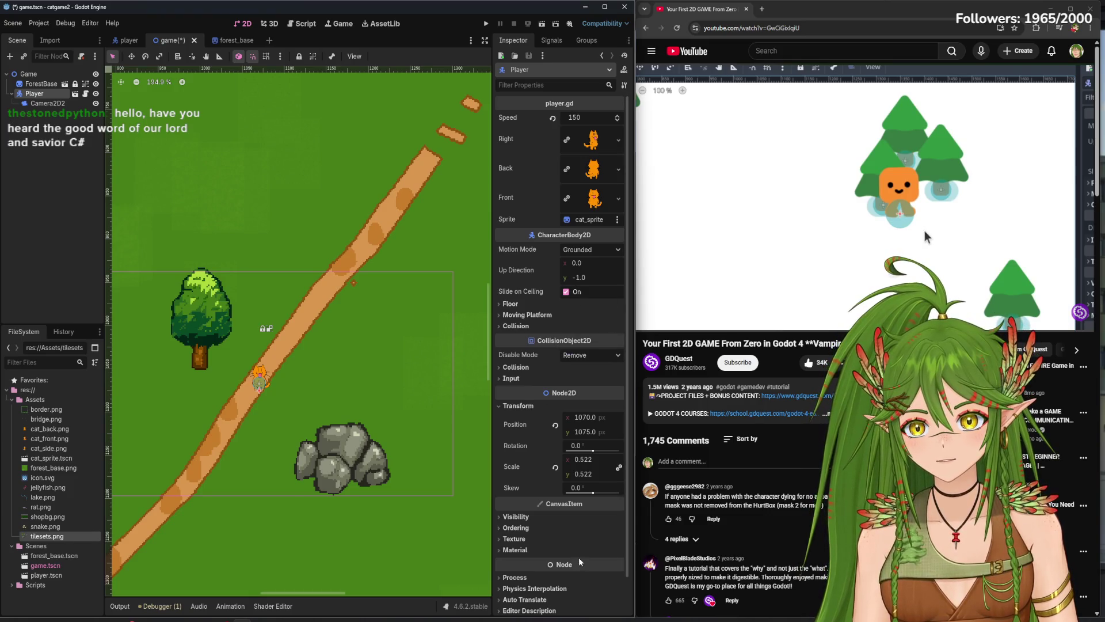
scroll(587, 575, "down", 2)
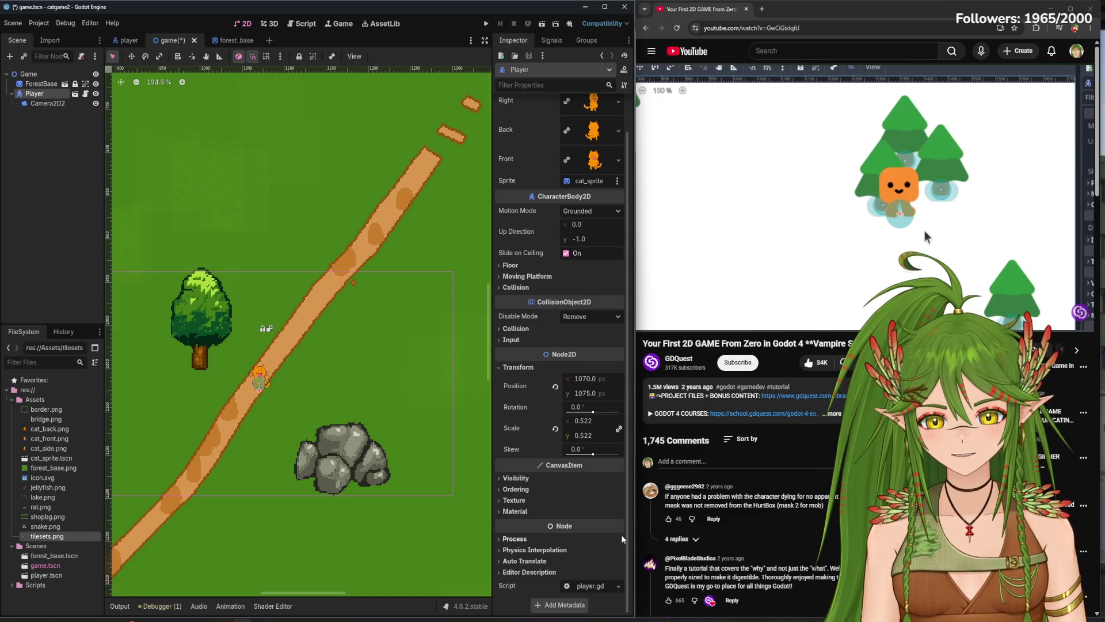
- Expand the Player's Visibility settings, then inspect the Game root node's Y Sort option
left_click(516, 478)
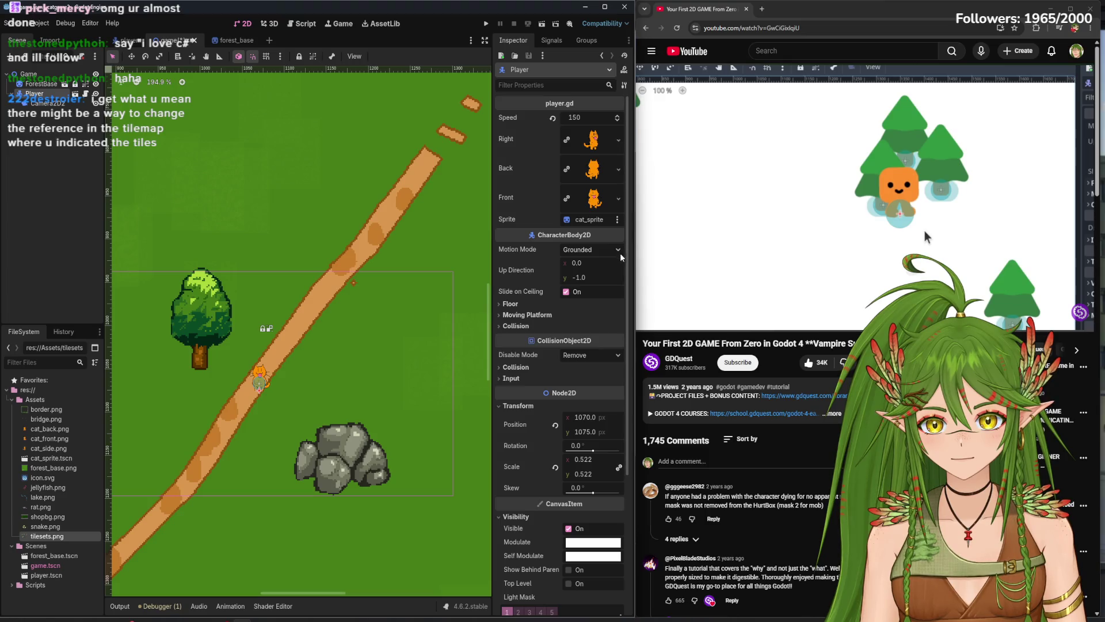
scroll(616, 358, "down", 5)
scroll(605, 479, "up", 5)
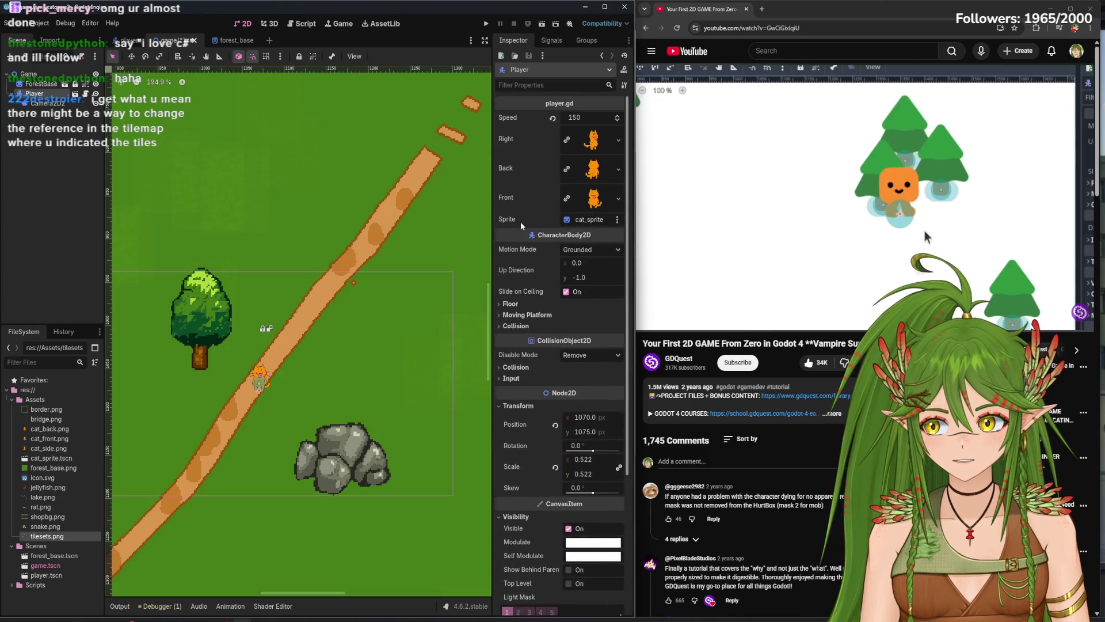
scroll(619, 401, "down", 5)
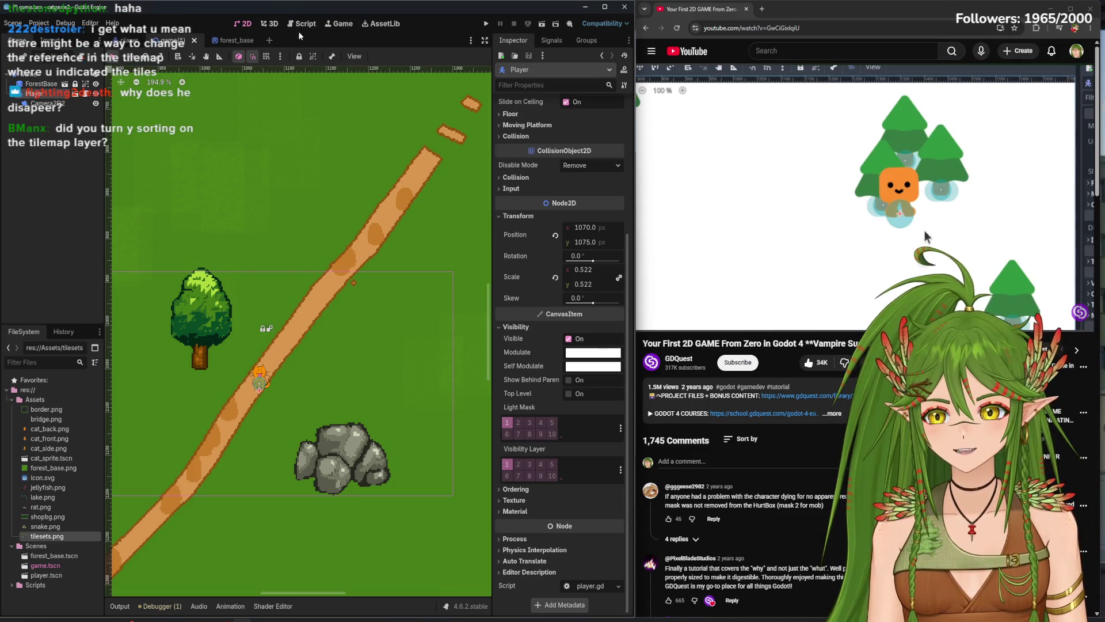
left_click_drag(629, 476, 650, 269)
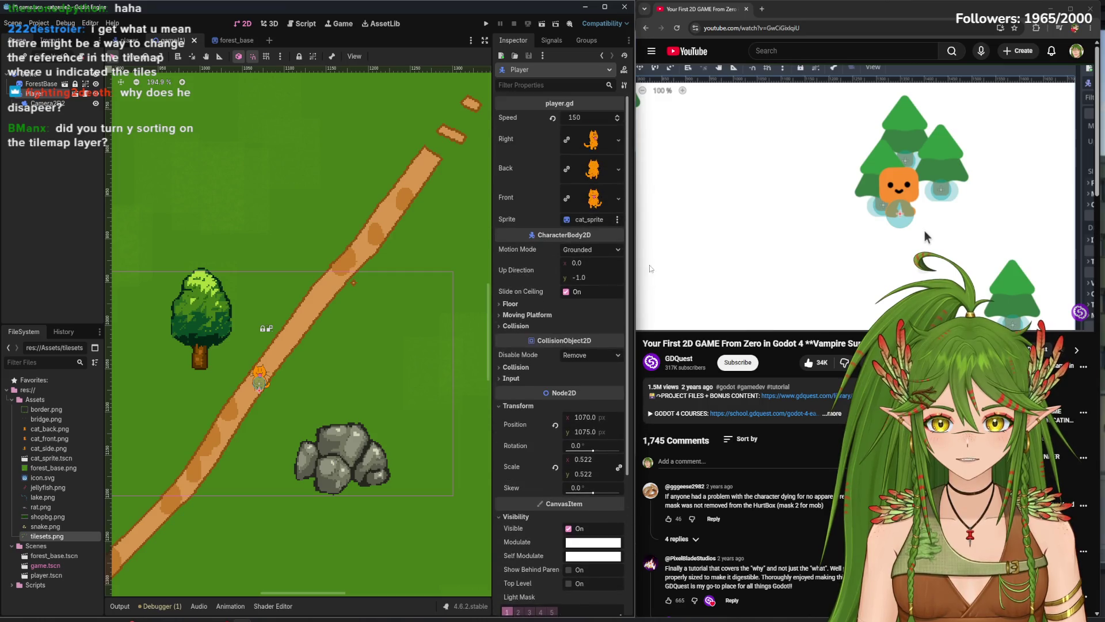
left_click(29, 74)
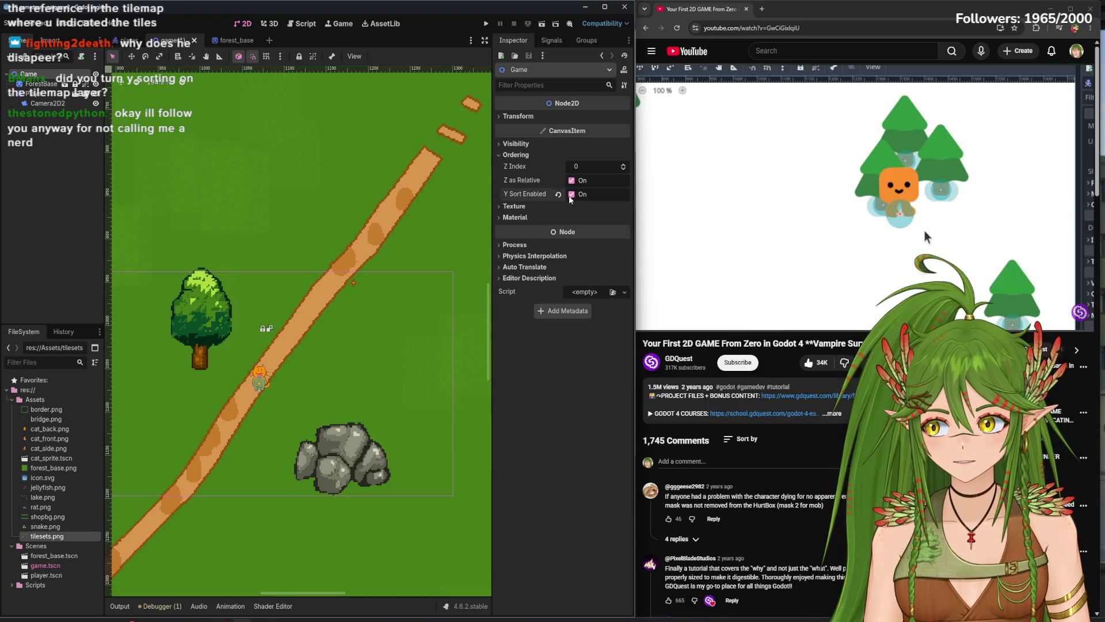
- Look over the forest_base map, then save the game scene
left_click(230, 39)
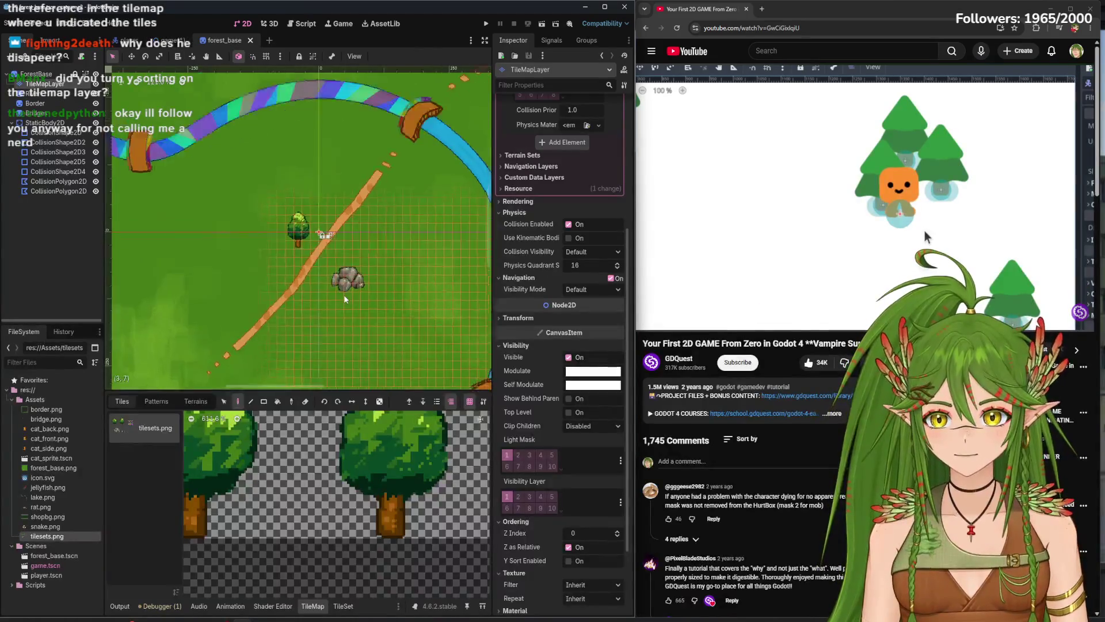
scroll(328, 265, "up", 3)
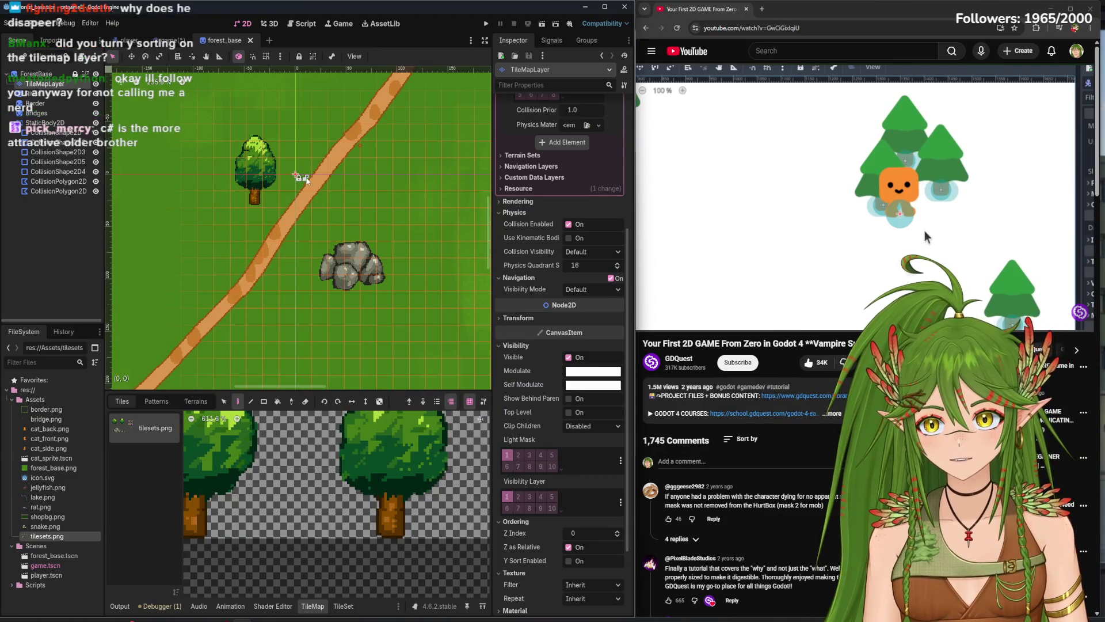
scroll(311, 241, "up", 1)
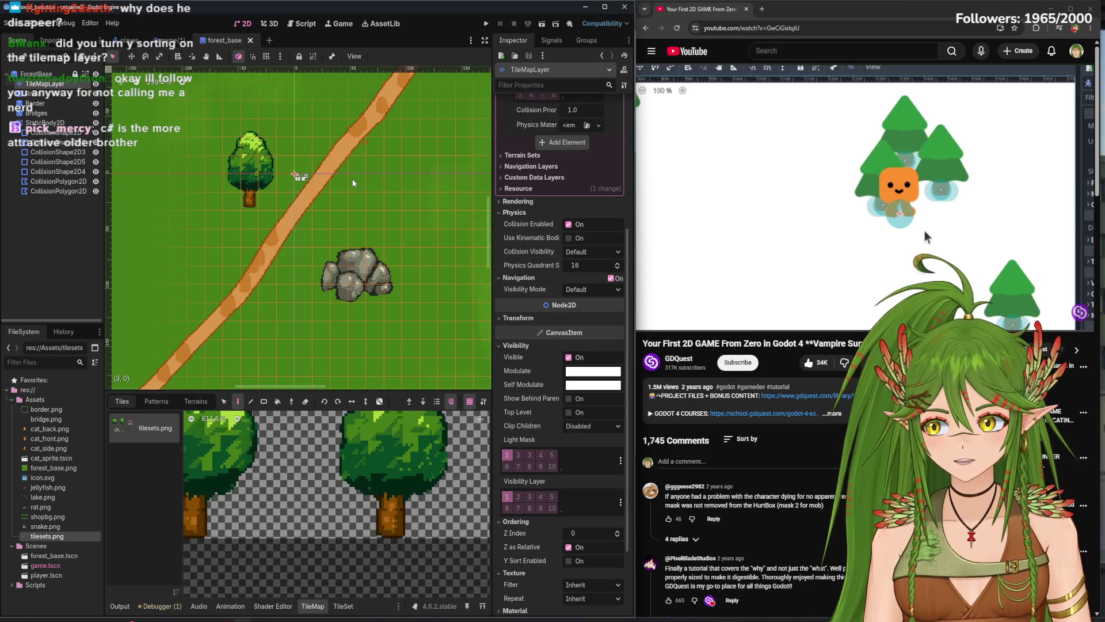
scroll(385, 215, "down", 5)
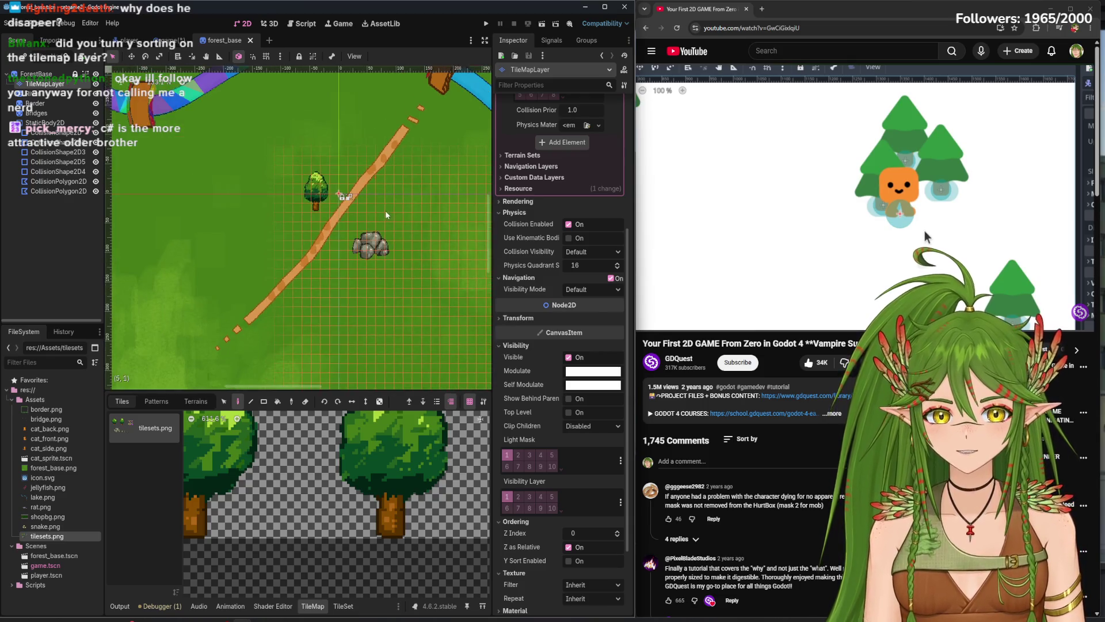
scroll(377, 210, "up", 2)
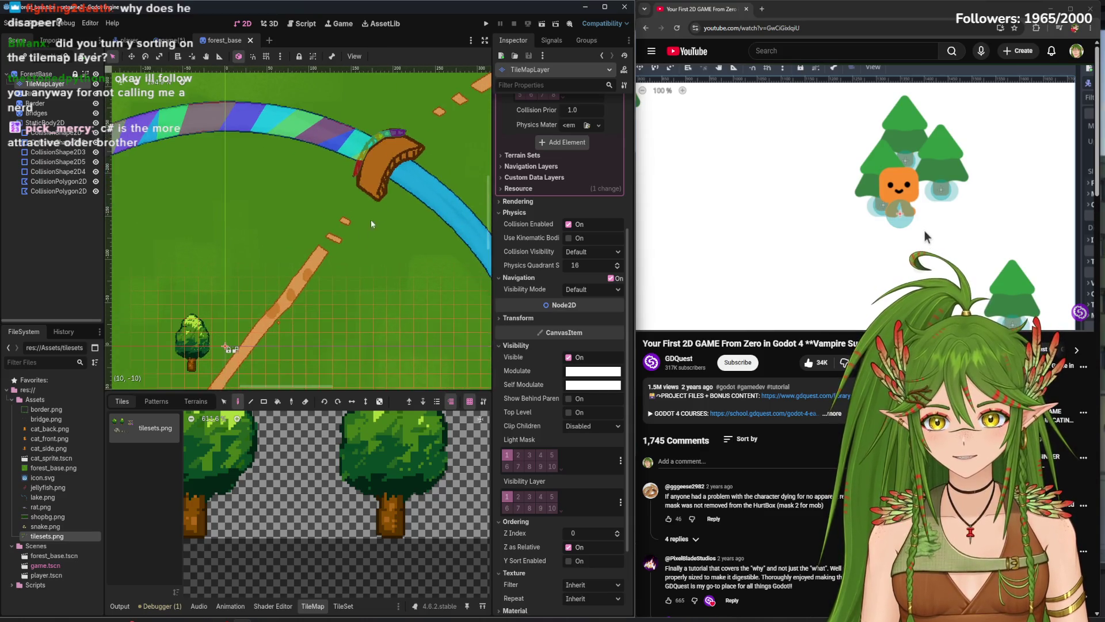
scroll(381, 257, "up", 2)
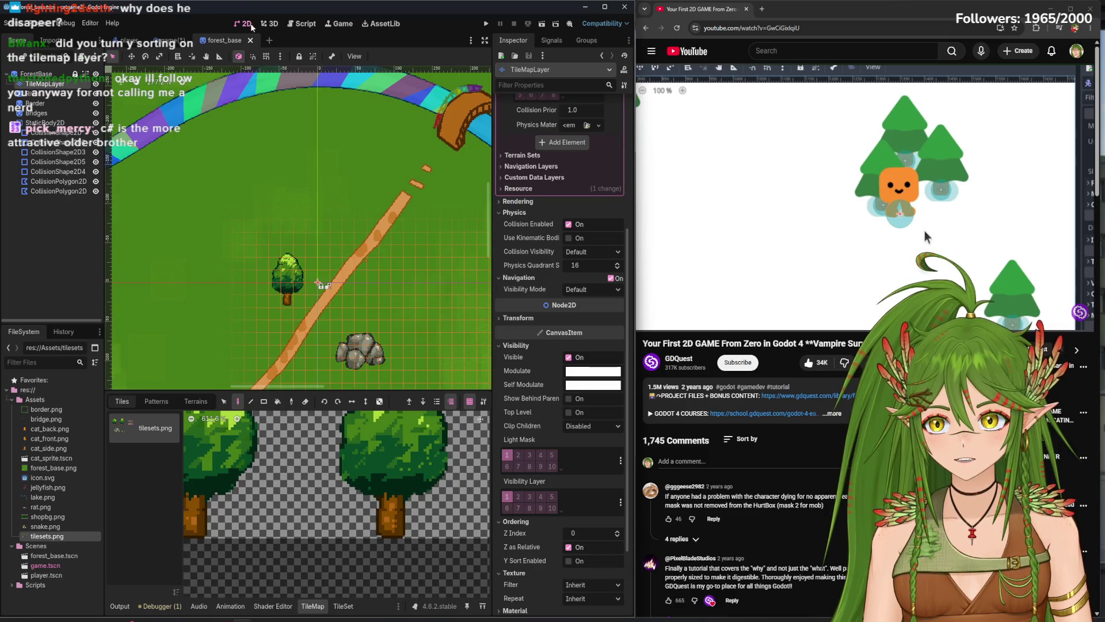
left_click(171, 41)
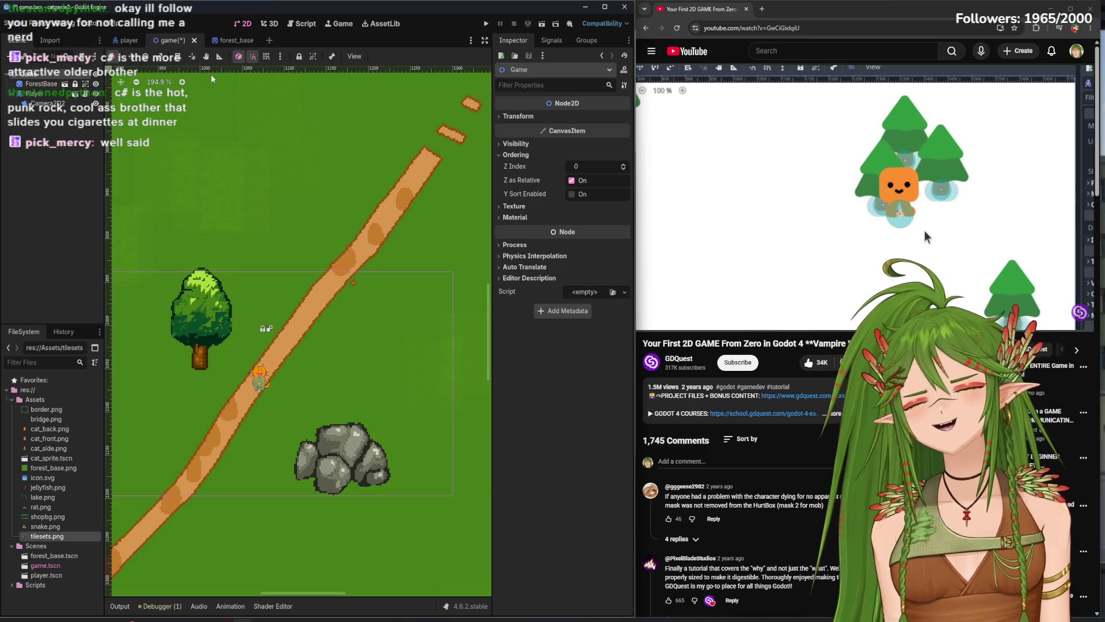
key("ctrl+s")
- In forest_base, pan toward the tree and bring up the TileSet editor
left_click(237, 40)
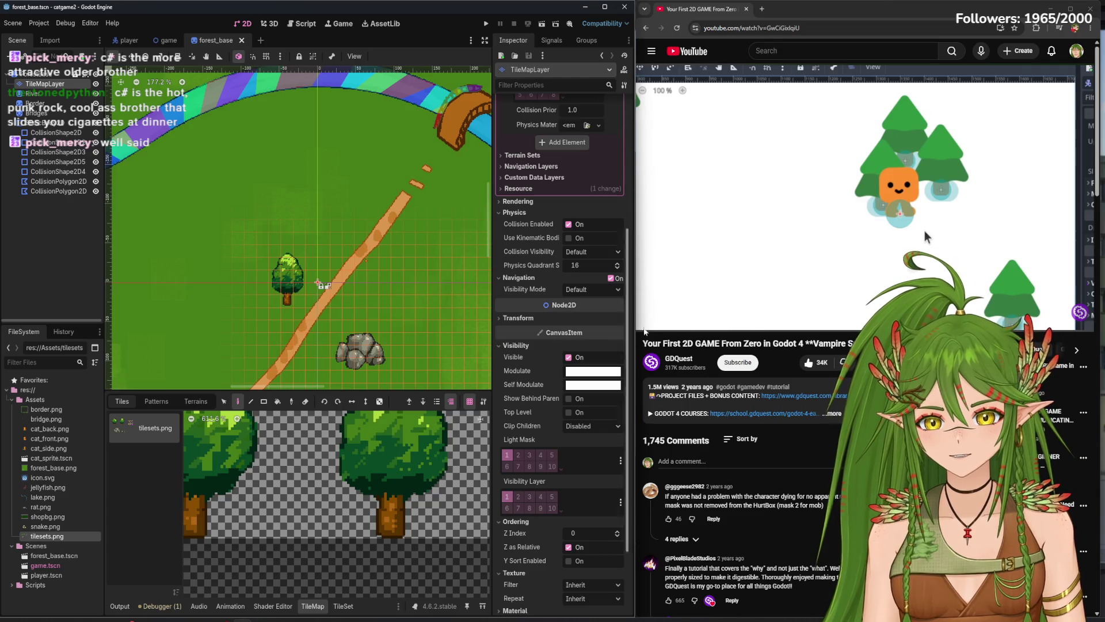
mouse_move(401, 286)
left_mouse_down()
mouse_move(330, 217)
mouse_move(367, 216)
left_mouse_up()
scroll(371, 247, "up", 2)
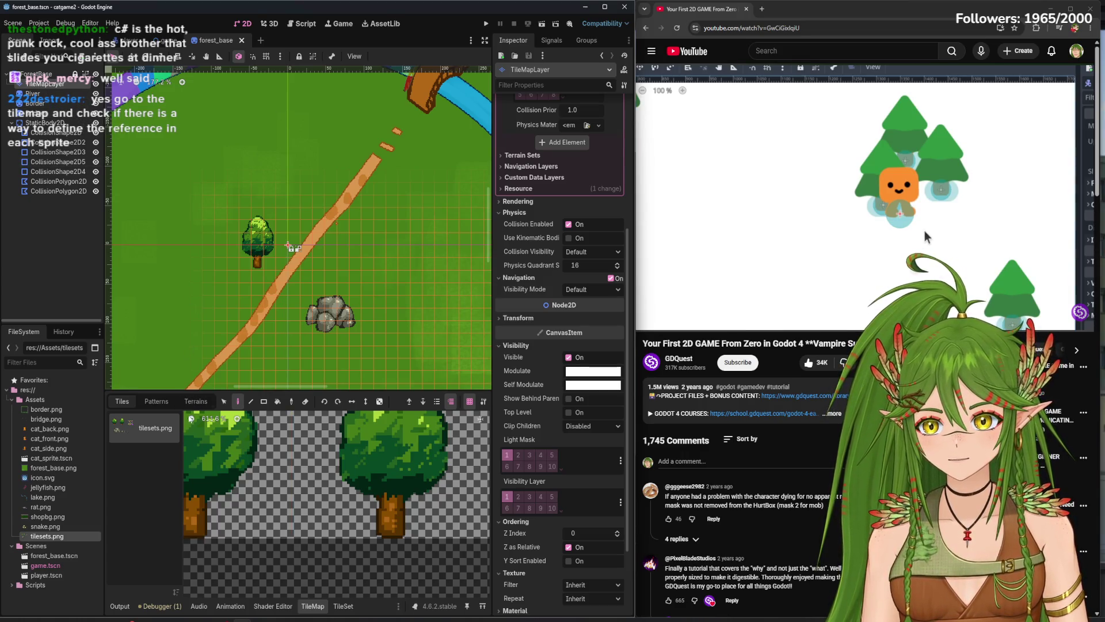
left_click(342, 605)
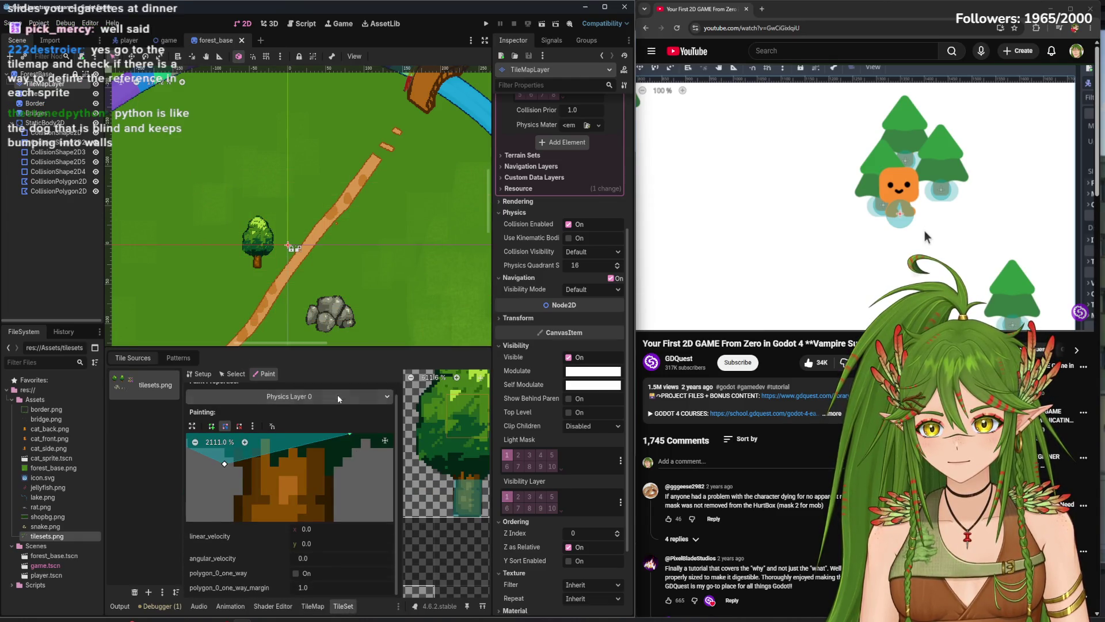
- Choose Y Sort Origin as the TileSet paint property and edit its value
left_click(337, 394)
left_click(228, 447)
left_click(350, 434)
type("1")
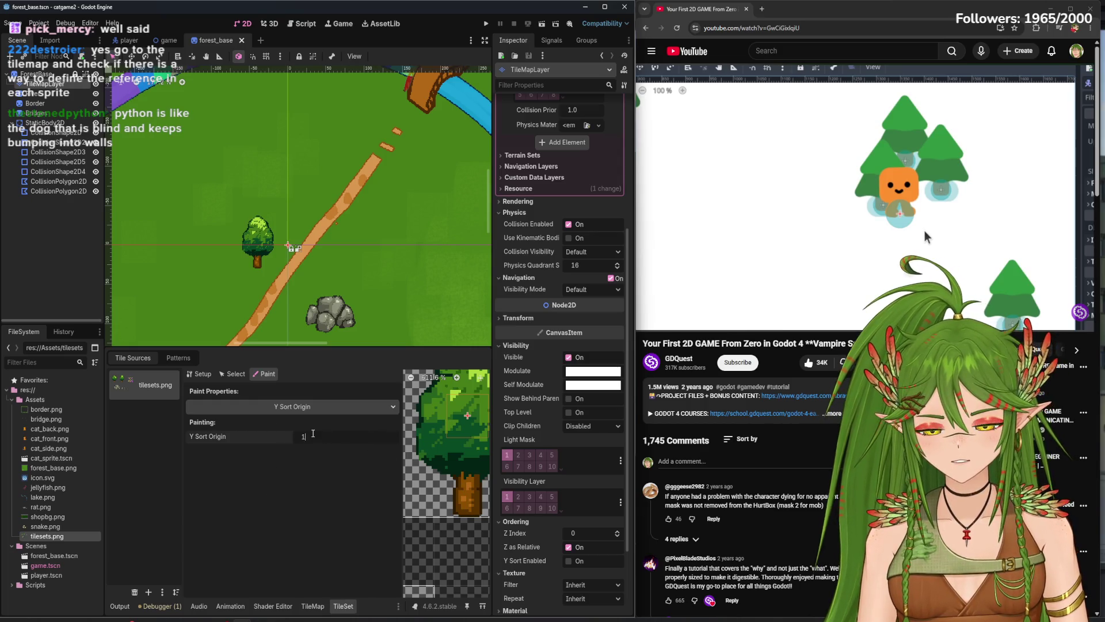
- Enable Y Sort on the Game root node, then test-run, walking the cat past tree and rocks
left_click(167, 40)
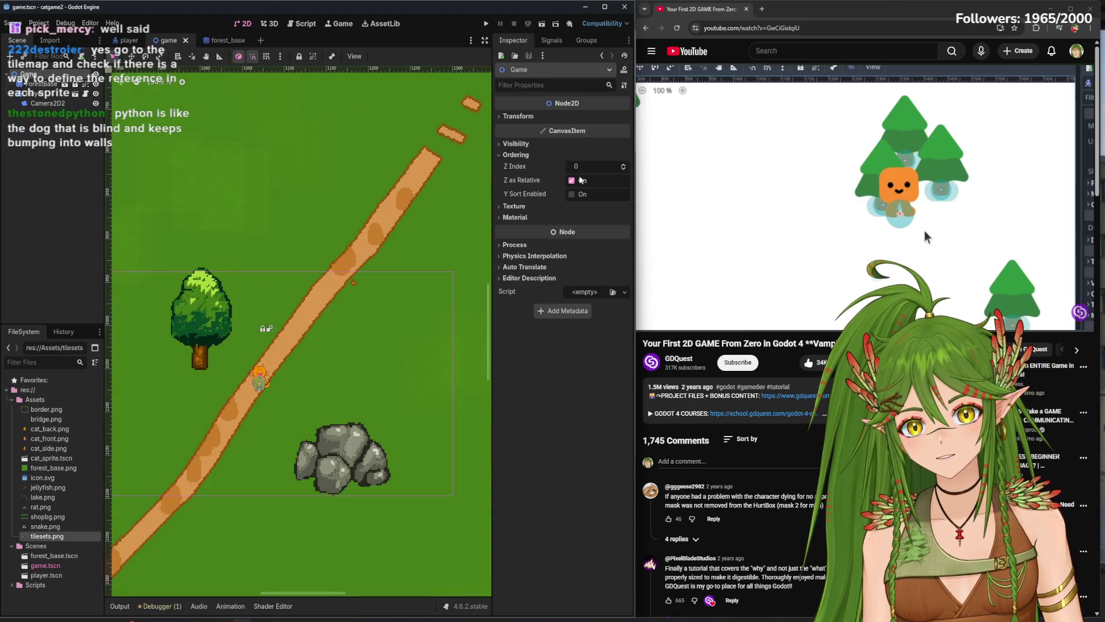
left_click(572, 194)
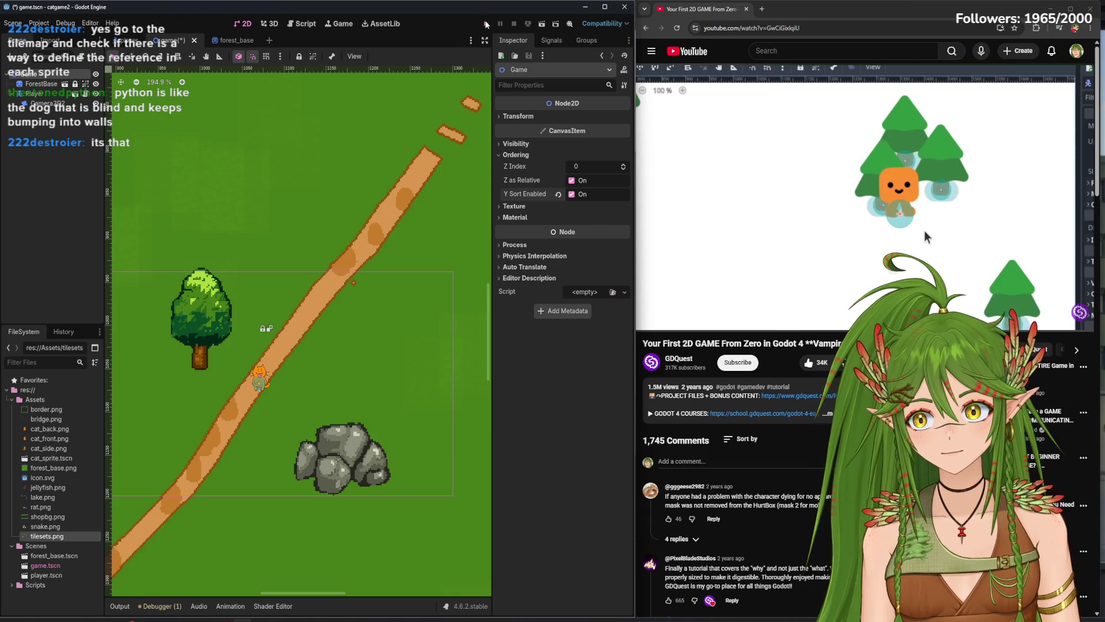
left_click(487, 25)
key("Up")
key("Left")
key("Down")
key("Left")
key("Right")
key("Down")
key("Right")
left_click(794, 139)
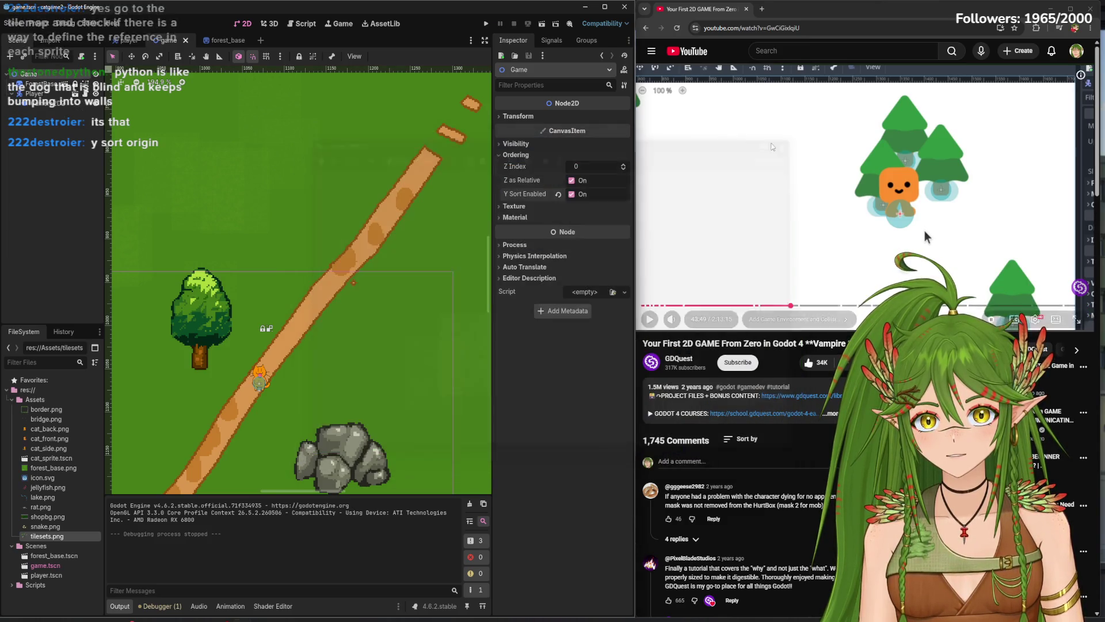
- Run the game again with F5, stop it with F8, and return to forest_base
left_click(224, 40)
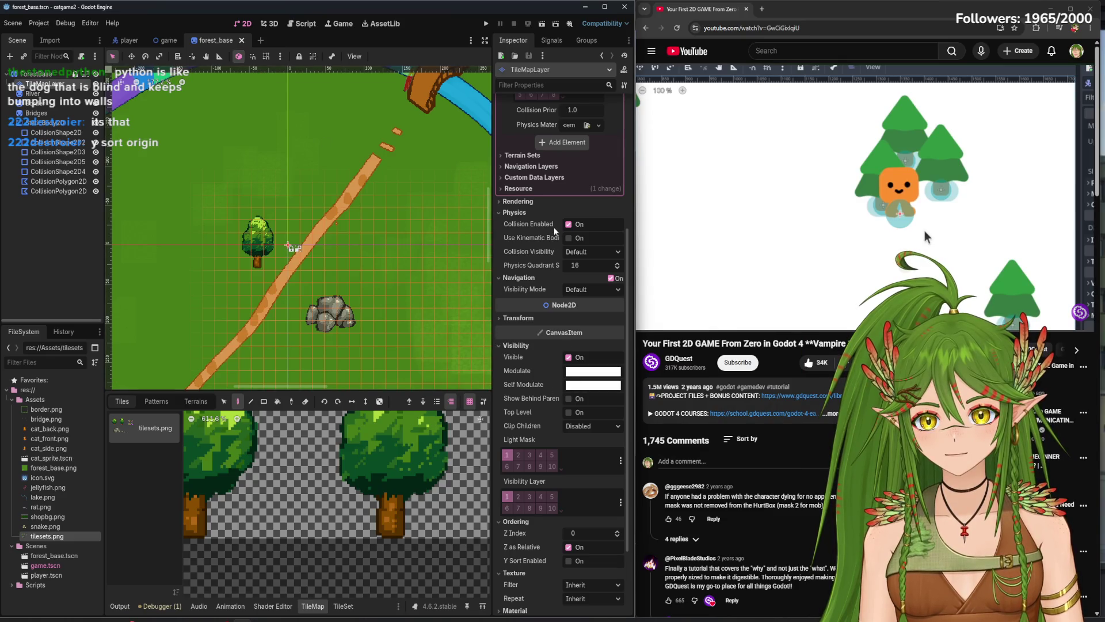
left_click(169, 40)
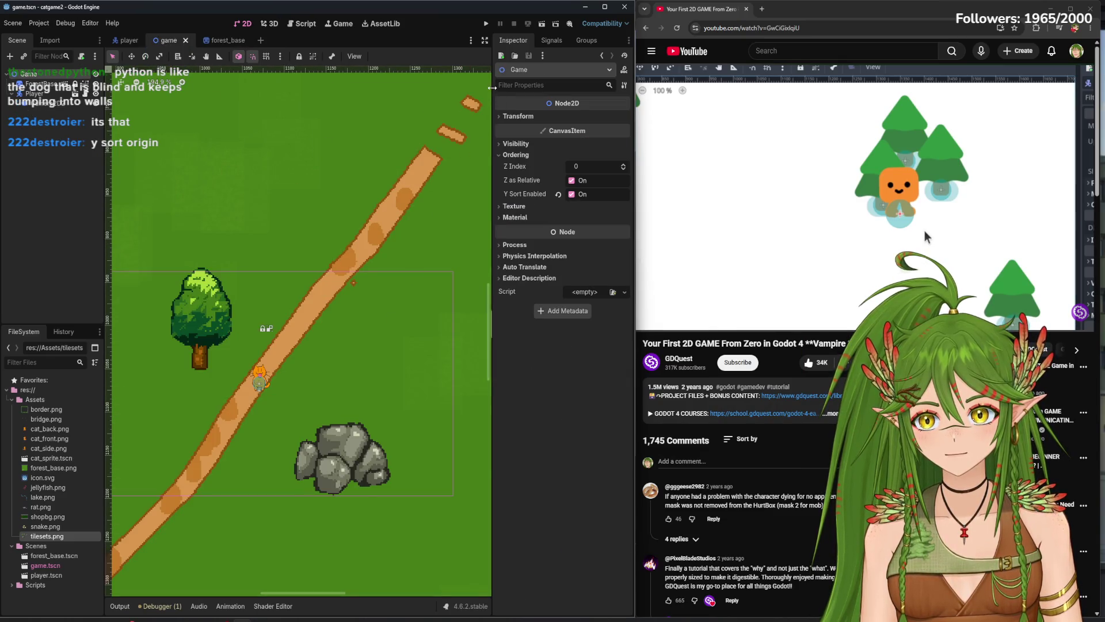
key("F5")
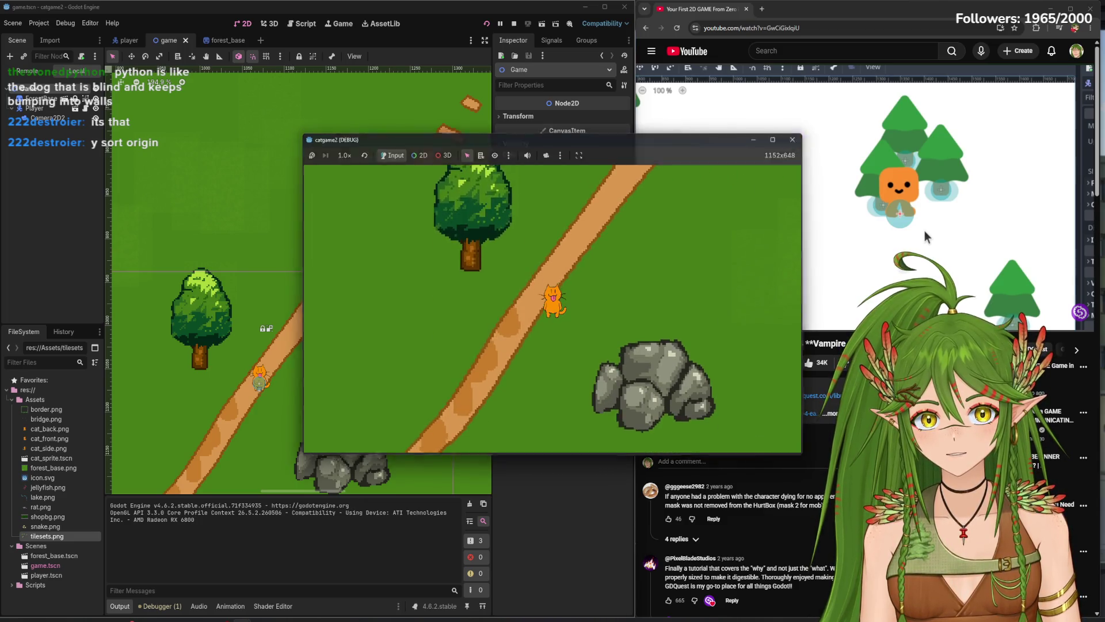
key("F8")
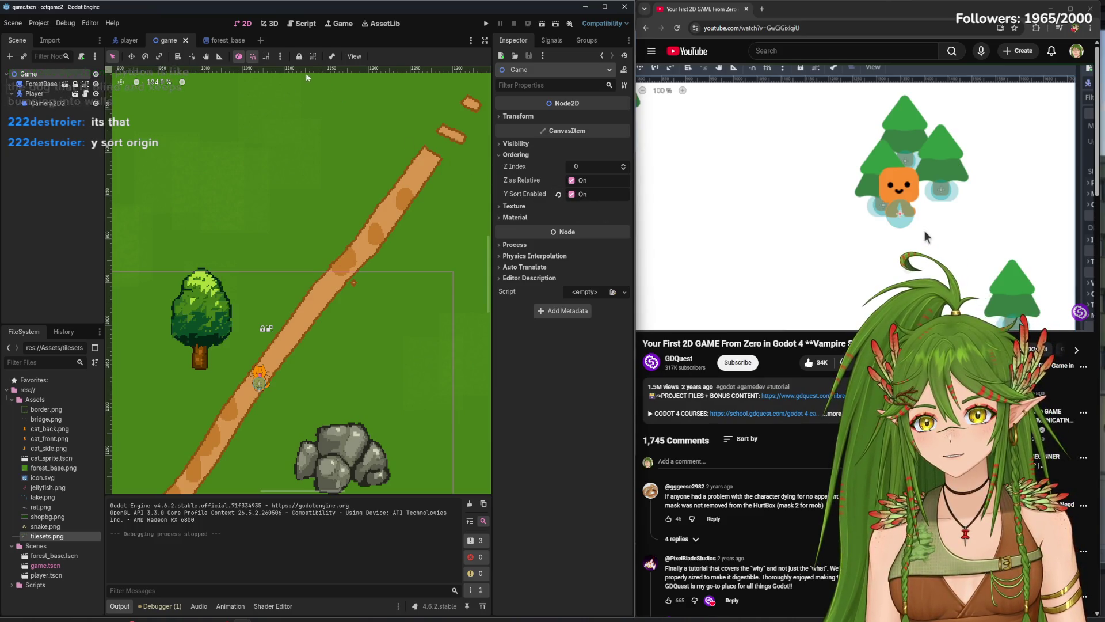
left_click(221, 41)
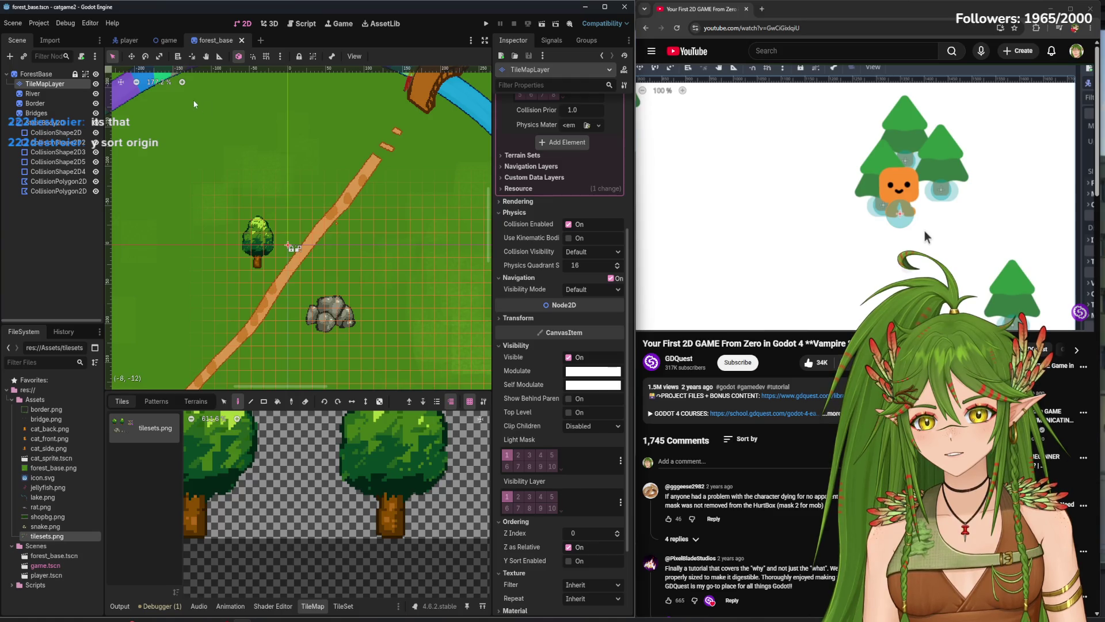
- Play-test from the player scene, walking the cat around the tree, then return to forest_base
left_click(128, 41)
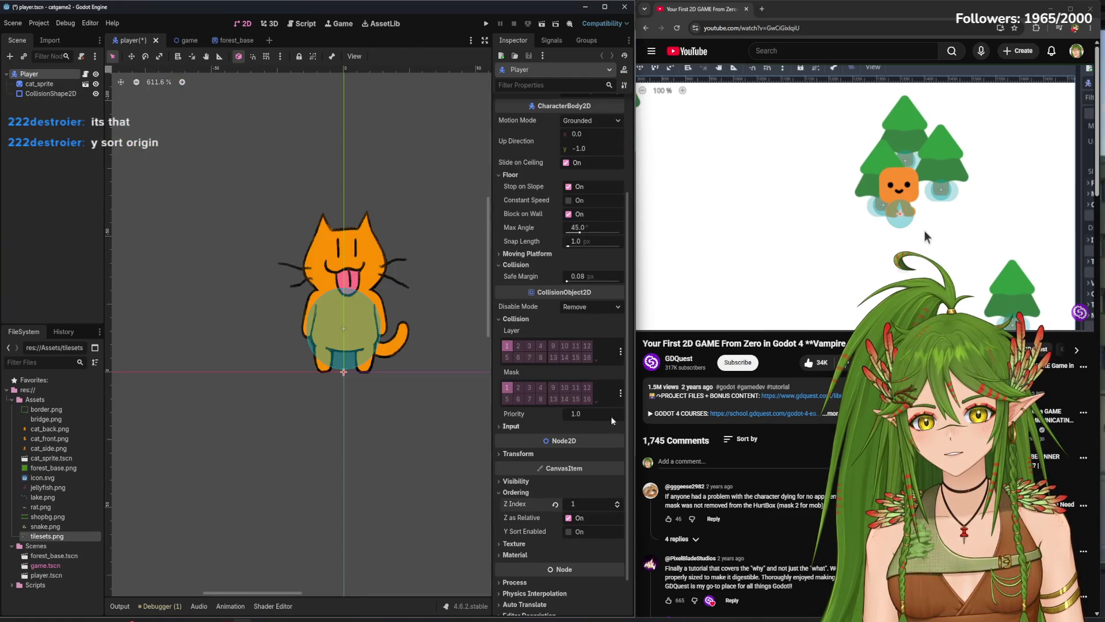
left_click(486, 23)
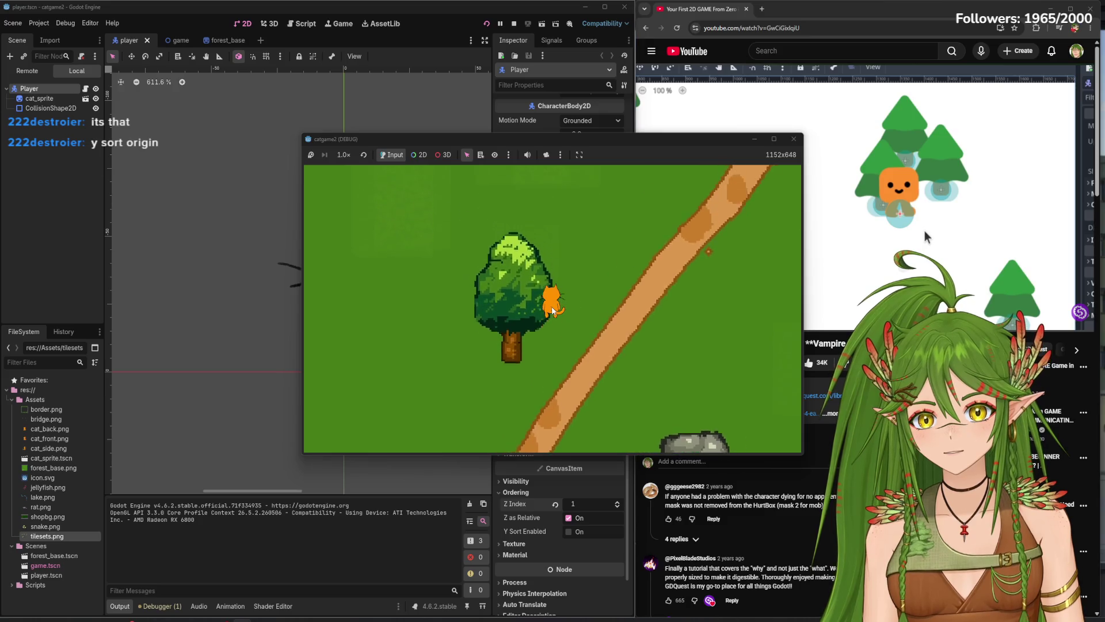
key("Up")
key("Left")
key("Down")
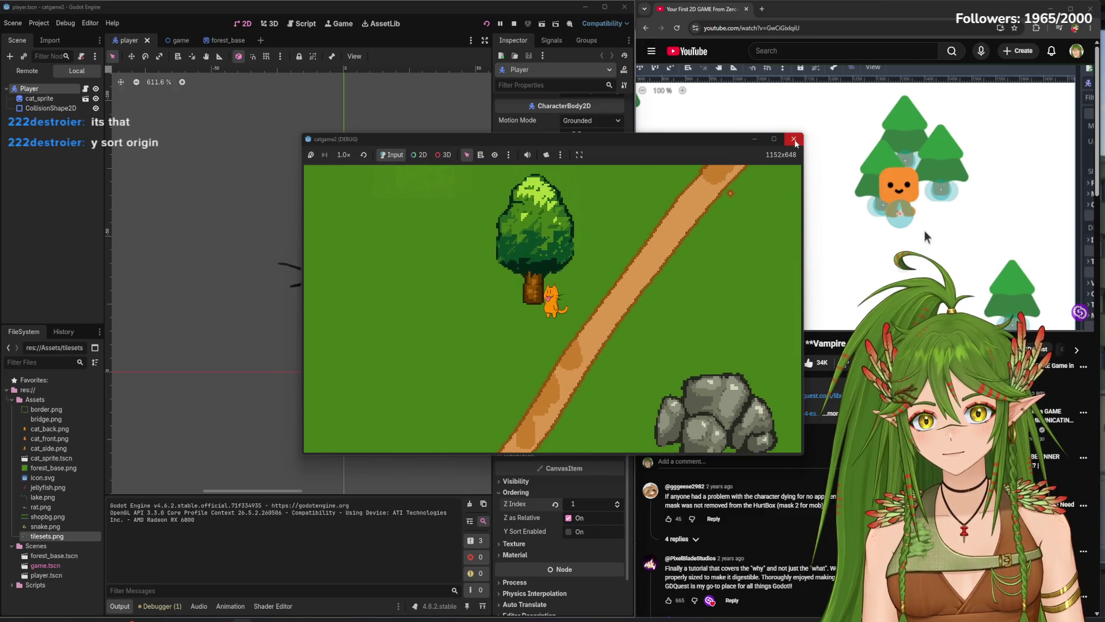
left_click(793, 139)
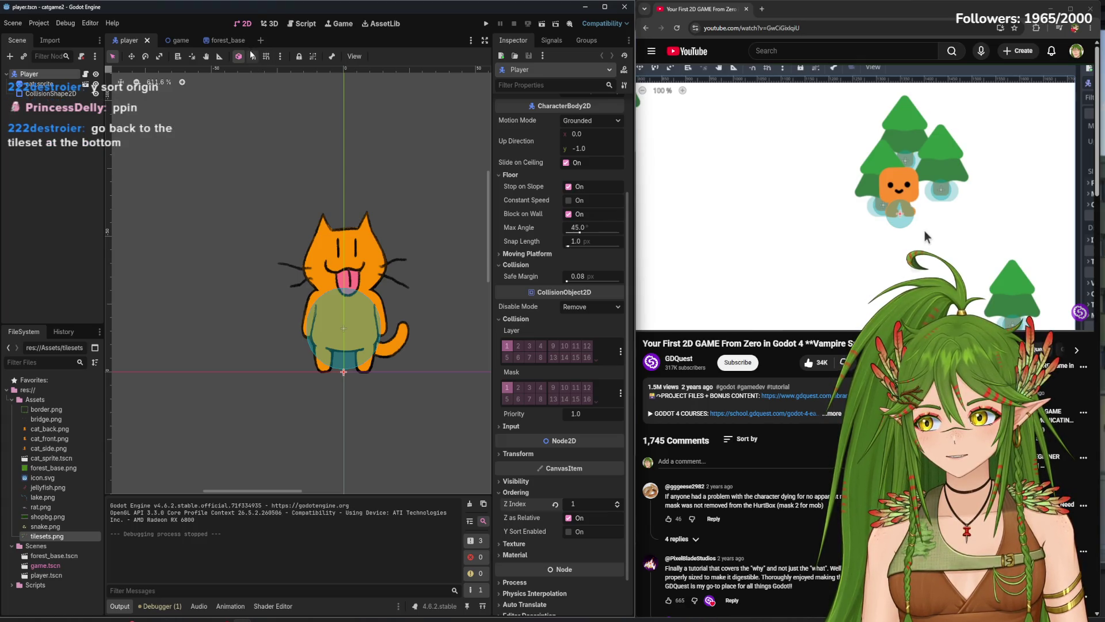
left_click(222, 39)
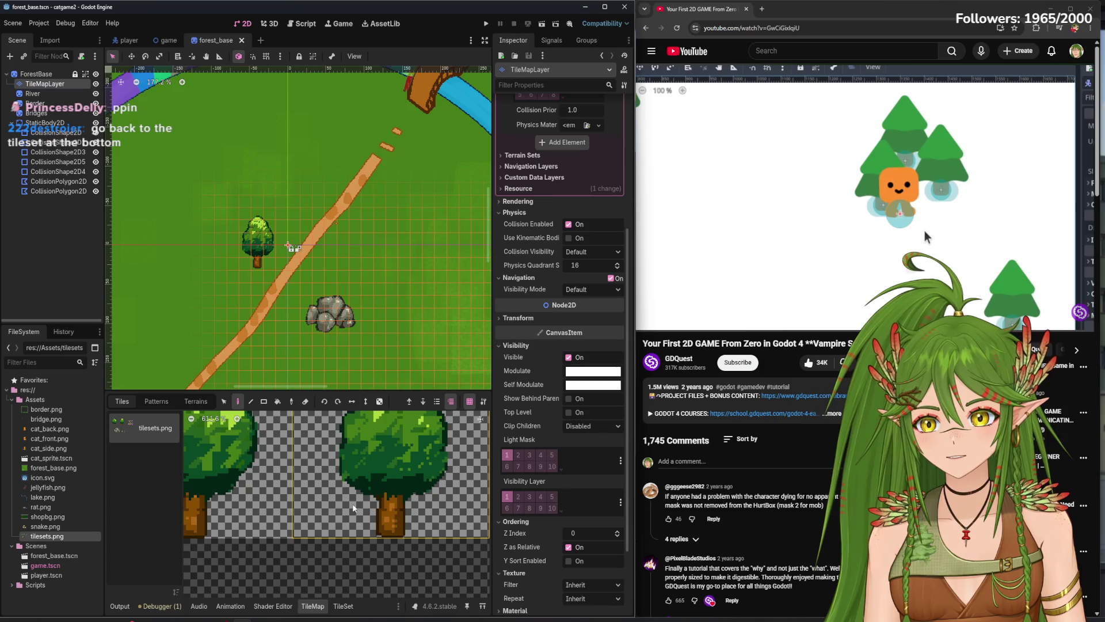
- In the forest_base tileset editor, choose Y Sort Origin as the property to paint
left_click(344, 606)
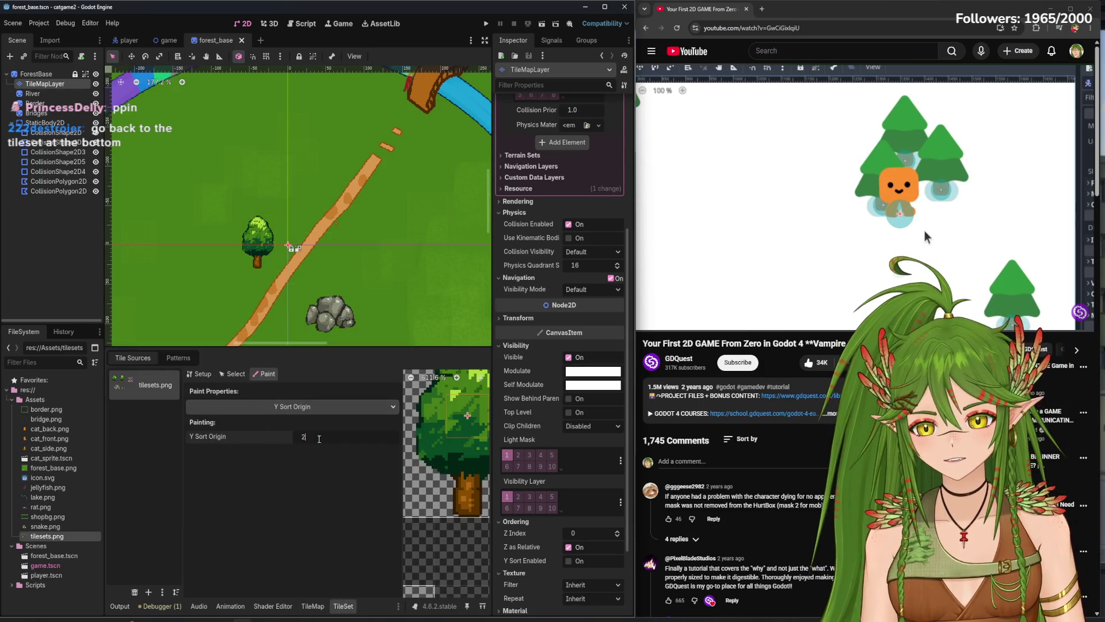
left_click(127, 39)
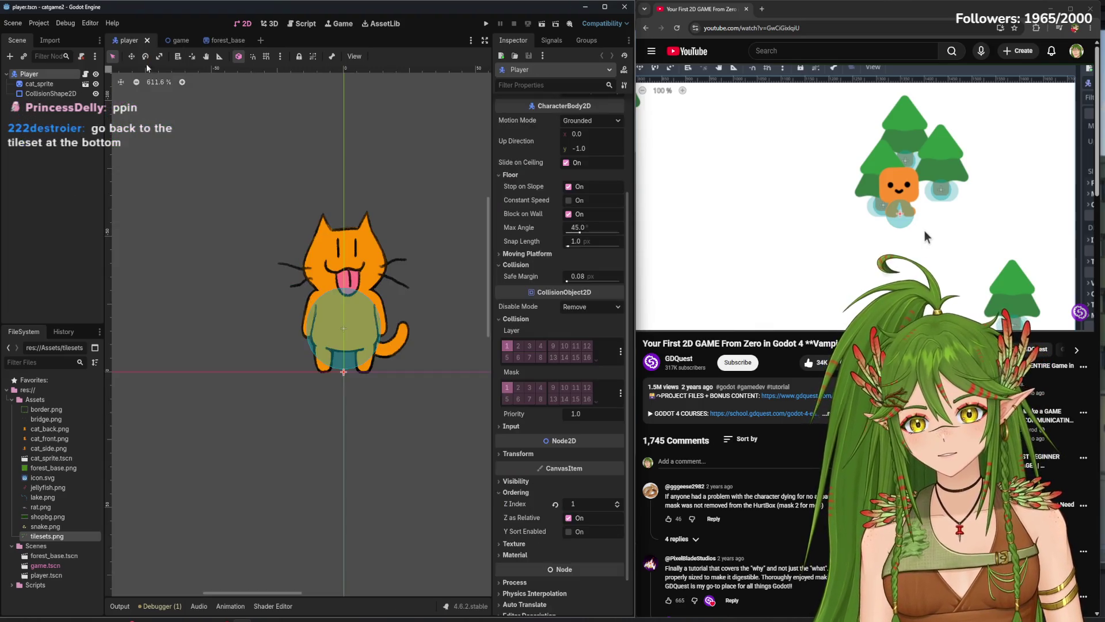
left_click(205, 37)
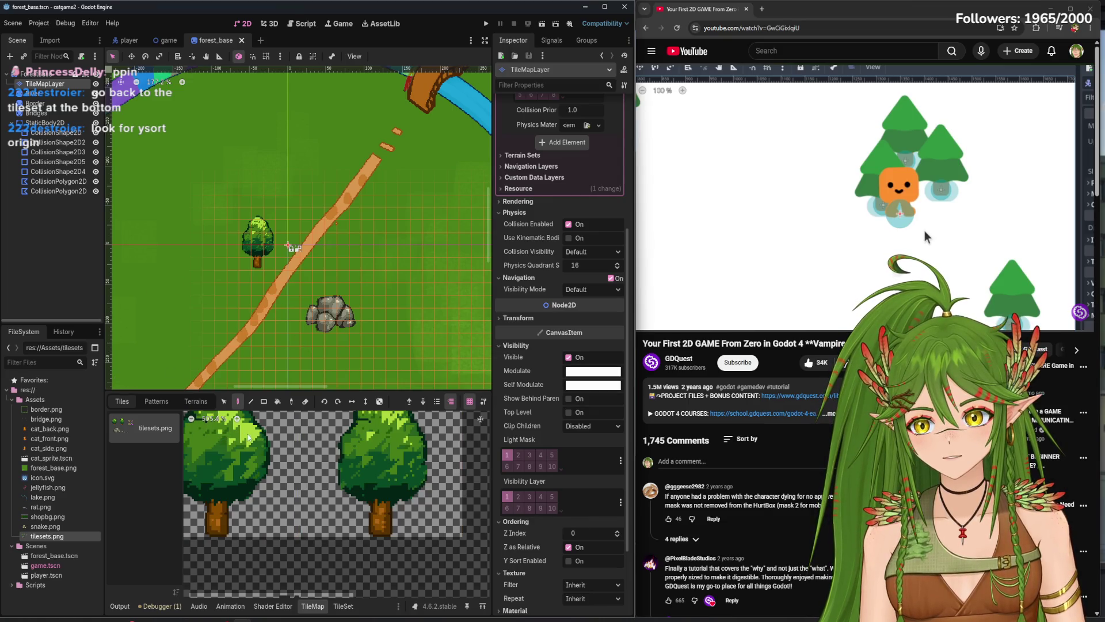
left_click(349, 609)
left_click(269, 405)
left_click(270, 468)
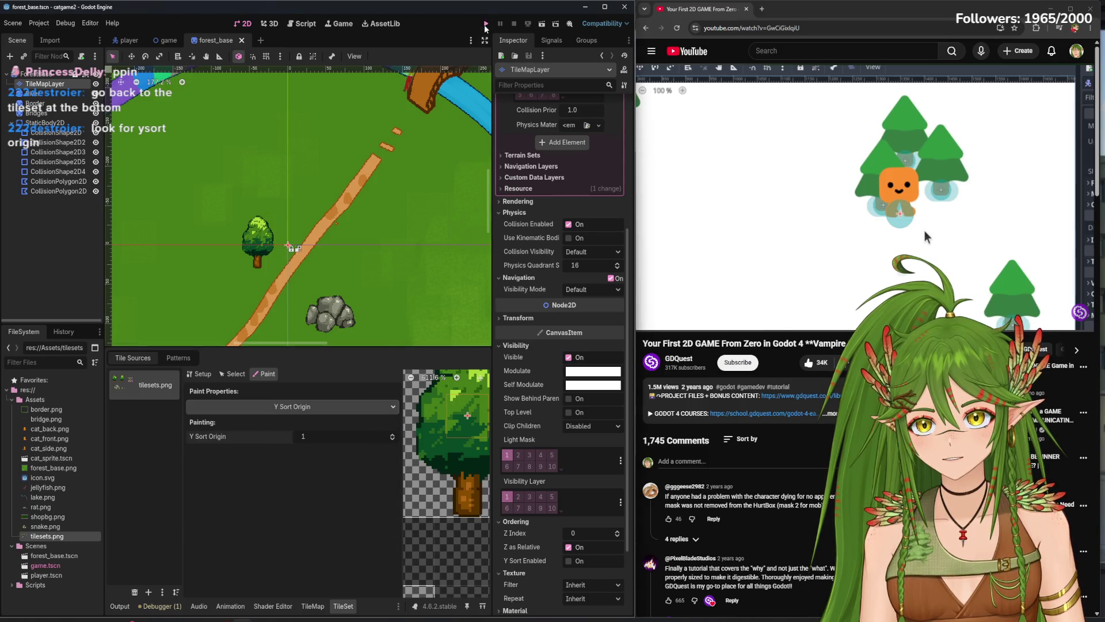
- Test-run the game, walking the cat under a tree to check sorting
left_click(485, 25)
key("Up")
key("Left")
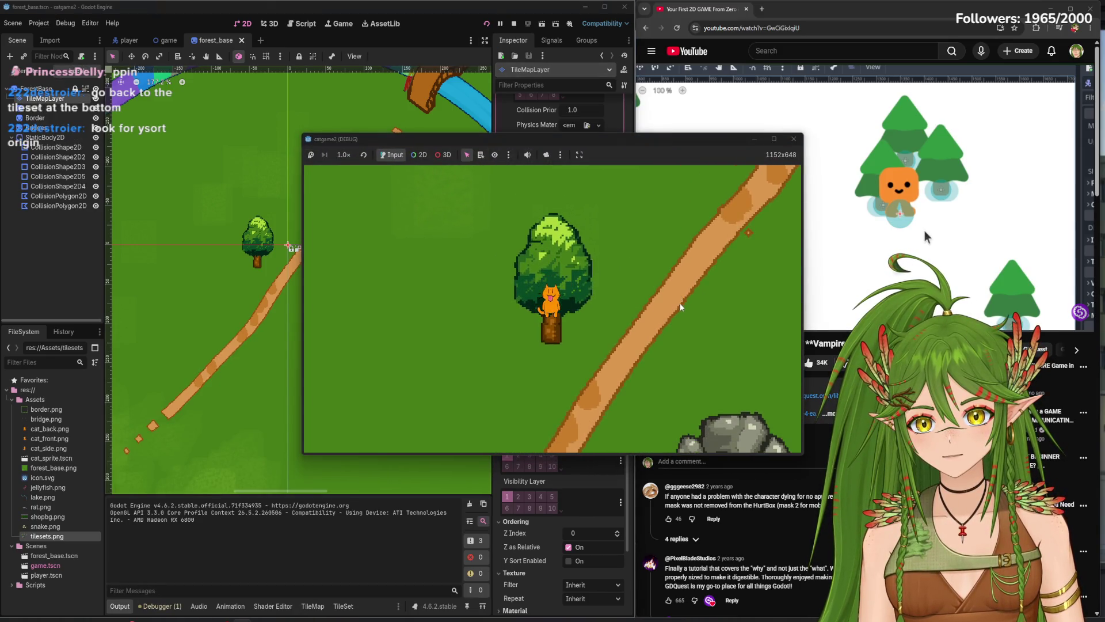
key("F8")
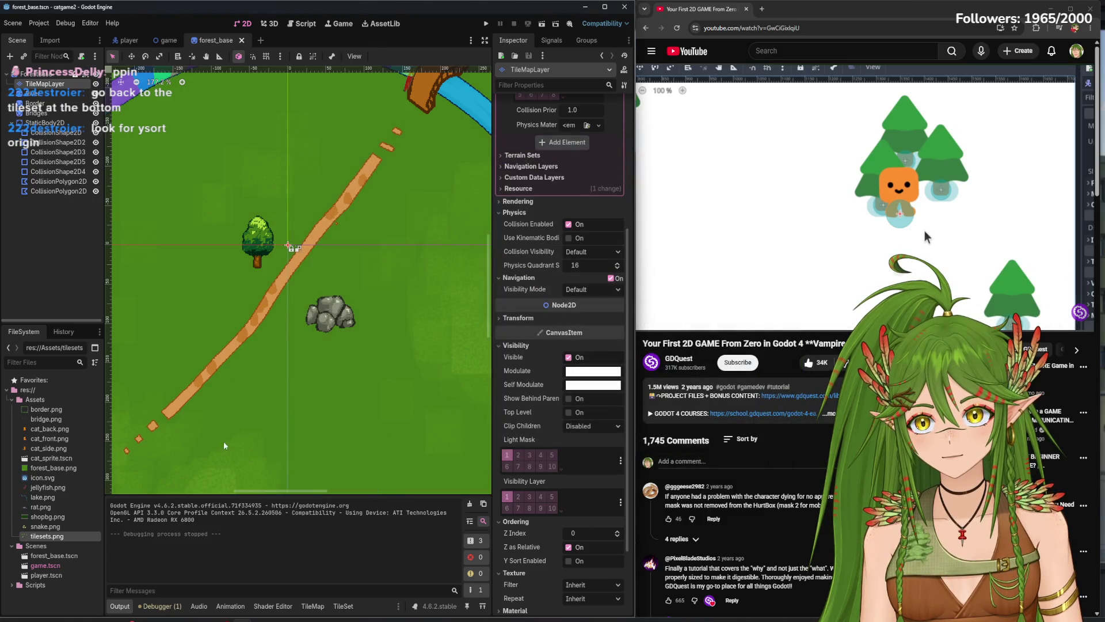
- Widen the atlas view and paint Y Sort Origin 1 onto the tree tile
left_click(343, 606)
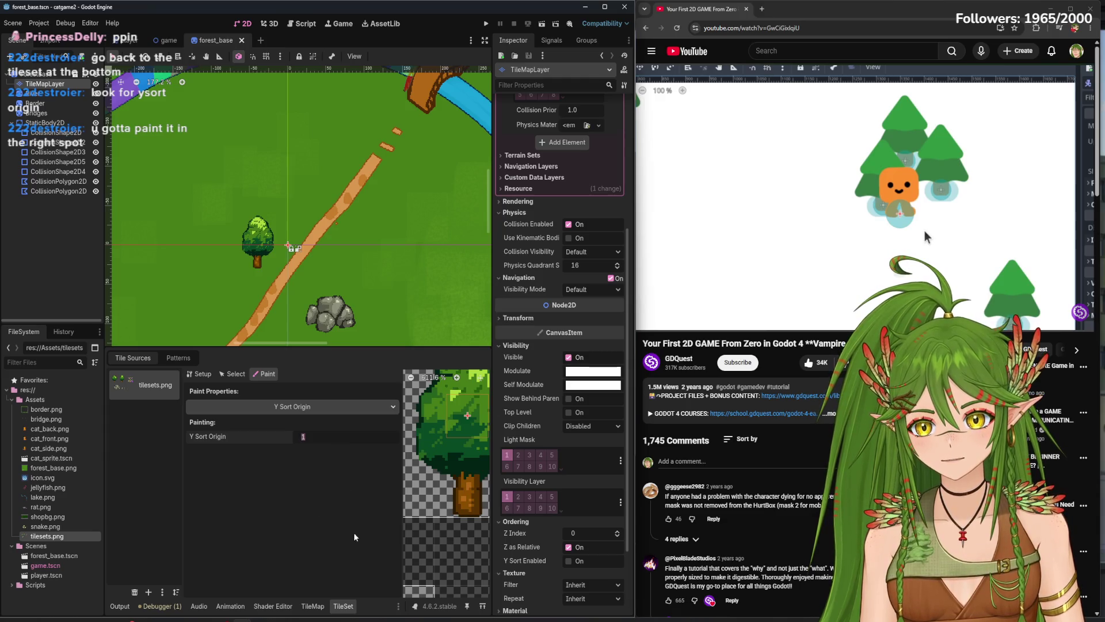
left_click_drag(402, 461, 271, 460)
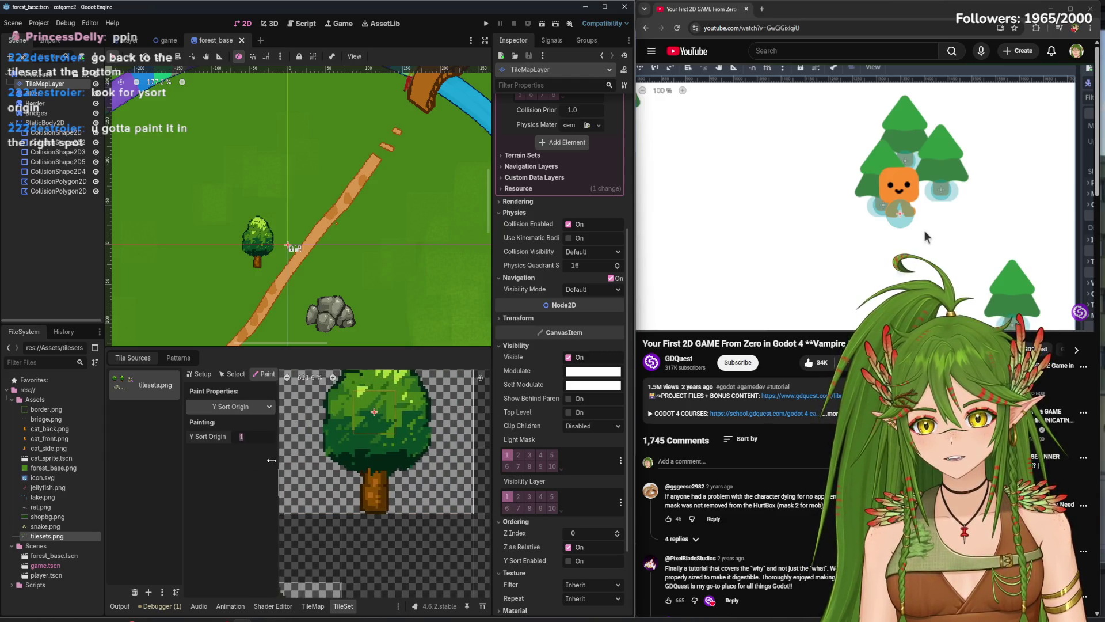
left_click(367, 482)
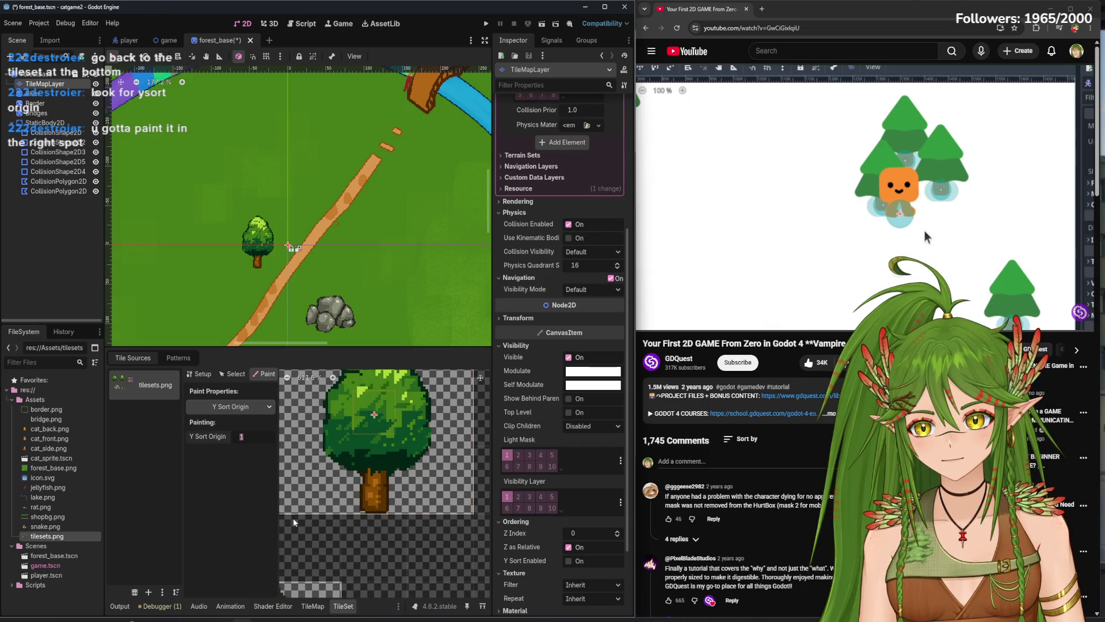
left_click(382, 482)
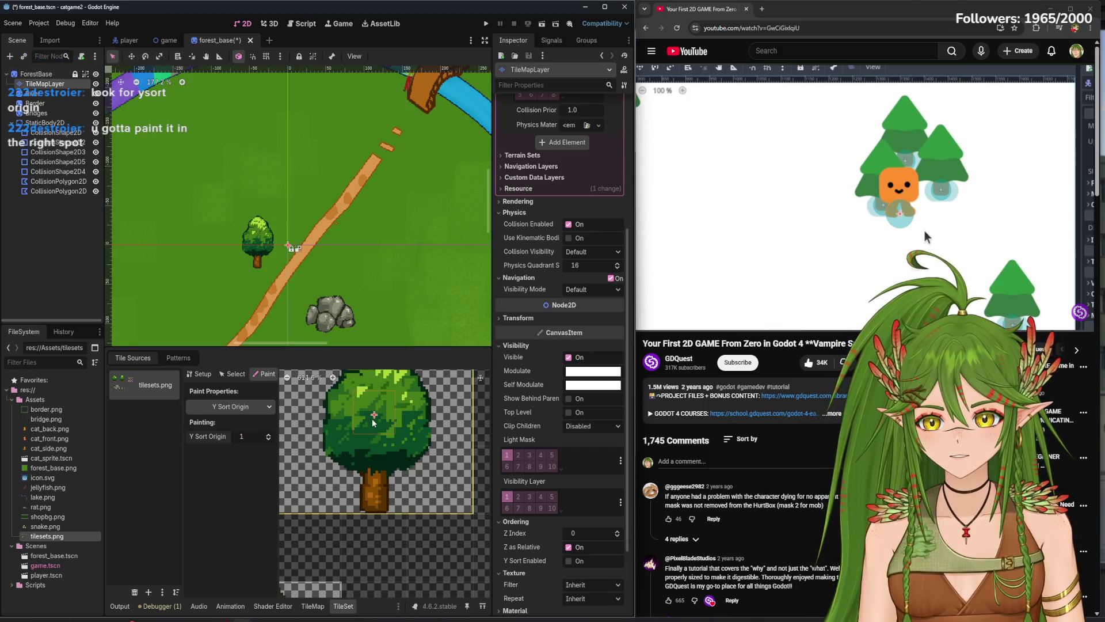
scroll(361, 463, "down", 5)
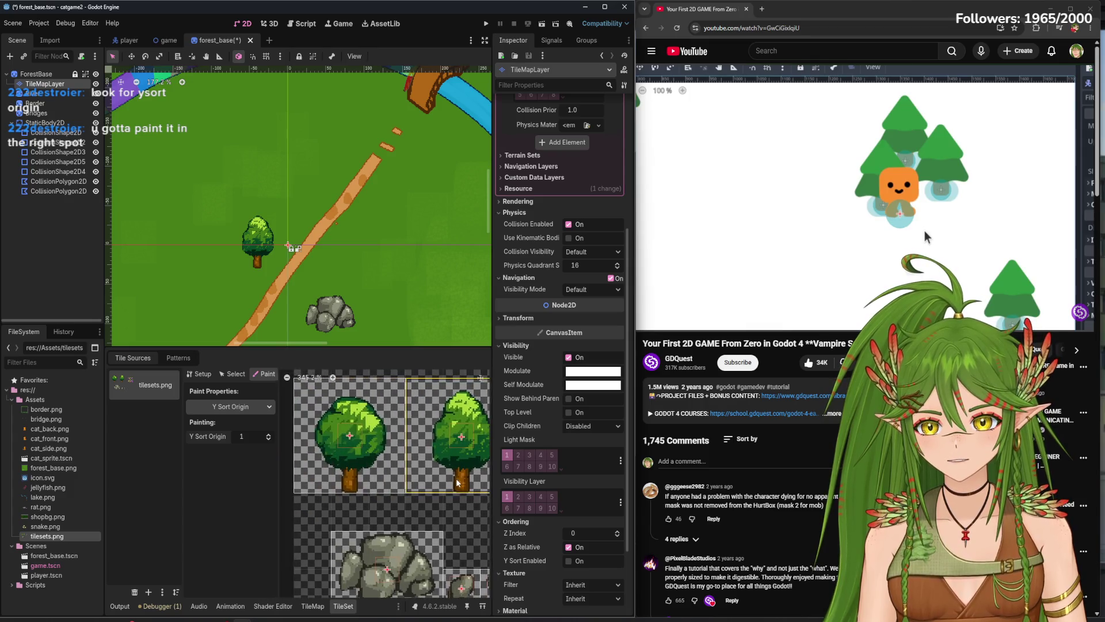
scroll(440, 448, "up", 5)
scroll(439, 446, "up", 1)
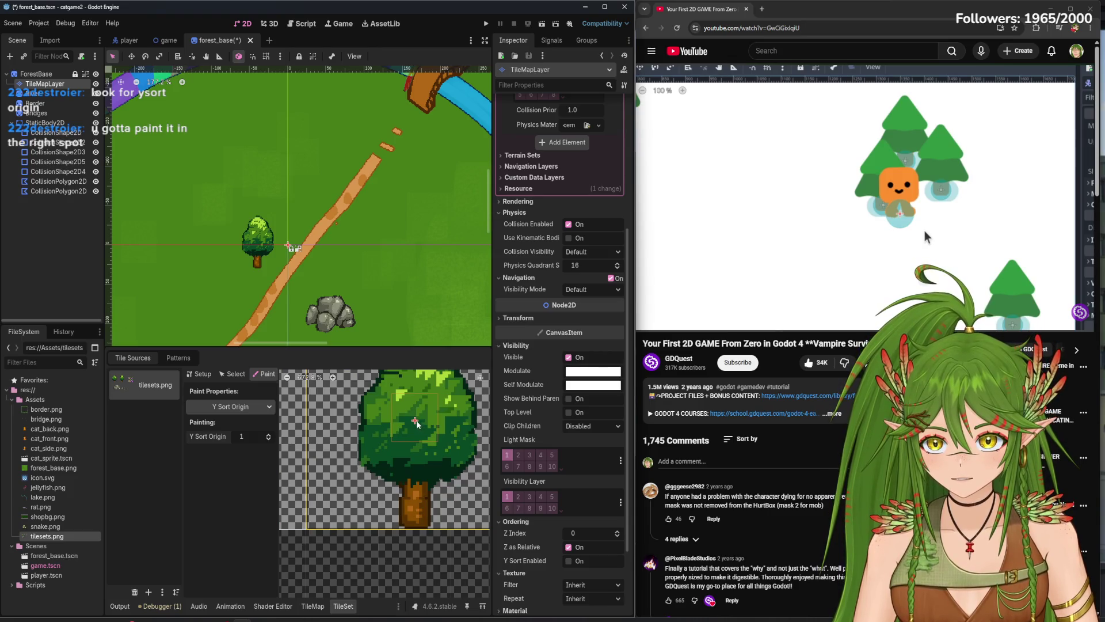
scroll(389, 434, "up", 5)
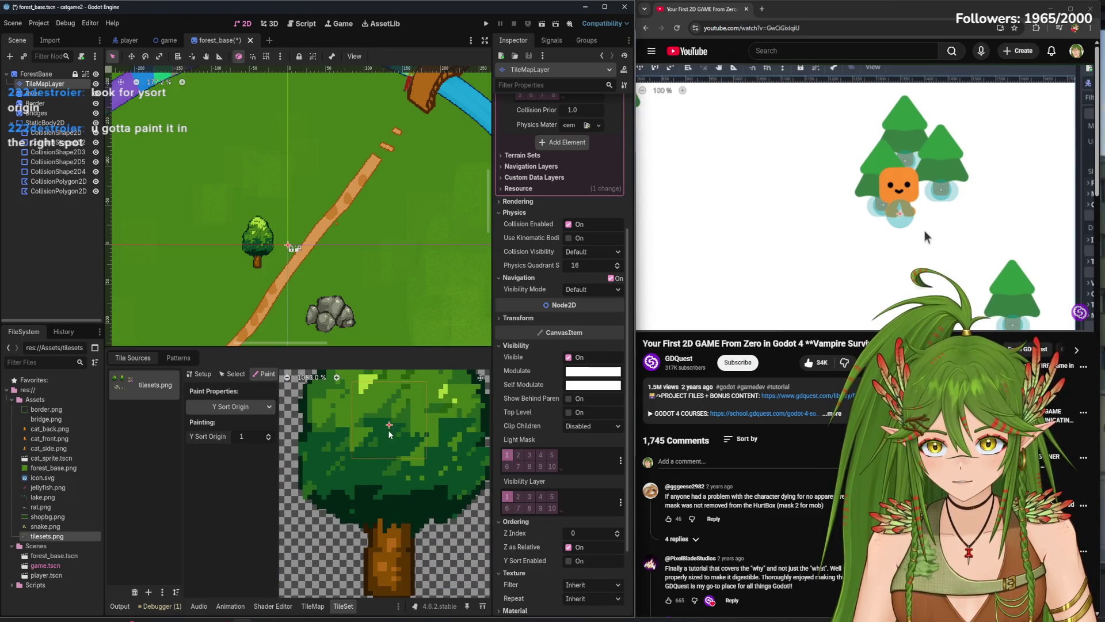
left_click(233, 374)
left_click(264, 373)
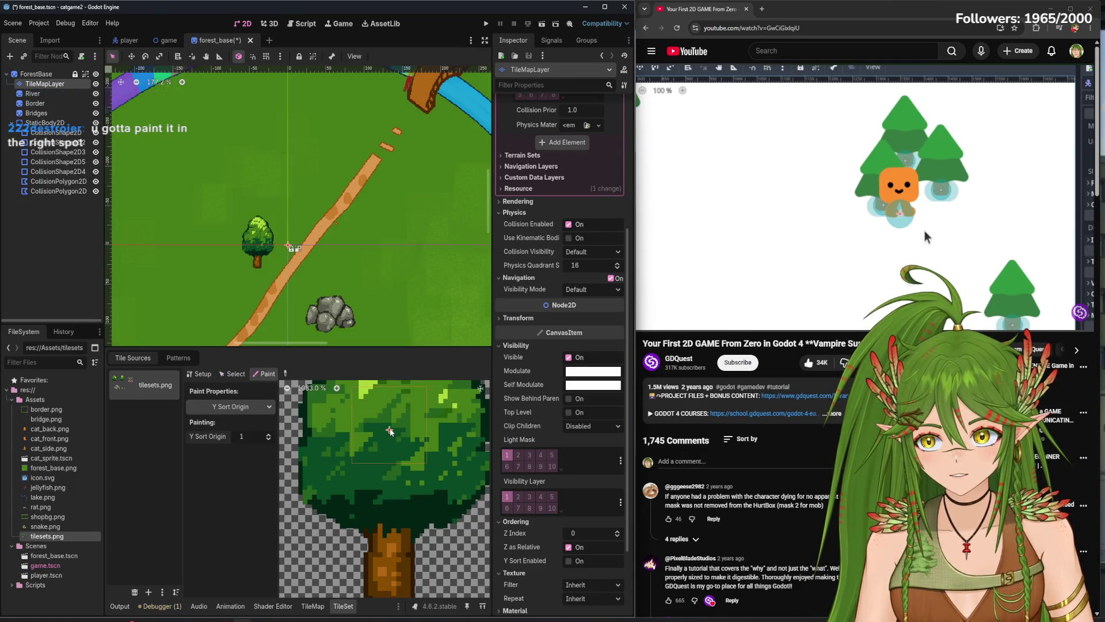
- Paint Y Sort Origin 1 onto the left tree and the large rock
scroll(400, 449, "down", 4)
scroll(380, 449, "down", 3)
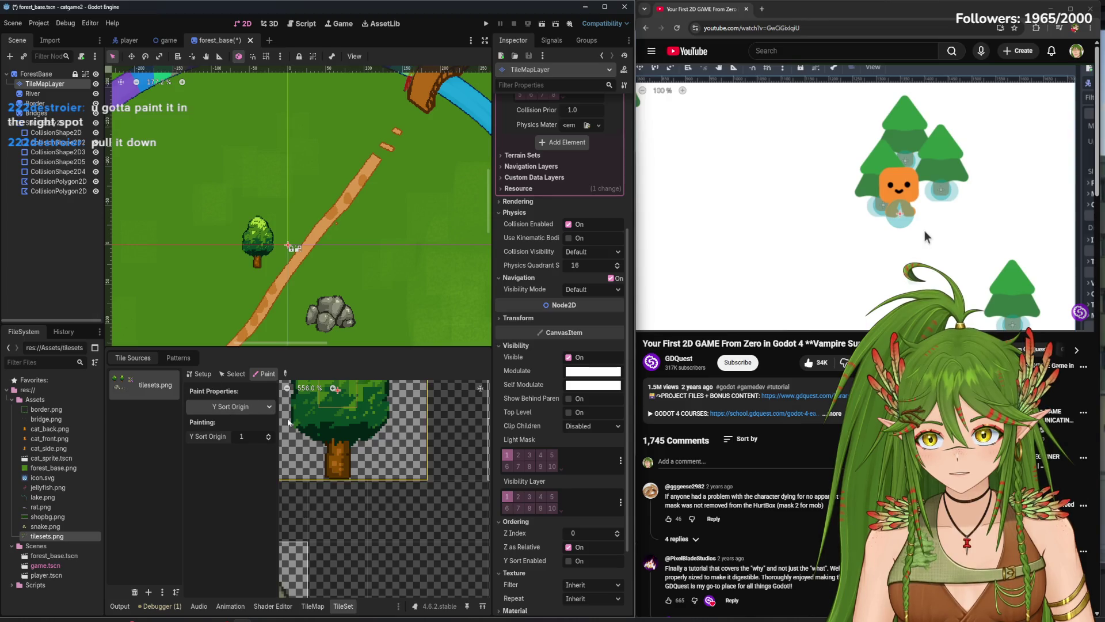
scroll(368, 433, "up", 1)
scroll(348, 434, "down", 1)
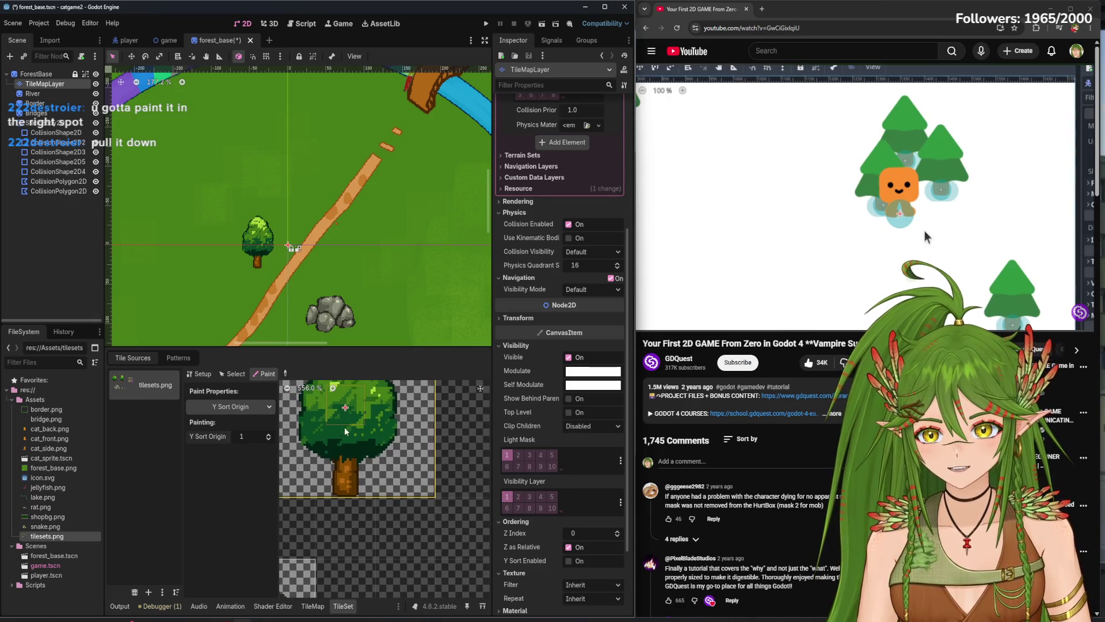
scroll(422, 457, "down", 1)
scroll(395, 439, "up", 1)
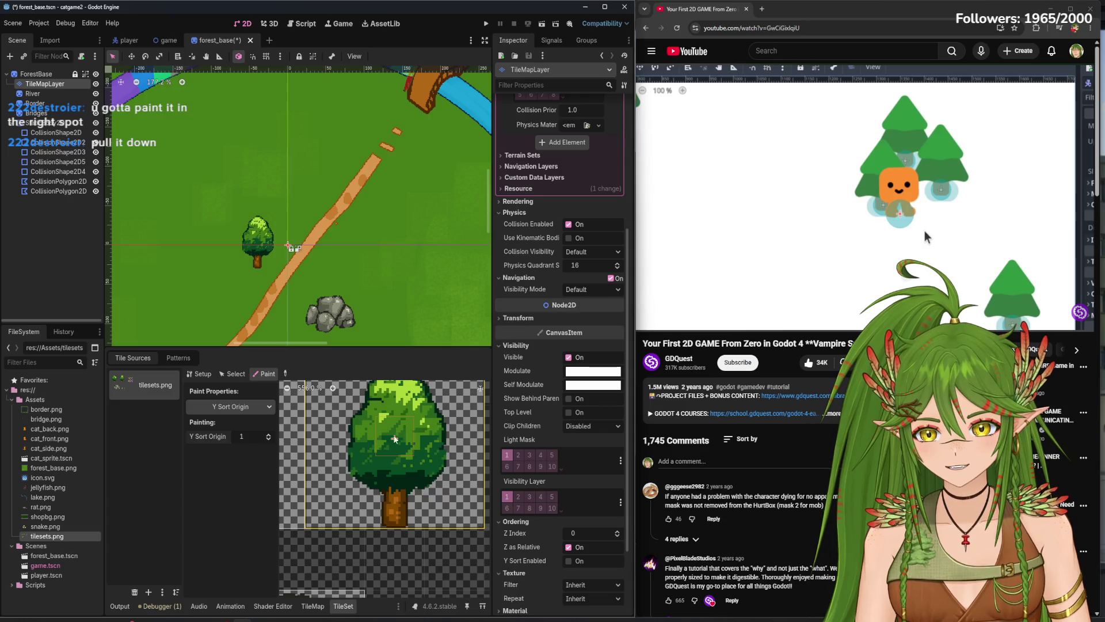
scroll(323, 402, "down", 3)
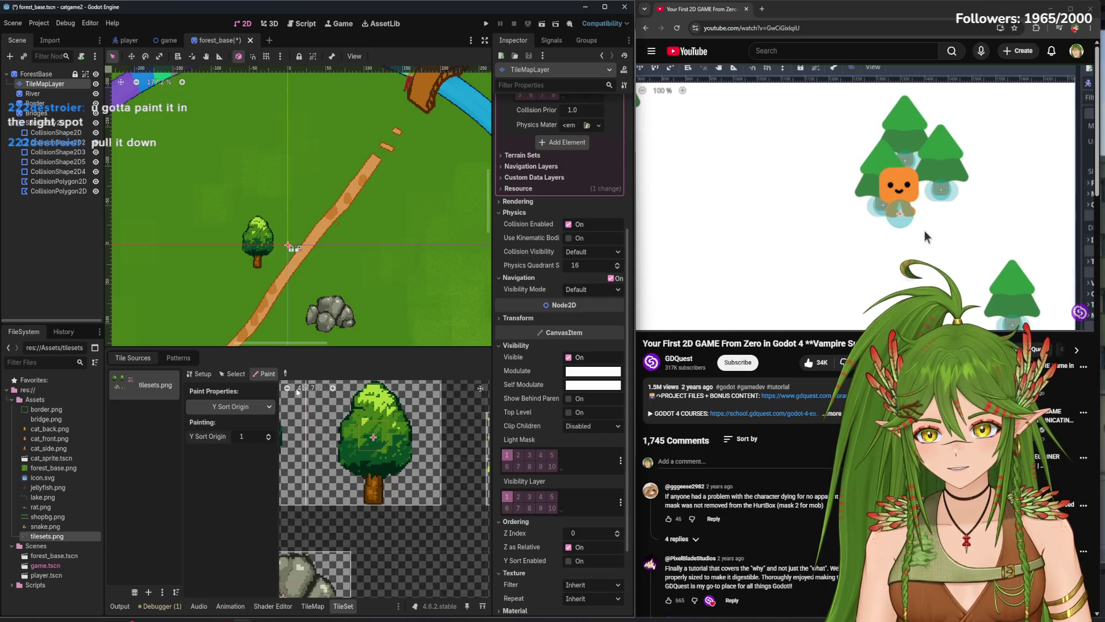
scroll(332, 463, "down", 2)
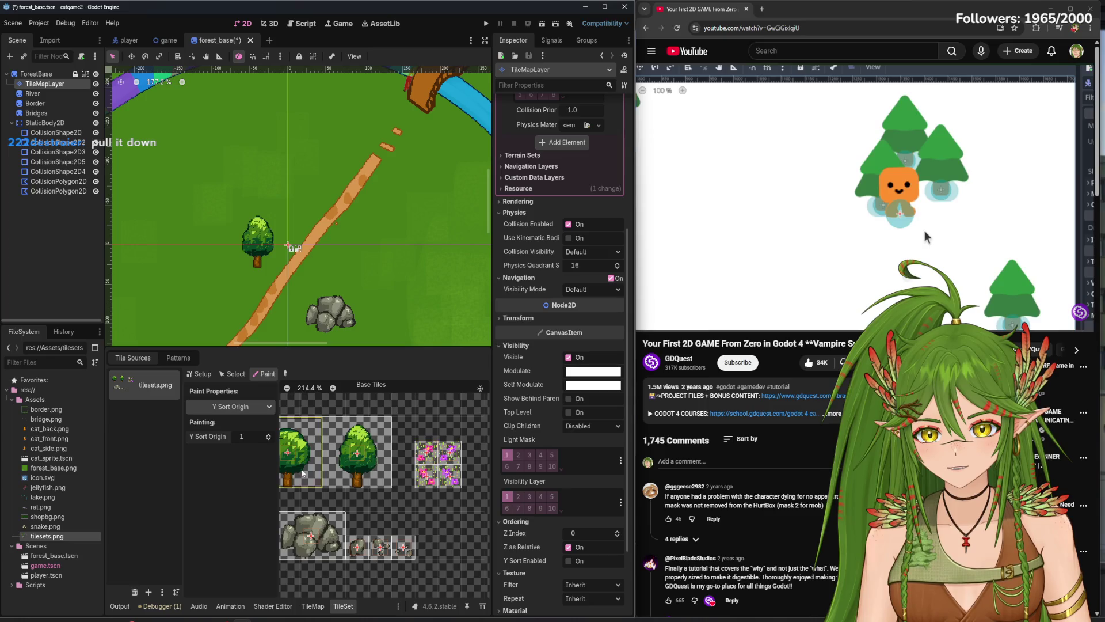
left_click(302, 452)
scroll(349, 454, "up", 1)
scroll(325, 463, "up", 6)
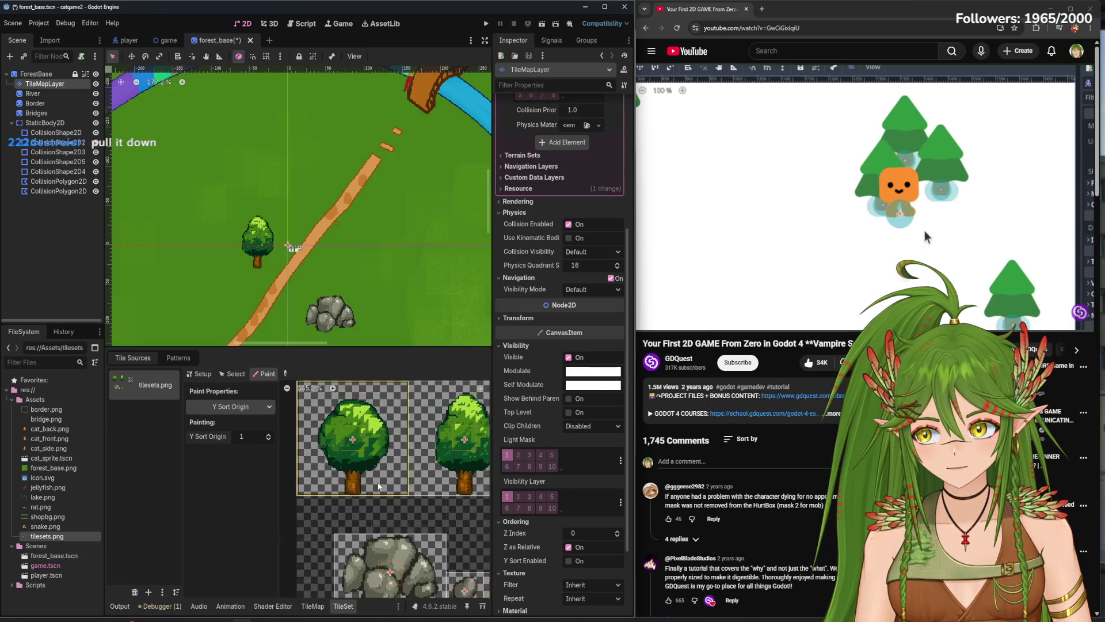
scroll(375, 495, "down", 2)
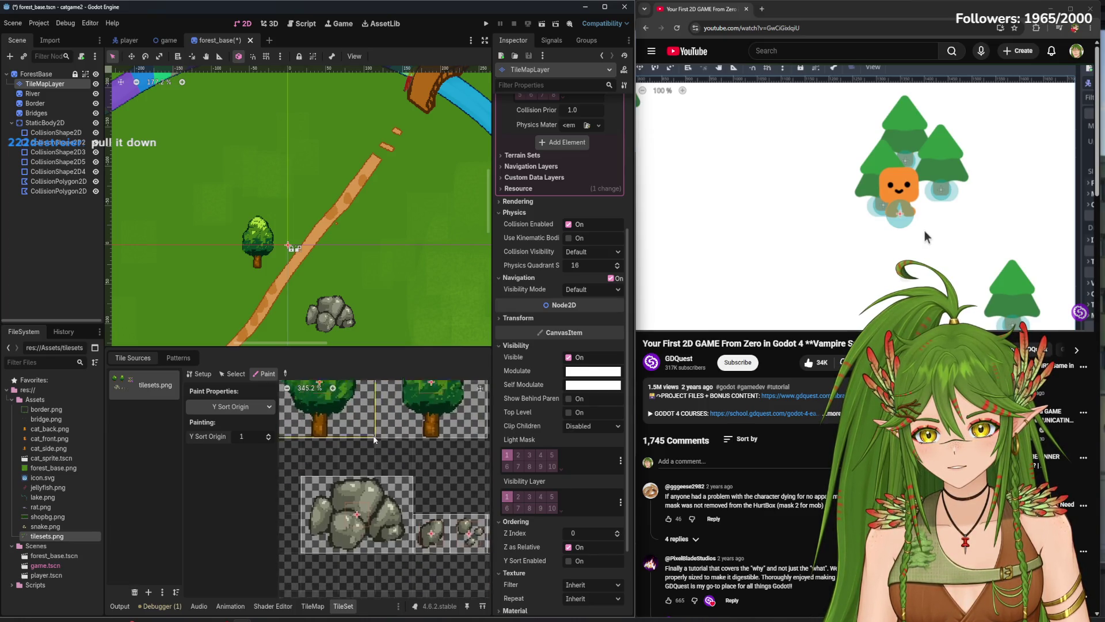
left_click(351, 505)
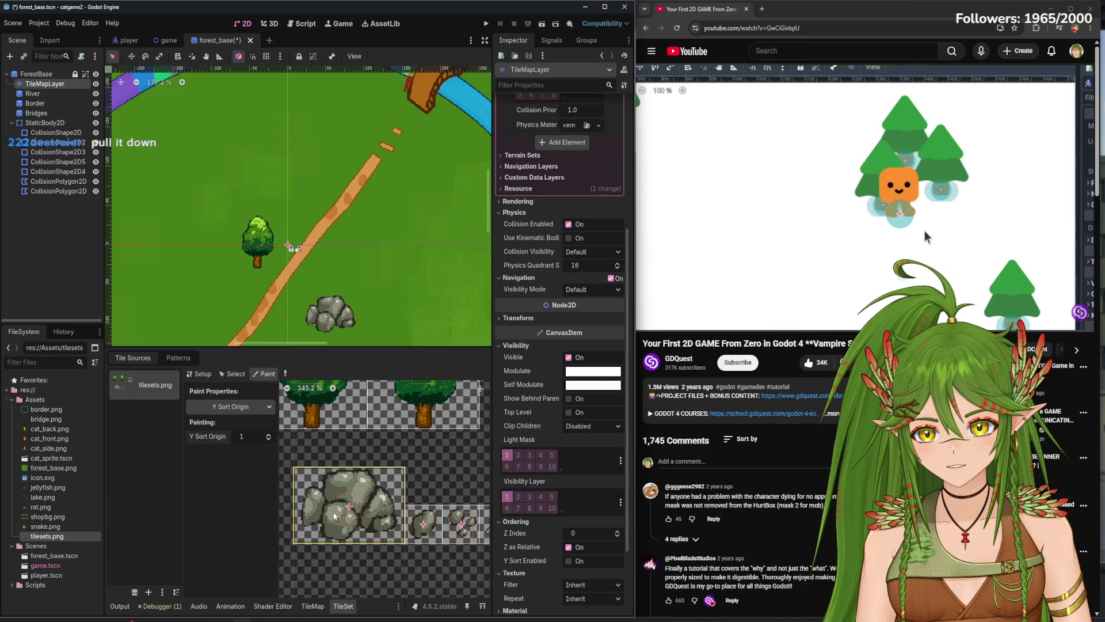
- Paint Y Sort Origin 1 onto the single rock, rock cluster, small rocks and right tree
scroll(334, 515, "up", 4)
left_click_drag(369, 510, 337, 491)
left_click(443, 515)
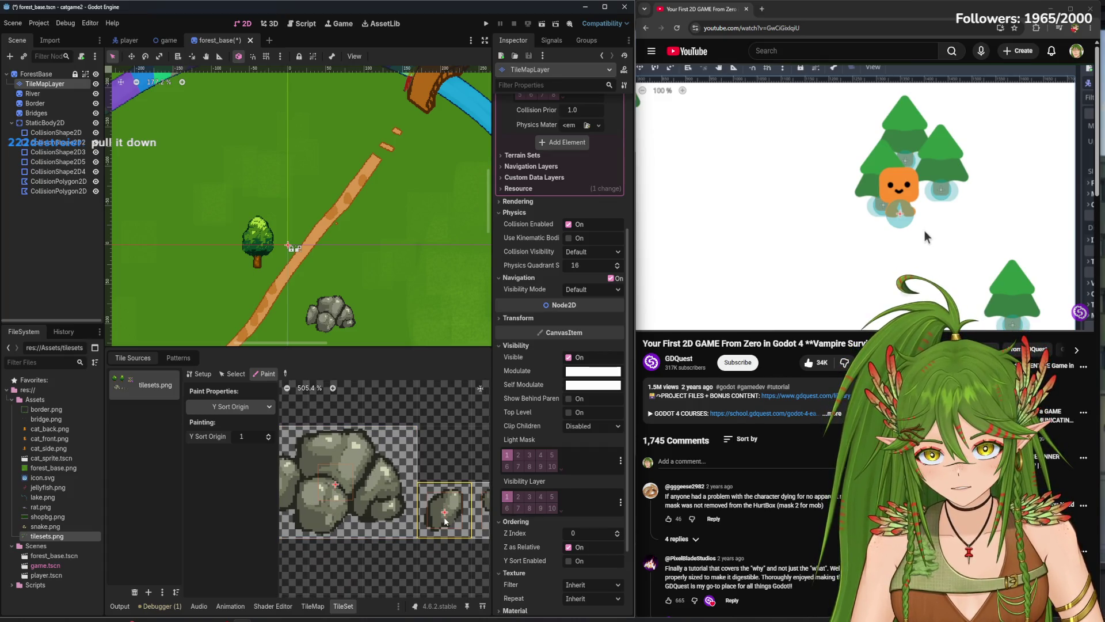
scroll(444, 507, "right", 3)
left_click(412, 506)
scroll(444, 499, "right", 2)
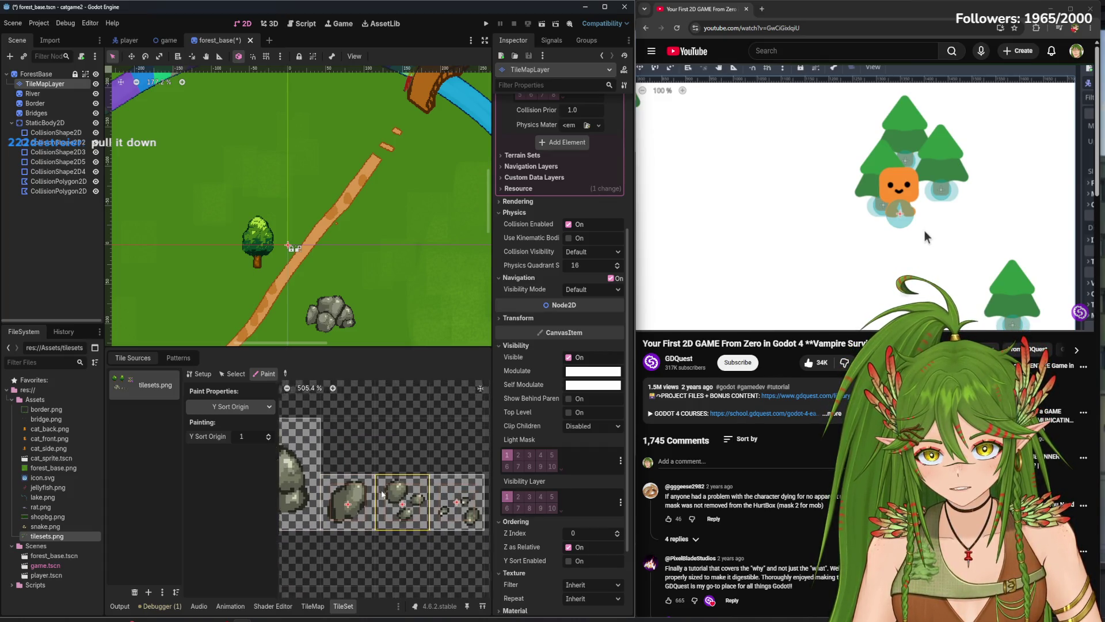
left_click(429, 506)
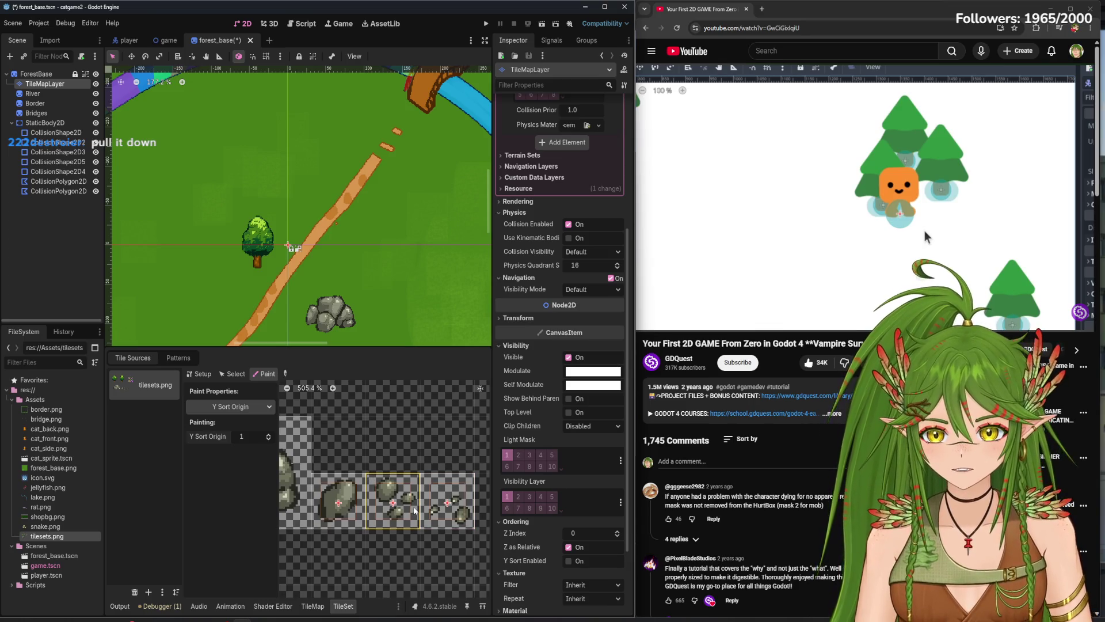
scroll(403, 477, "down", 1)
scroll(403, 476, "left", 5)
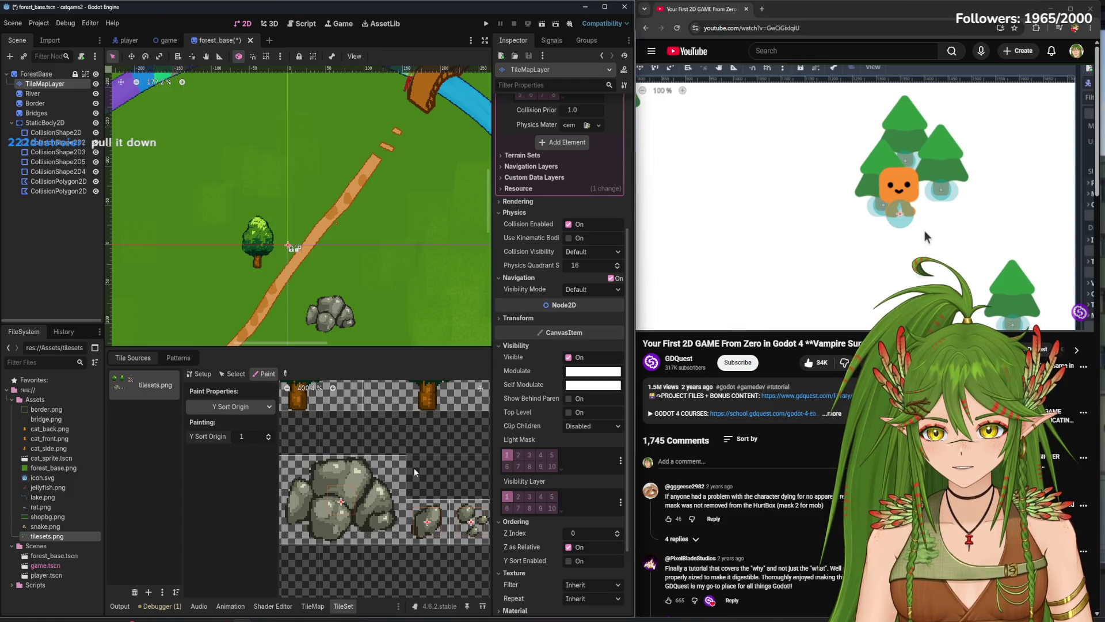
scroll(414, 463, "up", 3)
left_click(423, 451)
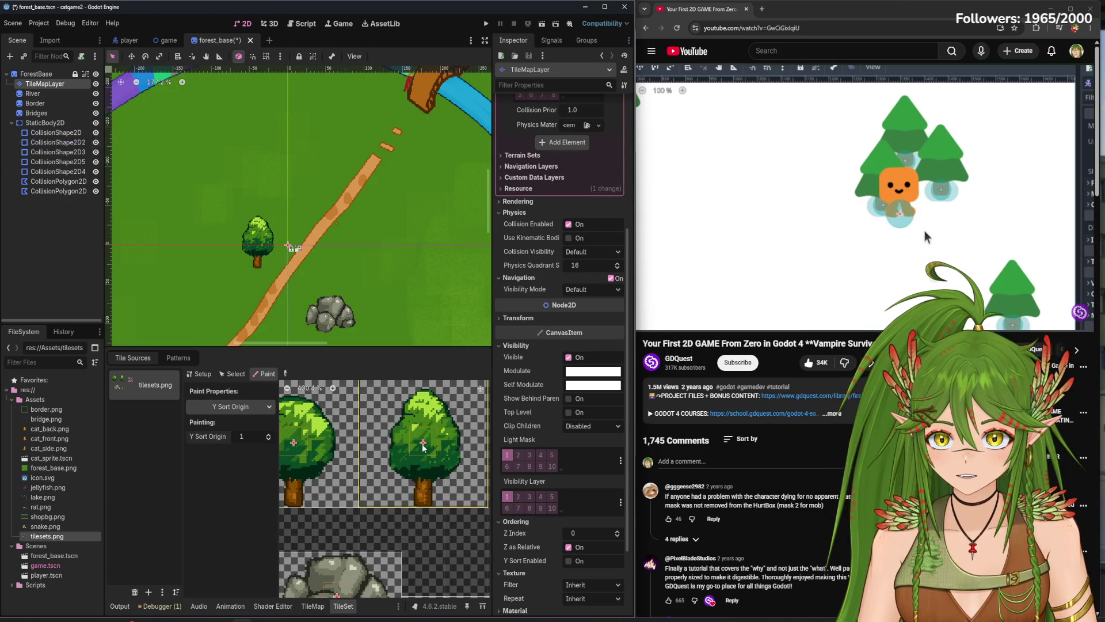
scroll(426, 455, "up", 3)
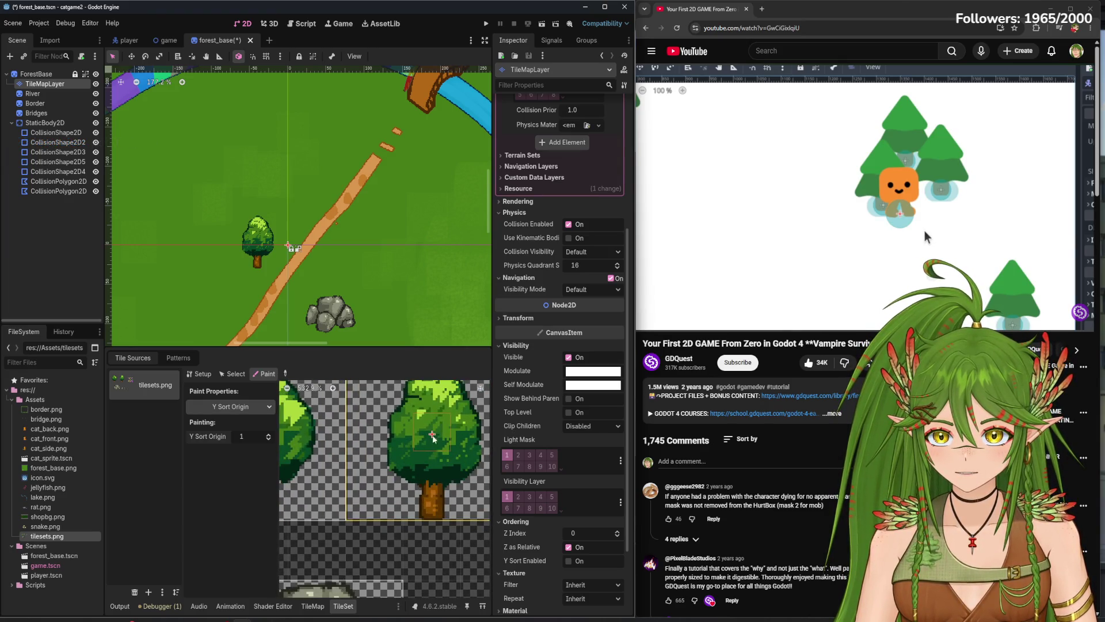
scroll(433, 458, "up", 2)
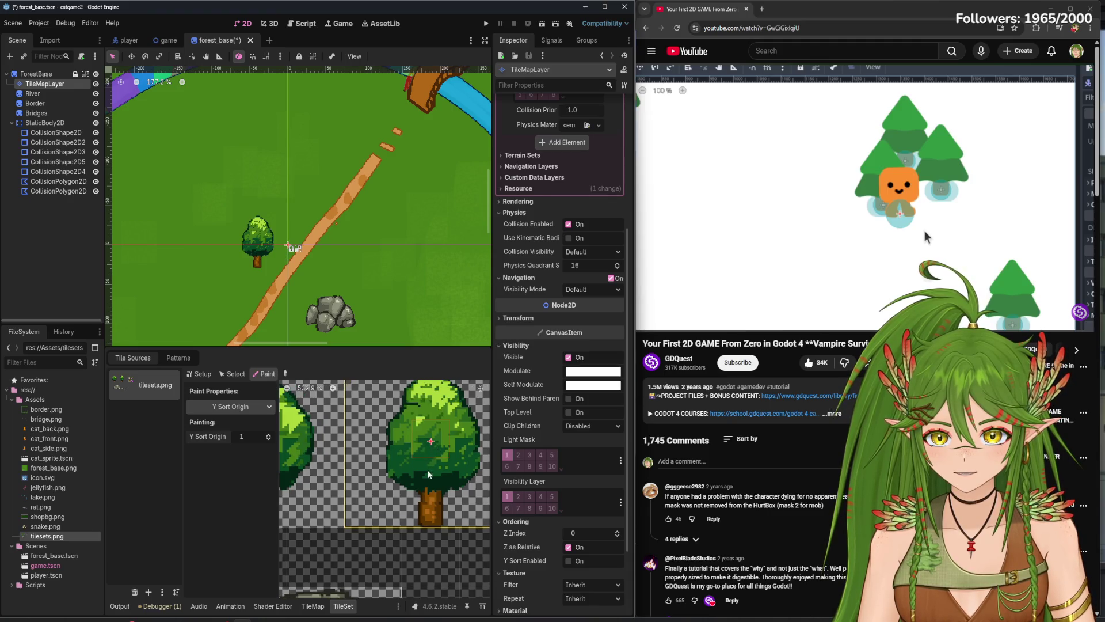
- Switch the painted property between Z Index and Y Sort Origin, ending on Z Index
left_click(232, 409)
left_click(236, 455)
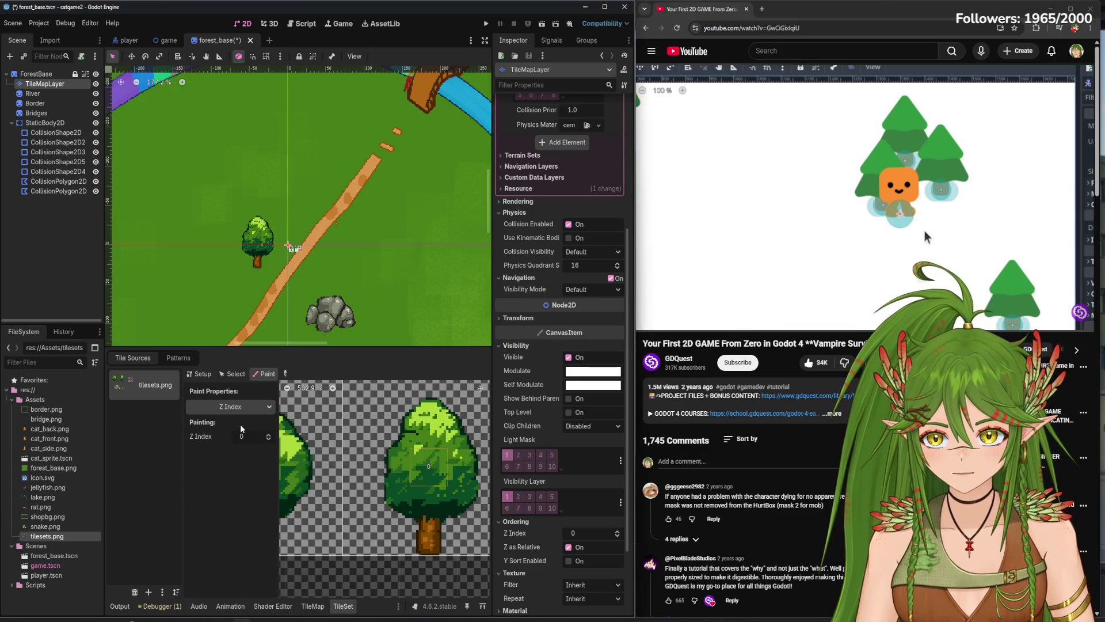
left_click(240, 413)
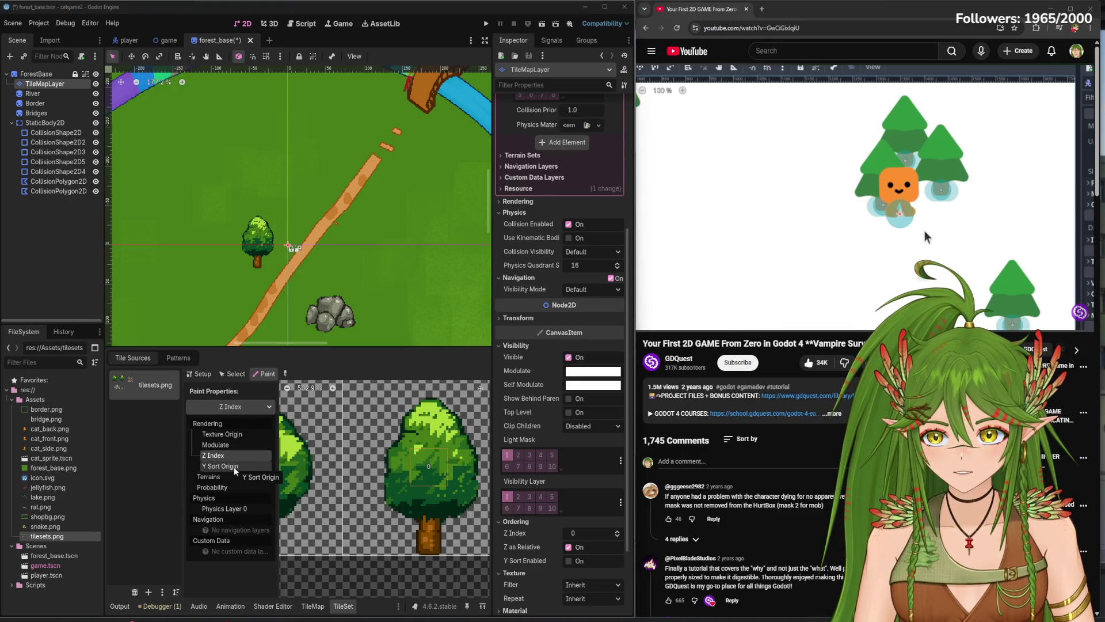
left_click(233, 468)
scroll(386, 467, "right", 2)
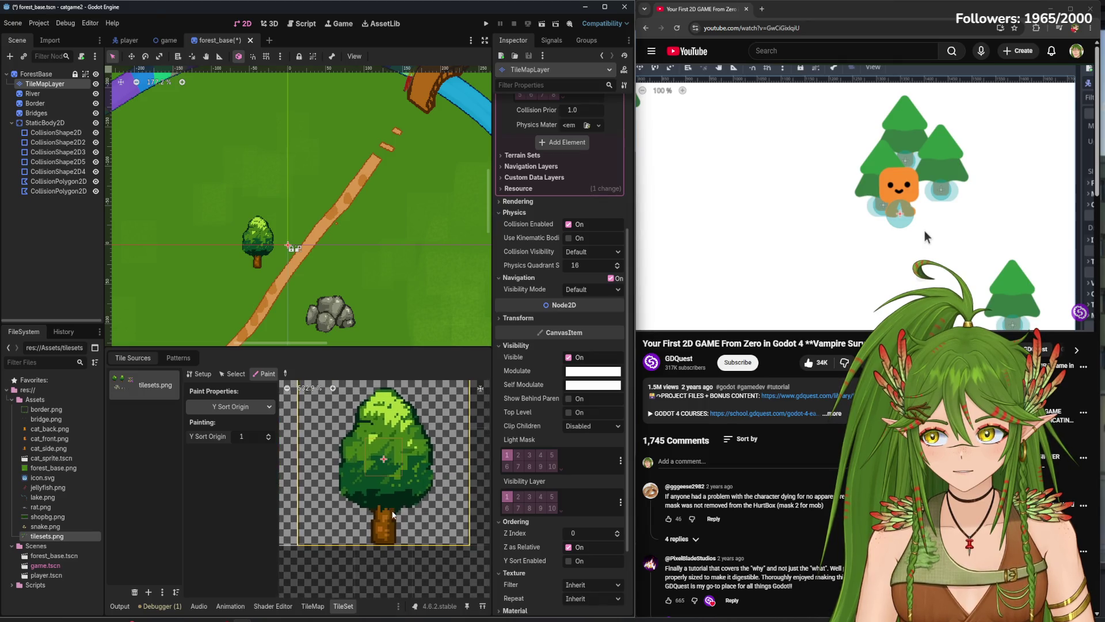
left_click(231, 406)
left_click(236, 455)
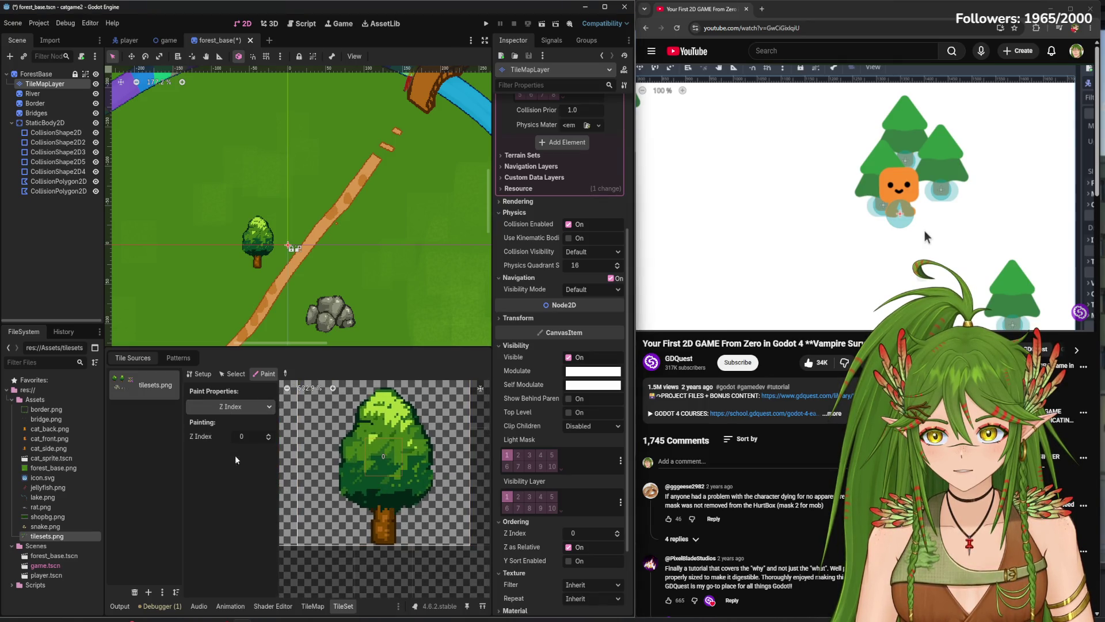
- Set the painted property back to Y Sort Origin and put the atlas in Select mode
scroll(391, 461, "down", 2)
scroll(403, 450, "down", 3)
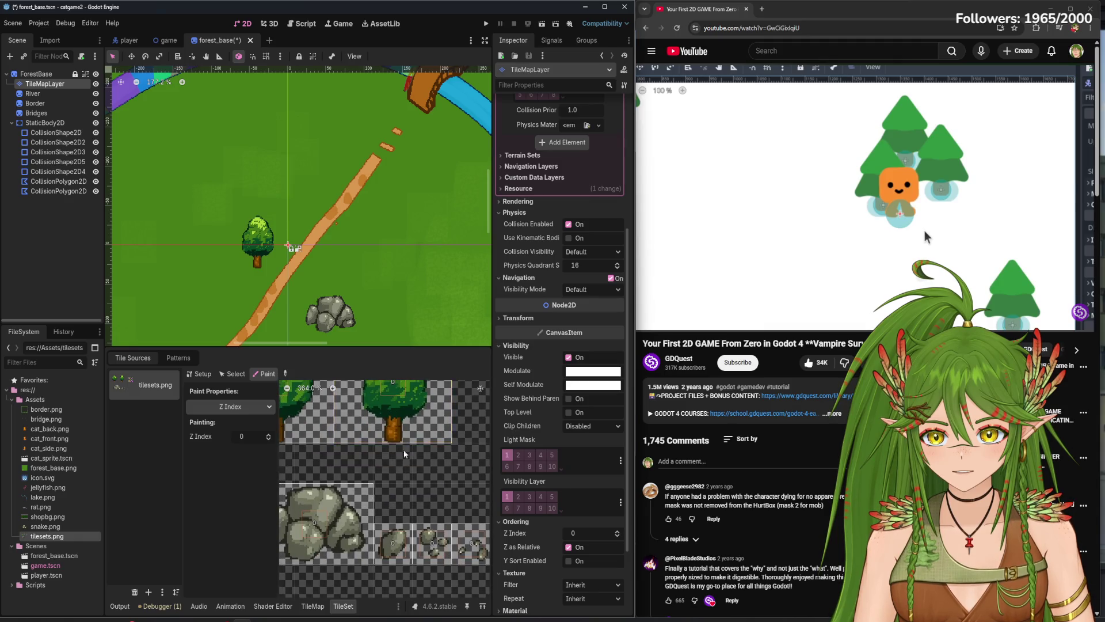
scroll(416, 472, "up", 3)
scroll(416, 472, "left", 1)
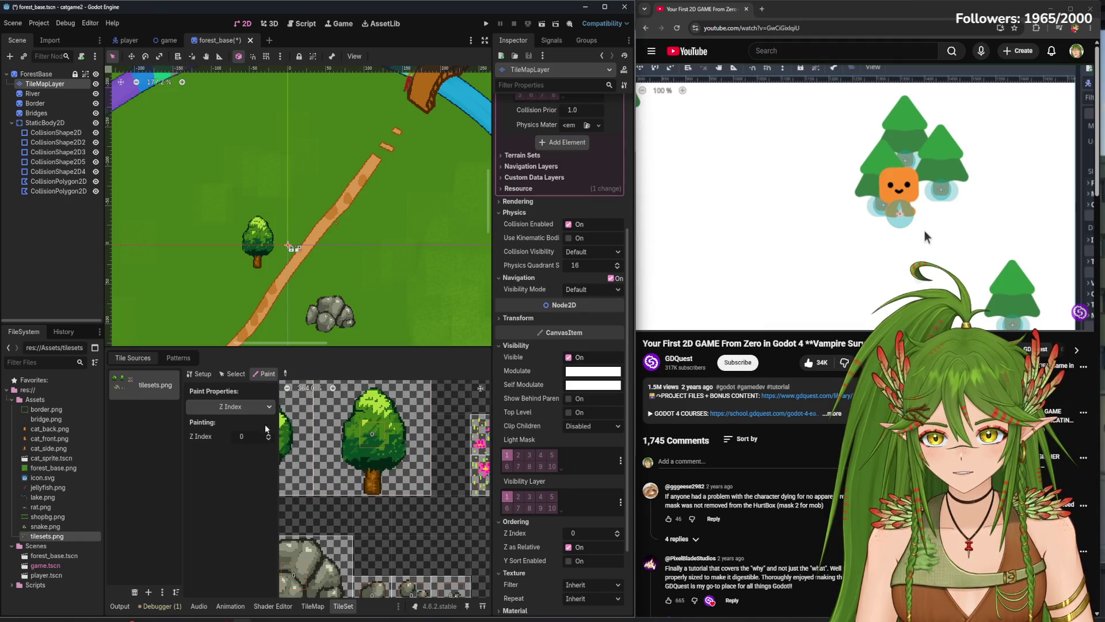
left_click(229, 407)
left_click(233, 465)
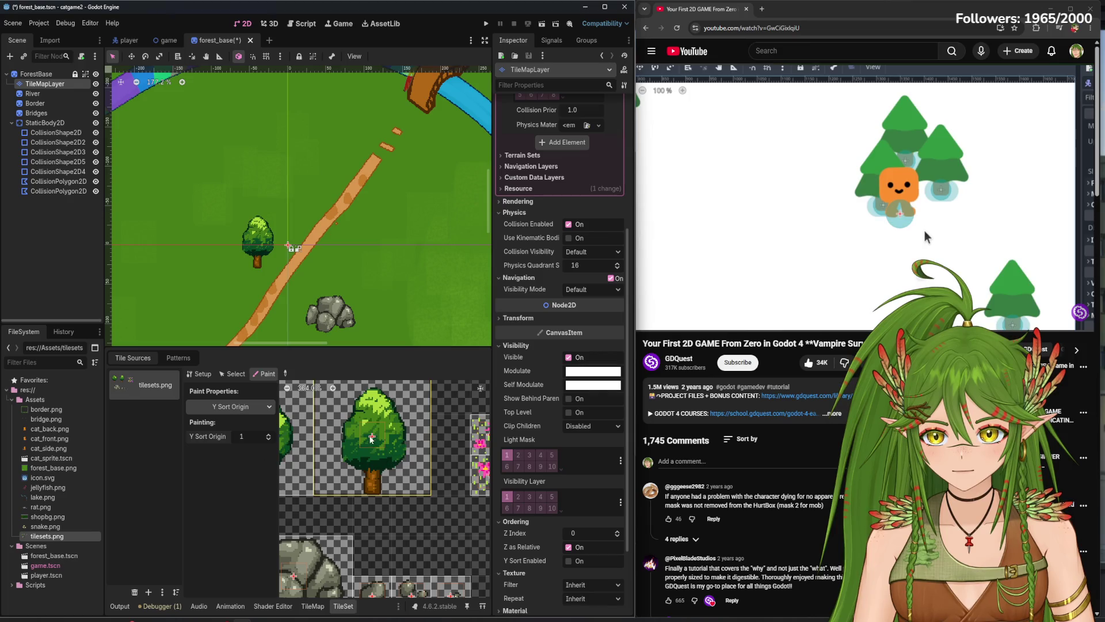
scroll(377, 472, "up", 2)
scroll(377, 472, "left", 1)
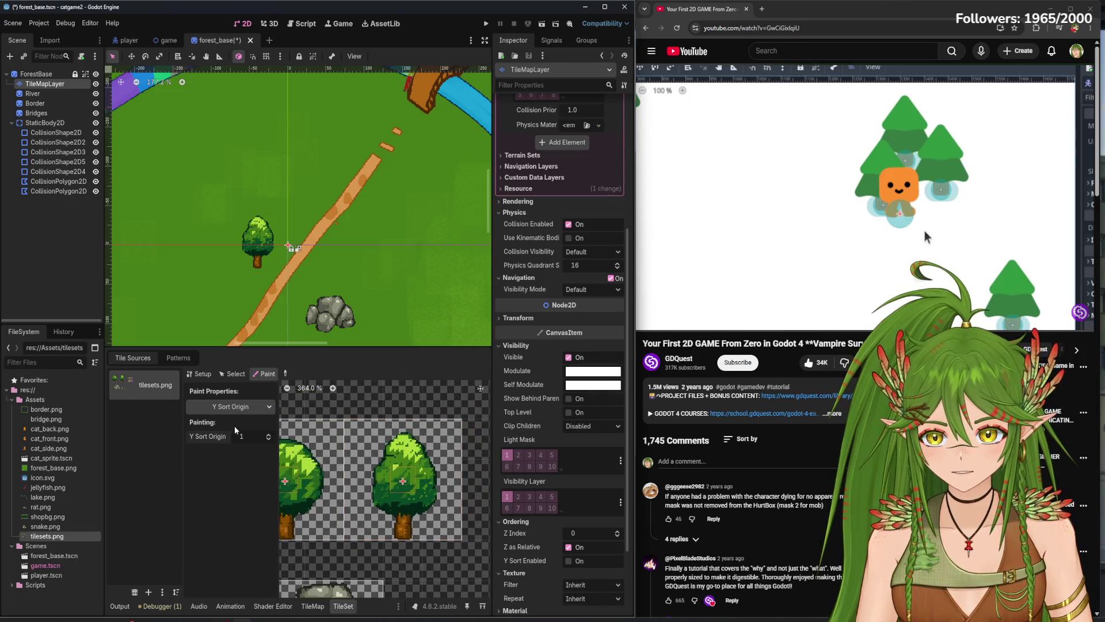
left_click(232, 374)
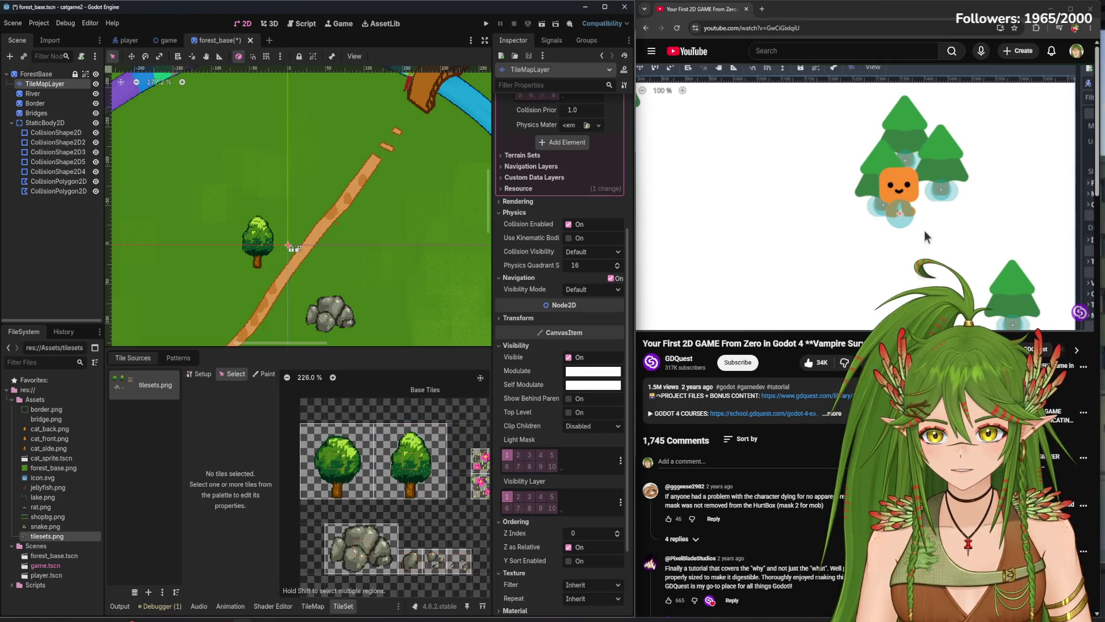
- In the TileMap panel, select both tree tiles and try the eraser, picker and select tools
left_click(312, 606)
left_click(286, 462)
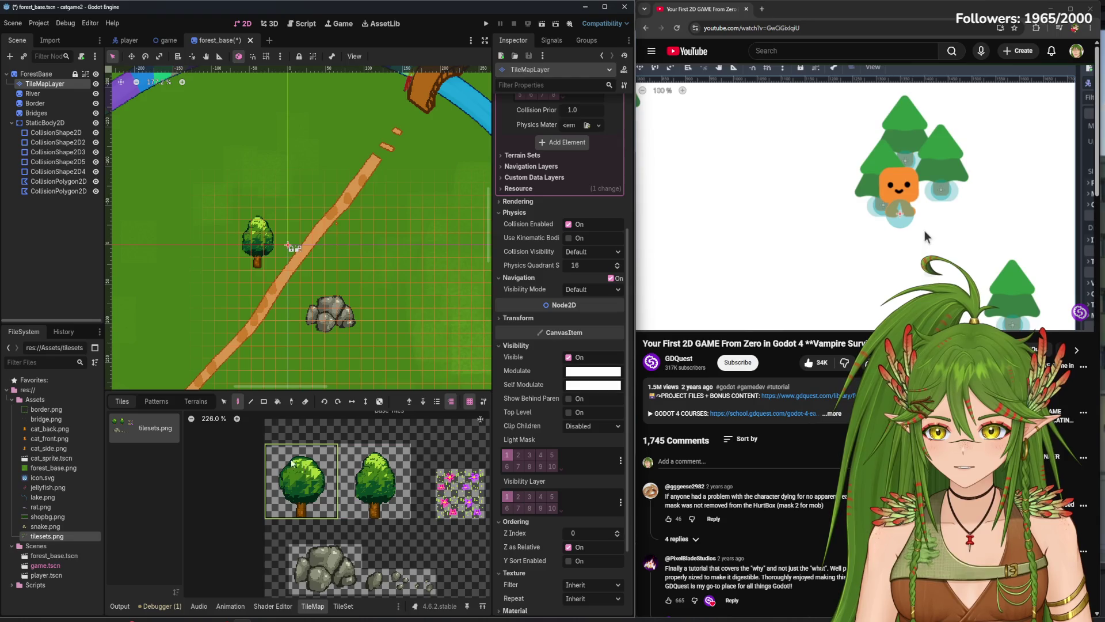
left_click(305, 402)
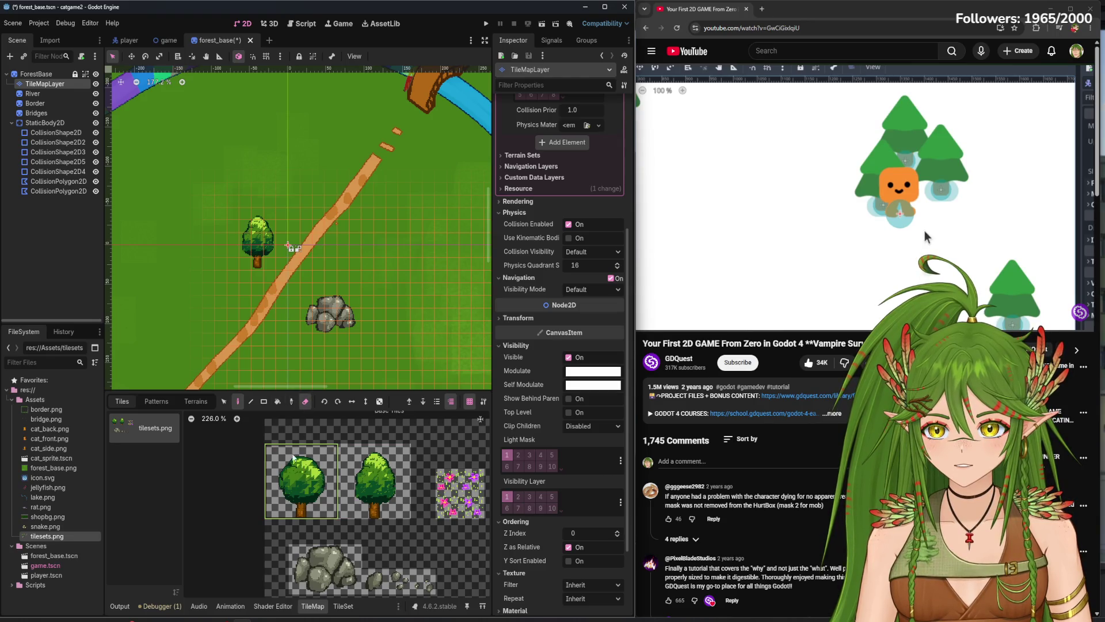
mouse_move(296, 476)
left_mouse_down()
mouse_move(356, 477)
mouse_move(299, 413)
left_mouse_up()
left_click(238, 402)
left_click(374, 481)
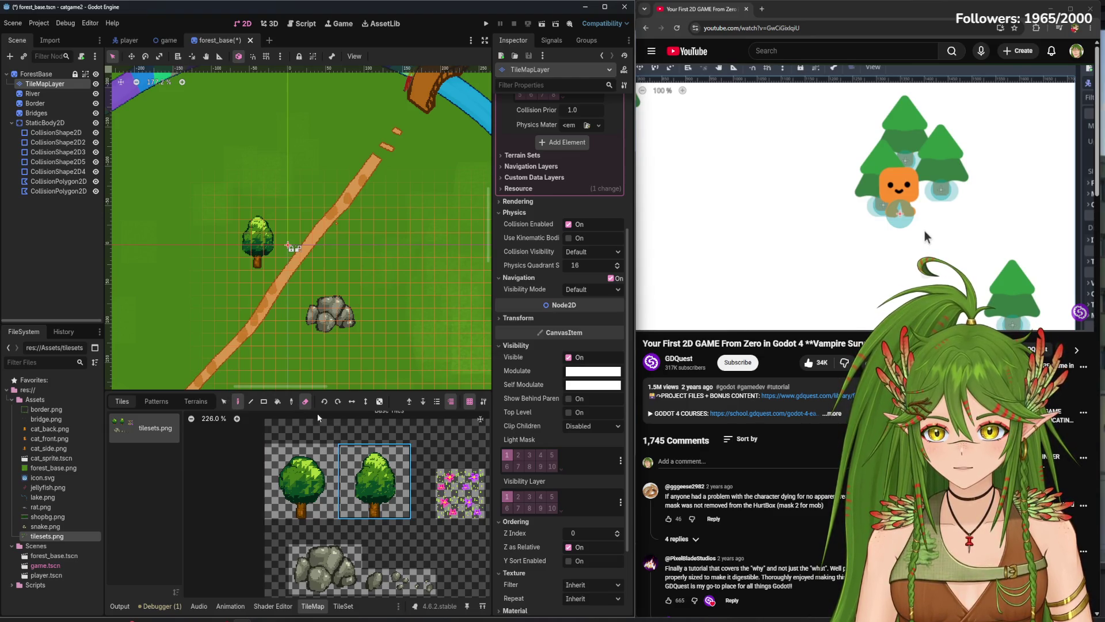
left_click(224, 402)
left_click(282, 469)
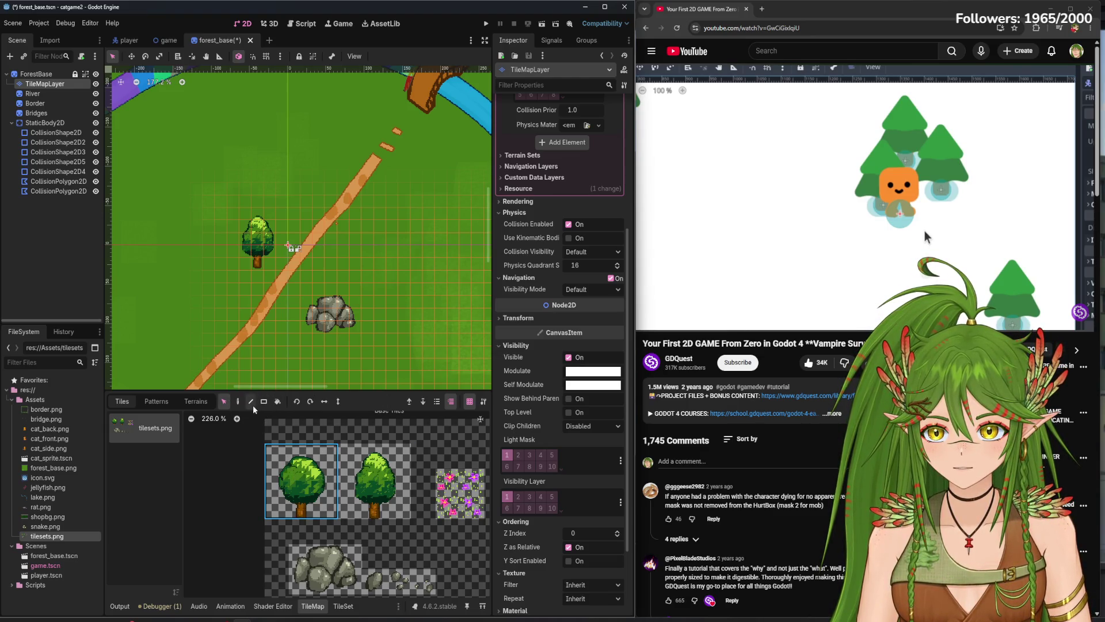
- Return to the paint tool, enlarge the tile palette panel and pick the first tree tile
left_click(239, 403)
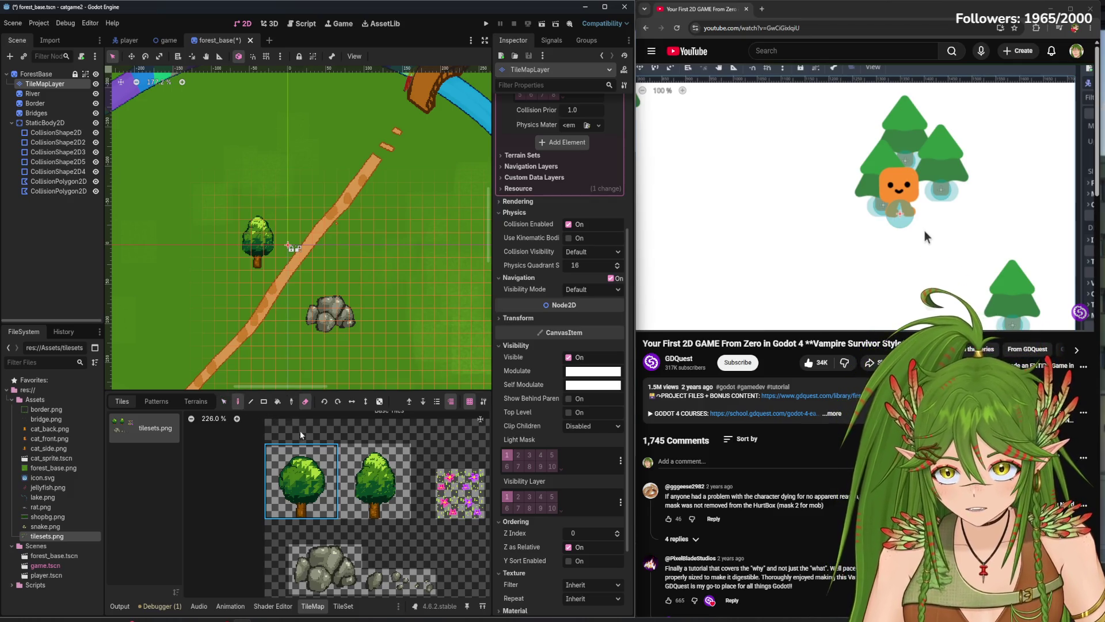
left_click(305, 401)
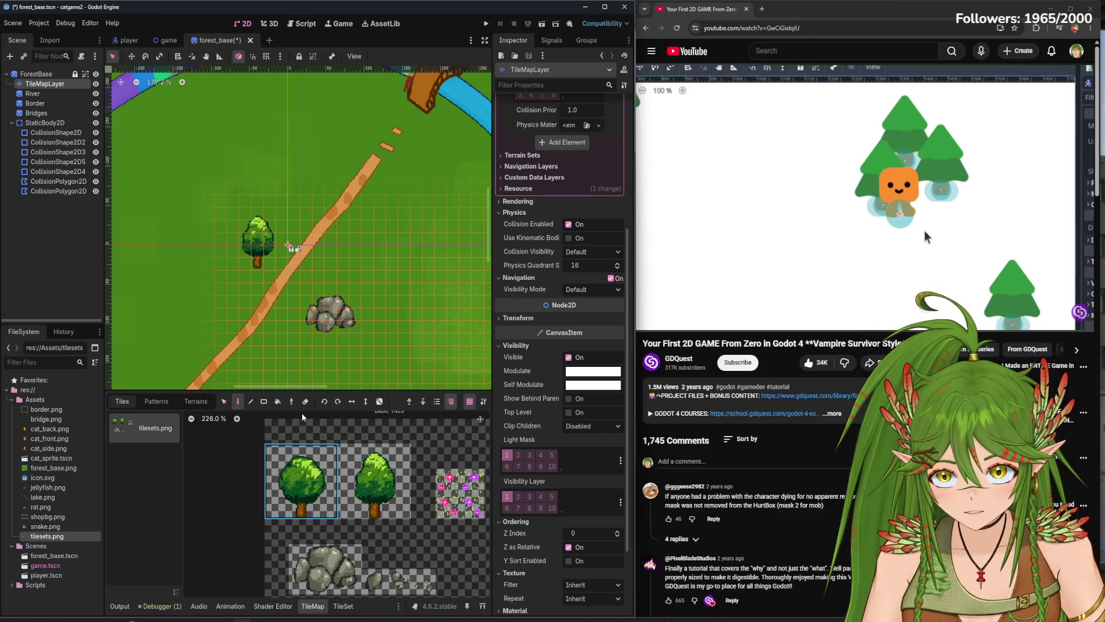
left_click(375, 480)
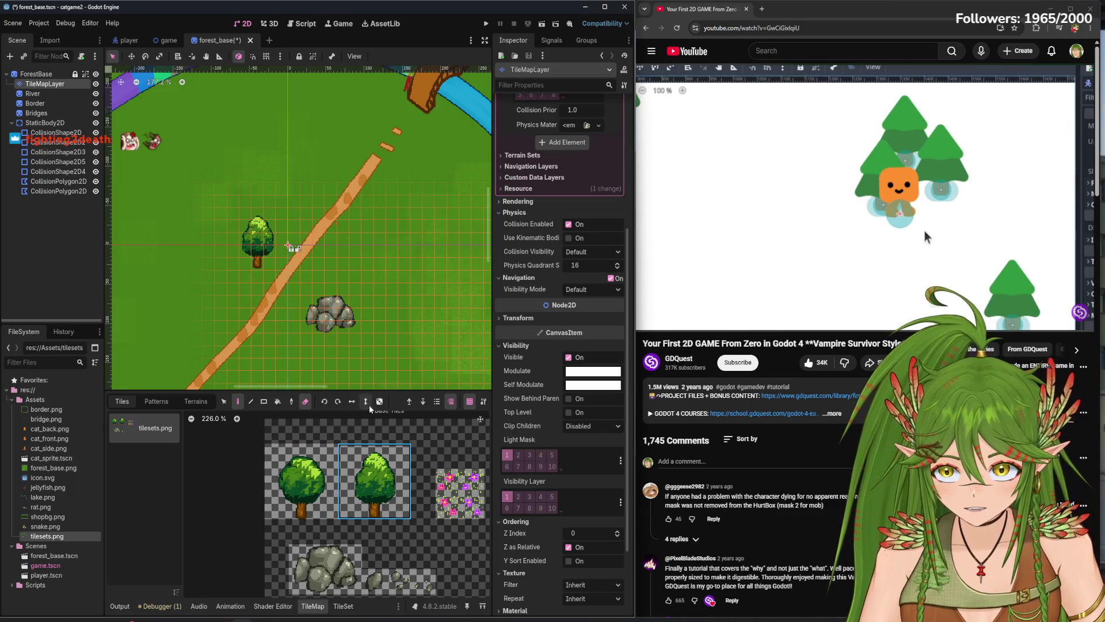
left_click_drag(376, 390, 369, 201)
left_click(301, 385)
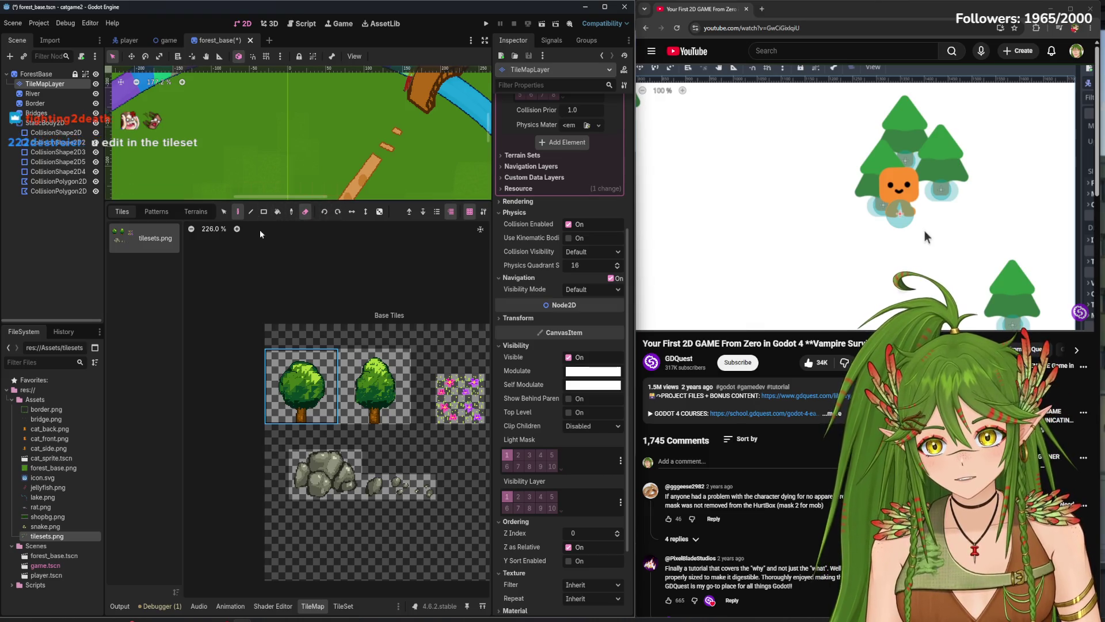
left_click(345, 606)
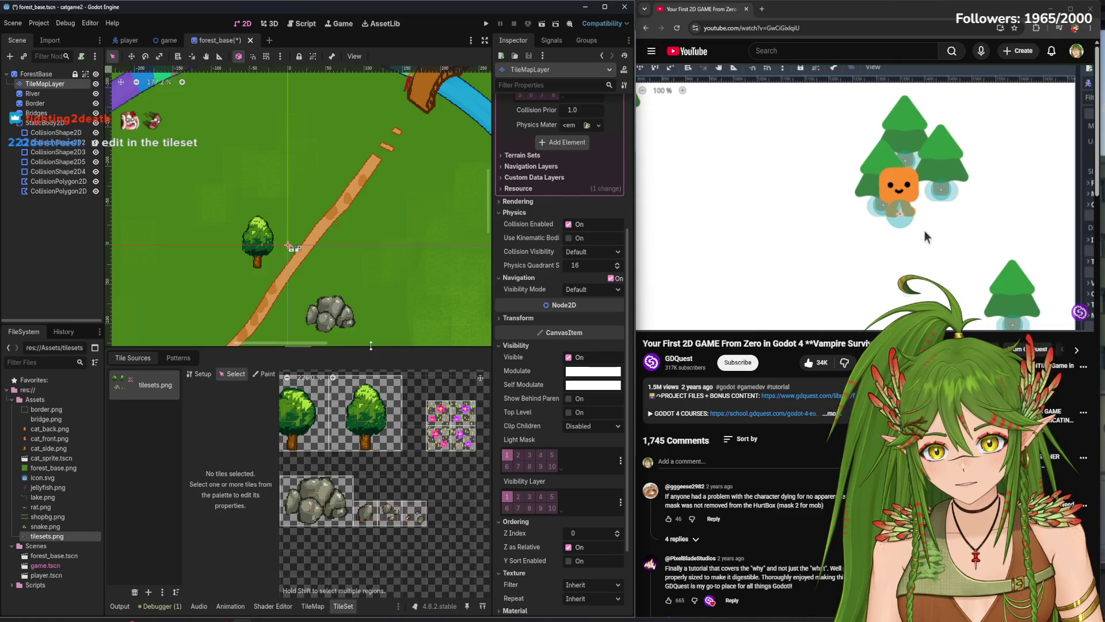
- Erase the old tree tiles from the atlas and create a 3x2 tile over the left tree
left_click_drag(370, 343, 371, 271)
left_click(198, 300)
left_click(287, 300)
left_click(297, 382)
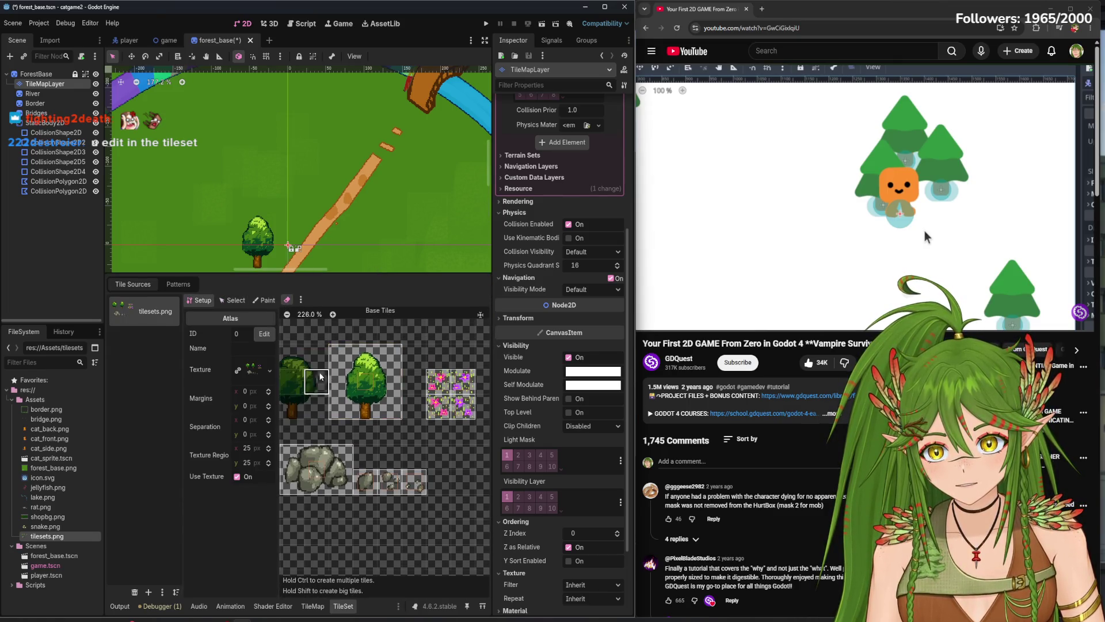
left_click(369, 383)
left_click(233, 300)
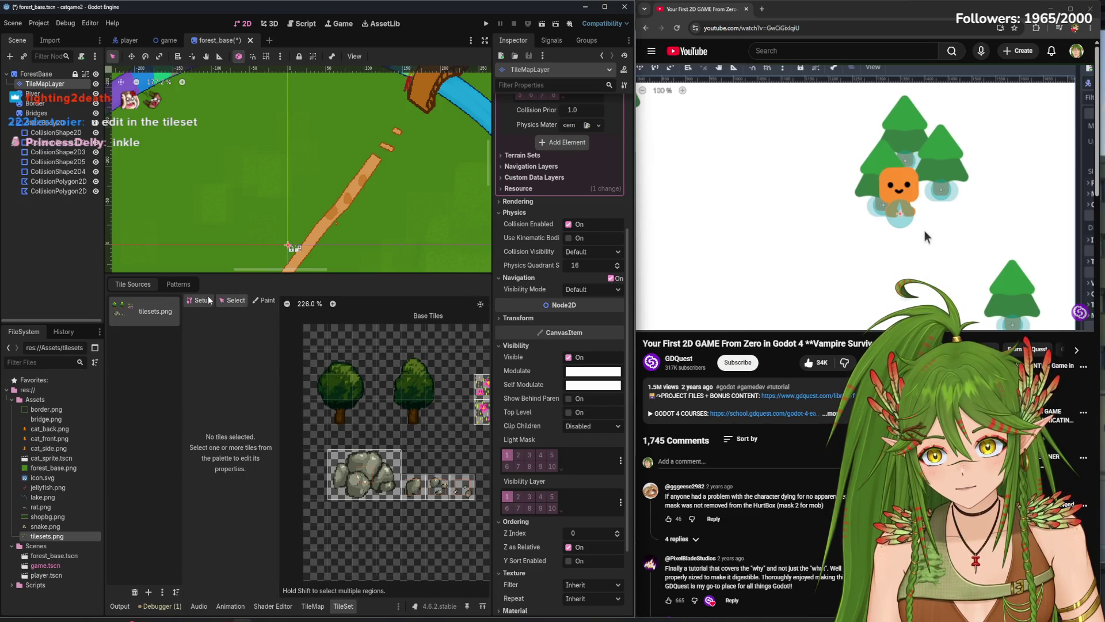
left_click(198, 300)
mouse_move(314, 363)
left_mouse_down()
mouse_move(346, 397)
mouse_move(371, 397)
mouse_move(331, 417)
mouse_move(434, 416)
mouse_move(415, 368)
mouse_move(403, 403)
left_mouse_up()
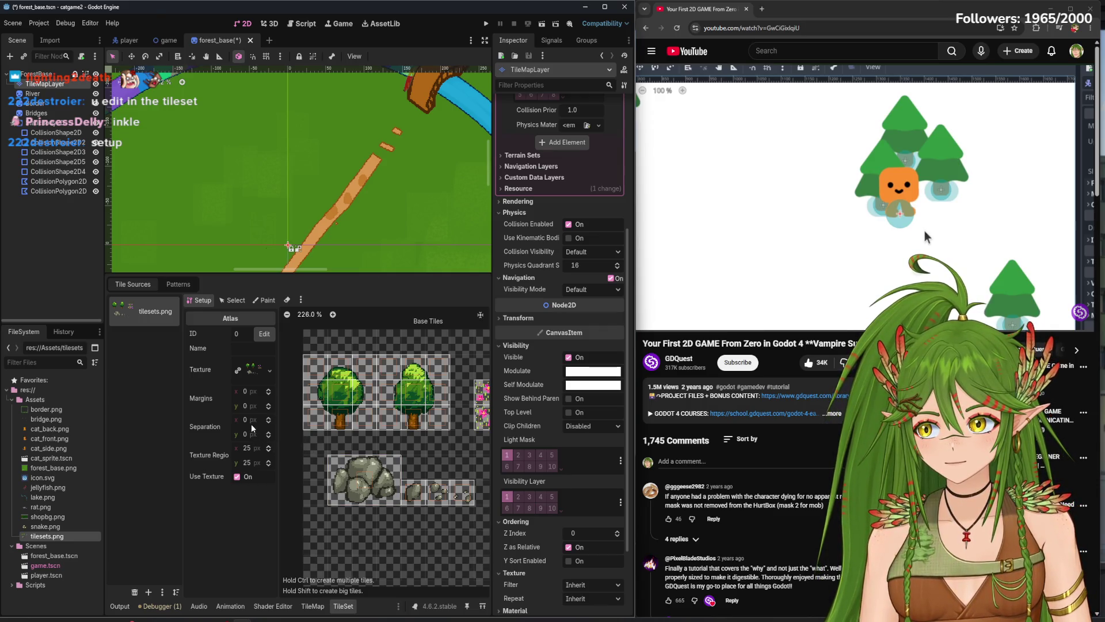
left_click(263, 300)
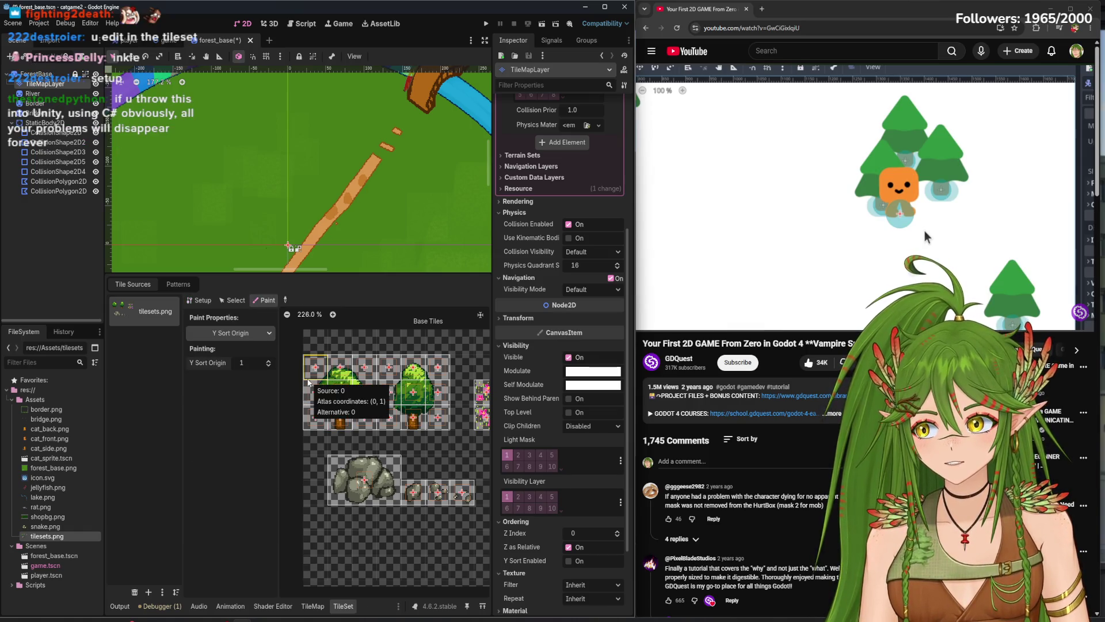
- Choose Physics Layer 0 as the painted property and frame the tree tile in the polygon editor
left_click(252, 333)
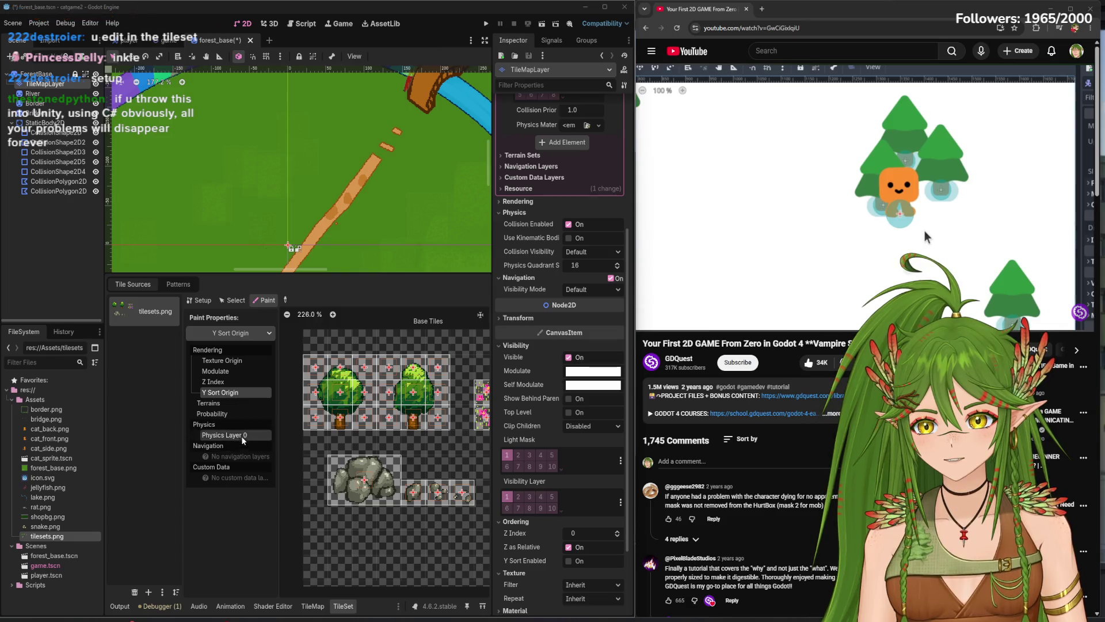
left_click(240, 436)
scroll(402, 437, "up", 4)
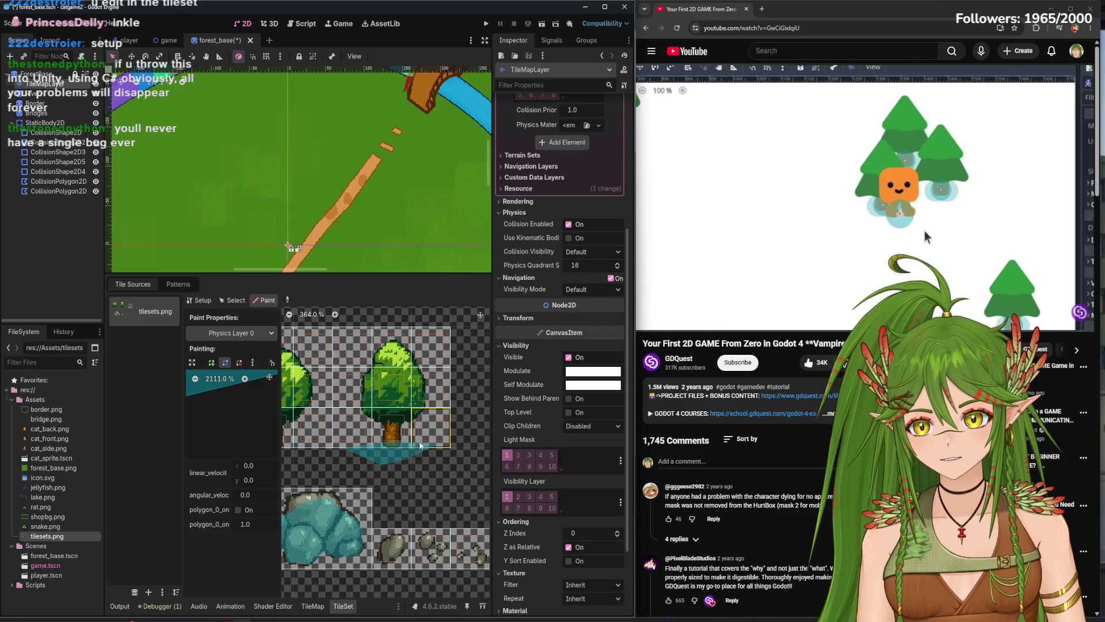
left_click_drag(377, 464, 403, 440)
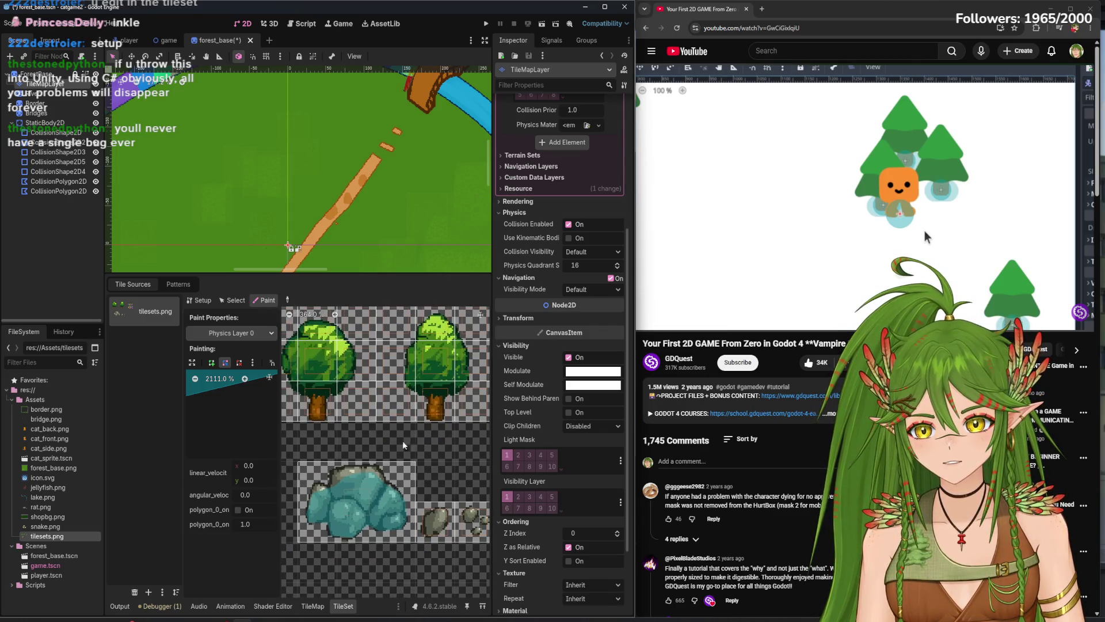
left_click(196, 379)
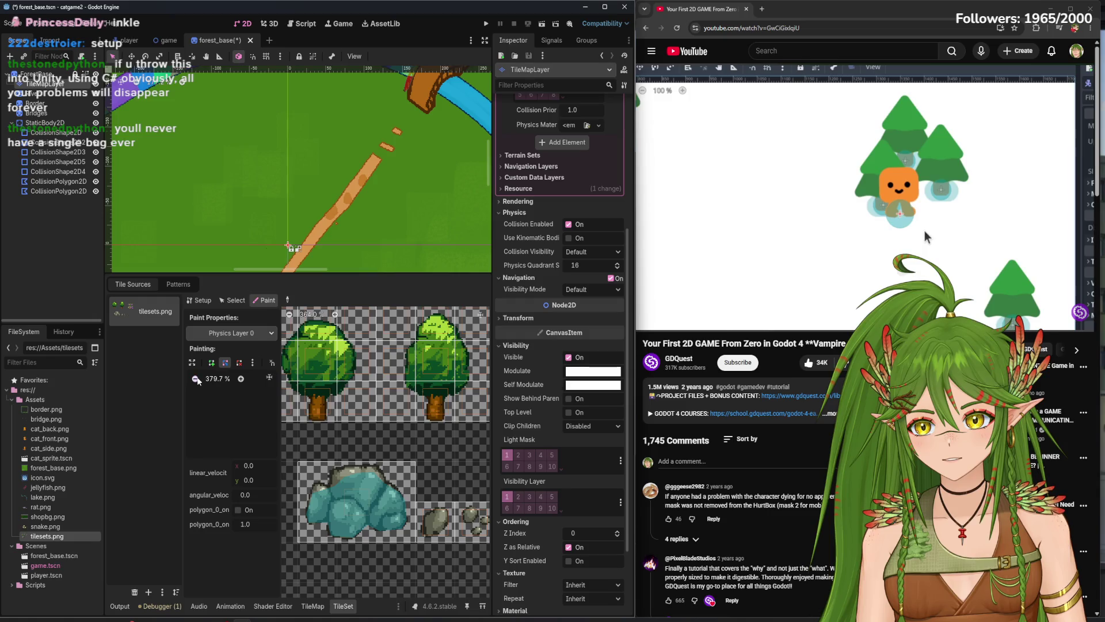
scroll(226, 409, "down", 2)
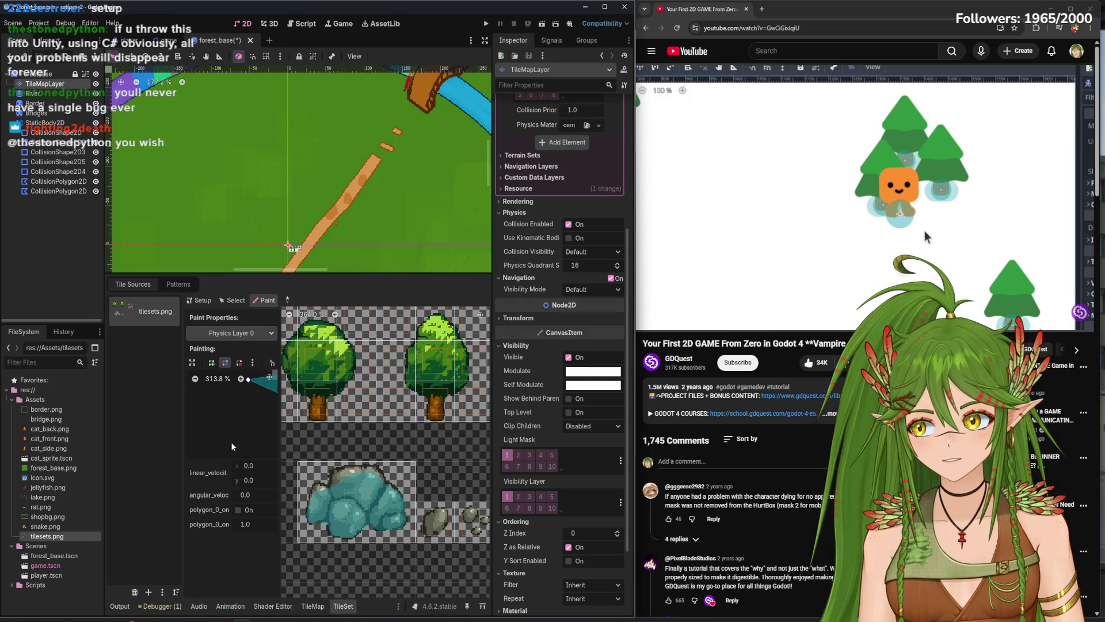
left_click_drag(225, 416, 190, 454)
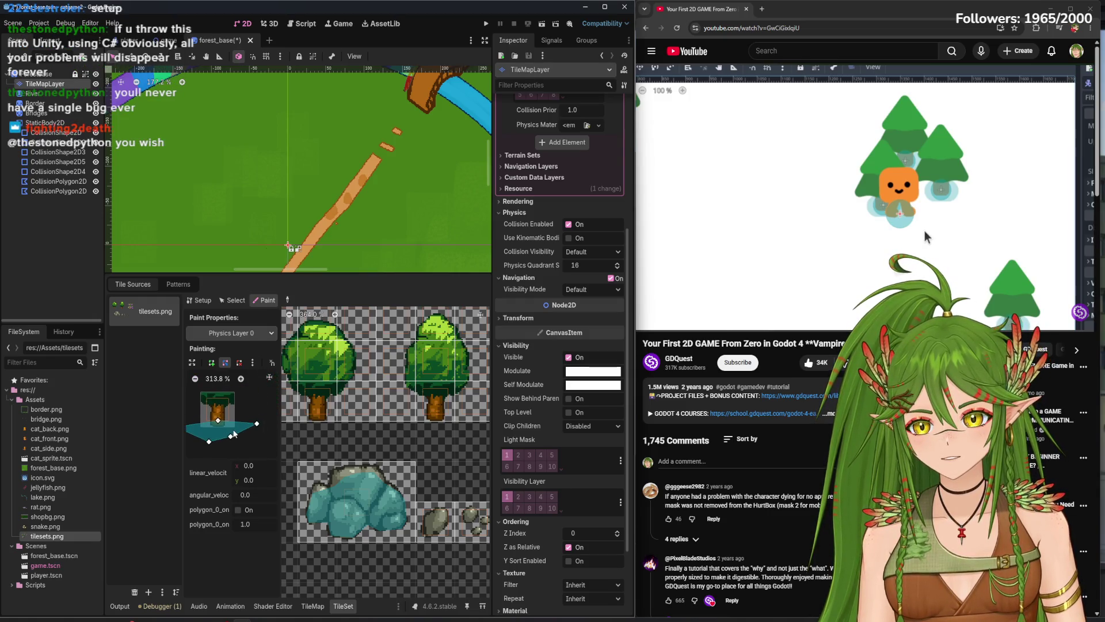
left_click(201, 333)
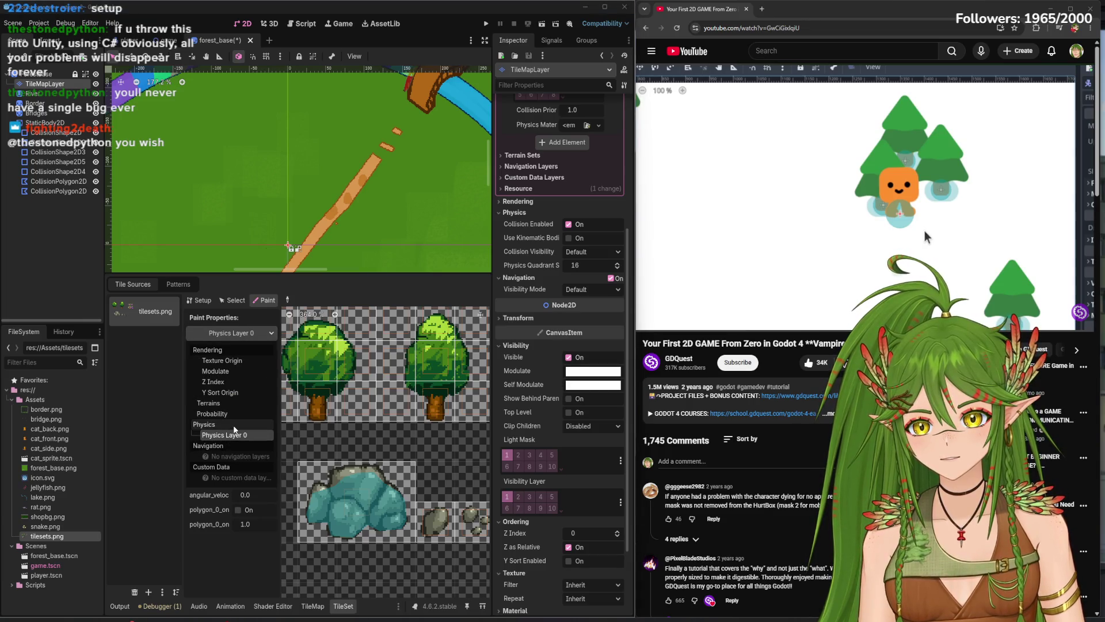
left_click(234, 429)
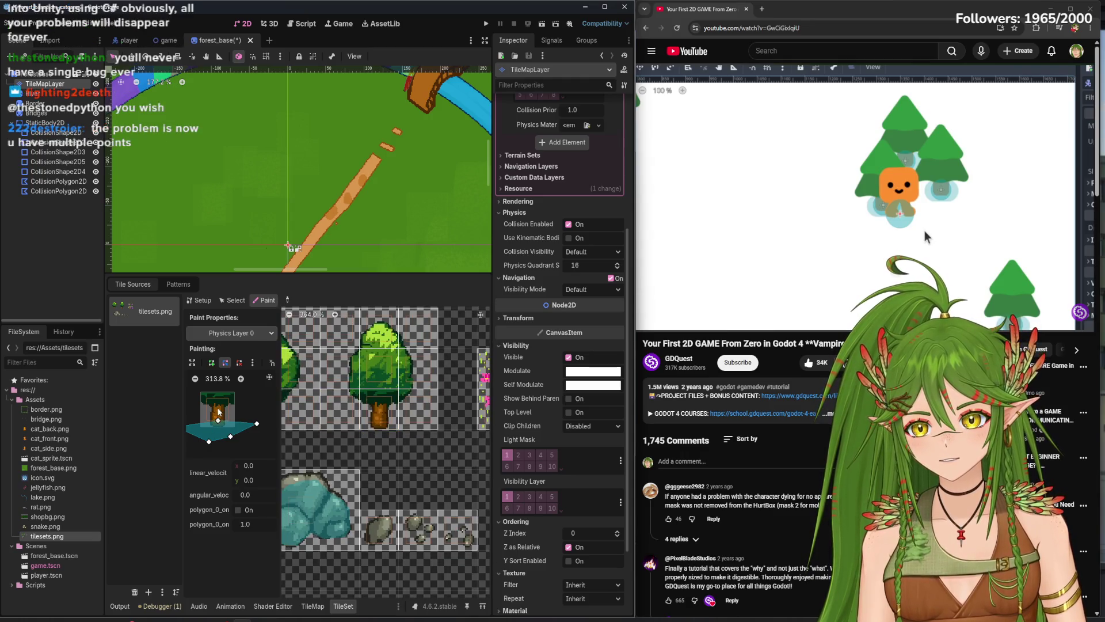
- Drag the collision polygon's corners to fit the tree trunk and save the scene
scroll(219, 413, "up", 6)
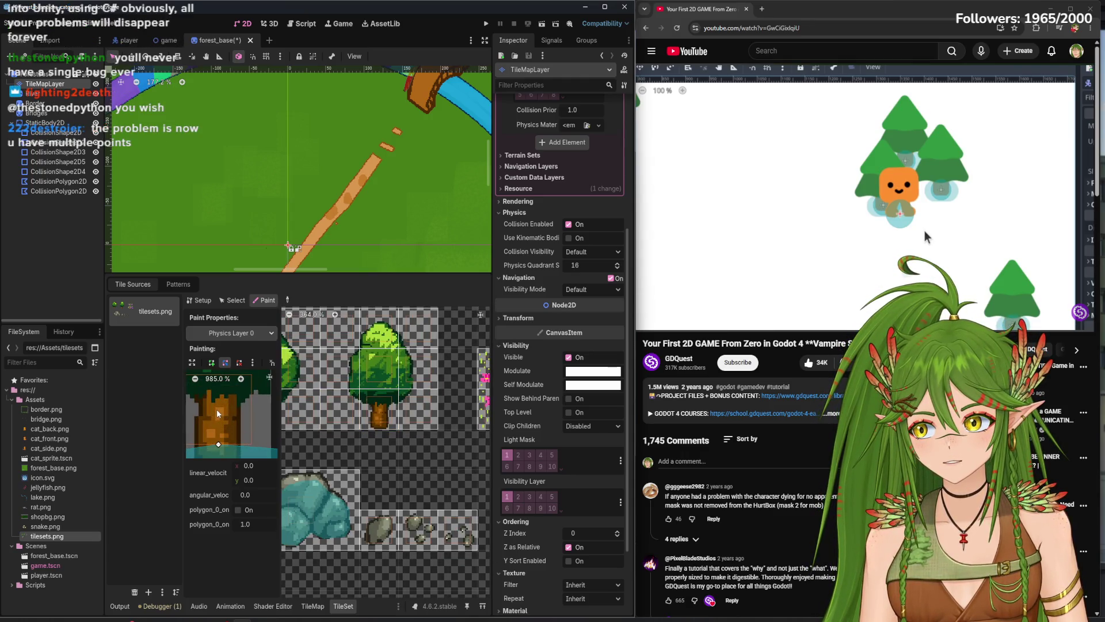
mouse_move(218, 444)
left_mouse_down()
mouse_move(268, 377)
mouse_move(264, 409)
mouse_move(195, 430)
mouse_move(217, 444)
mouse_move(236, 412)
mouse_move(239, 420)
mouse_move(219, 396)
mouse_move(243, 422)
mouse_move(209, 446)
mouse_move(271, 433)
mouse_move(211, 421)
mouse_move(269, 426)
mouse_move(230, 405)
left_mouse_up()
key("ctrl+z")
key("ctrl+z")
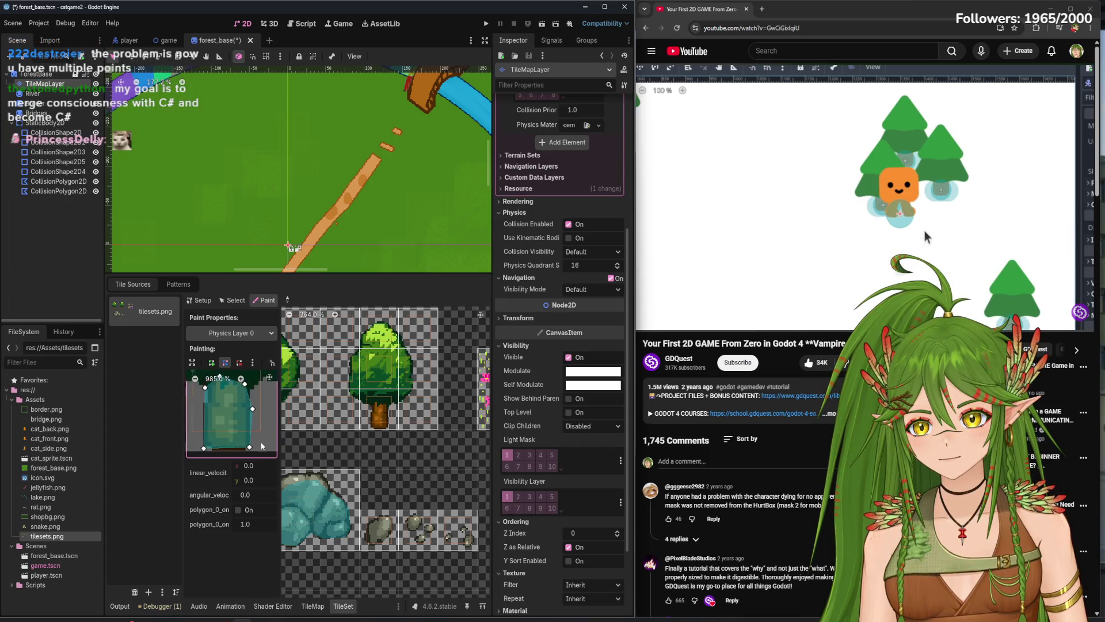
left_click_drag(258, 418, 256, 415)
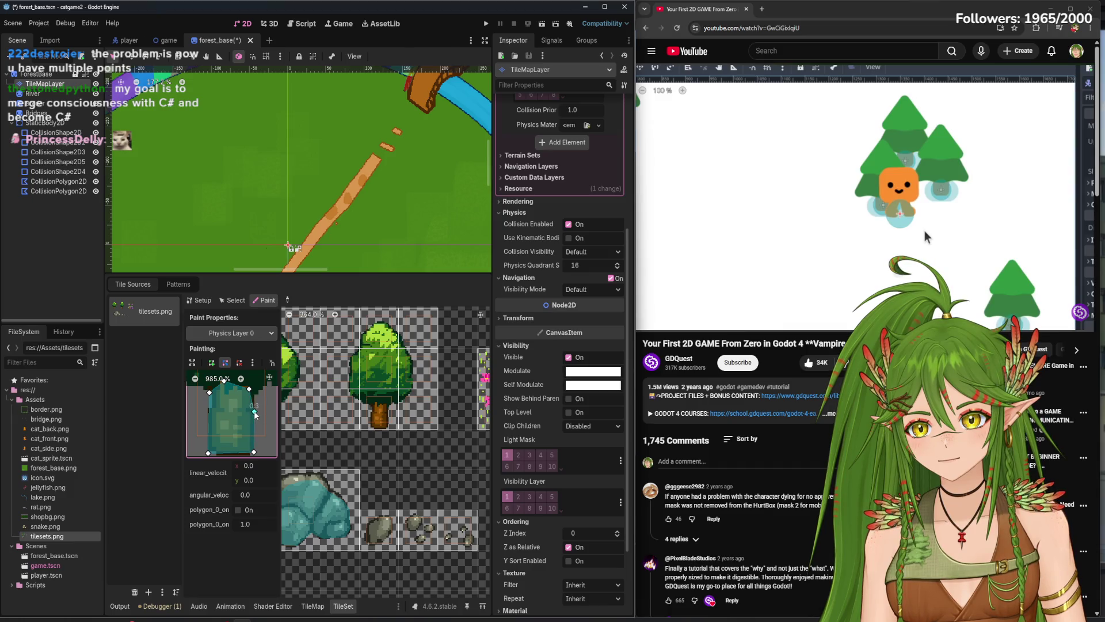
scroll(255, 396, "up", 1)
scroll(250, 408, "down", 1)
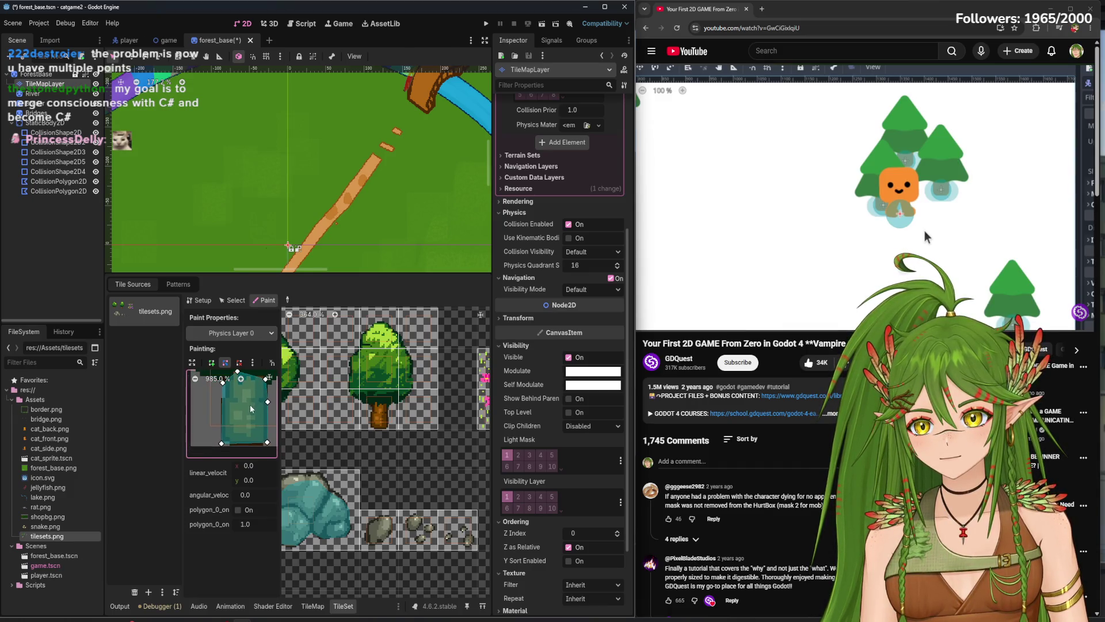
left_click_drag(221, 444, 224, 447)
scroll(350, 434, "left", 3)
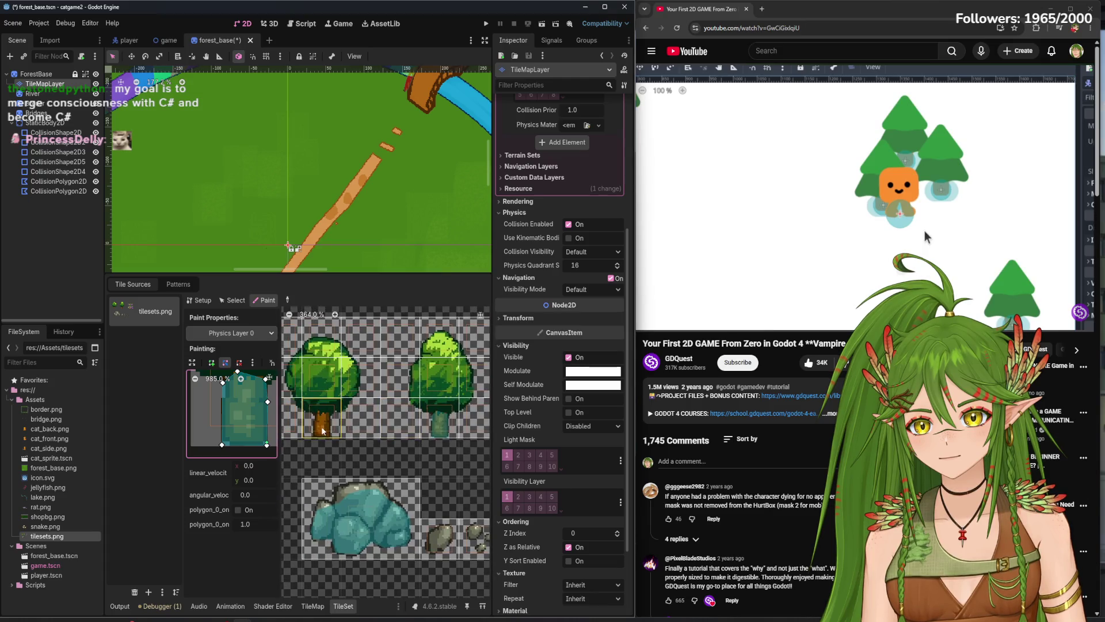
key("ctrl+s")
- Paint Y Sort Origin onto the right tree's trunk tile
left_click(230, 333)
left_click(231, 392)
left_click(441, 424)
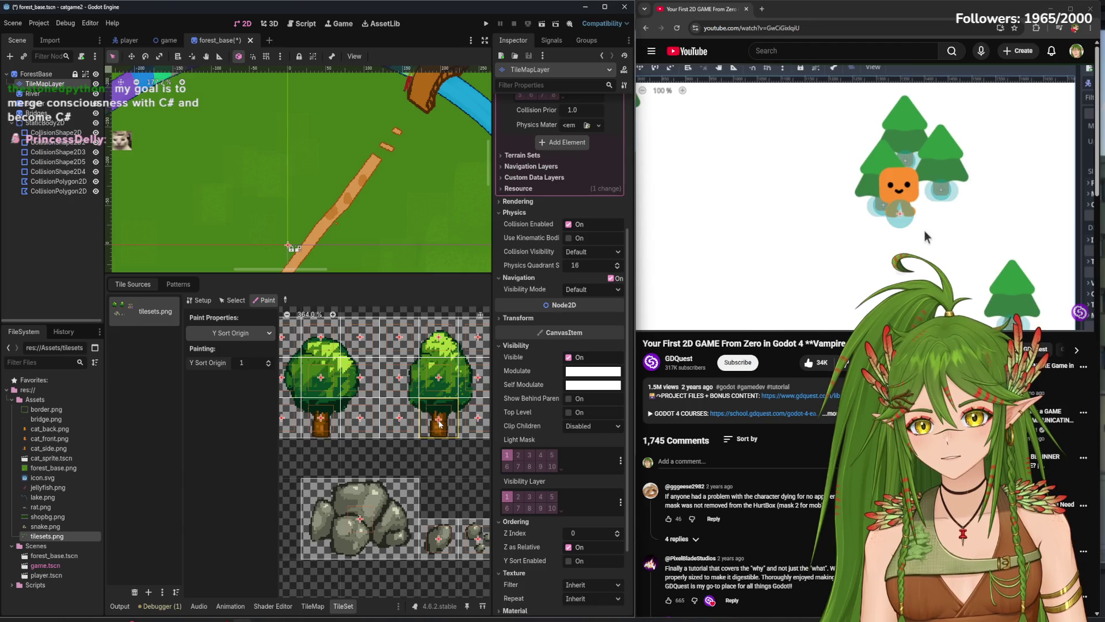
scroll(323, 426, "right", 2)
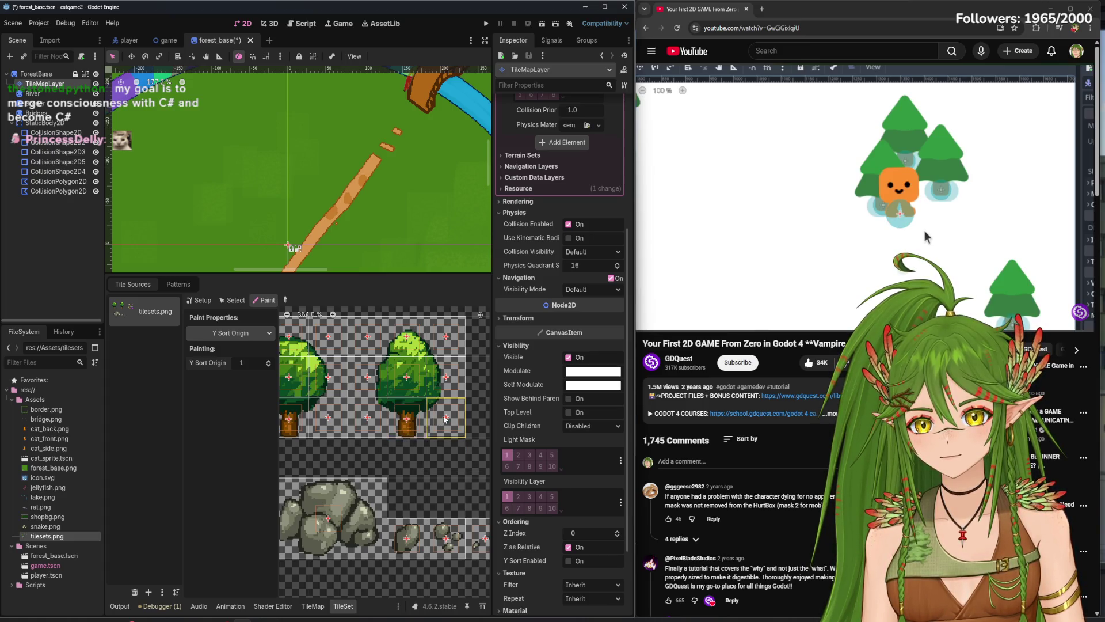
scroll(350, 422, "left", 3)
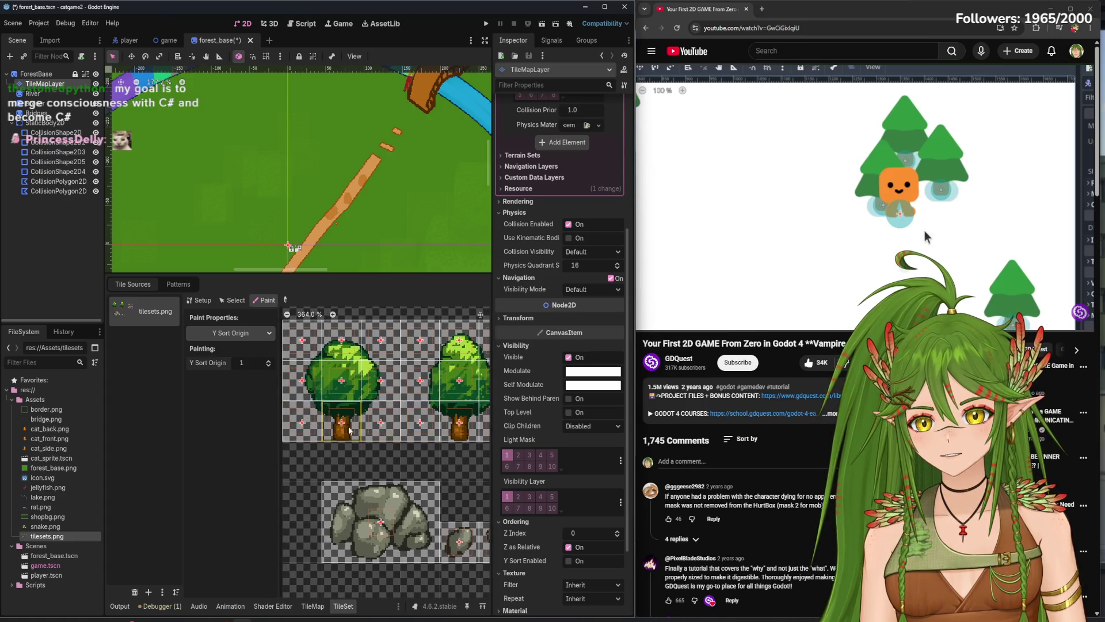
- Test-run the game with F5, walking the cat up and right, then stop it
key("F5")
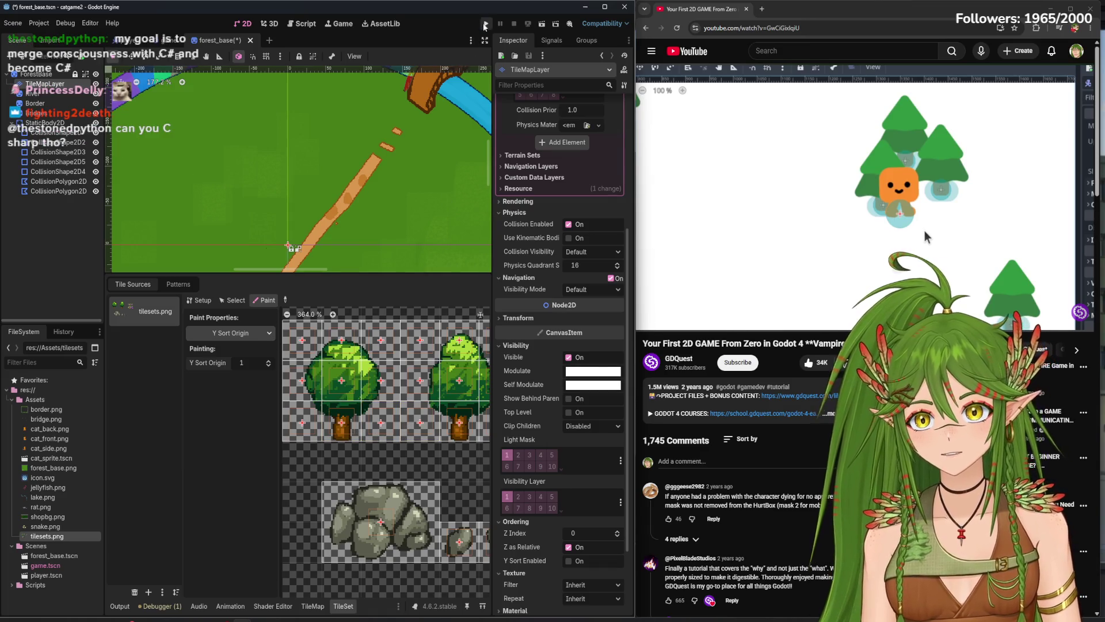
key("w")
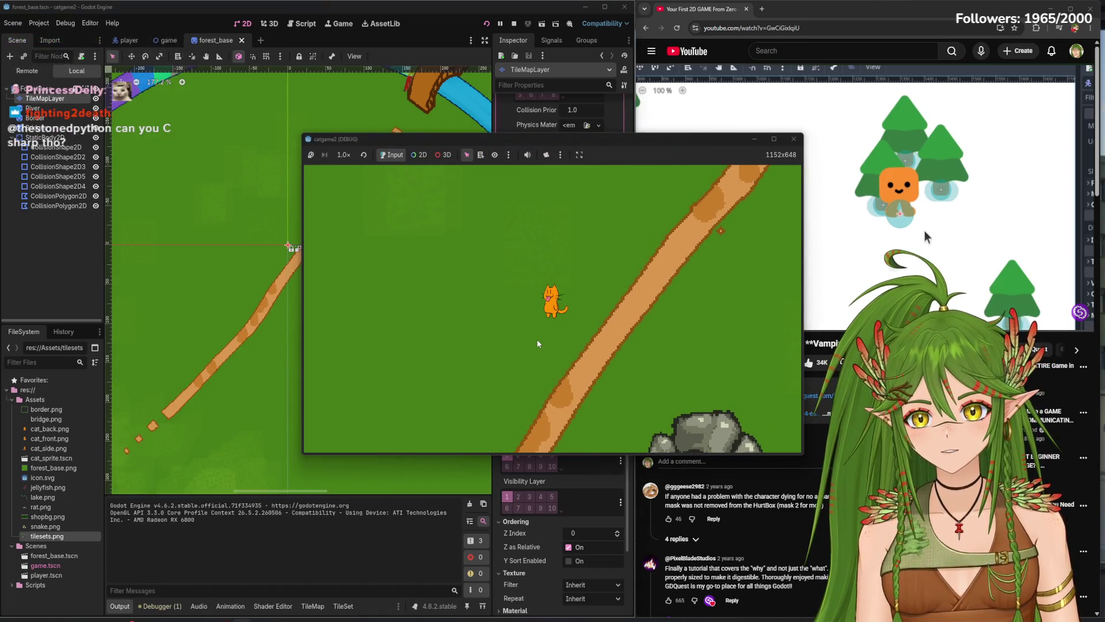
key("d")
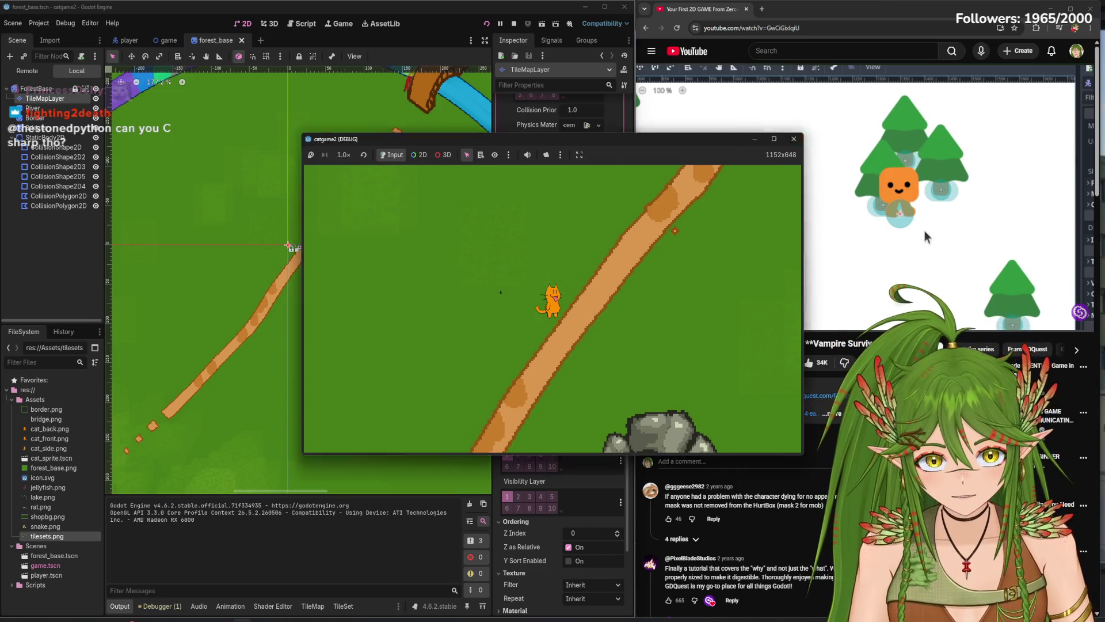
key("F8")
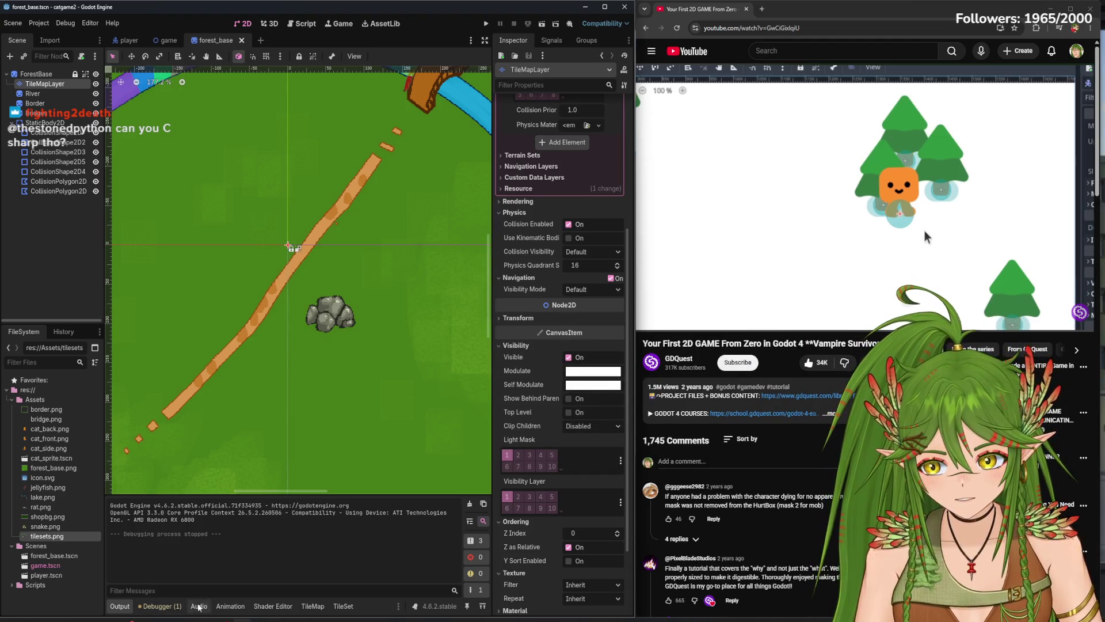
left_click(341, 605)
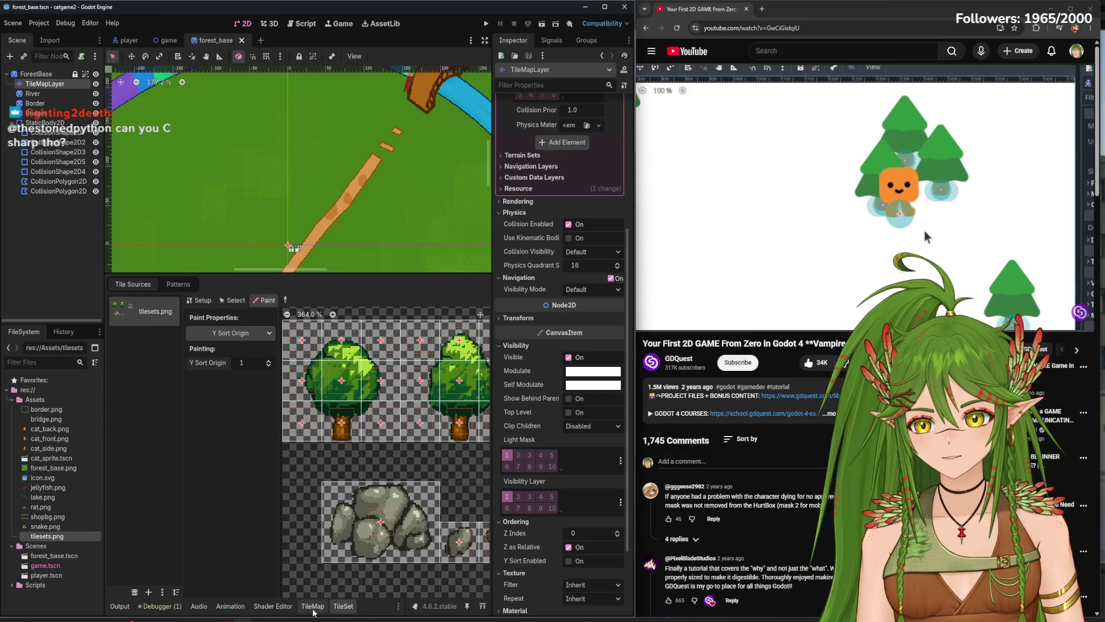
- In the TileMap panel, select the tree's tiles and give the map view more room
left_click(313, 605)
mouse_move(431, 313)
left_mouse_down()
mouse_move(432, 383)
mouse_move(403, 368)
left_mouse_up()
scroll(278, 152, "down", 3)
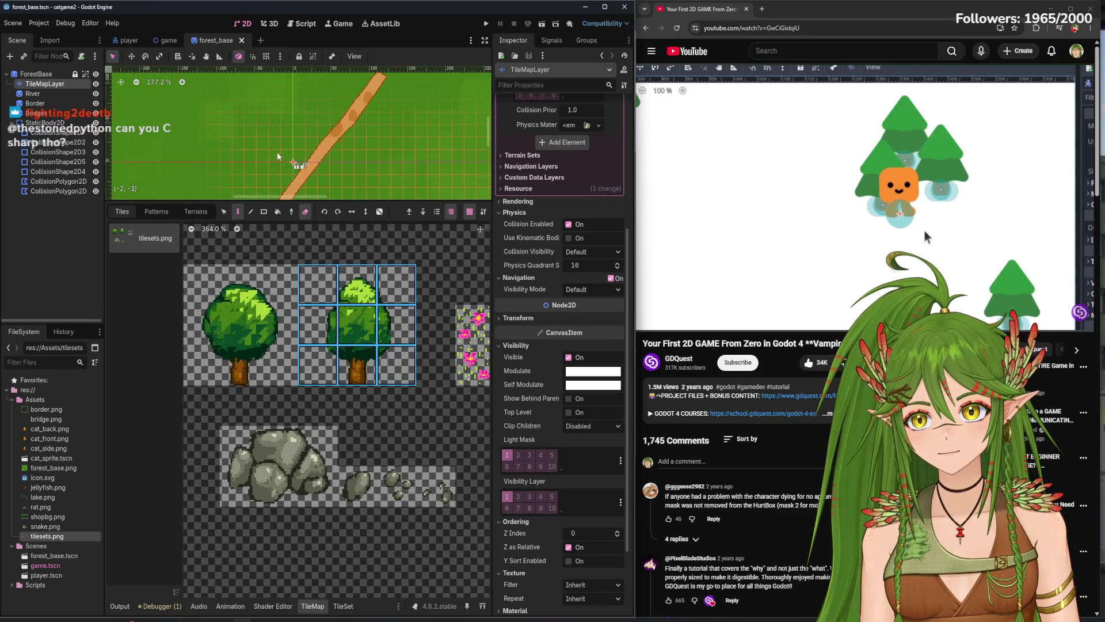
scroll(278, 151, "left", 3)
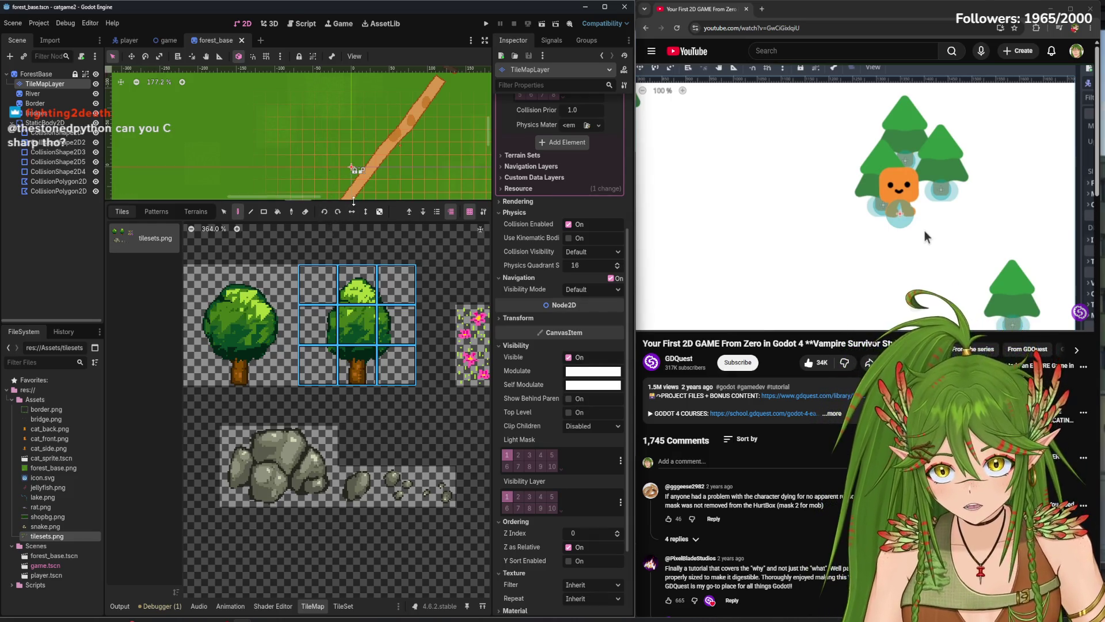
left_click_drag(353, 201, 352, 432)
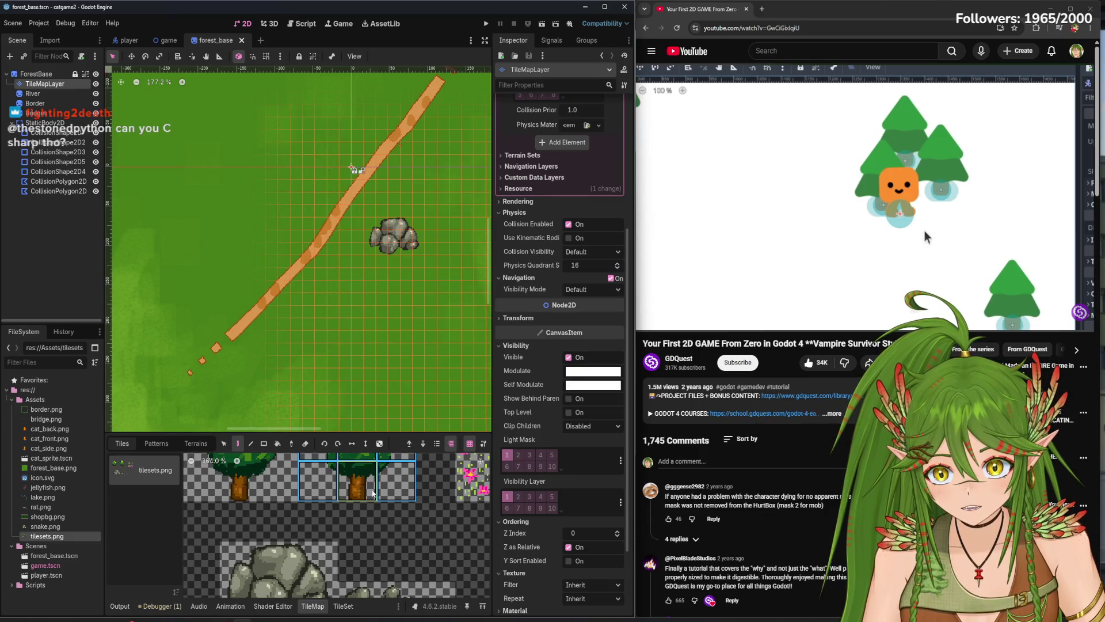
scroll(386, 560, "up", 2)
scroll(385, 560, "up", 1)
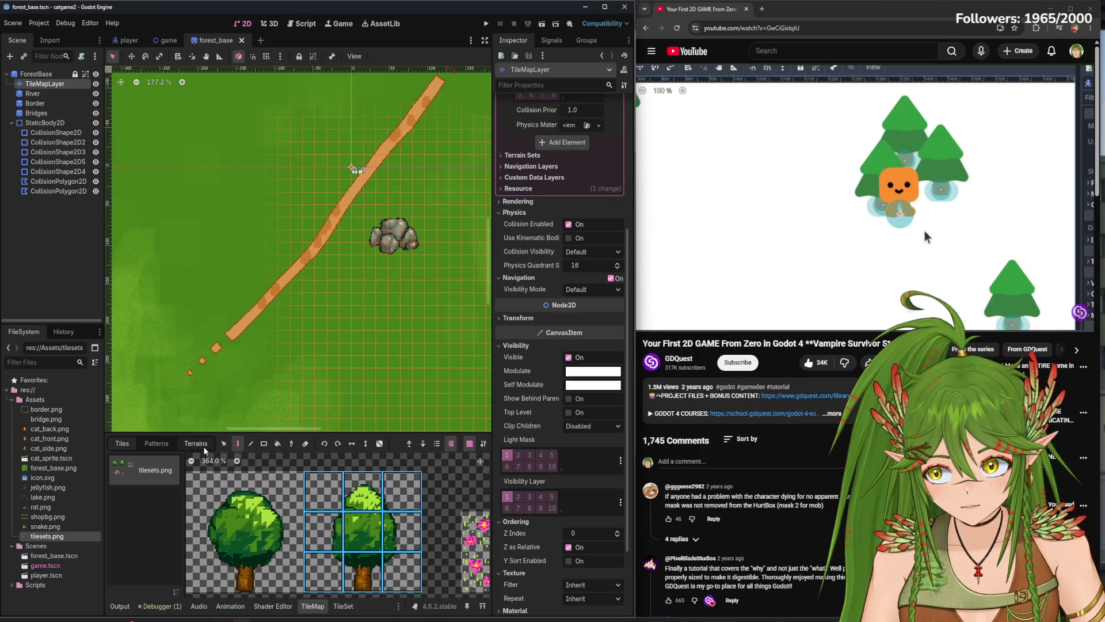
- Paint Y Sort Origin onto the tile beside the tree in the tileset
left_click(344, 606)
scroll(384, 415, "right", 2)
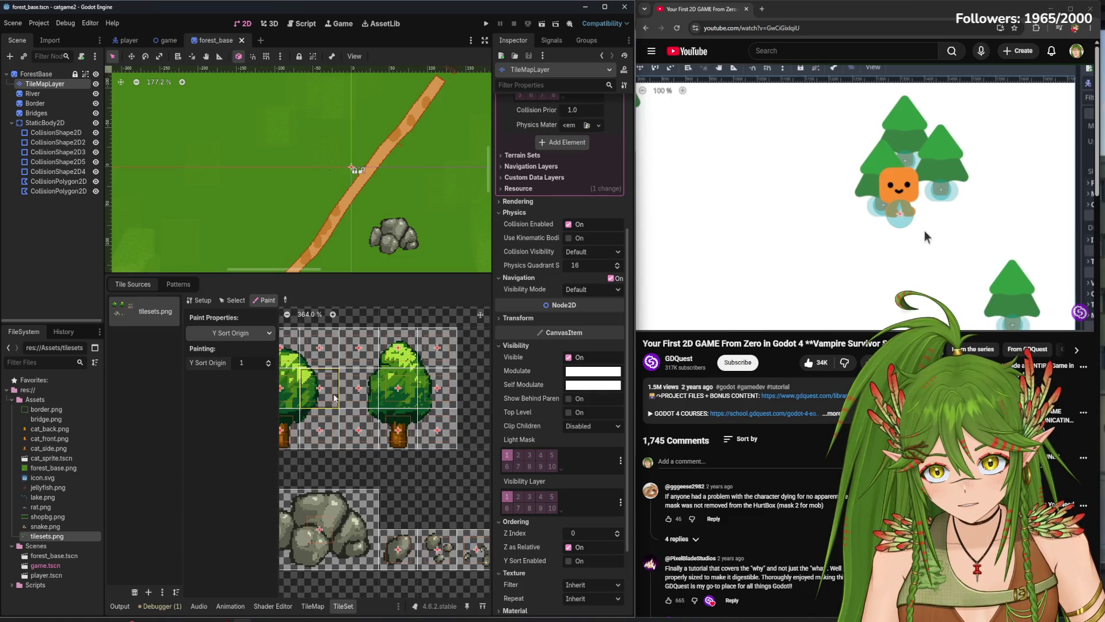
left_click(438, 397)
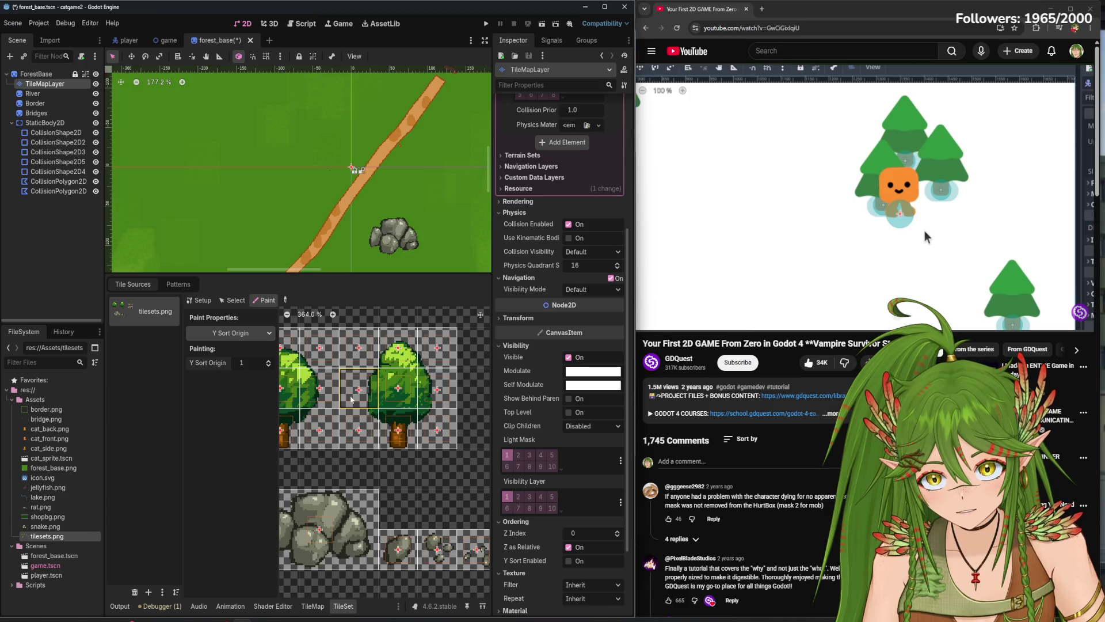
scroll(351, 399, "left", 1)
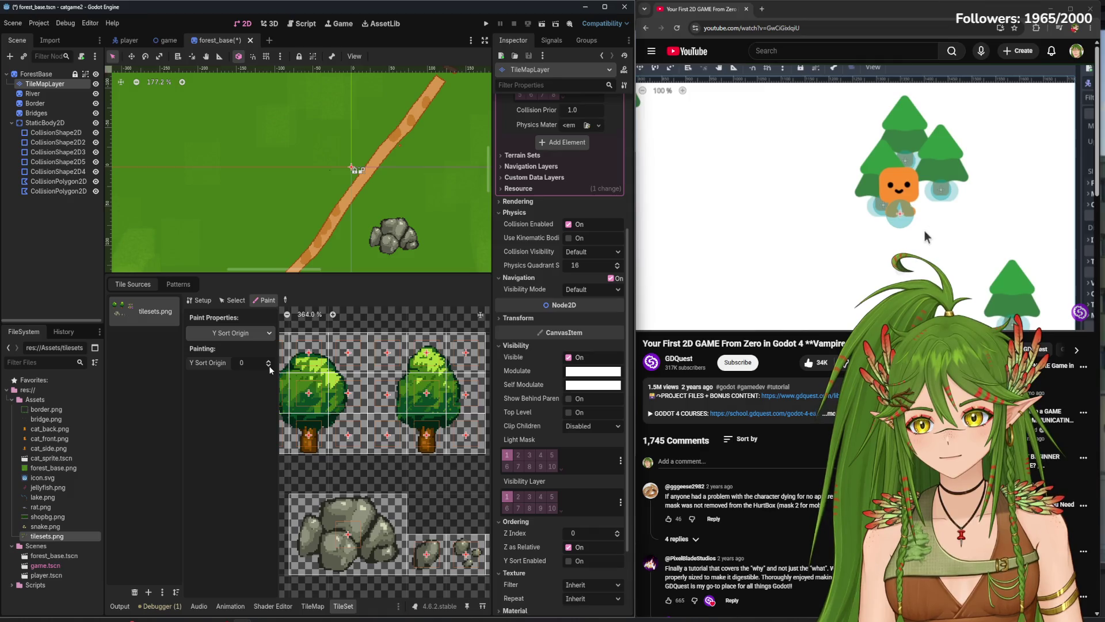
- Undo the last tree placed on the forest map
left_click(312, 607)
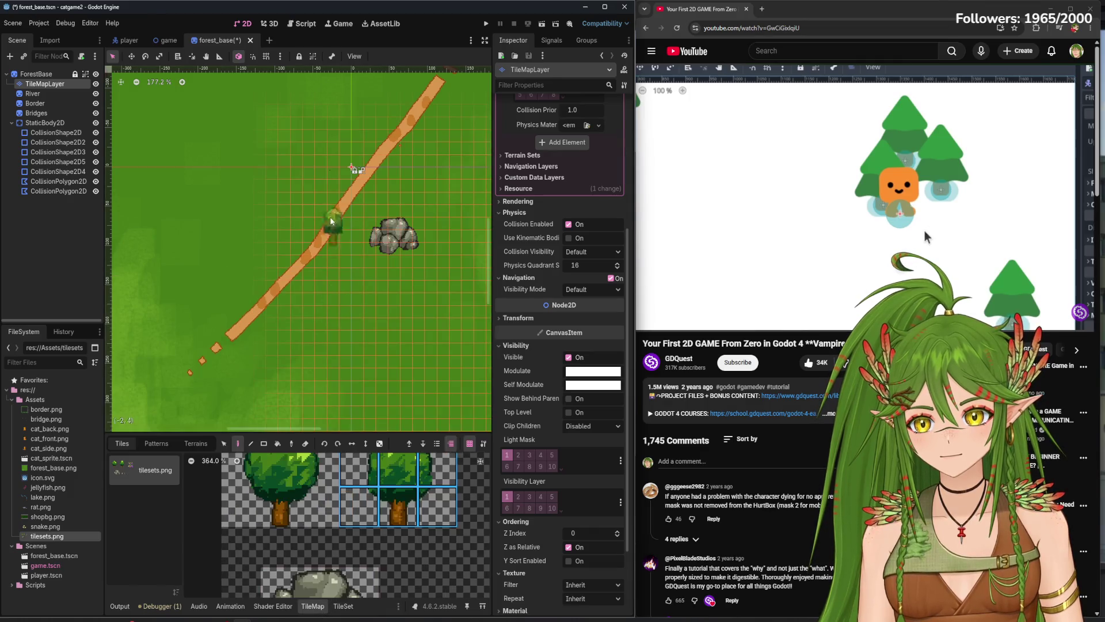
scroll(308, 187, "up", 10)
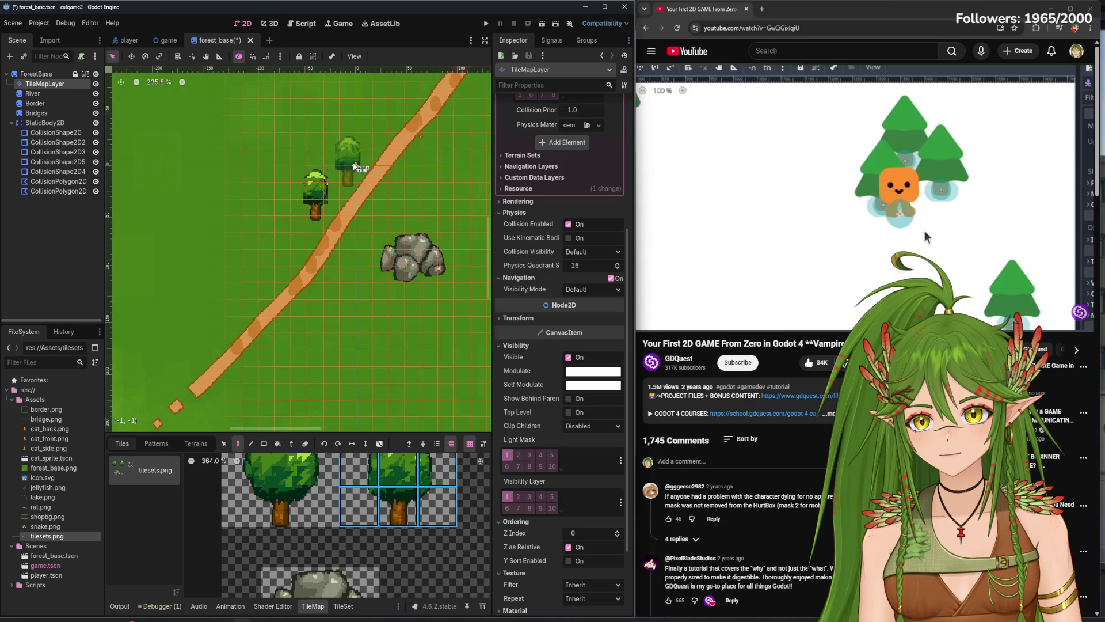
scroll(378, 183, "up", 3)
key("ctrl+z")
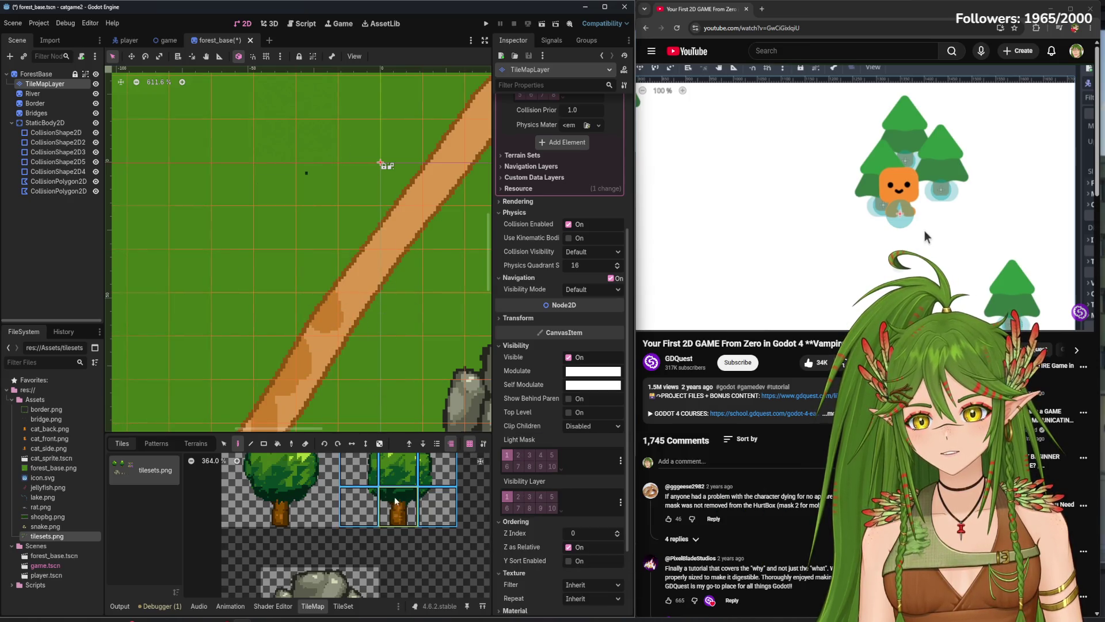
scroll(395, 501, "down", 5)
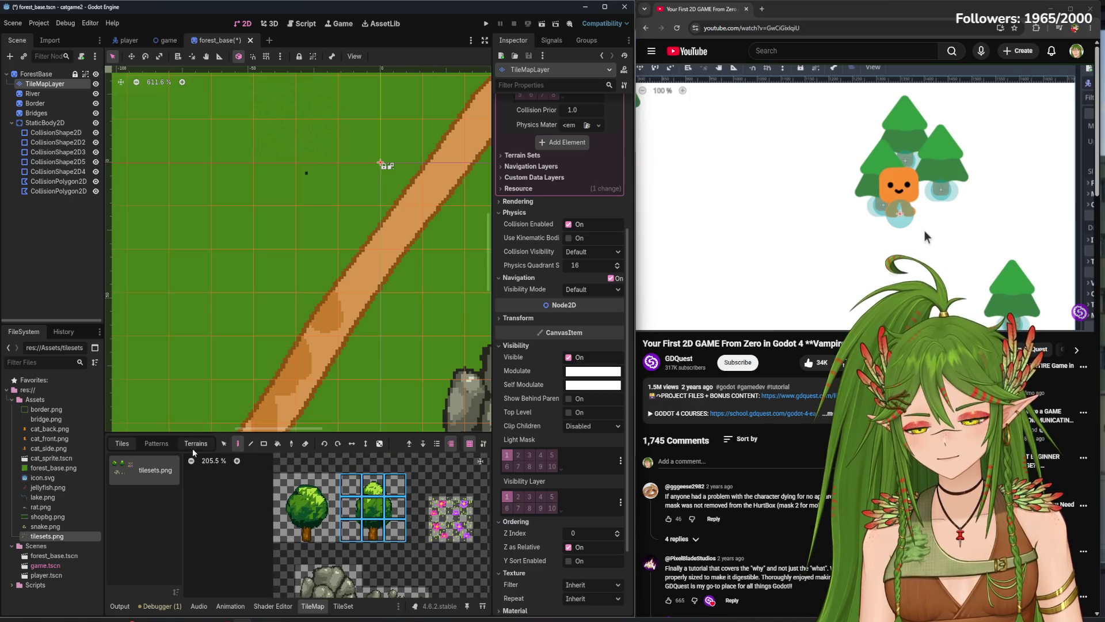
left_click(343, 605)
- Choose Y Sort Origin as the tile property to paint
left_click(232, 334)
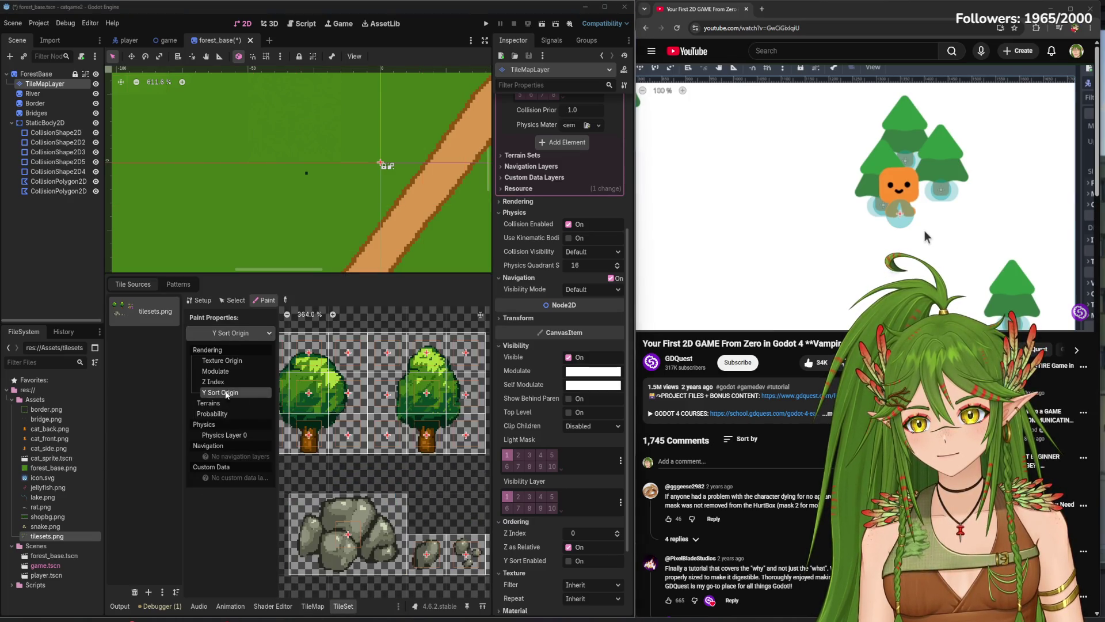
left_click(227, 393)
left_click(230, 333)
left_click(239, 393)
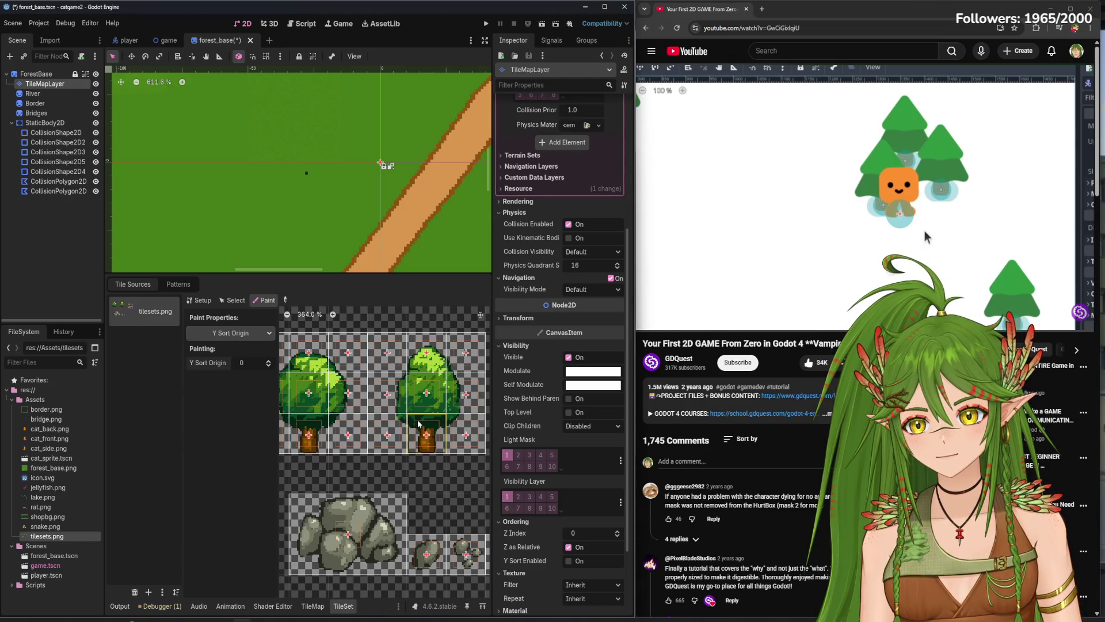
scroll(355, 452, "down", 3)
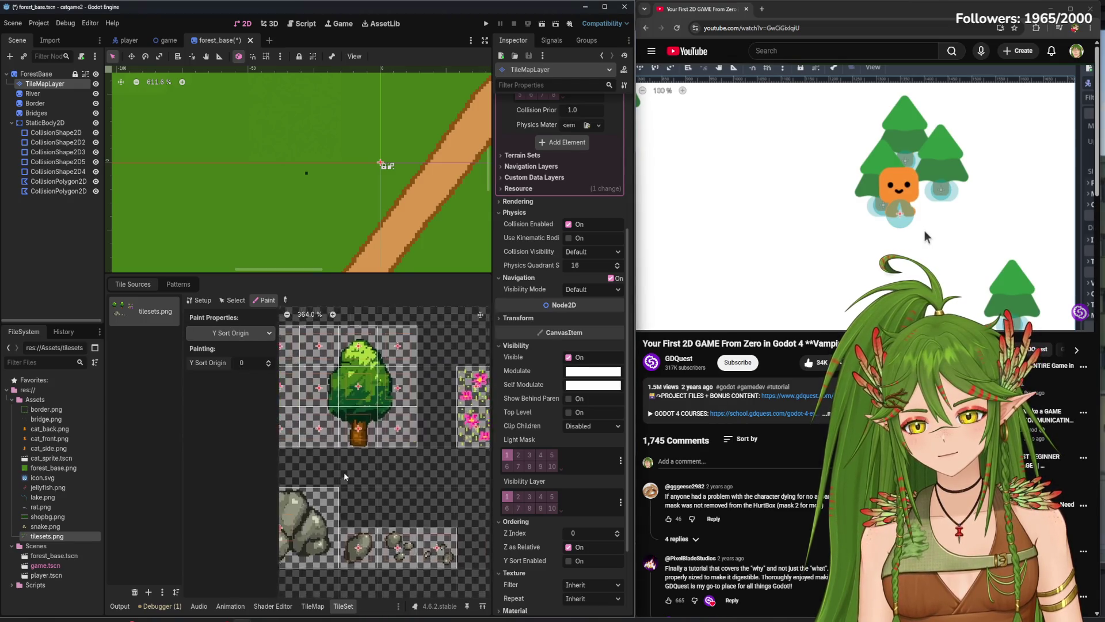
scroll(414, 104, "up", 3)
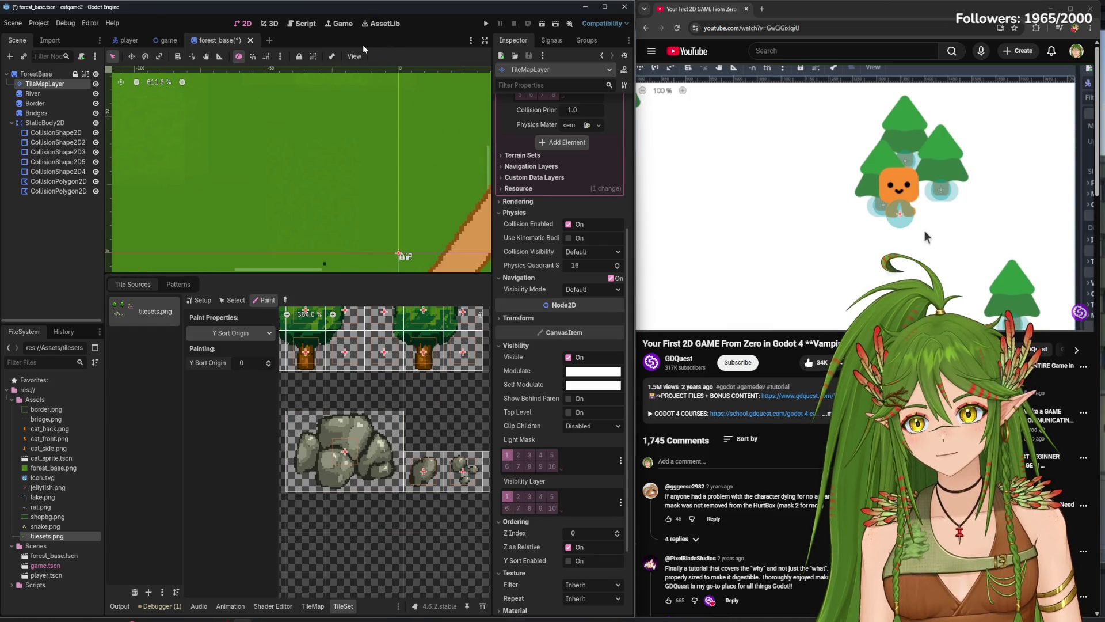
scroll(377, 85, "down", 3)
scroll(323, 374, "down", 3)
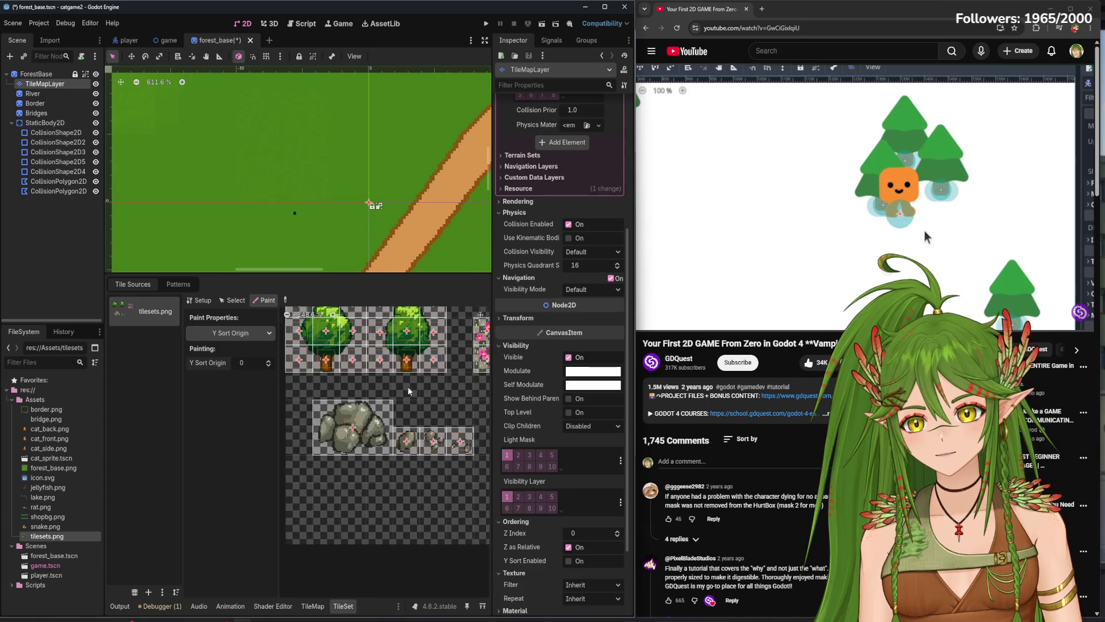
left_click(253, 333)
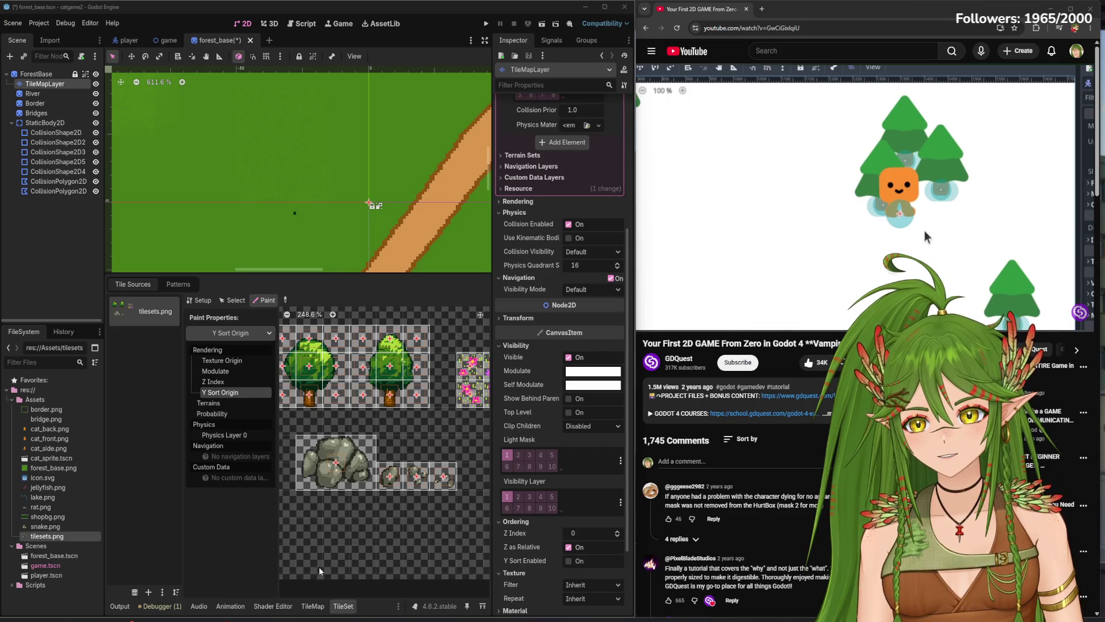
- Erase the block of tree tiles from the forest map, leaving only the path
left_click(313, 606)
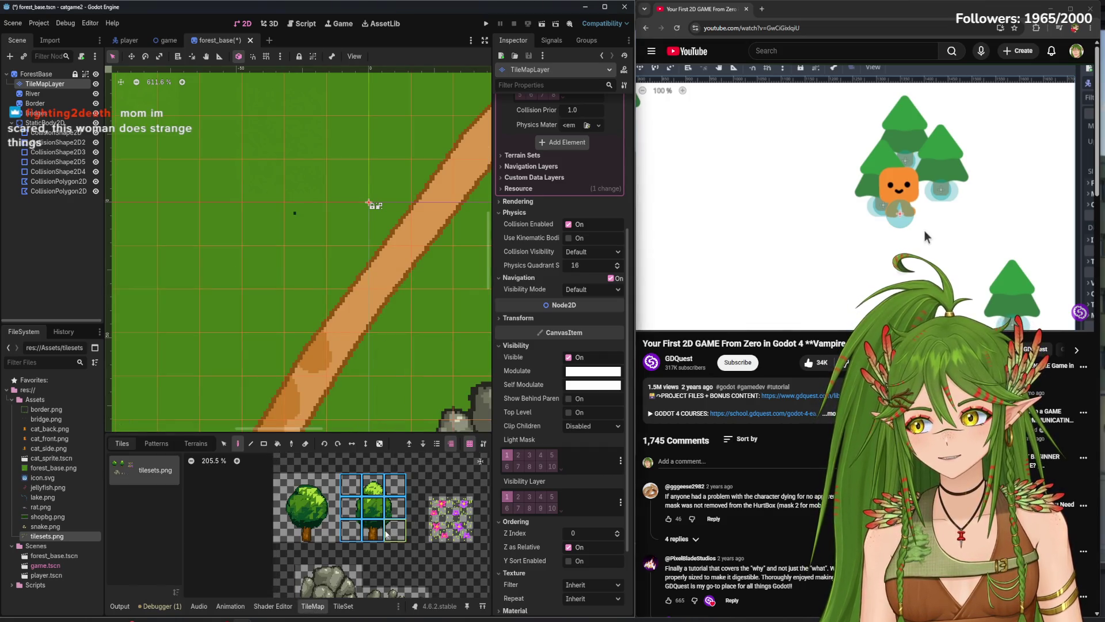
left_click(357, 505)
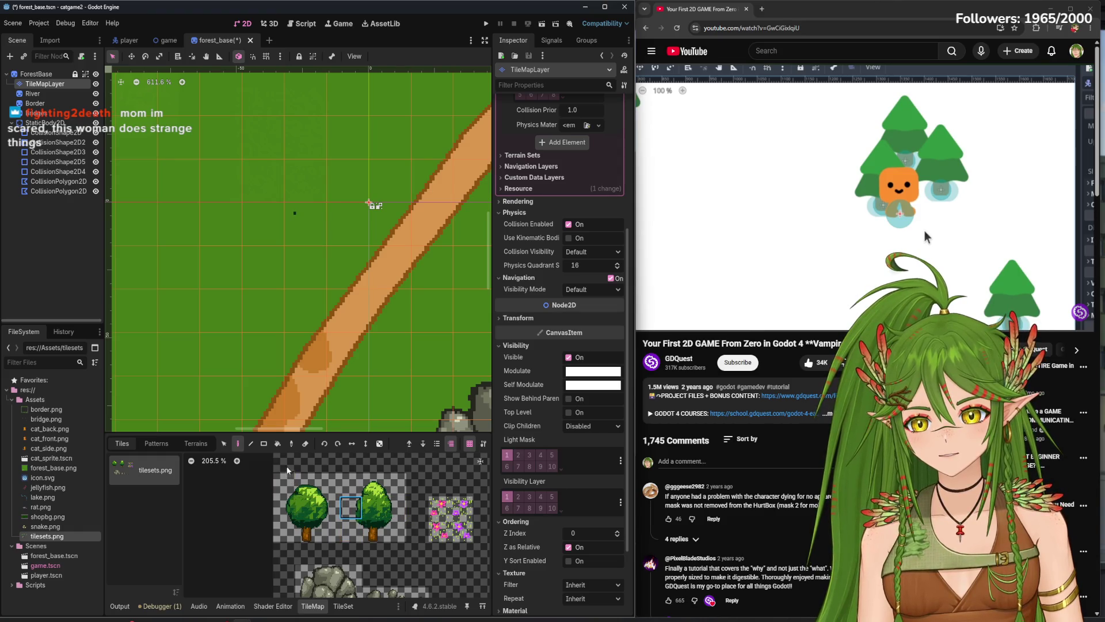
left_click(305, 443)
left_click_drag(284, 486, 396, 537)
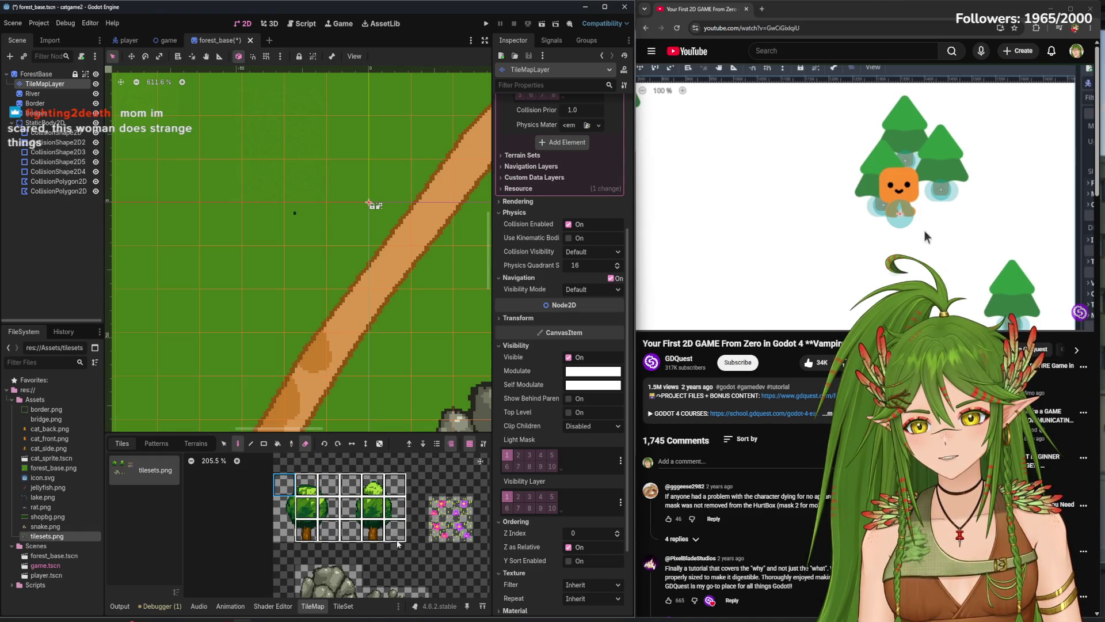
left_click(349, 611)
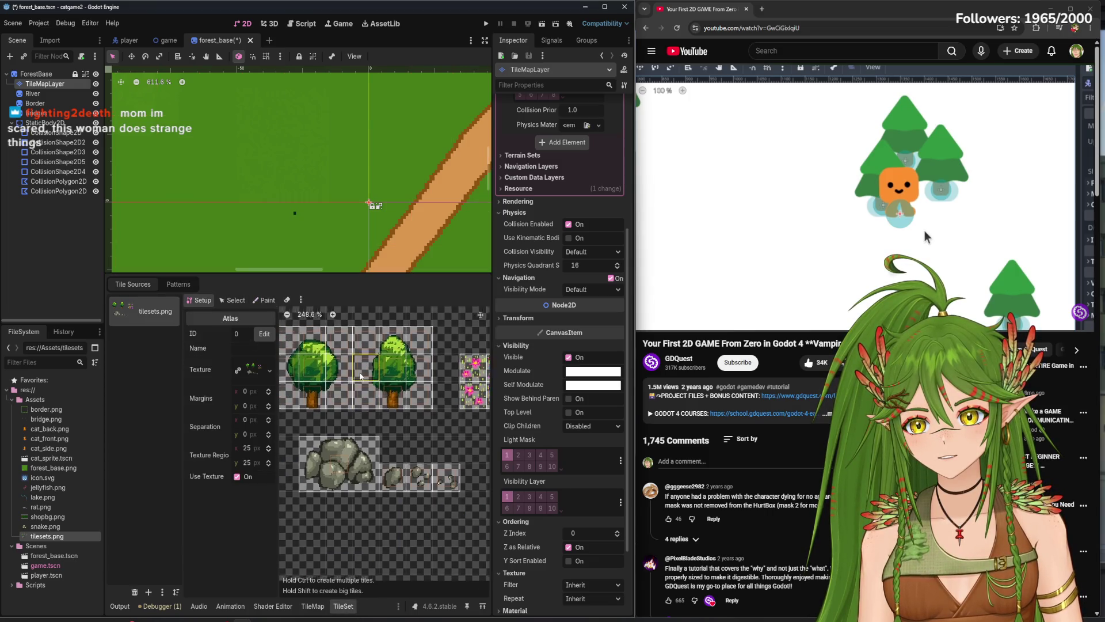
- Remove the old tree tiles from the atlas and try two large tree tiles, then undo them
mouse_move(337, 350)
left_mouse_down()
mouse_move(414, 386)
mouse_move(475, 448)
left_mouse_up()
left_click(265, 301)
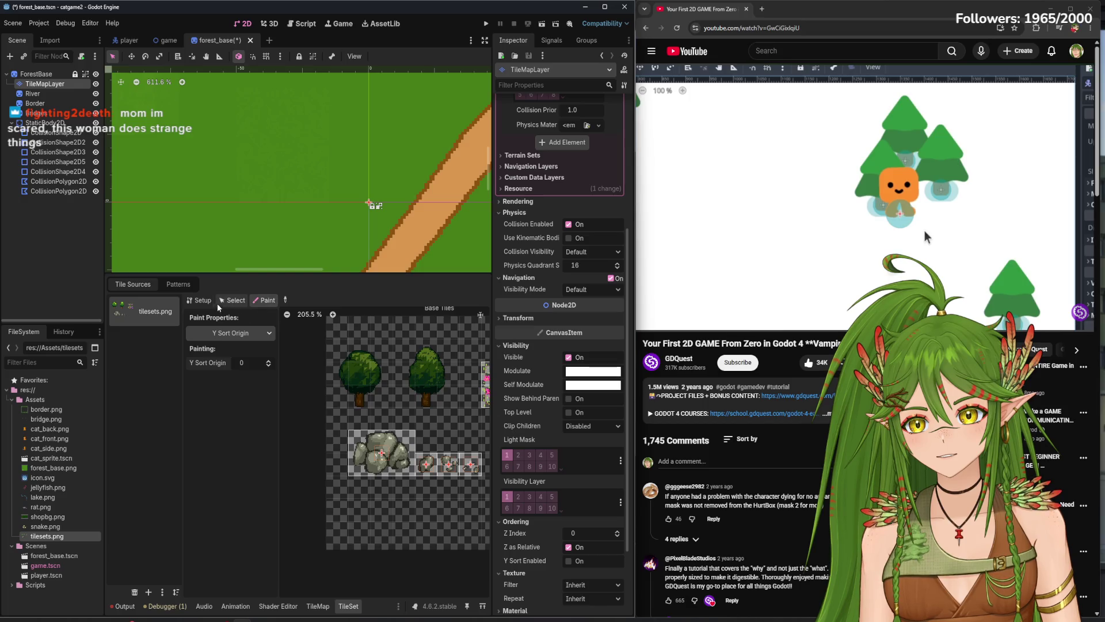
left_click(200, 300)
left_click_drag(337, 369, 391, 404)
mouse_move(429, 349)
left_mouse_down()
mouse_move(403, 362)
mouse_move(441, 399)
left_mouse_up()
scroll(371, 210, "down", 4)
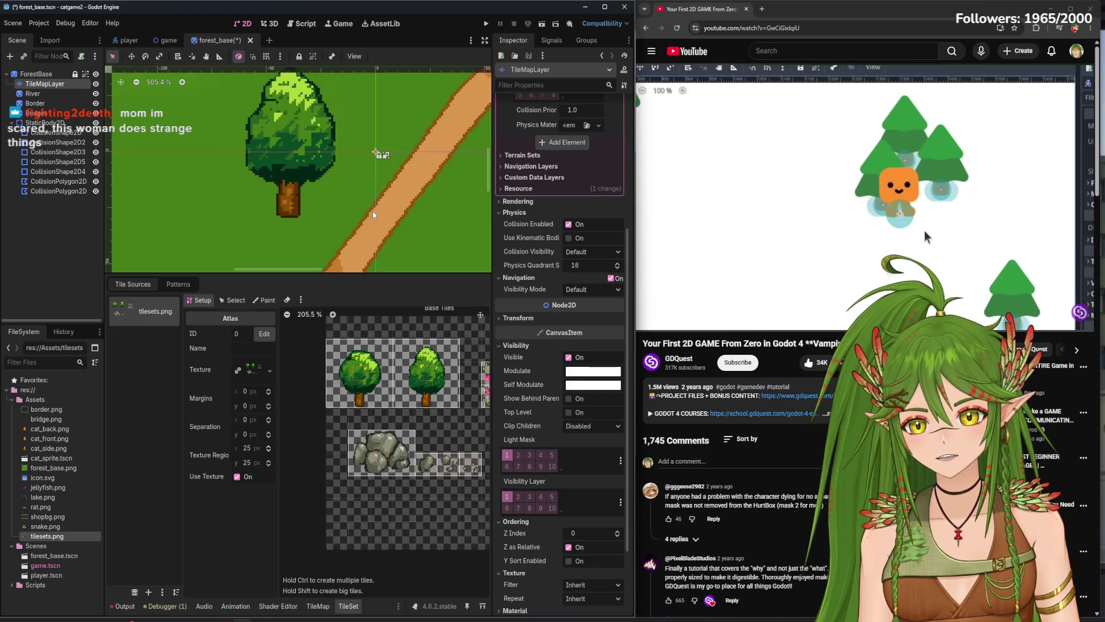
left_click_drag(365, 234, 319, 220)
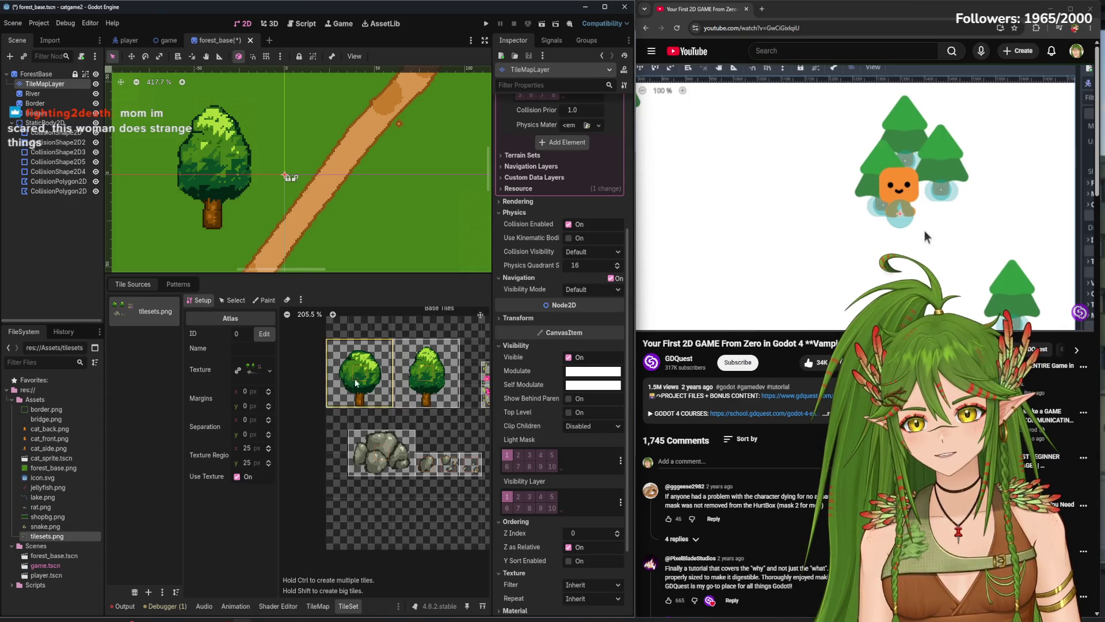
key("ctrl+z")
key("ctrl+z")
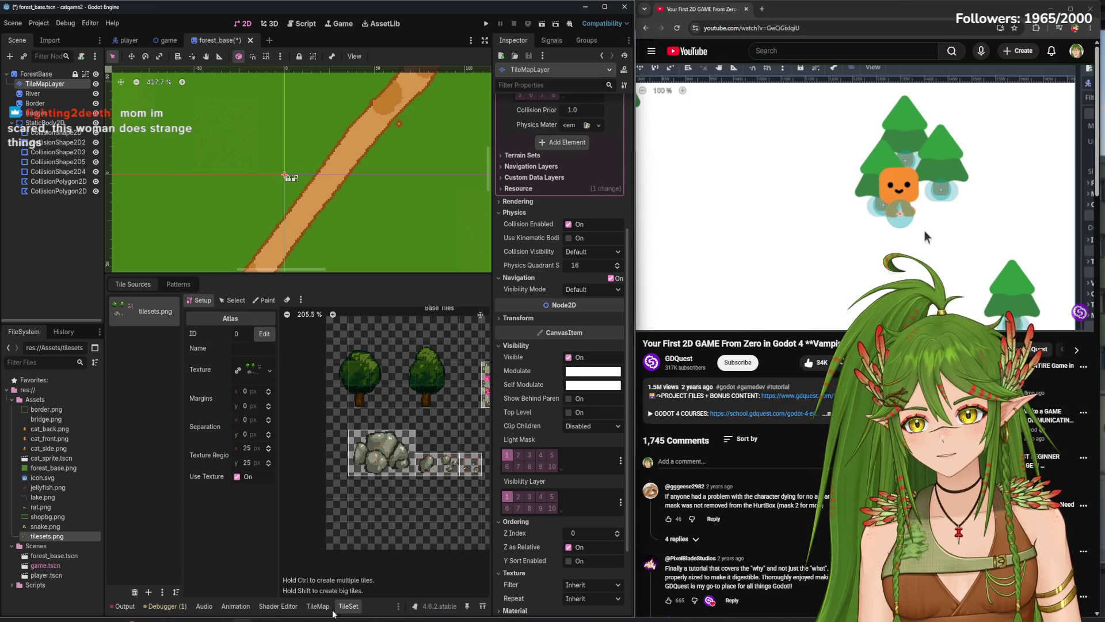
left_click(318, 606)
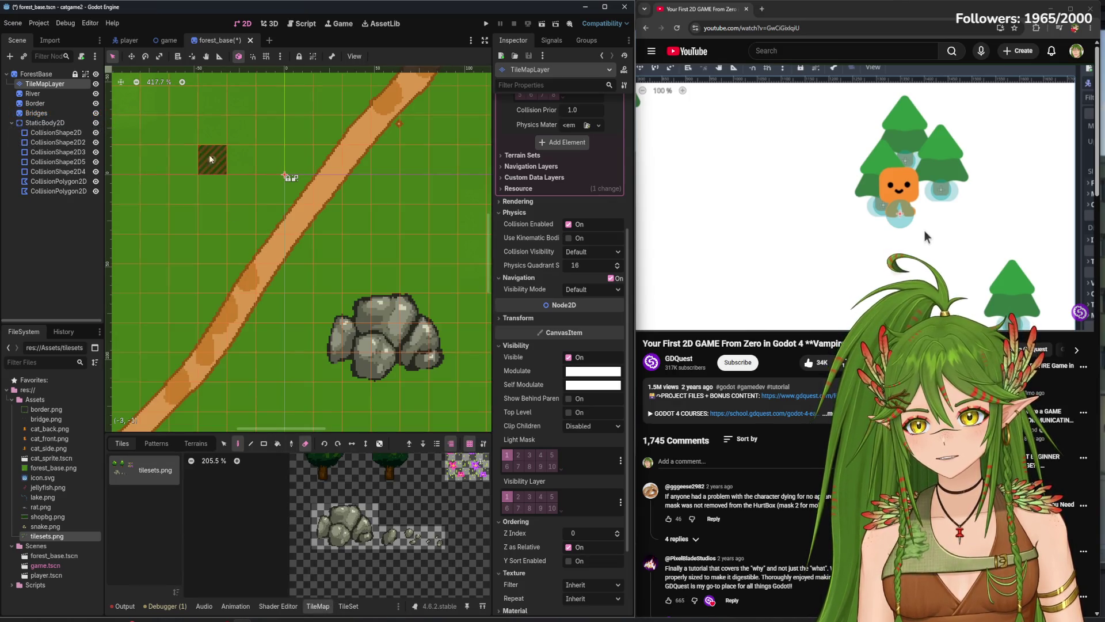
left_click(348, 606)
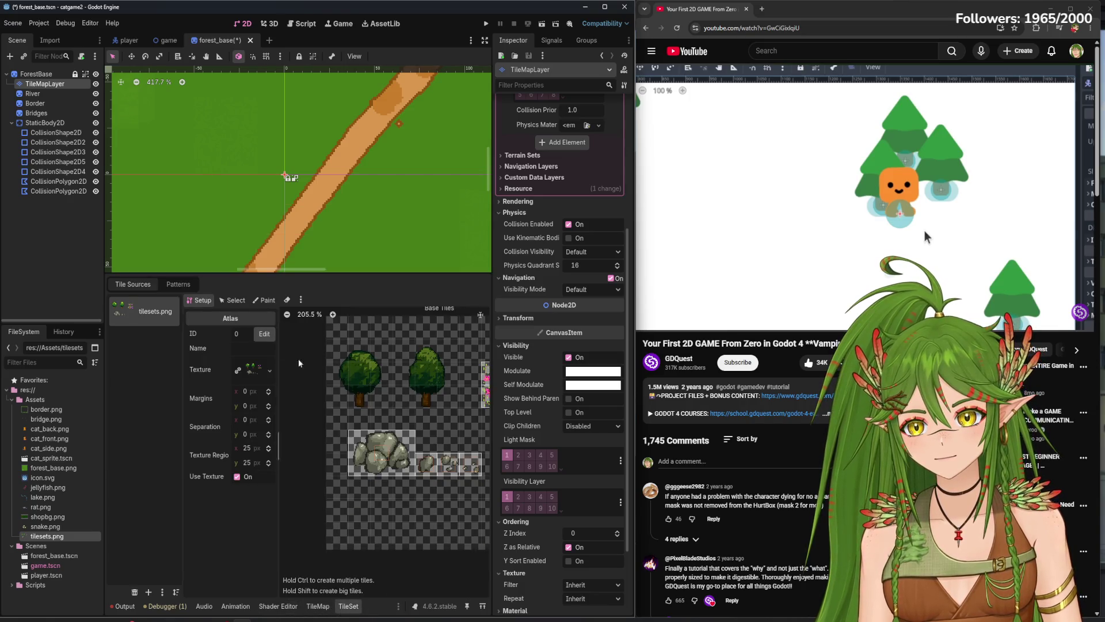
- Recreate the left and right tree tiles in the atlas at the same size
mouse_move(336, 349)
left_mouse_down()
mouse_move(383, 373)
mouse_move(449, 373)
left_mouse_up()
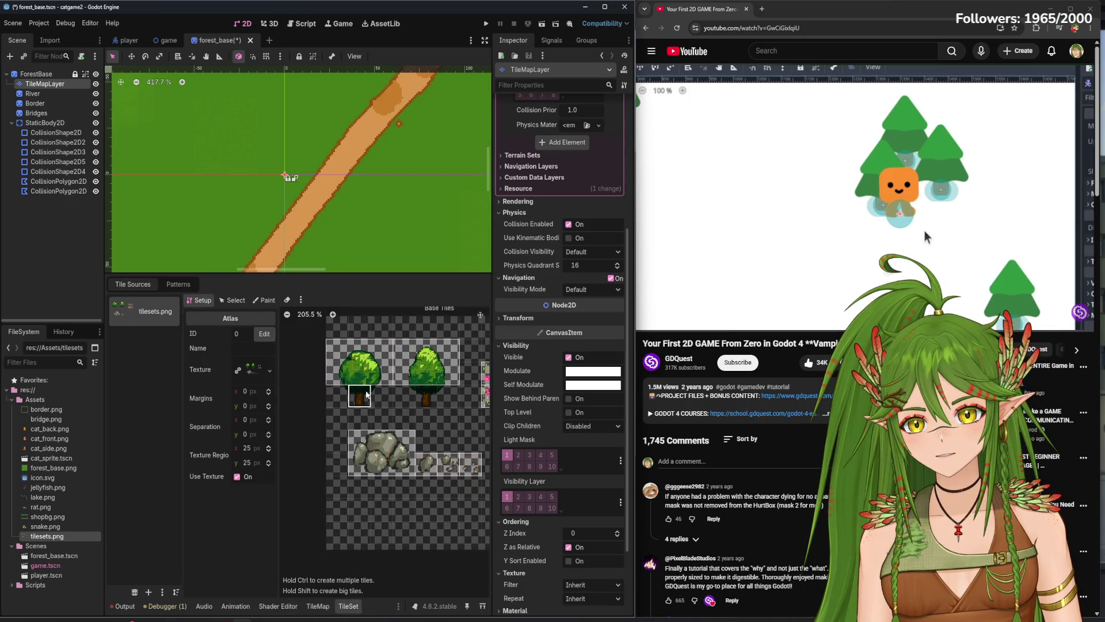
left_click(366, 394)
left_click(429, 398)
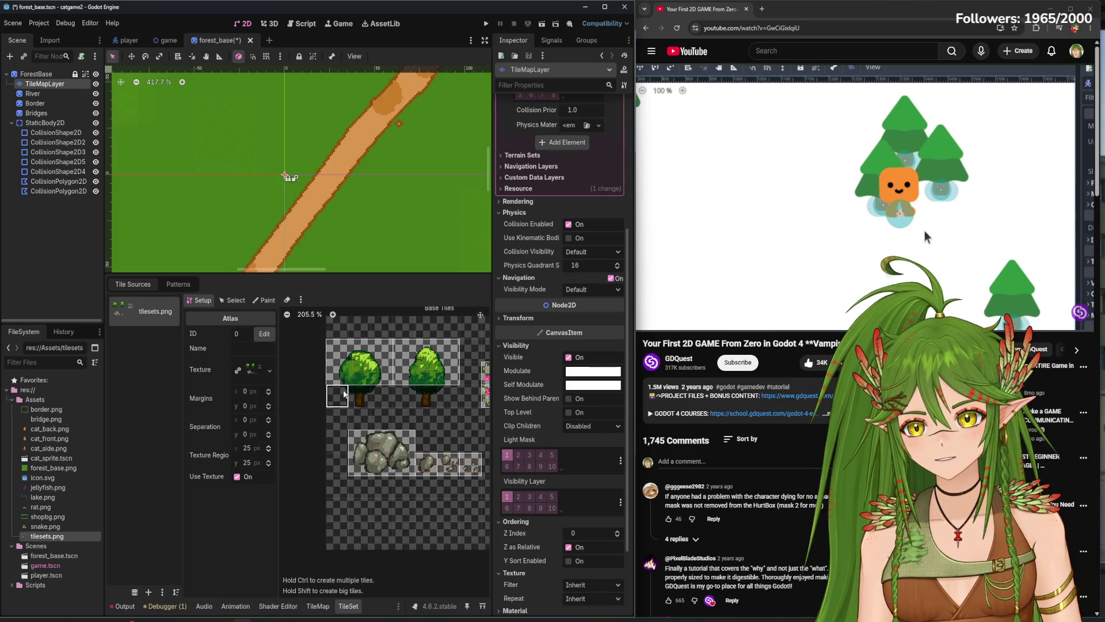
left_click(401, 395)
mouse_move(414, 373)
left_mouse_down()
mouse_move(393, 373)
mouse_move(459, 406)
left_mouse_up()
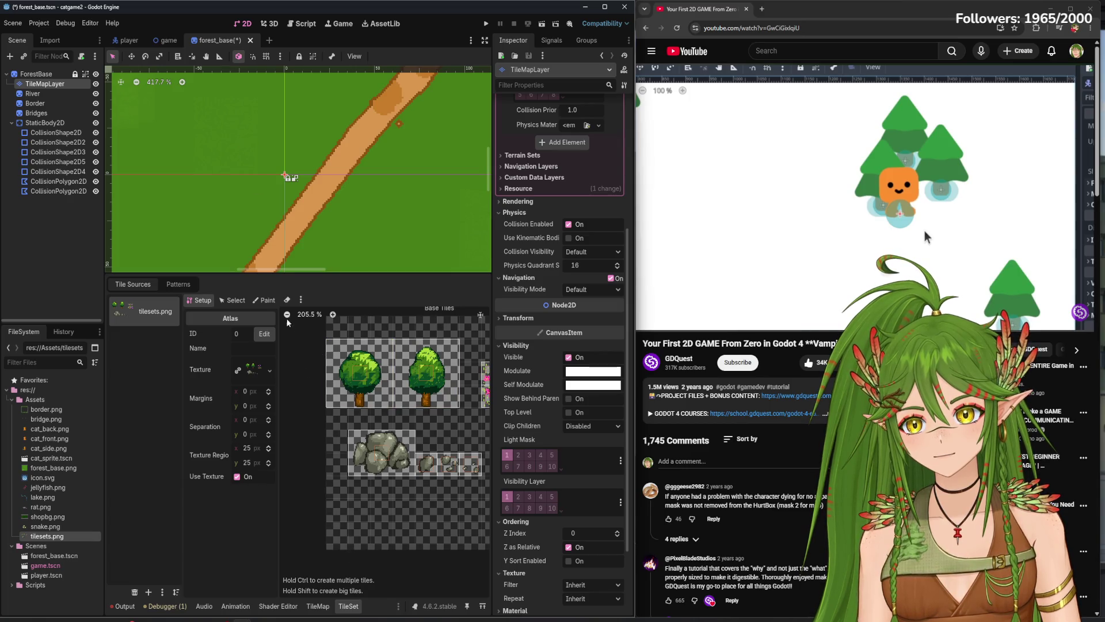
- Paint the right tree tile left of the dirt path and save the forest scene
left_click(318, 606)
left_click(398, 471)
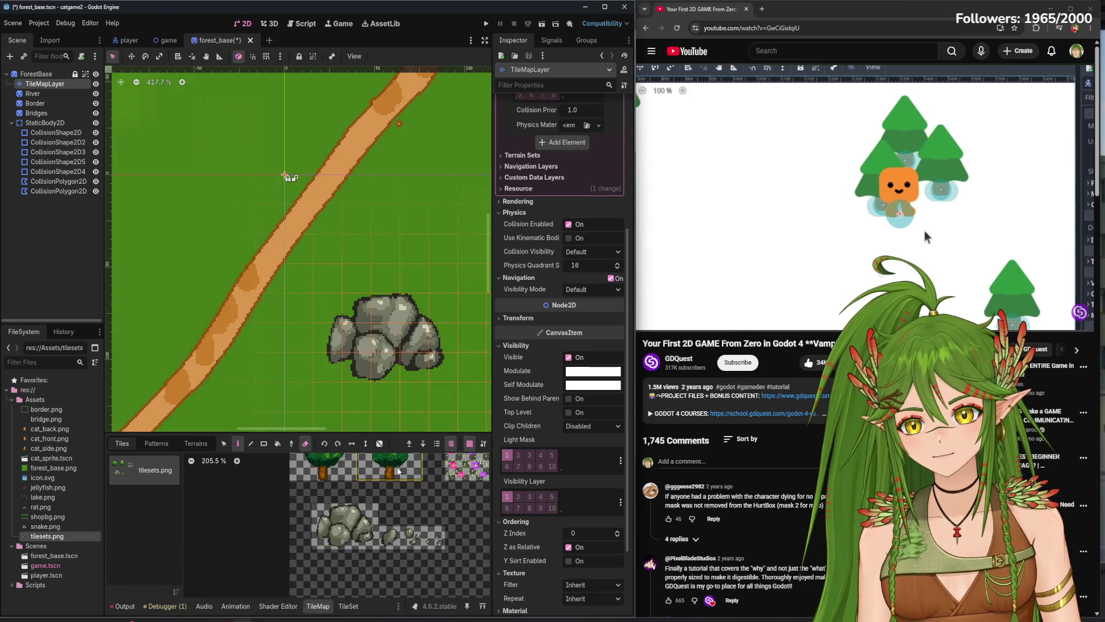
scroll(249, 241, "down", 3)
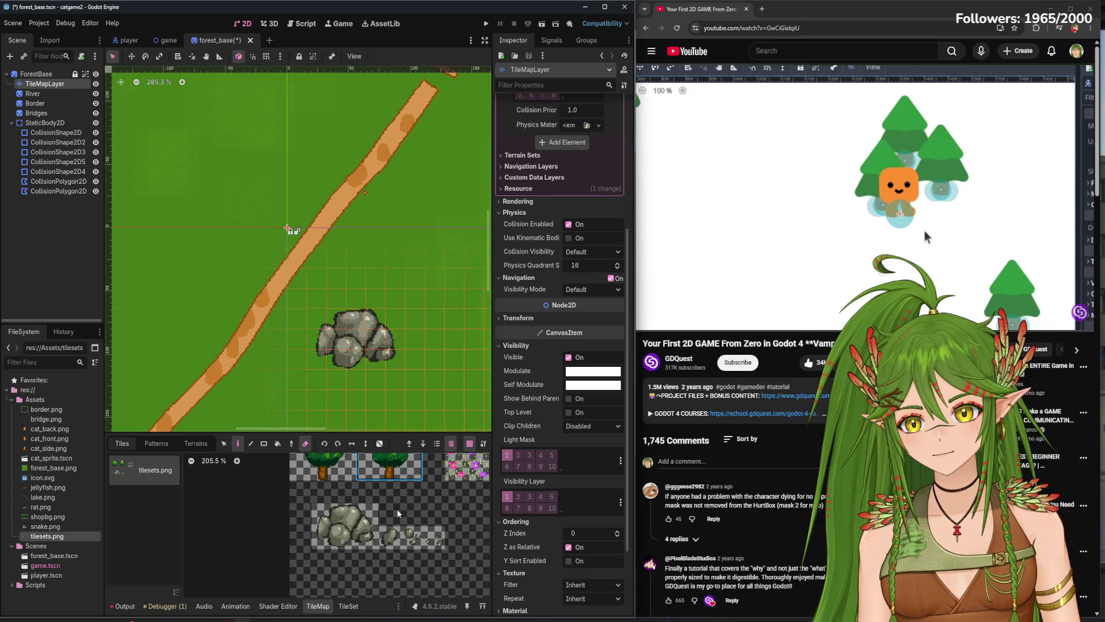
left_click(234, 205)
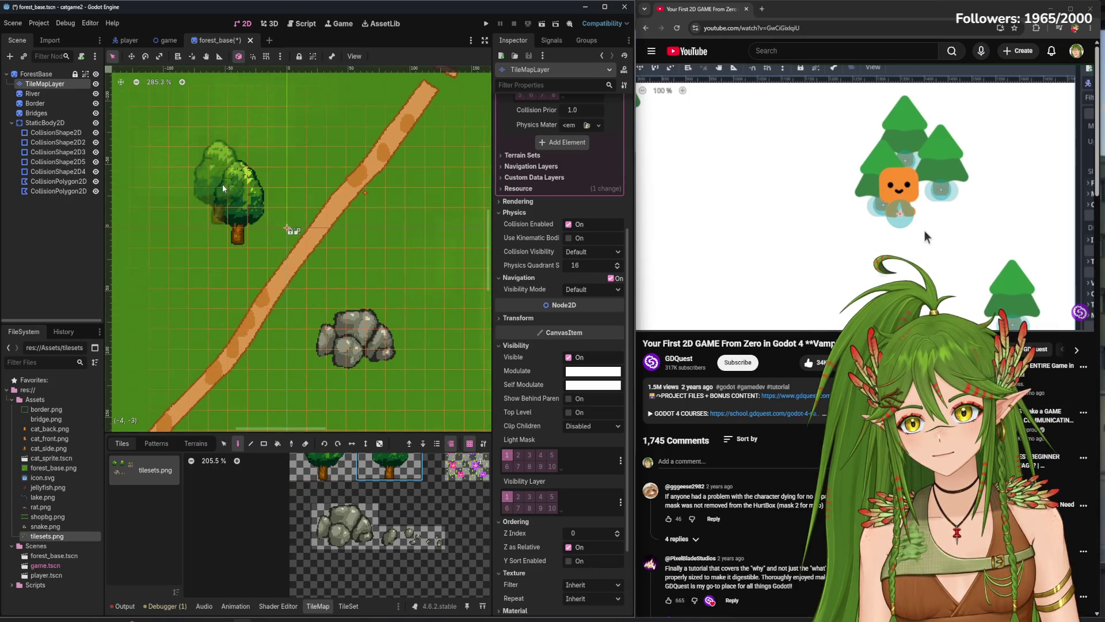
key("ctrl+s")
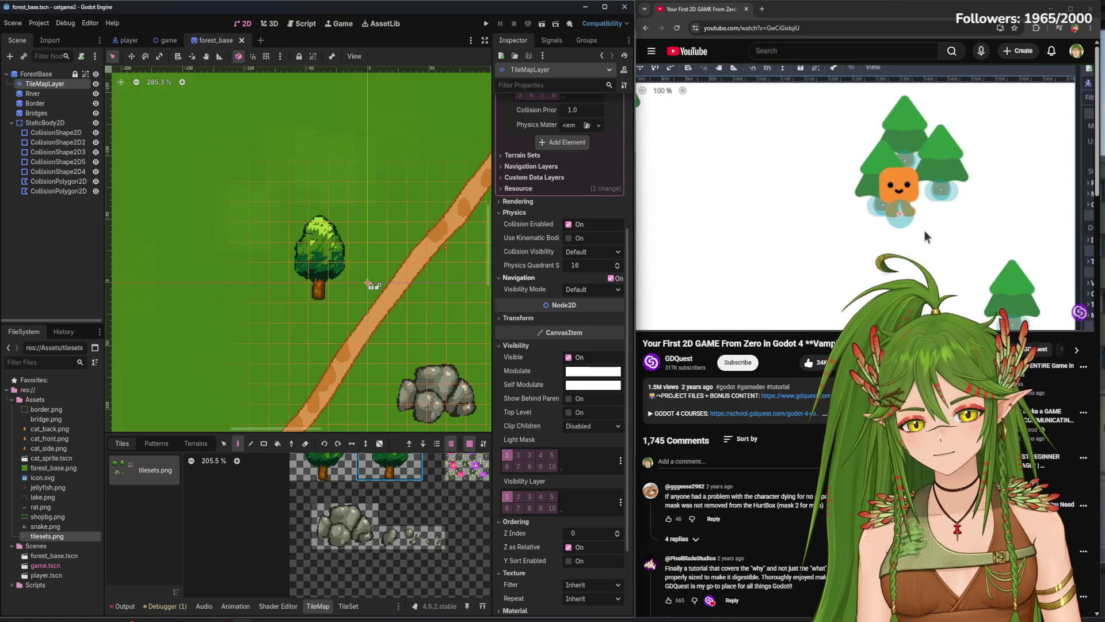
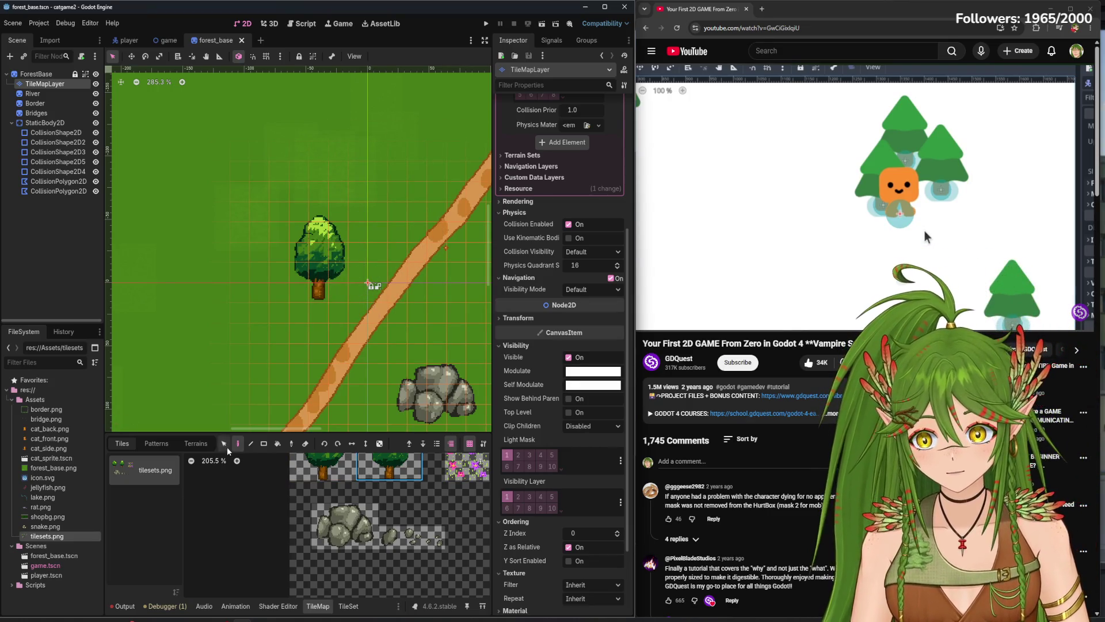
- Look over the tileset atlas in the TileSet panel, then bring up the game scene
left_click(349, 606)
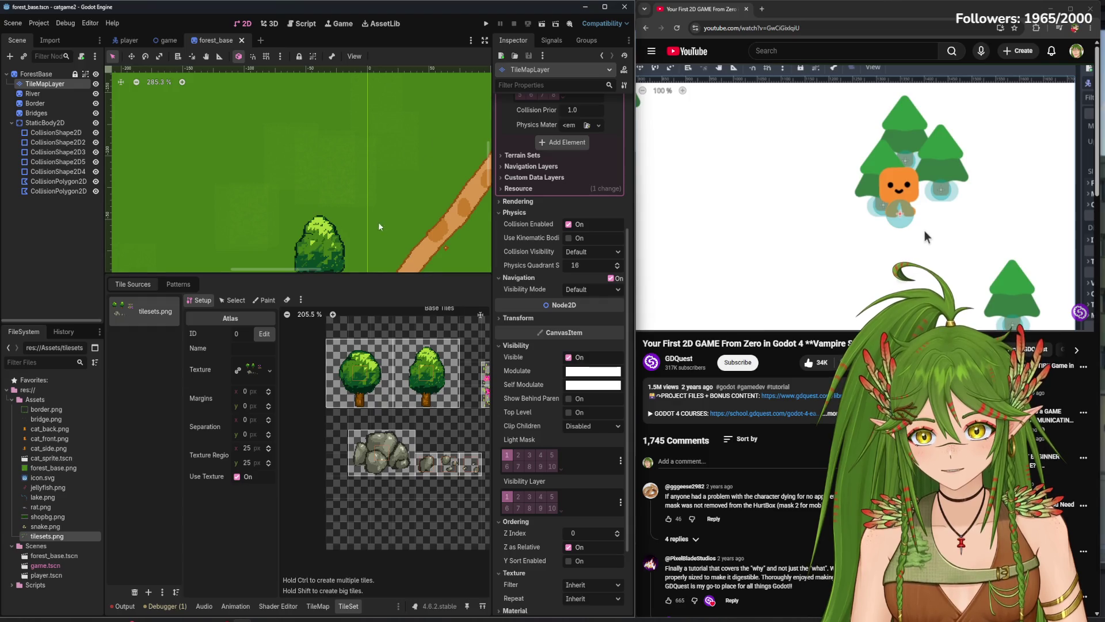
scroll(379, 226, "down", 3)
scroll(361, 211, "right", 3)
scroll(346, 212, "down", 2)
scroll(299, 230, "right", 1)
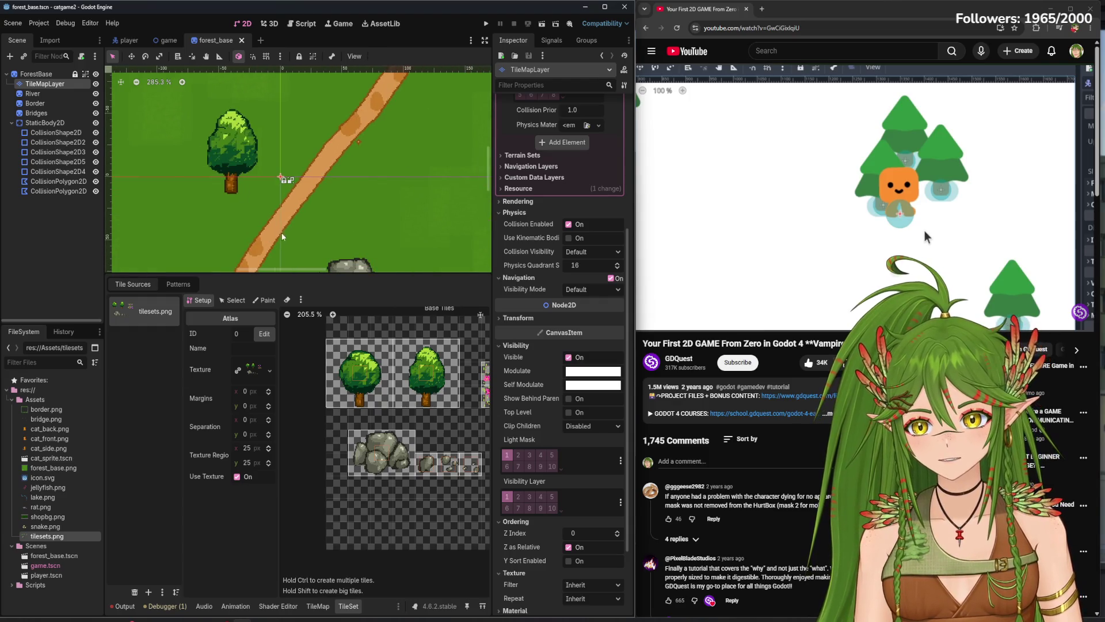
scroll(342, 199, "left", 3)
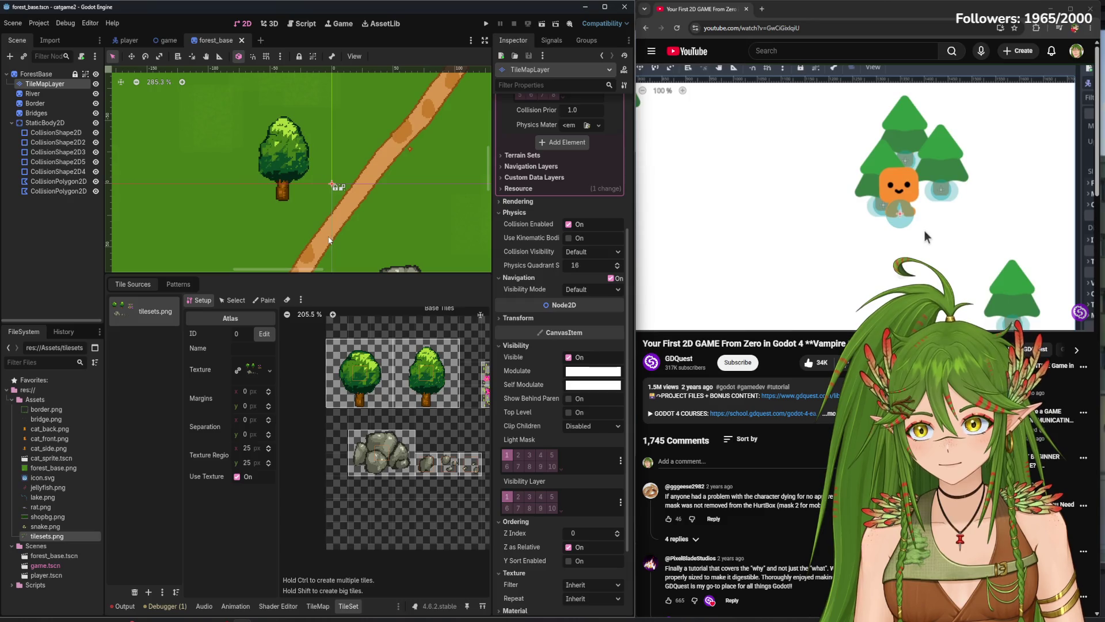
left_click(167, 41)
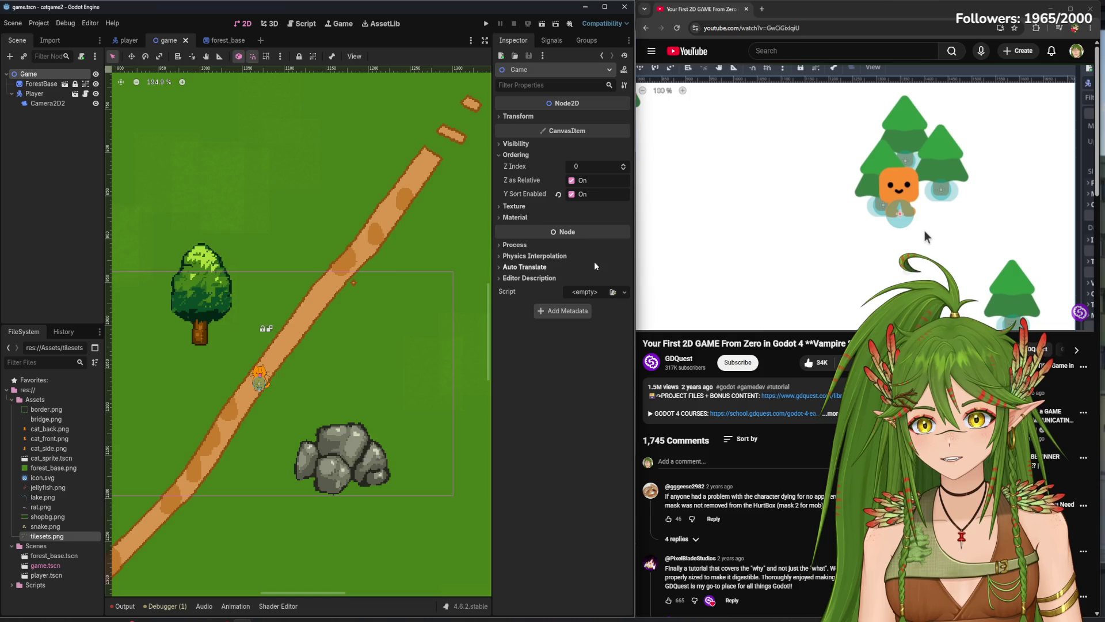
- Turn off Y Sort Enabled on the Game node and return to the forest_base scene
left_click(571, 195)
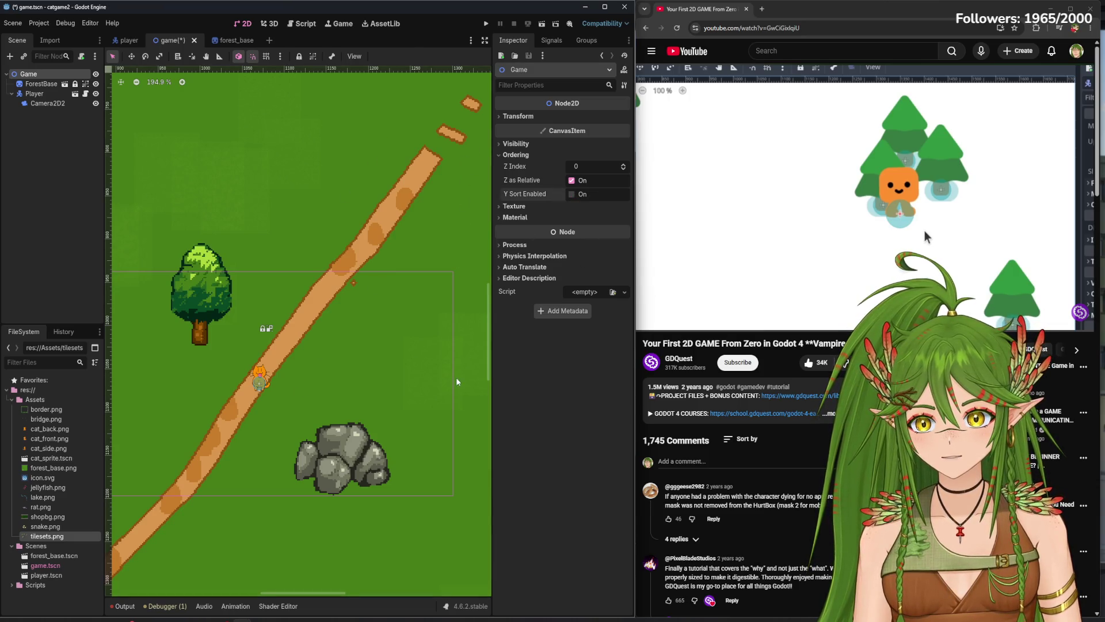
left_click(229, 40)
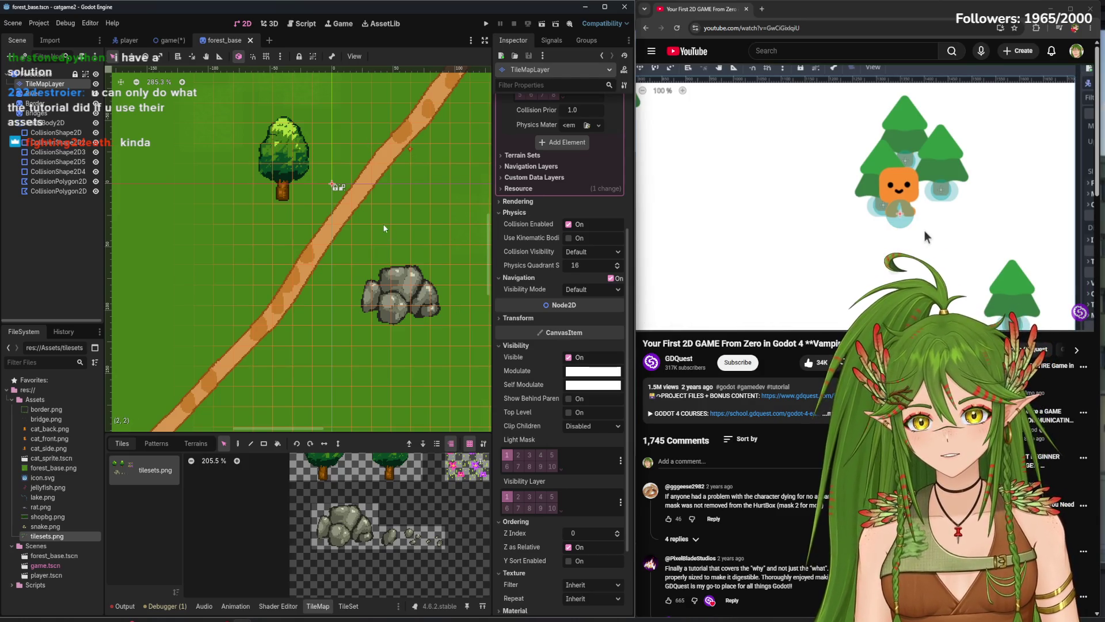
- Pan across the forest_base map and flip between the game and forest_base tabs
left_click_drag(384, 229, 360, 286)
mouse_move(276, 246)
left_mouse_down()
mouse_move(281, 288)
mouse_move(327, 280)
mouse_move(214, 248)
mouse_move(250, 271)
mouse_move(319, 285)
left_mouse_up()
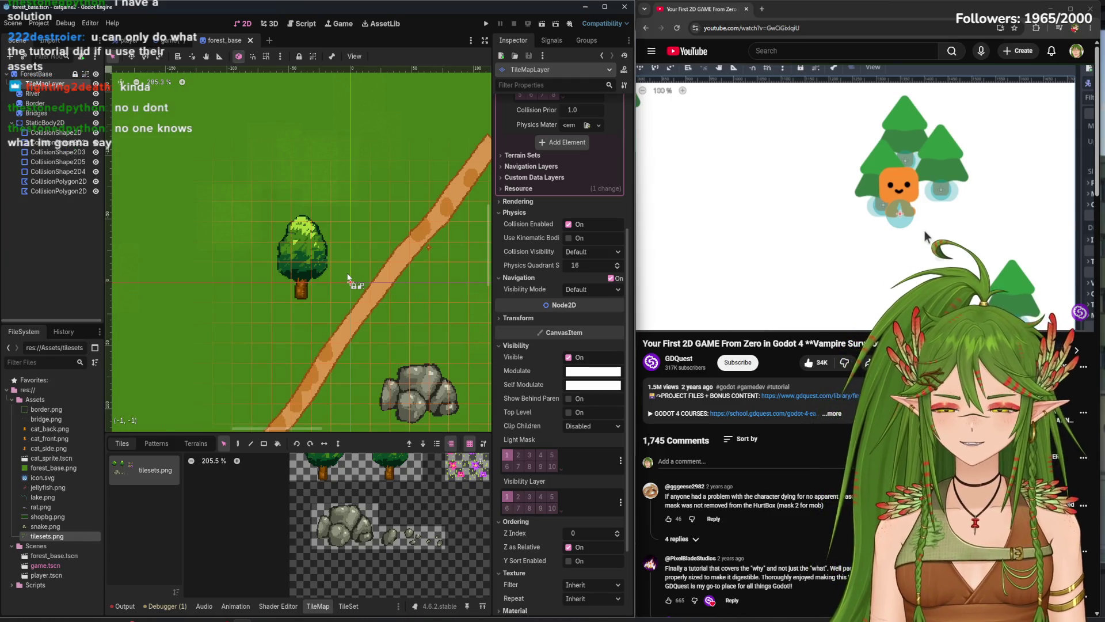
key("ctrl+shift+Tab")
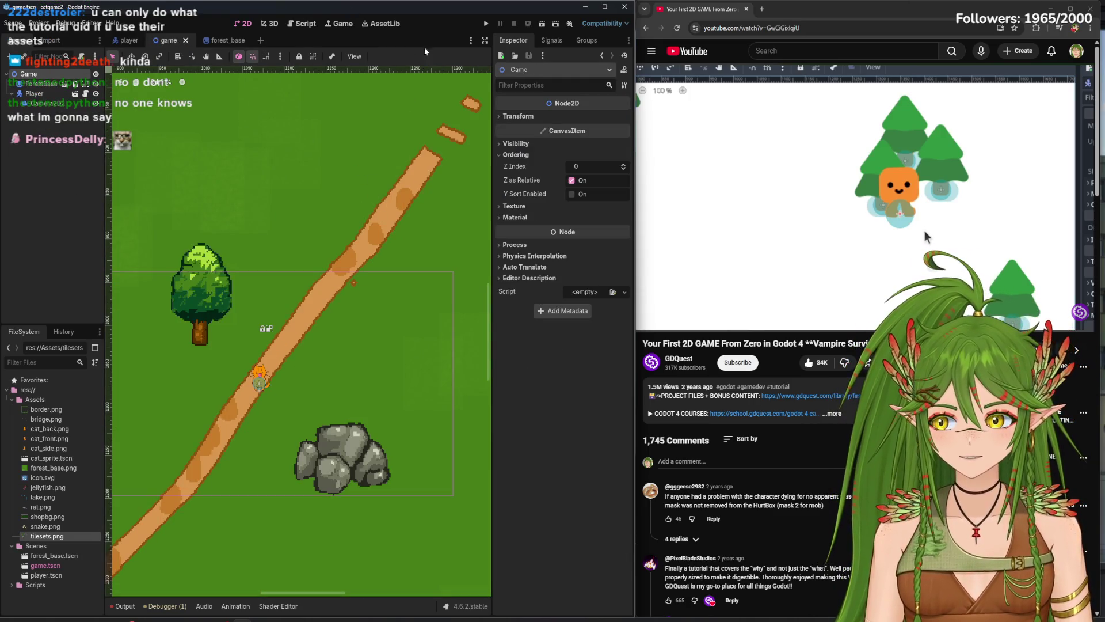
scroll(333, 381, "down", 5)
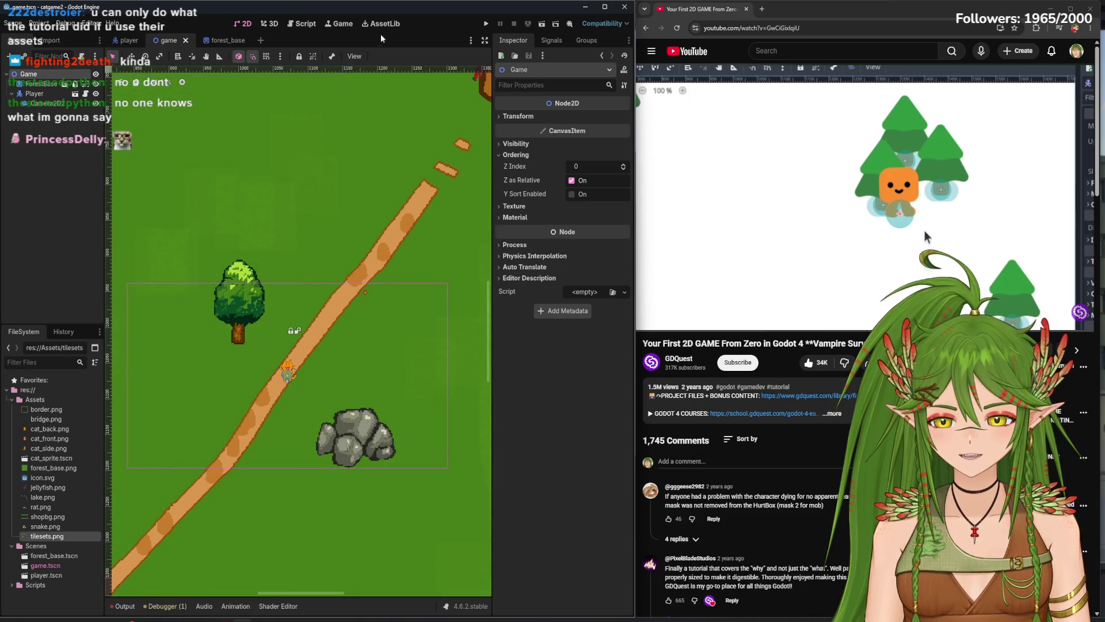
left_click(218, 40)
left_click(178, 44)
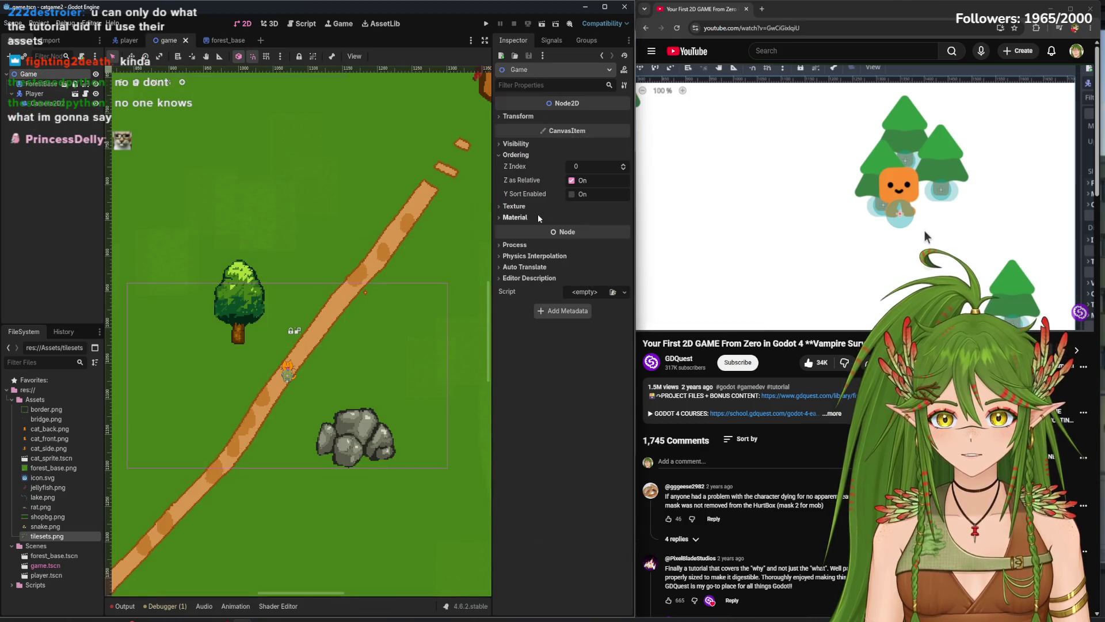
left_click(222, 41)
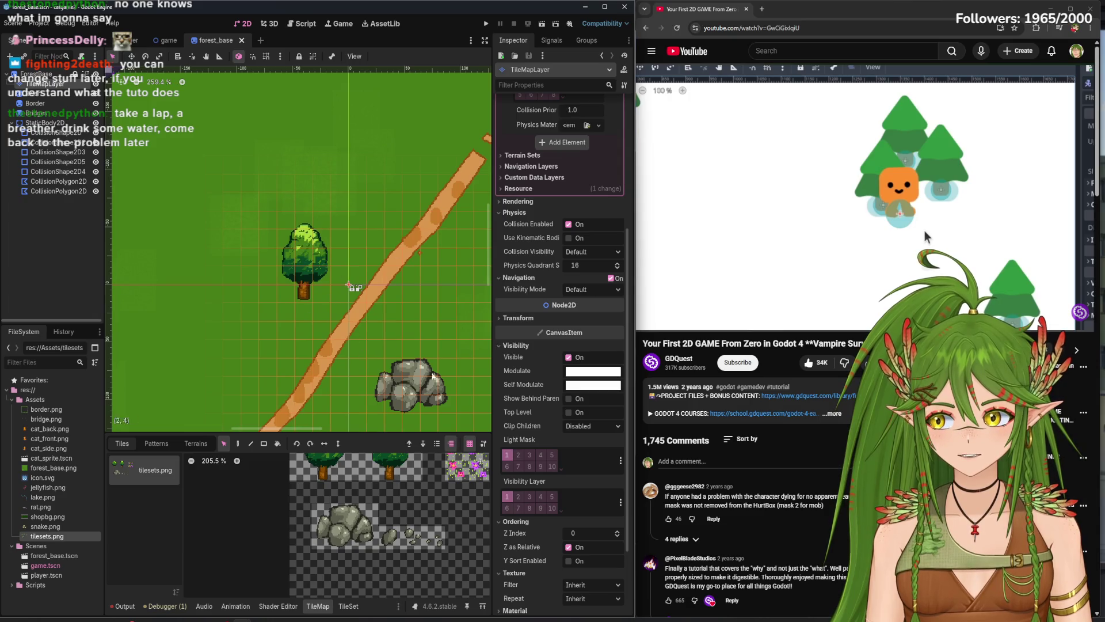
- Zoom out and pan the forest_base map toward the river and tree border, then return to the game scene
scroll(370, 238, "down", 1)
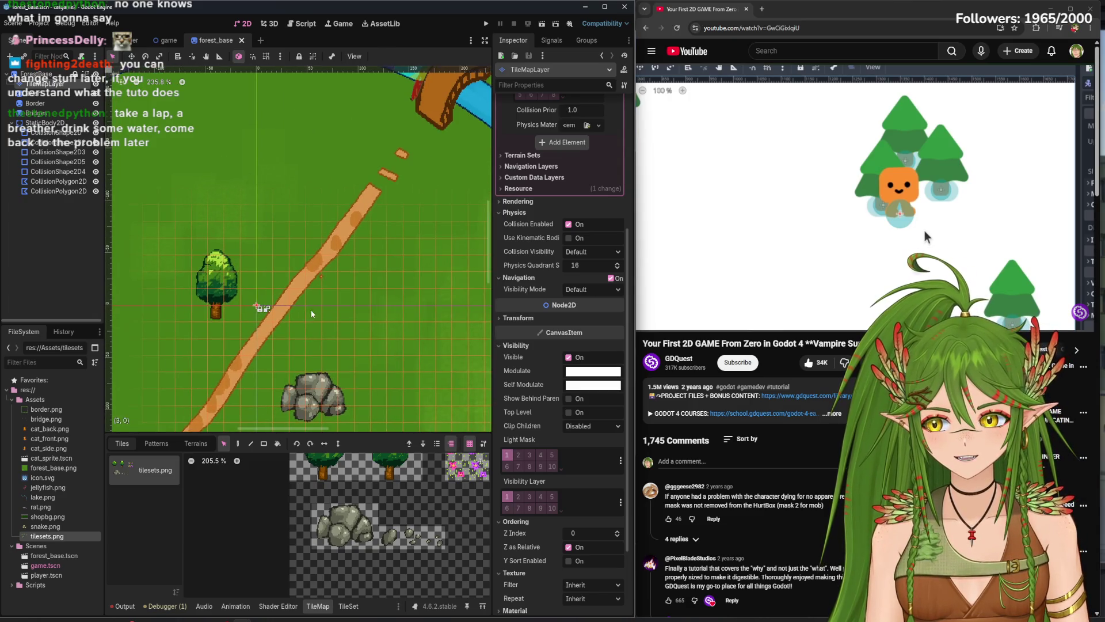
left_click_drag(317, 288, 358, 257)
scroll(358, 252, "down", 4)
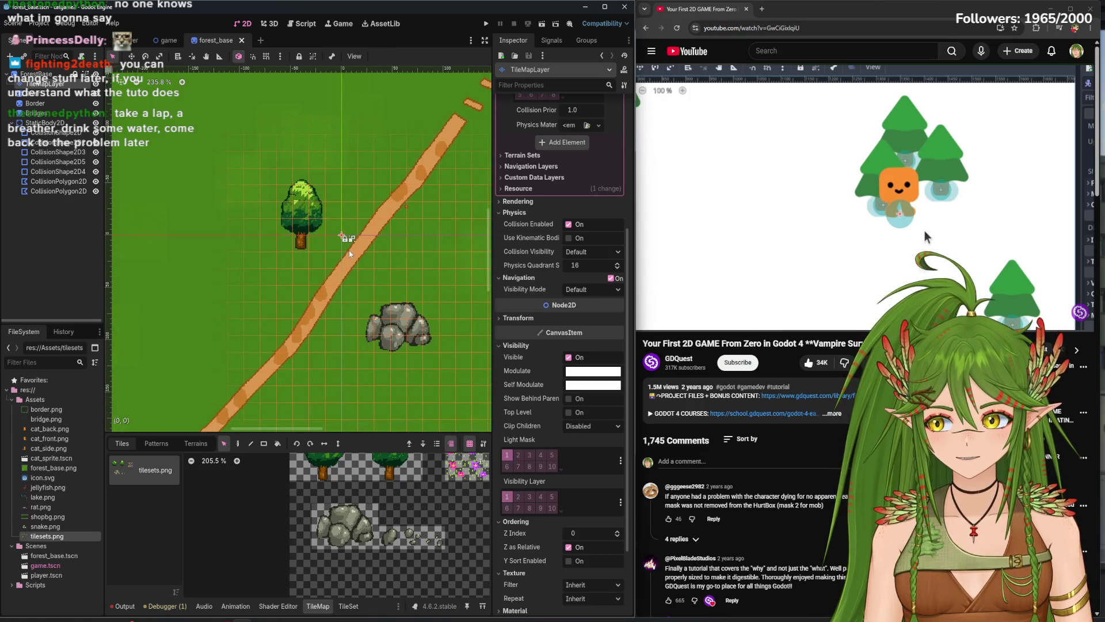
scroll(380, 259, "down", 1)
left_click_drag(379, 258, 337, 288)
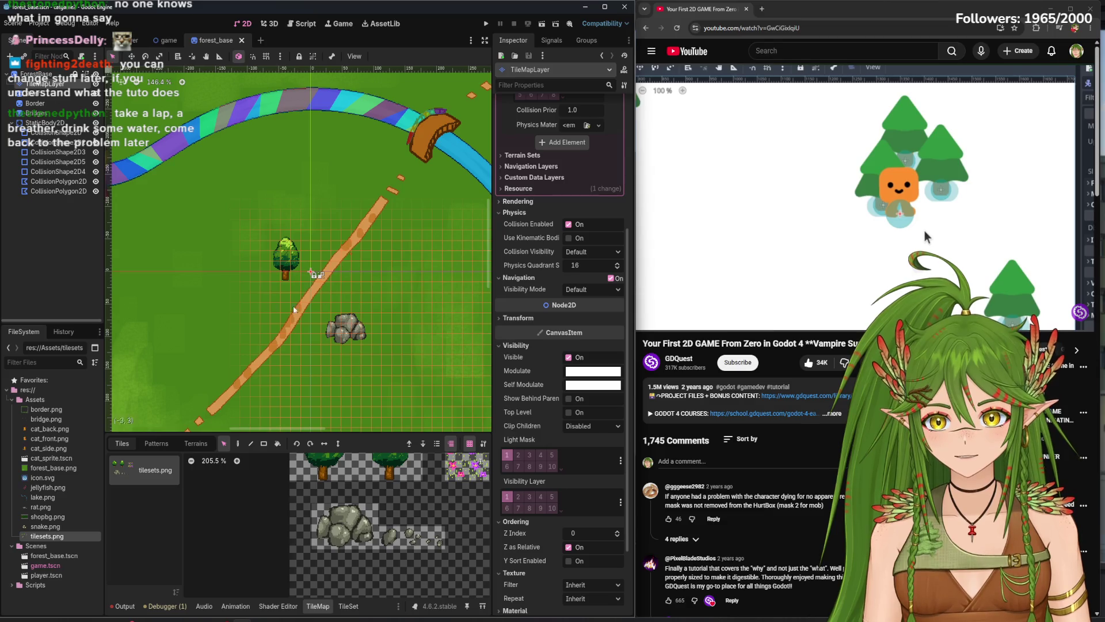
scroll(325, 272, "down", 5)
scroll(299, 256, "up", 9)
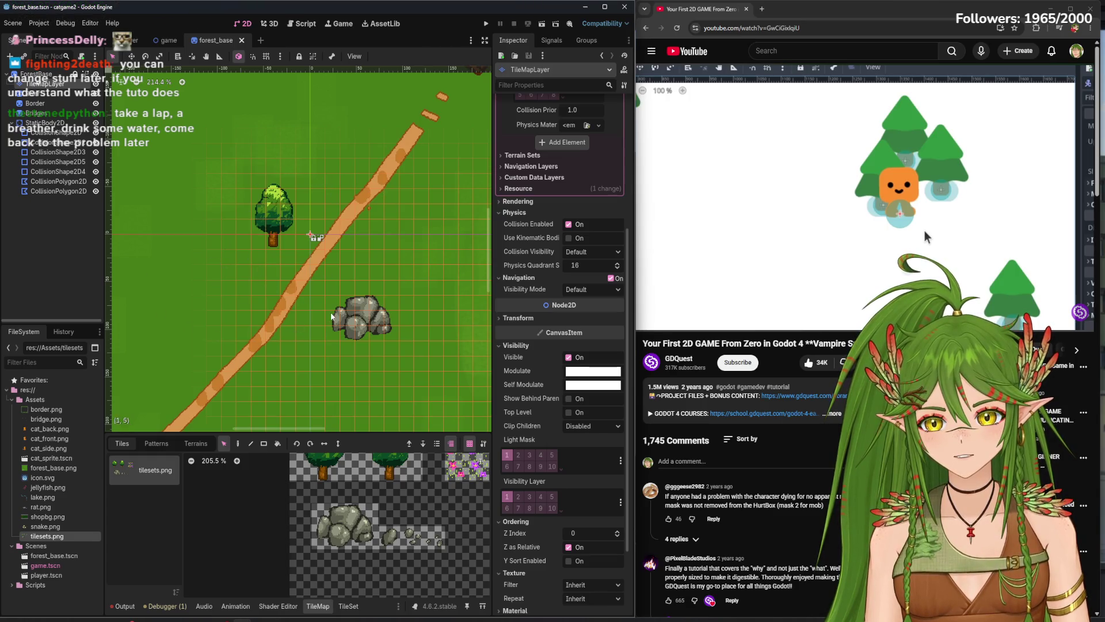
mouse_move(334, 382)
left_mouse_down()
mouse_move(323, 357)
mouse_move(375, 282)
mouse_move(287, 317)
mouse_move(518, 299)
mouse_move(331, 286)
left_mouse_up()
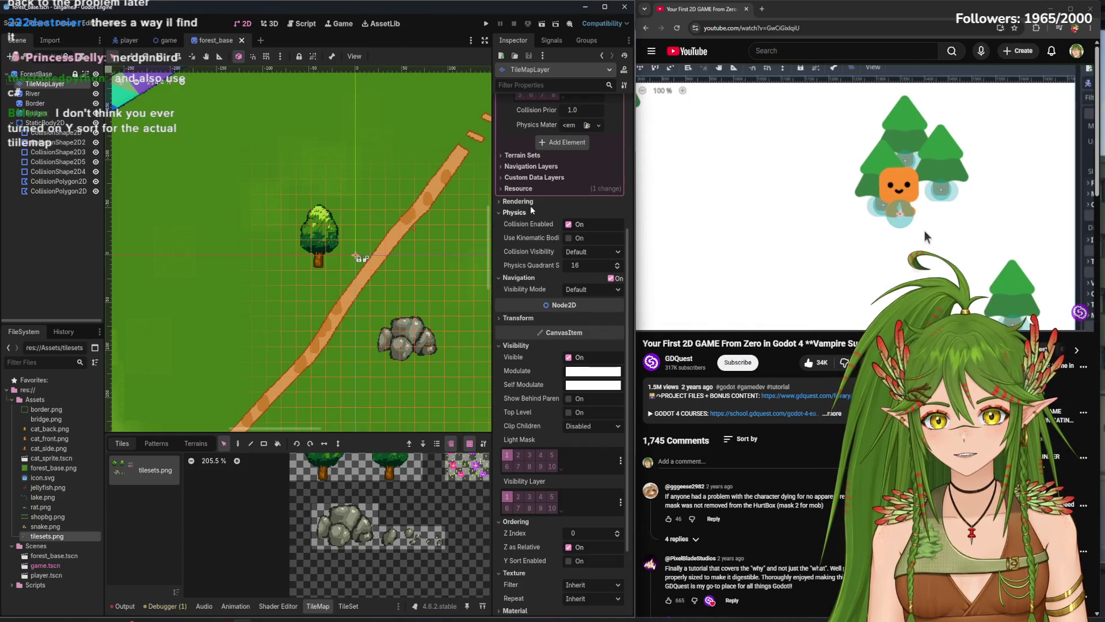
key("ctrl+shift+Tab")
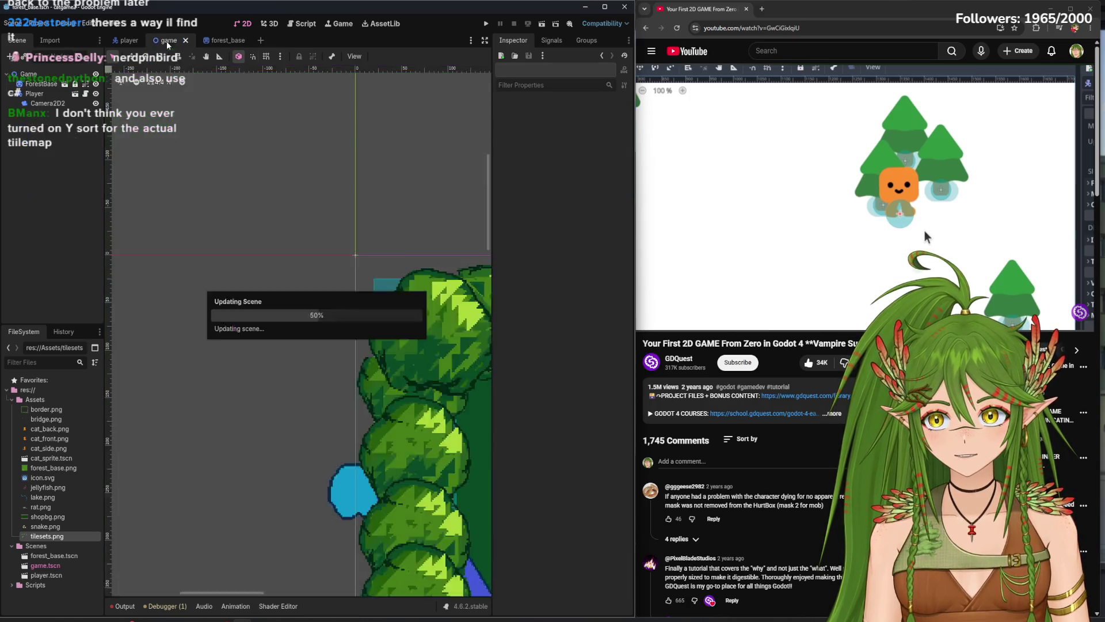
- Re-enable Y Sort on the Game node and choose Y Sort Origin as the TileSet paint property
left_click(572, 194)
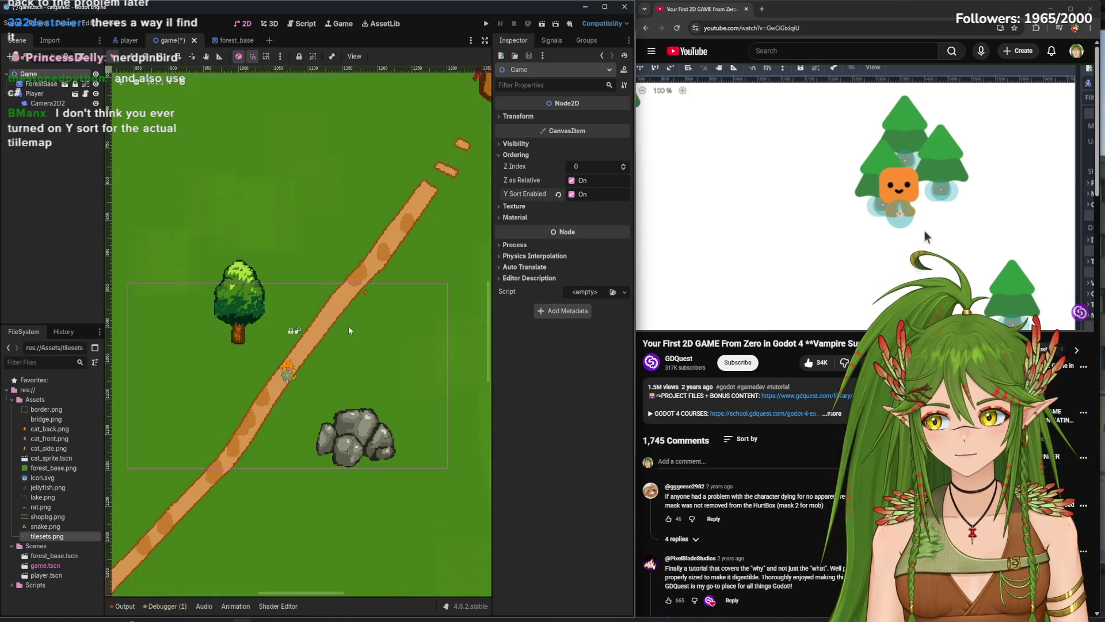
left_click(238, 39)
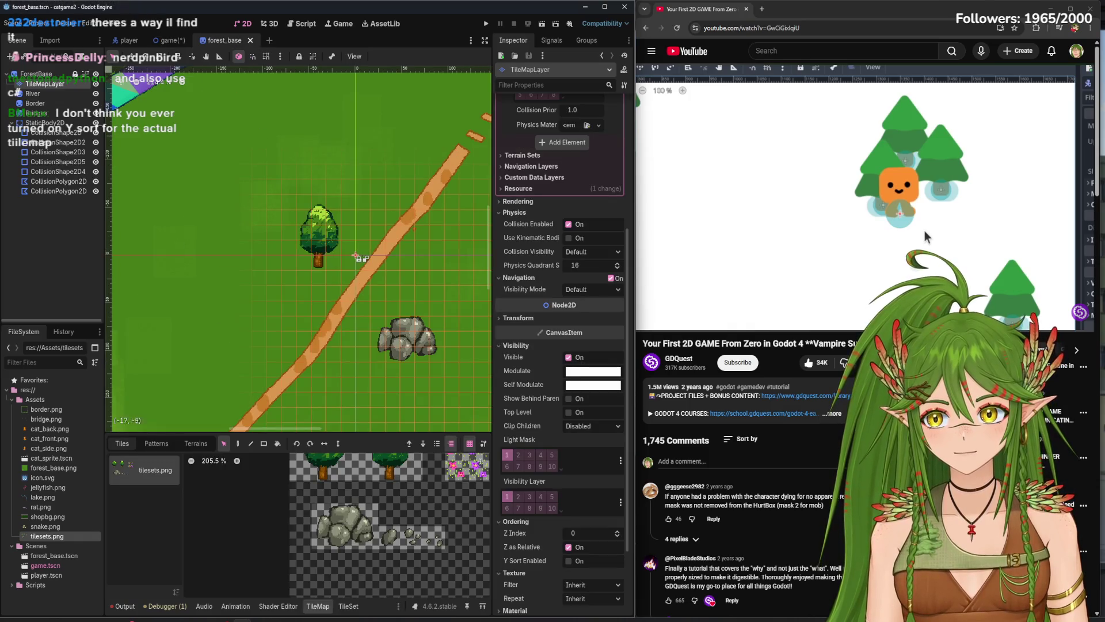
left_click(347, 606)
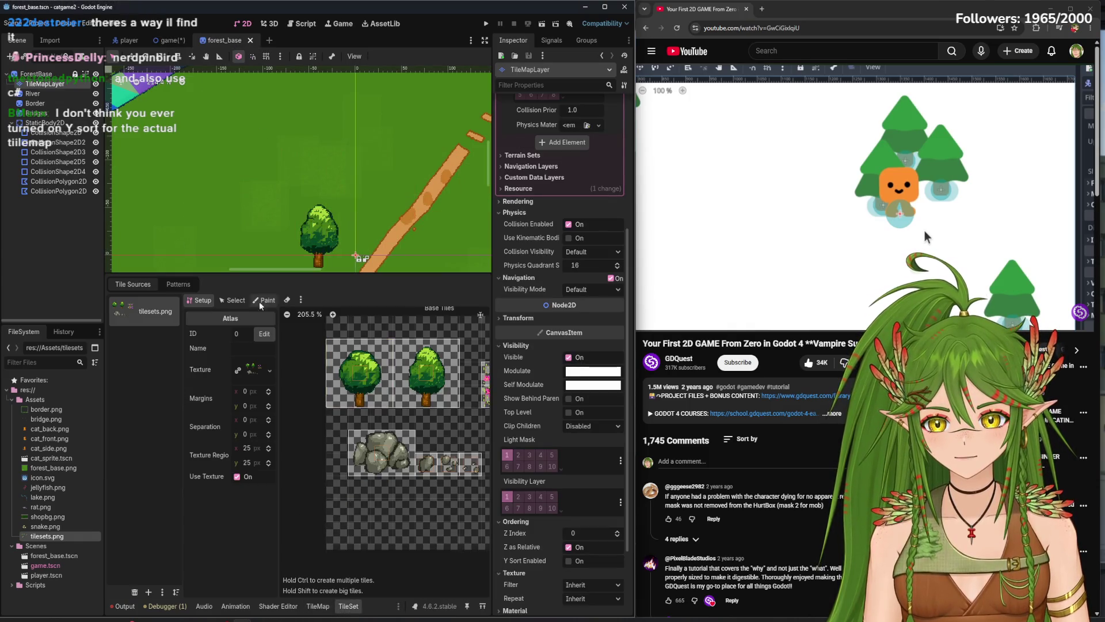
left_click(259, 299)
left_click(246, 334)
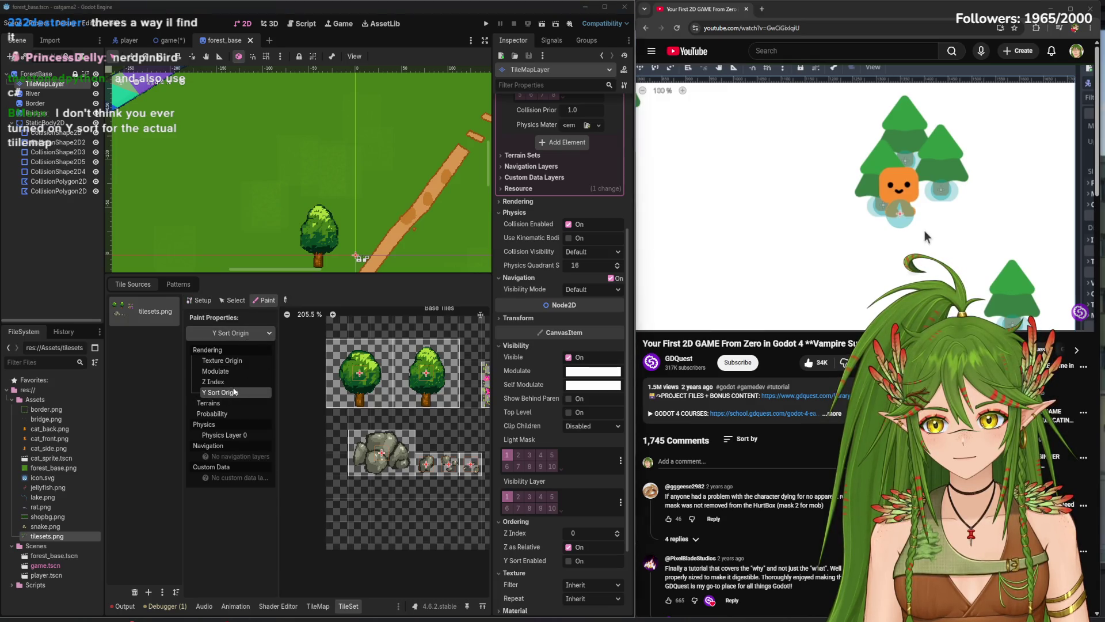
left_click(281, 367)
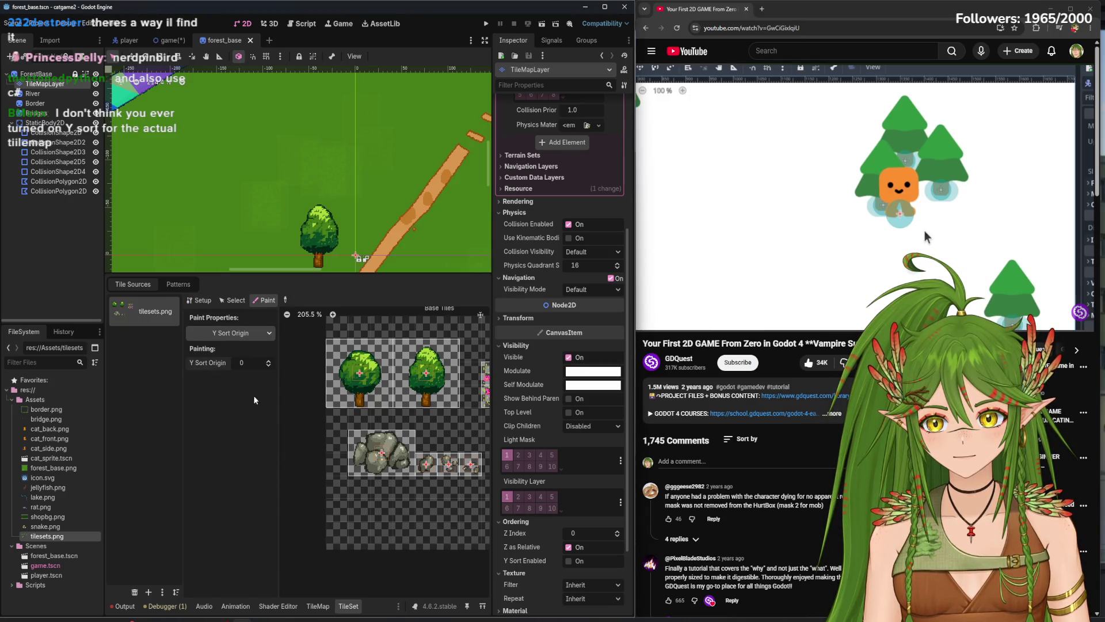
- Paint Y Sort Origin 0 onto the tree tile, enable Y Sort on the TileMapLayer, and run the game
left_click(257, 338)
left_click(268, 365)
left_click(363, 378)
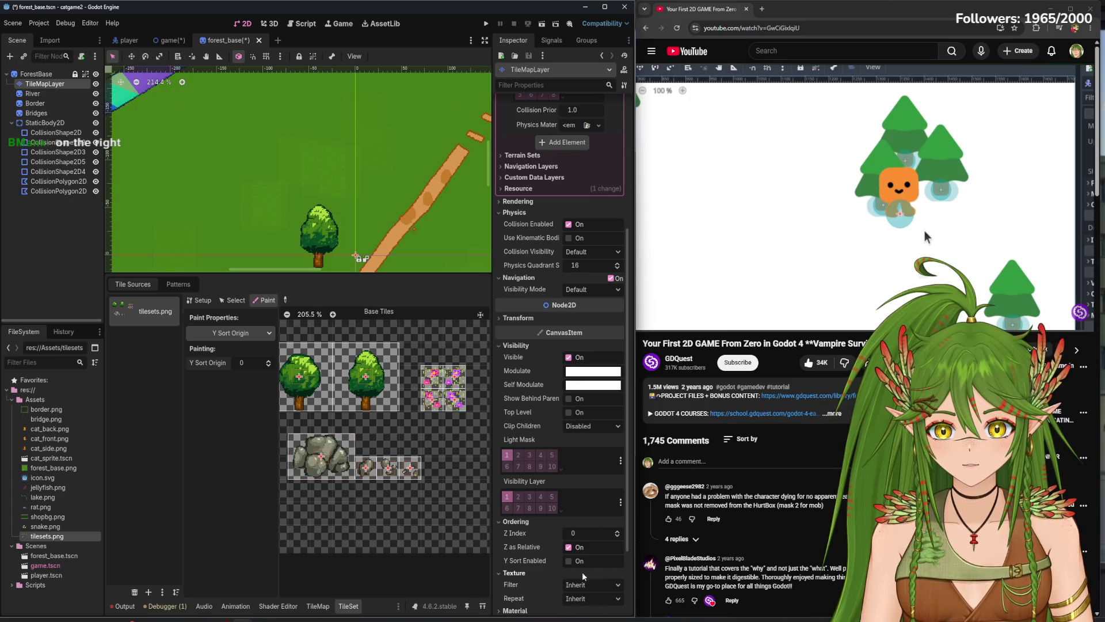
left_click(569, 561)
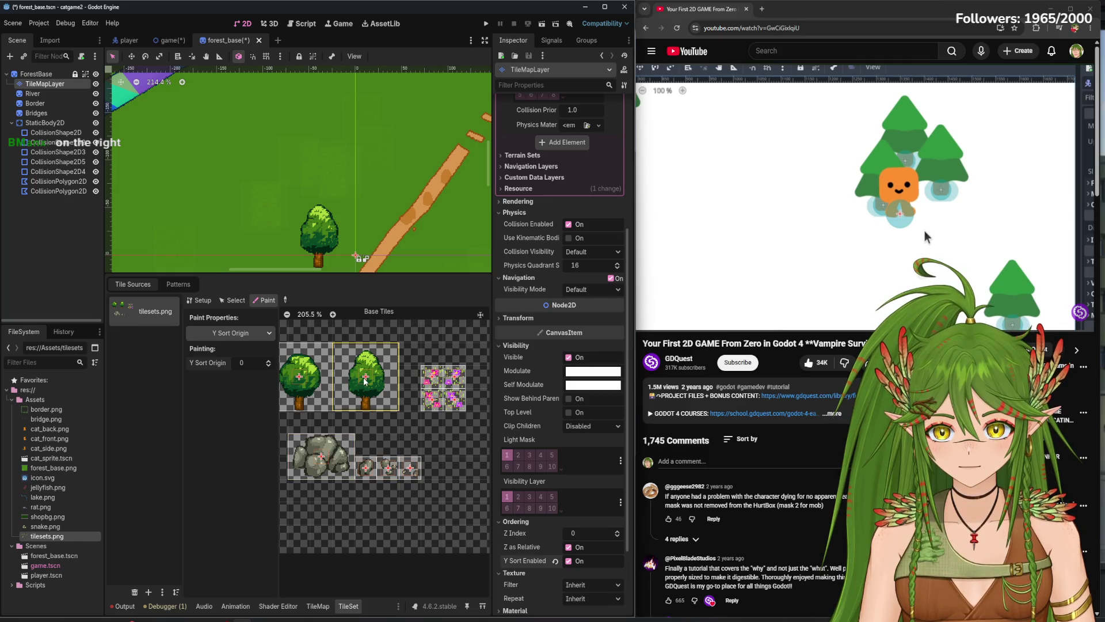
left_click(485, 24)
- Walk the cat around the tree in the test run, then stop the game
key("w")
key("a")
key("s")
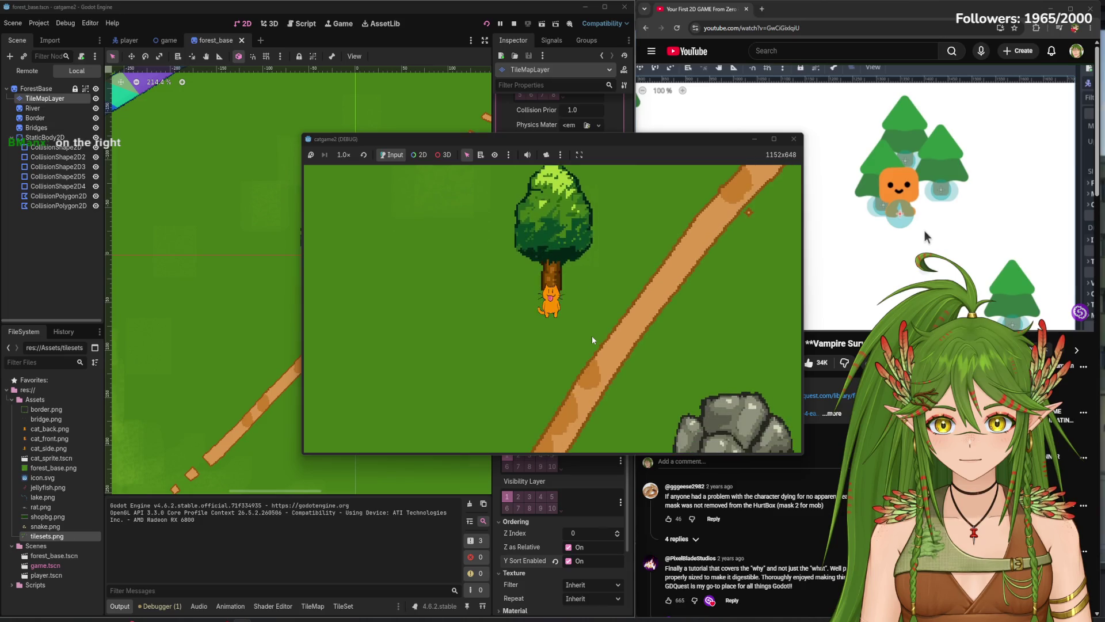
key("F8")
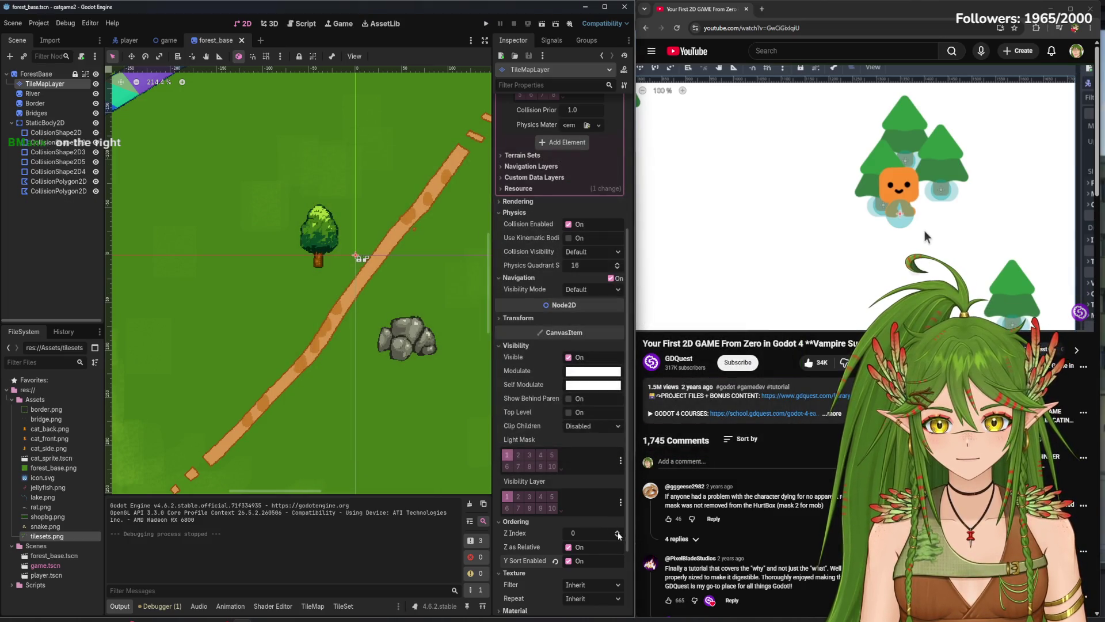
- Reset the player's Z Index to 0 and rerun the game scene
left_click(135, 40)
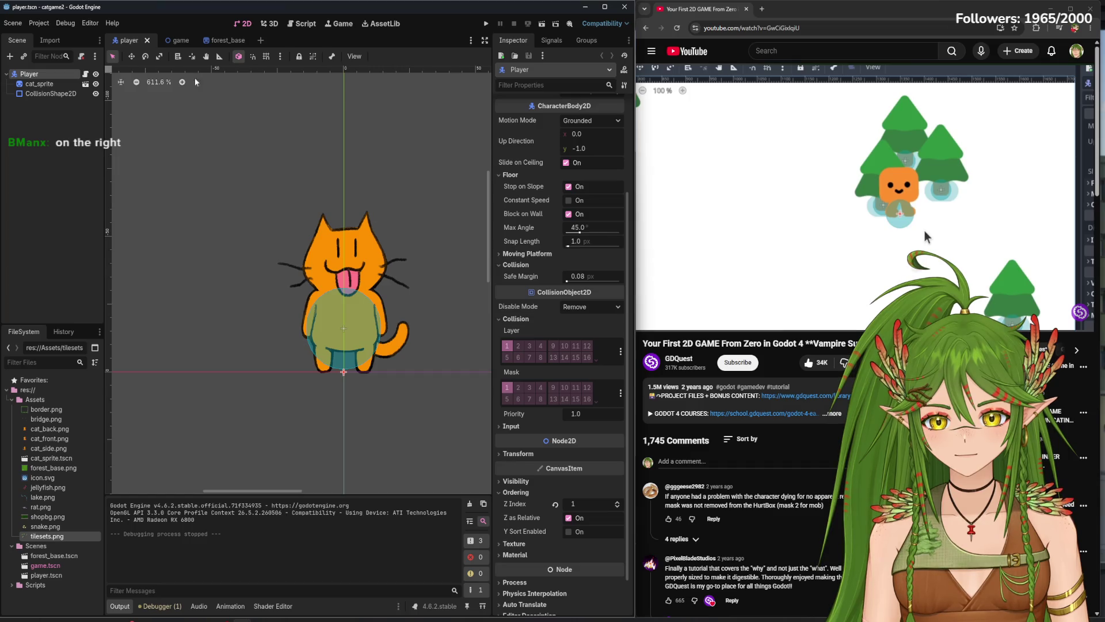
left_click(618, 506)
left_click(187, 45)
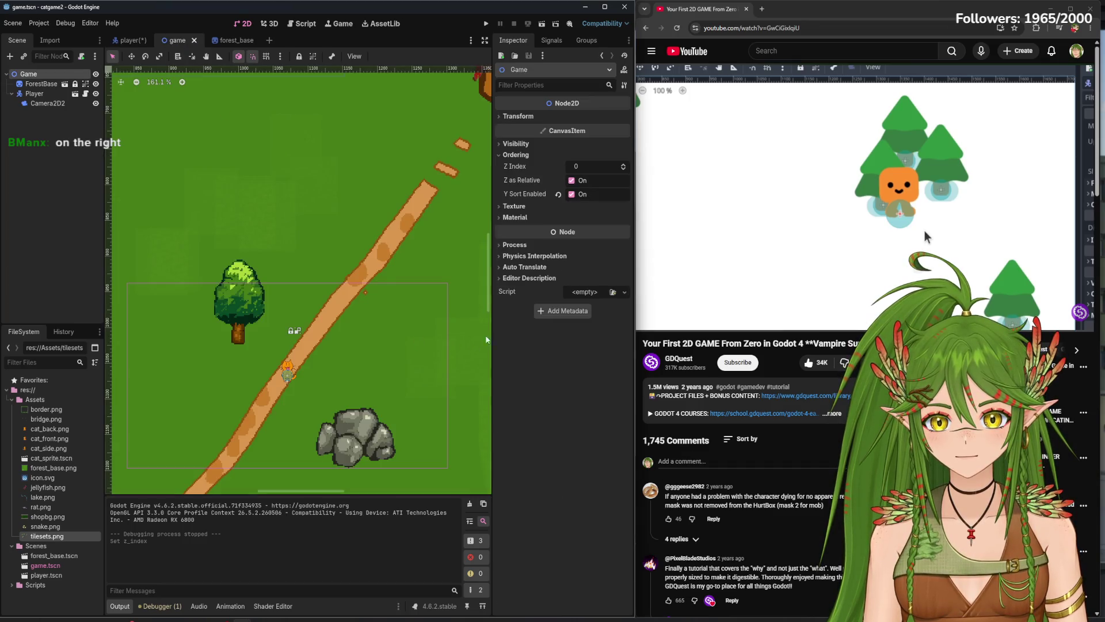
left_click(486, 24)
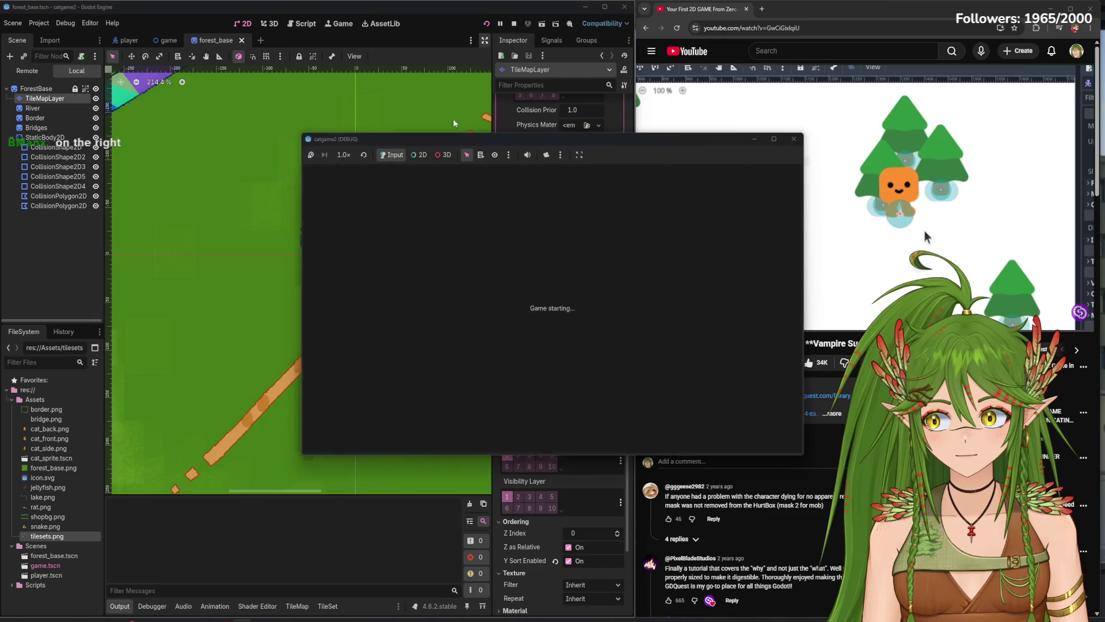
- Walk the cat up behind the tree trunk and back down, then stop the game
key("Up")
key("Left")
key("Up")
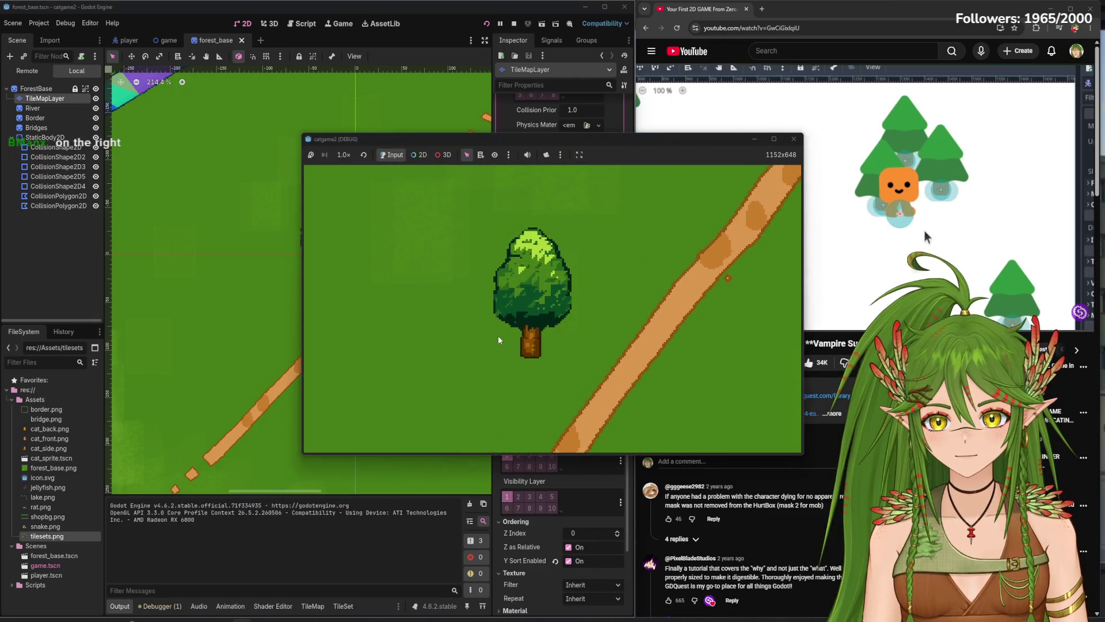
key("Down")
key("Up")
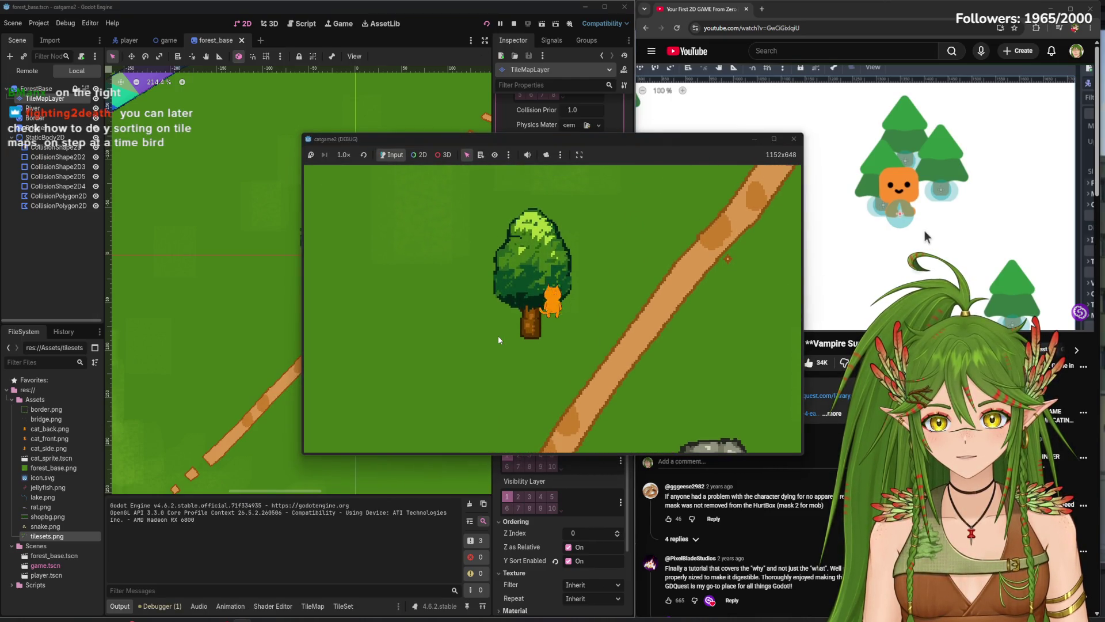
key("Left")
key("Down")
key("Left")
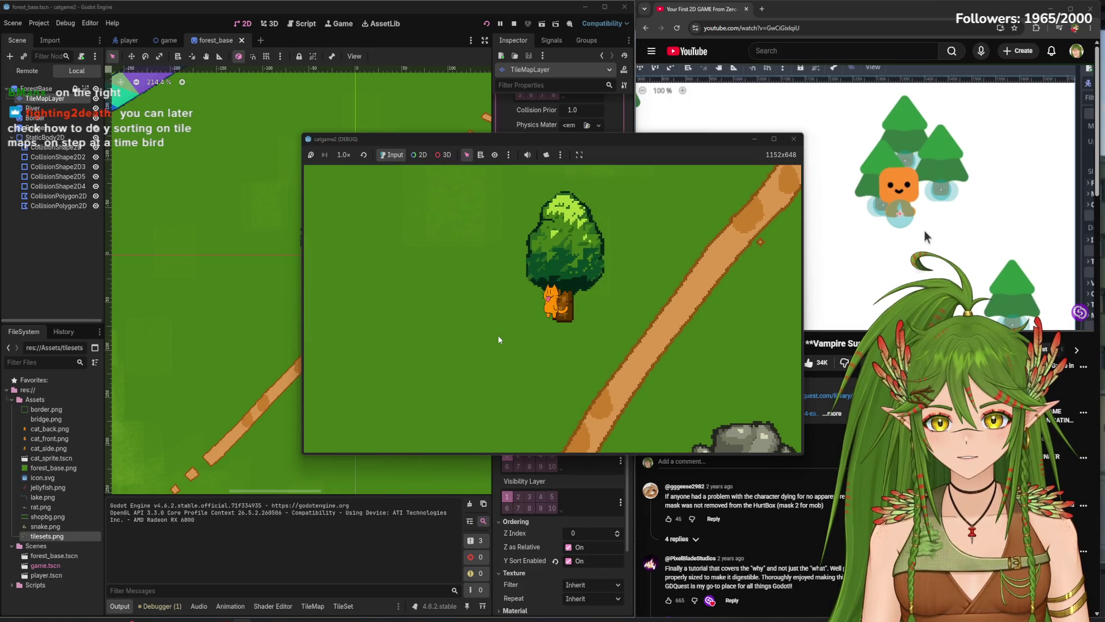
left_click(794, 139)
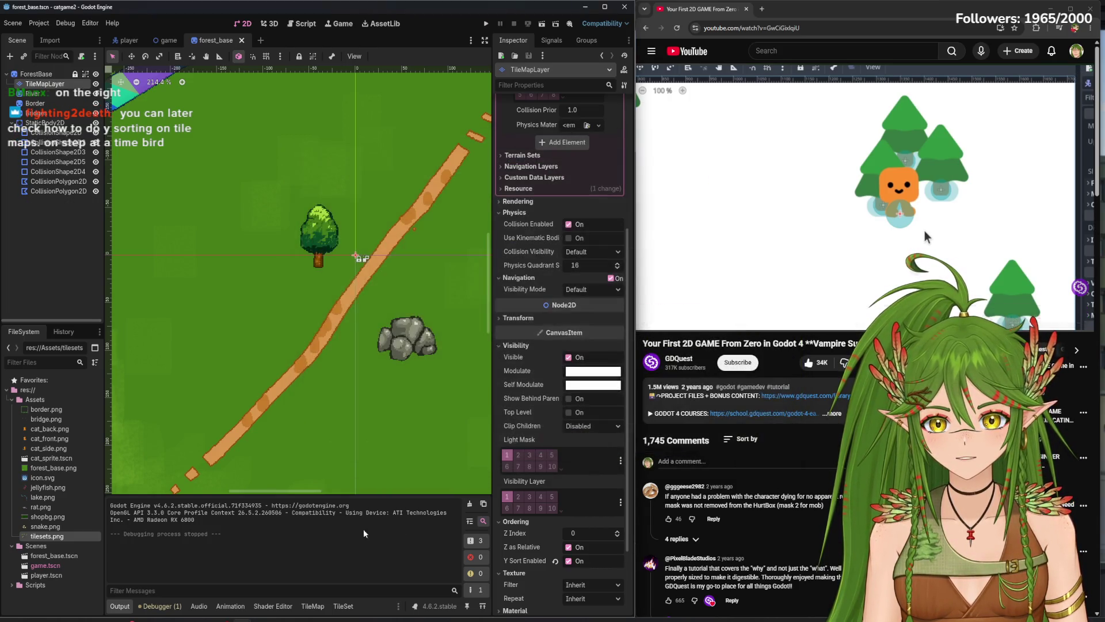
- Select the tree tile in the TileSet editor's atlas
left_click(343, 606)
left_click(357, 384)
scroll(357, 385, "up", 3)
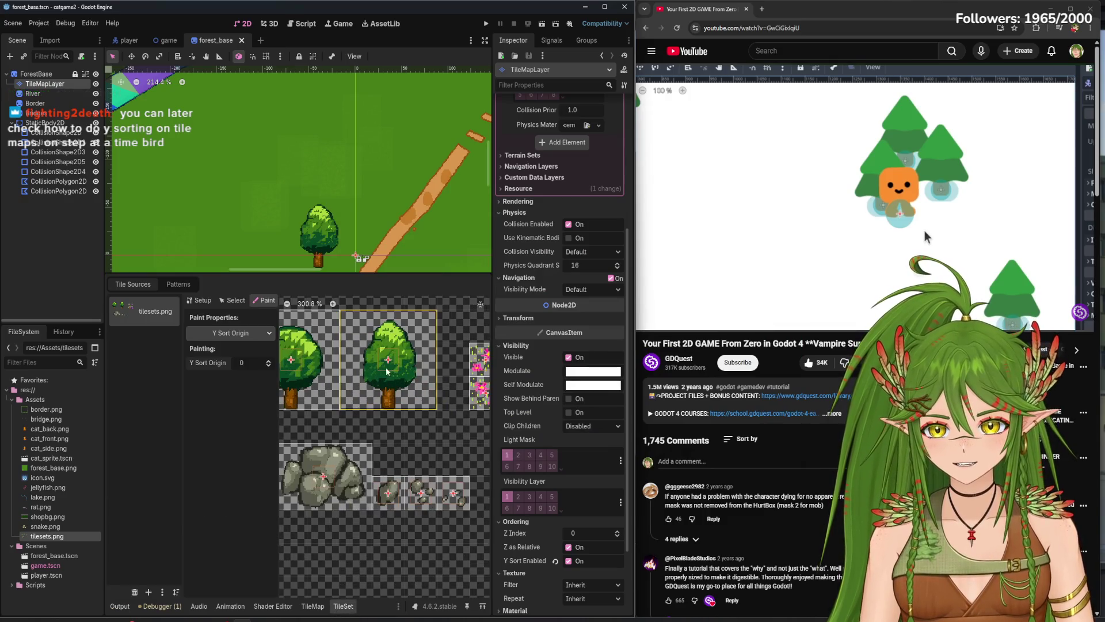
- Nudge the tree's Paint Y Sort Origin up and below zero, settle on 0, and run the game
left_click(269, 361)
left_click(268, 361)
left_click(268, 361)
left_click(268, 361)
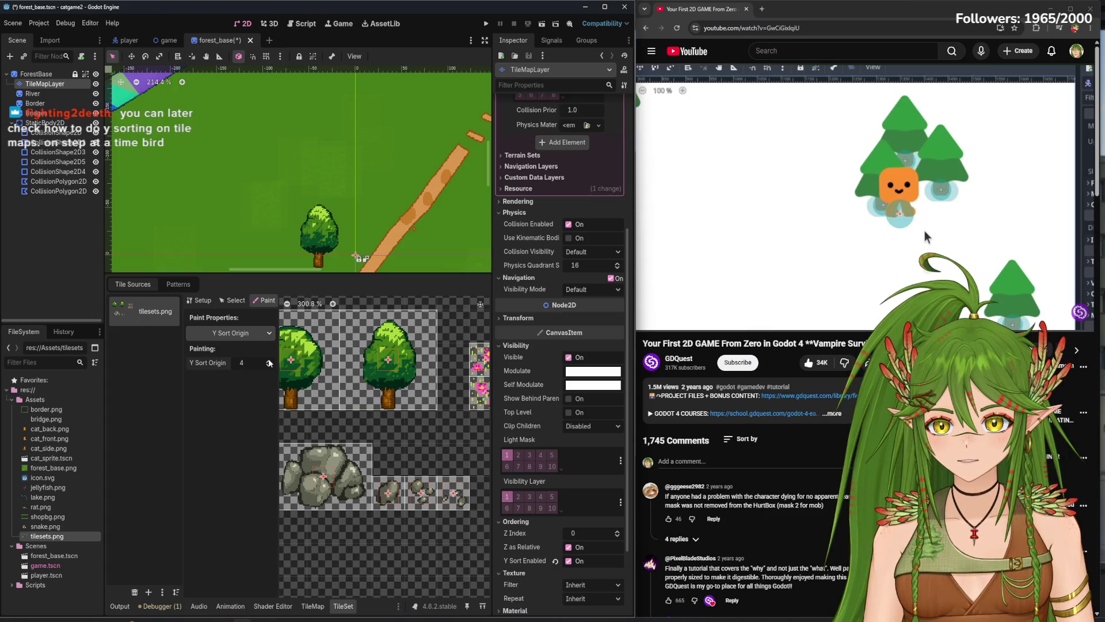
left_click(269, 366)
left_click(269, 366)
left_click(269, 366)
left_click(269, 366)
left_click(269, 368)
left_click(268, 366)
left_click(268, 366)
left_click(268, 366)
left_click(269, 366)
left_click(268, 366)
left_click(269, 366)
left_click(269, 367)
left_click(269, 362)
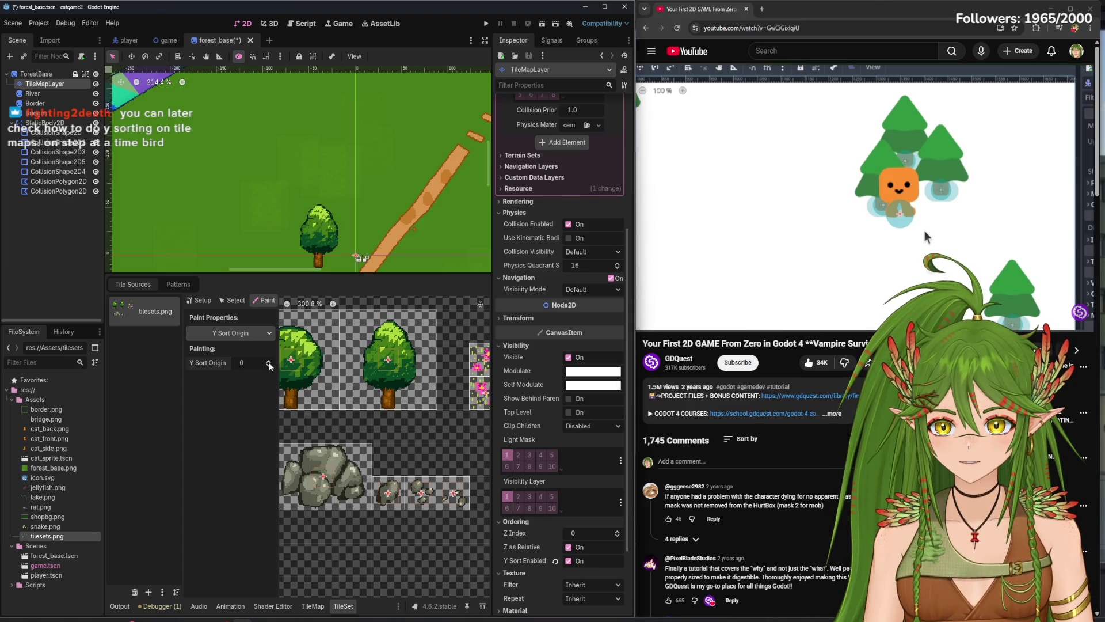
left_click(485, 24)
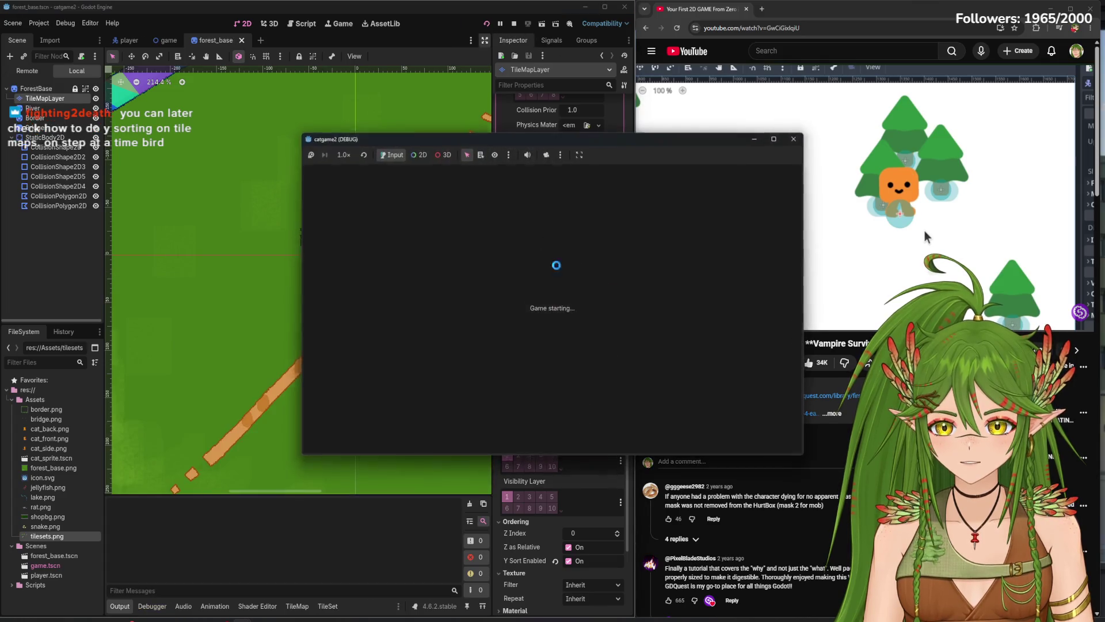
- Walk the cat up and down past the tree, then stop the game
key("Up")
key("Down")
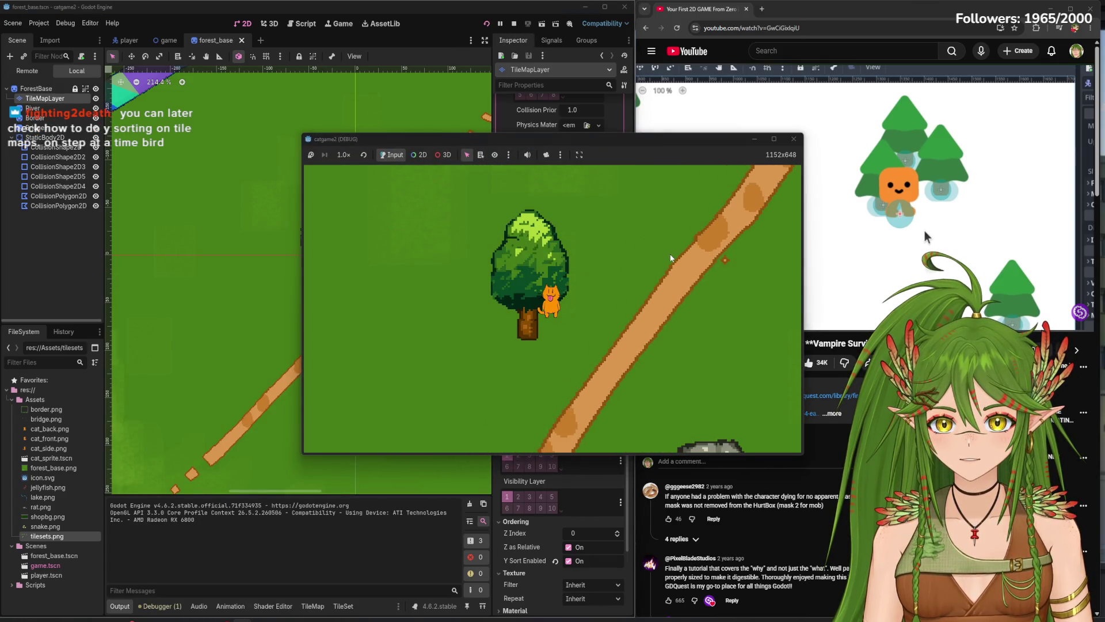
key("Up")
key("Down")
left_click(794, 139)
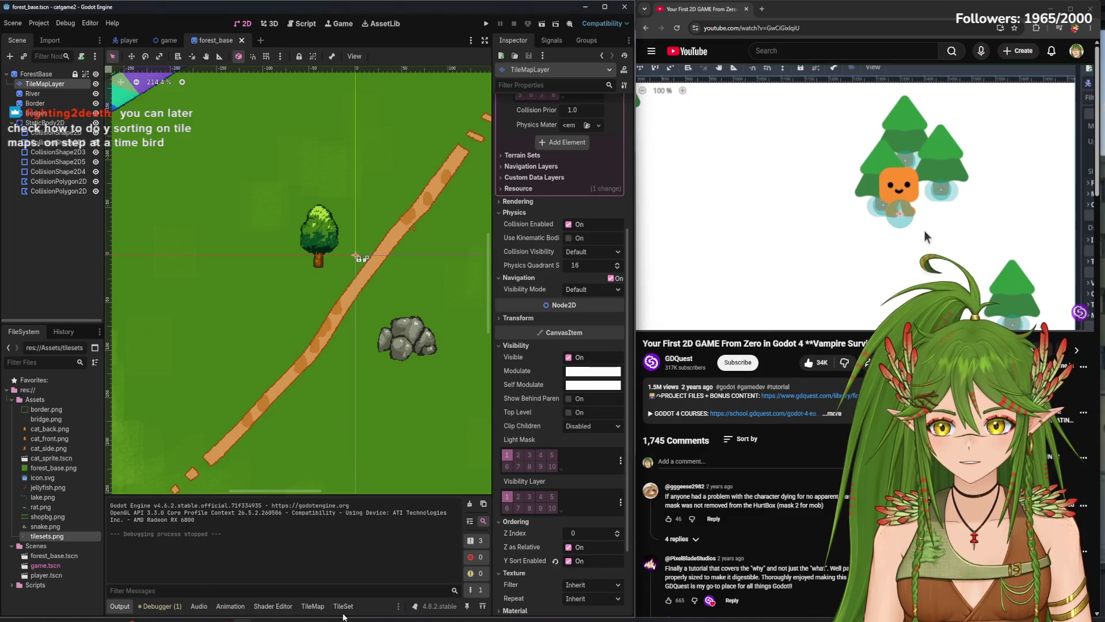
- Set the Paint Y Sort Origin to 1 and run the game again
left_click(343, 606)
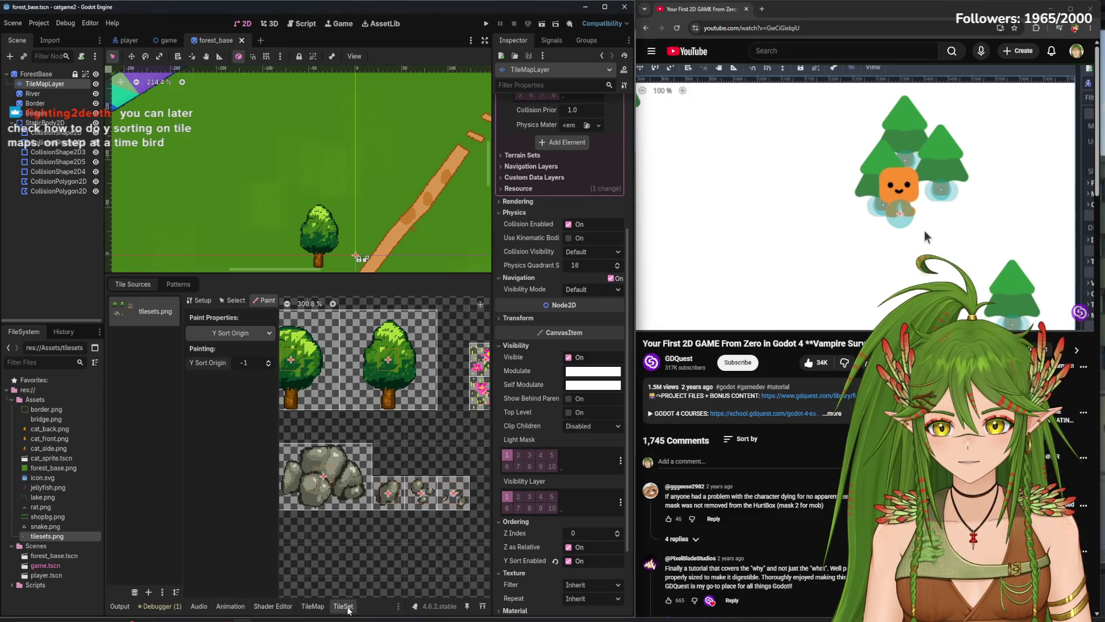
left_click(268, 360)
left_click(269, 361)
left_click(268, 360)
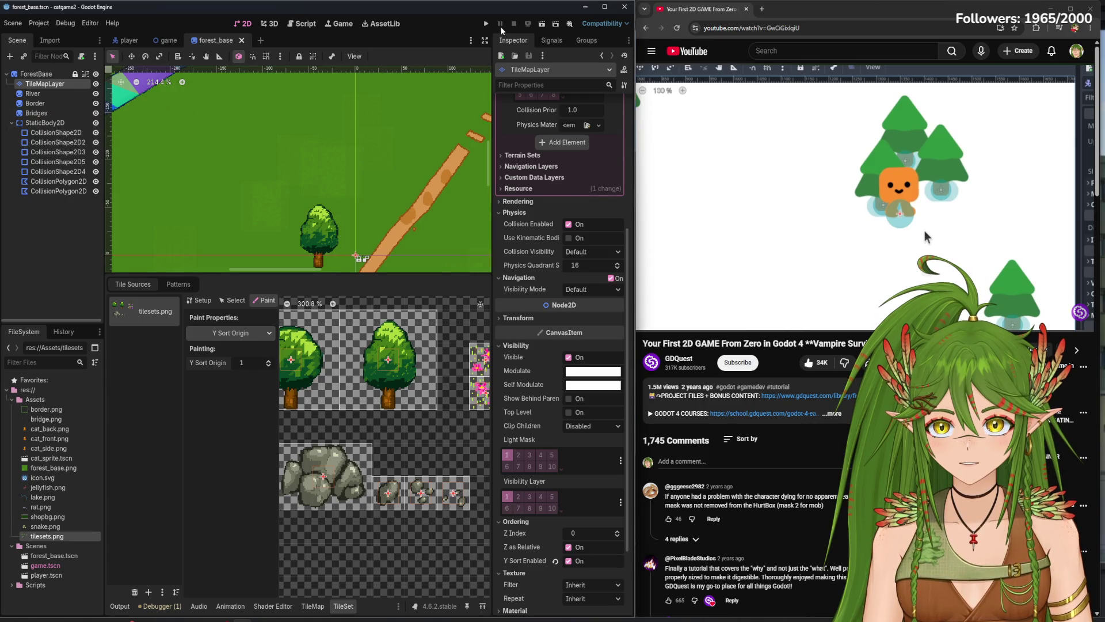
left_click(486, 23)
- Retest the cat by the tree, stop the game, and return to the TileSet paint properties
key("Up")
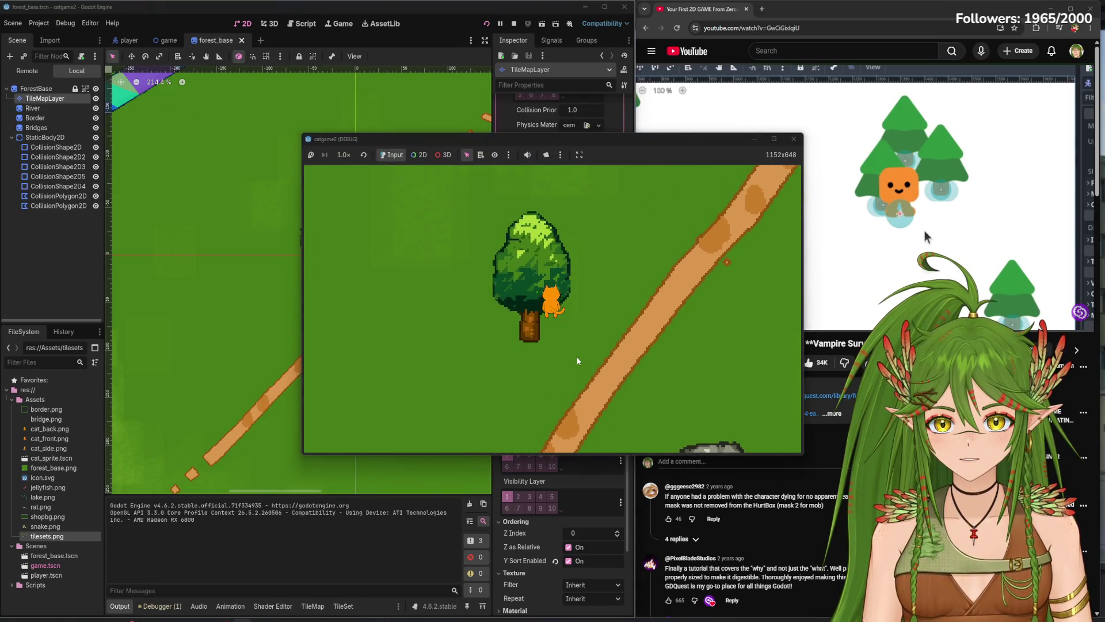
key("Down")
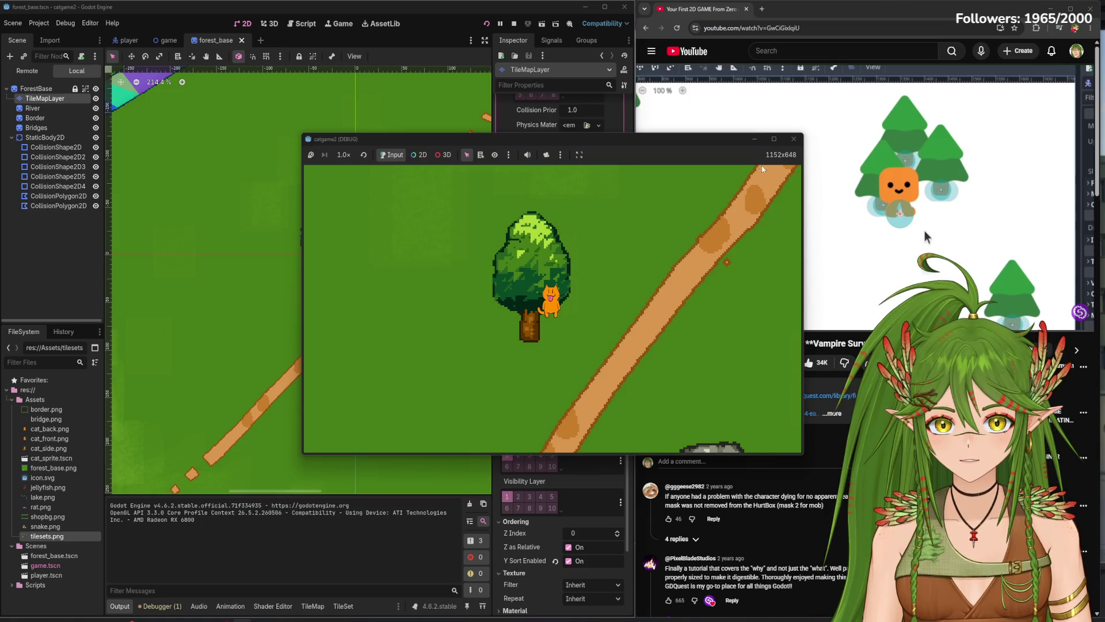
left_click(794, 138)
left_click(343, 606)
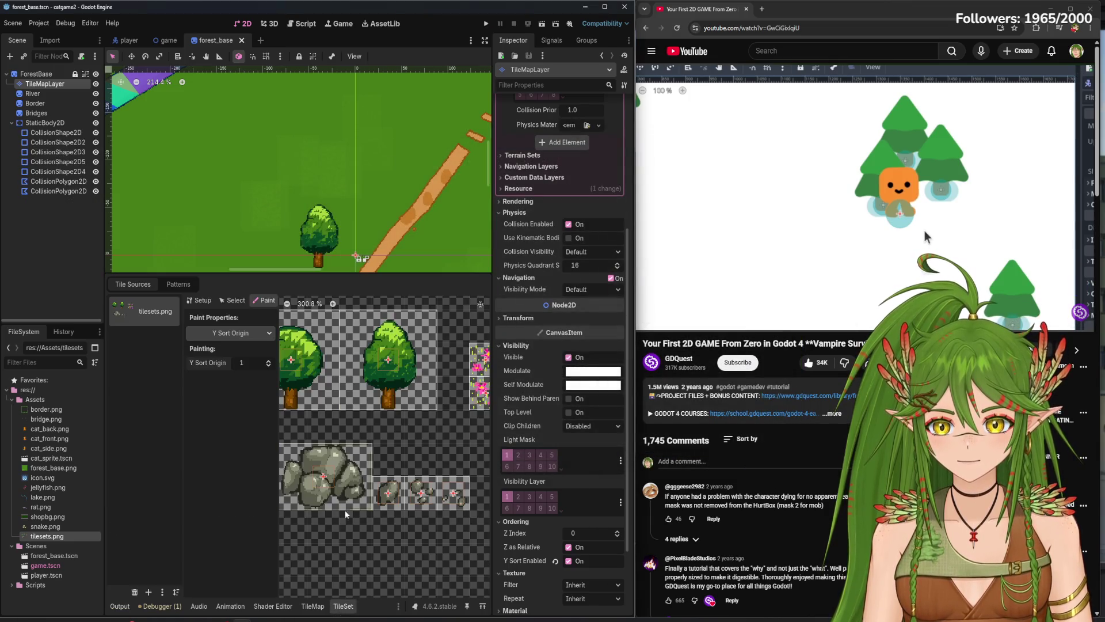
left_click(233, 334)
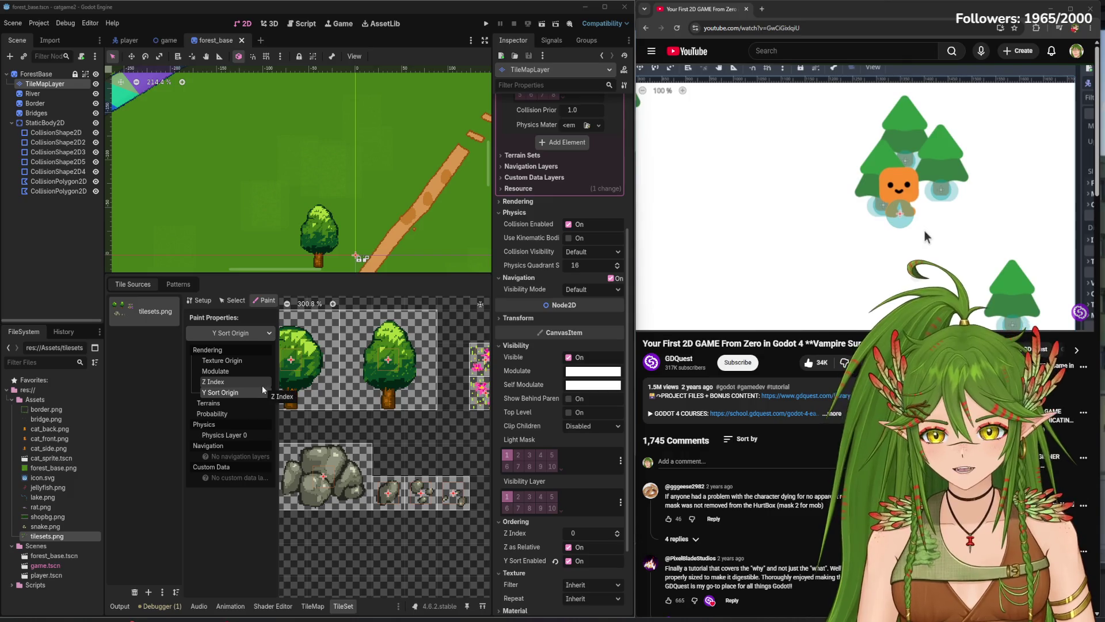
- Pick Modulate as the paint property and paint it onto the tree tile
left_click(229, 391)
left_click(256, 334)
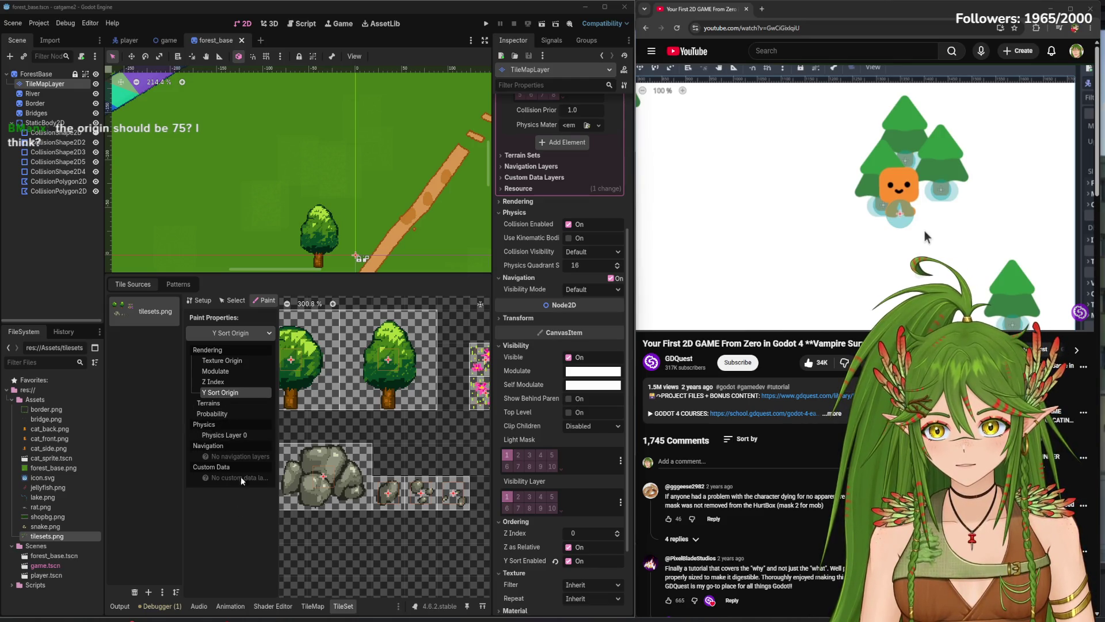
left_click(230, 371)
left_click(389, 374)
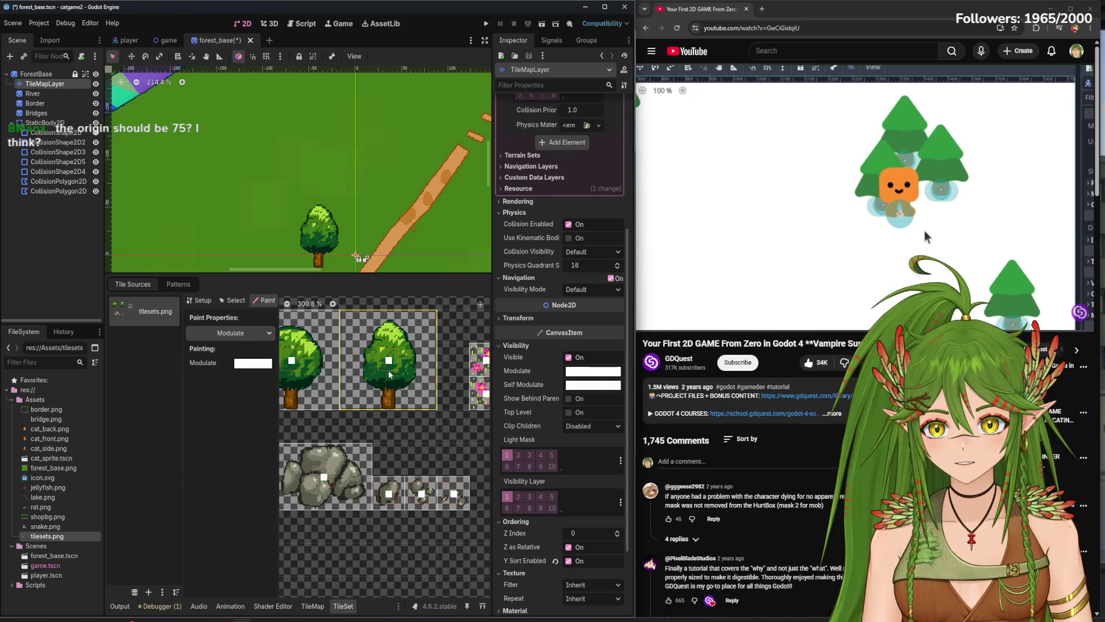
left_click(252, 363)
left_click(253, 363)
- Paint a Texture Origin x of 100 onto the left tree tile, then switch painting to Physics Layer 0
left_click(231, 333)
left_click(237, 359)
left_click(269, 367)
left_click(270, 367)
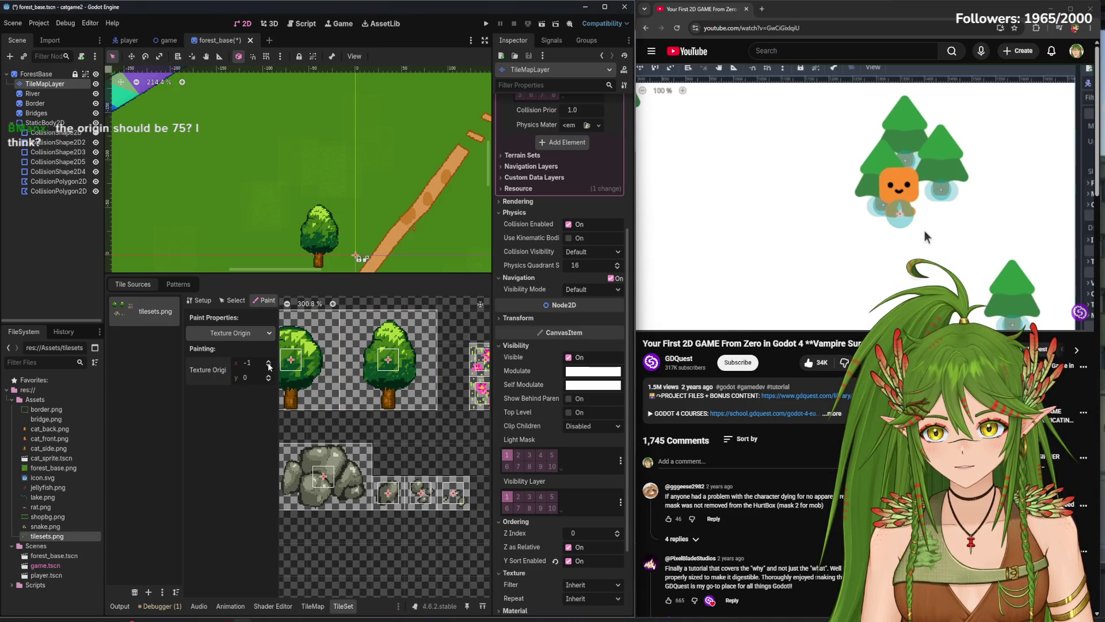
left_click(270, 363)
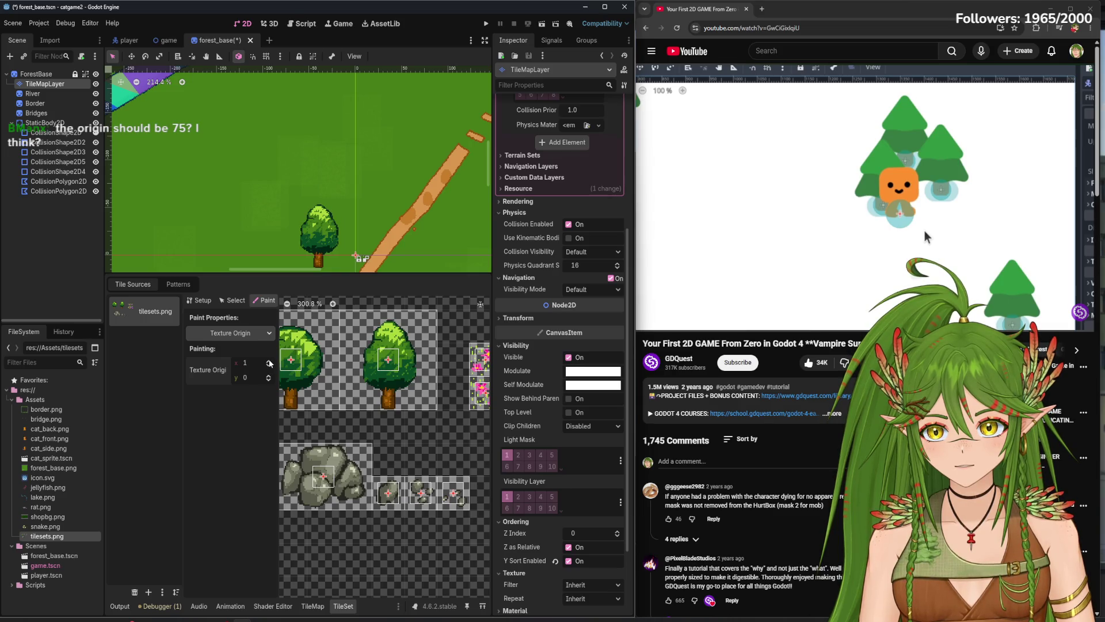
left_click(270, 363)
left_click(270, 363)
left_click(269, 363)
left_click(270, 363)
left_click(270, 363)
left_click(269, 364)
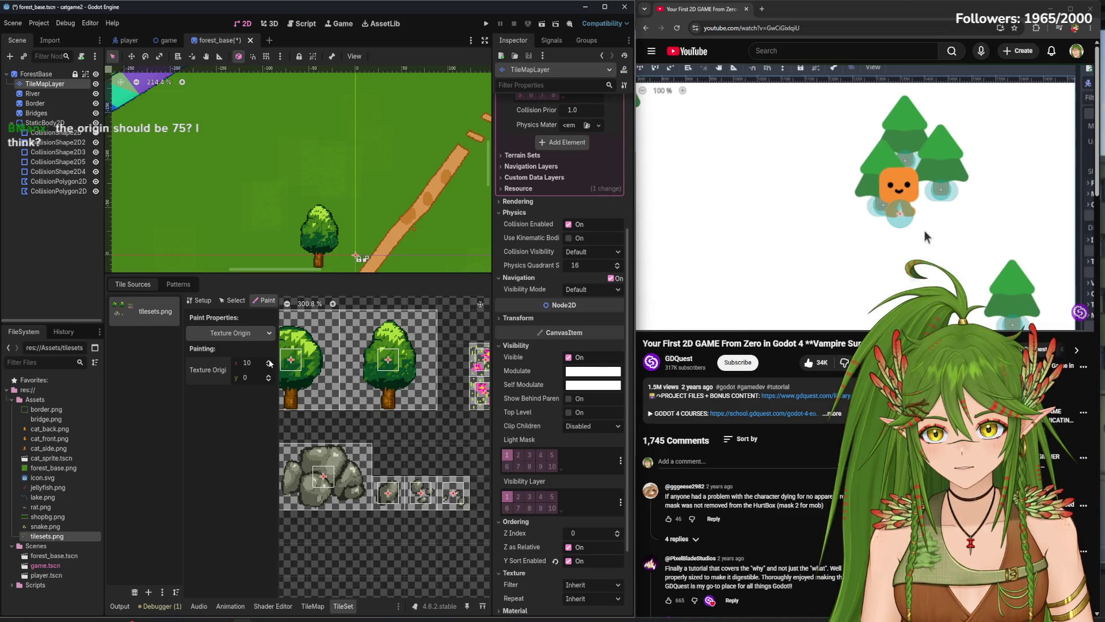
left_click(248, 363)
type("100")
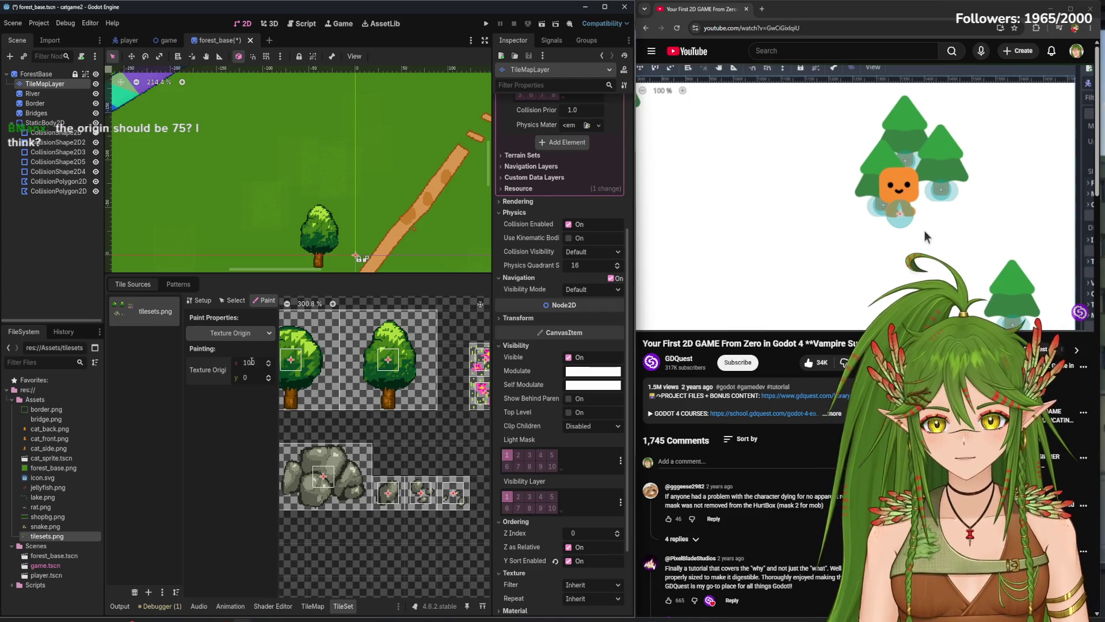
key("Return")
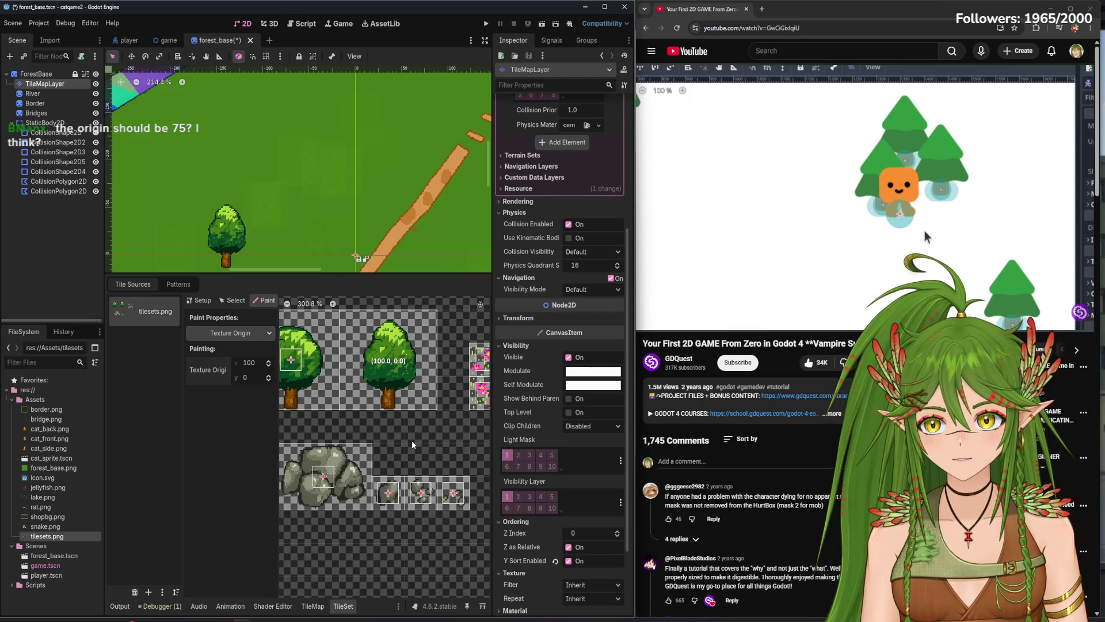
left_click(289, 399)
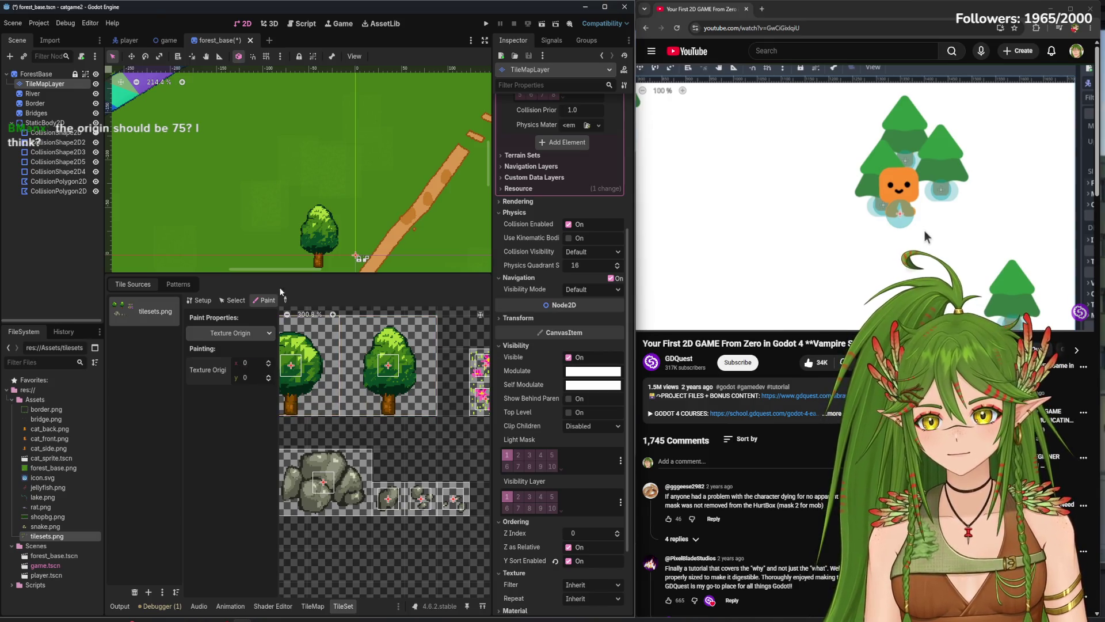
left_click(260, 332)
left_click(235, 434)
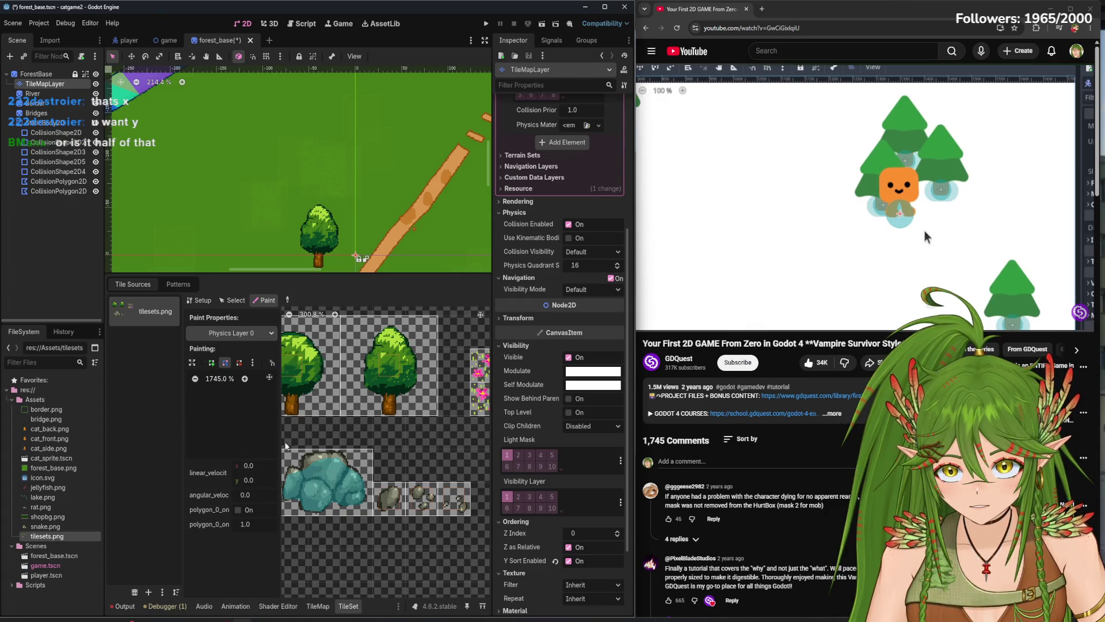
- Select the big tree tile and inspect its Physics Layer 0 collision properties
left_click(397, 405)
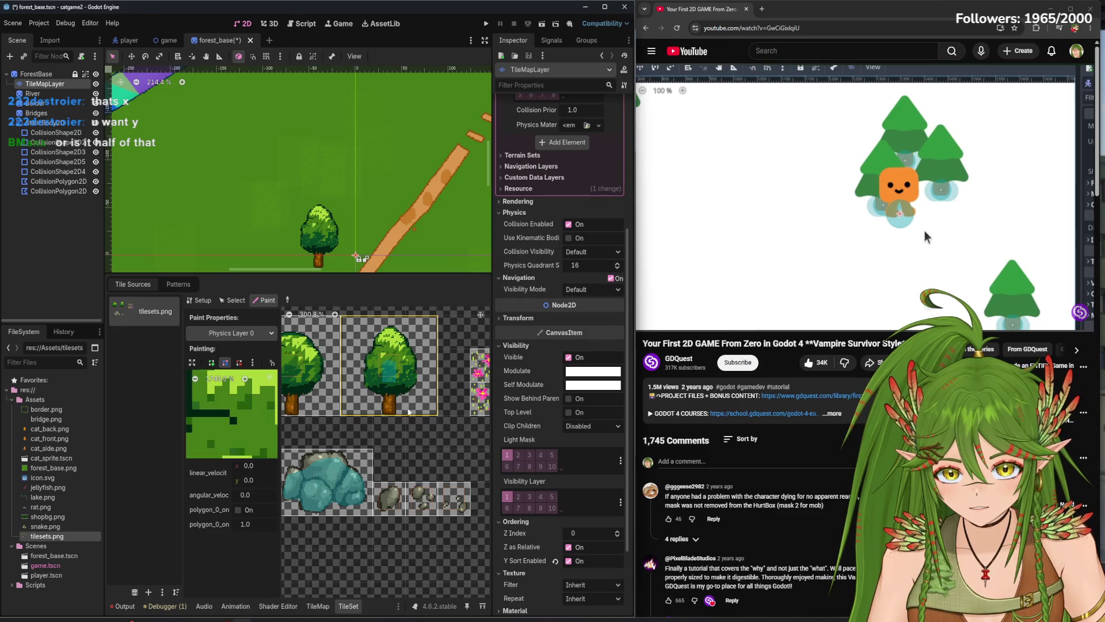
scroll(255, 423, "down", 4)
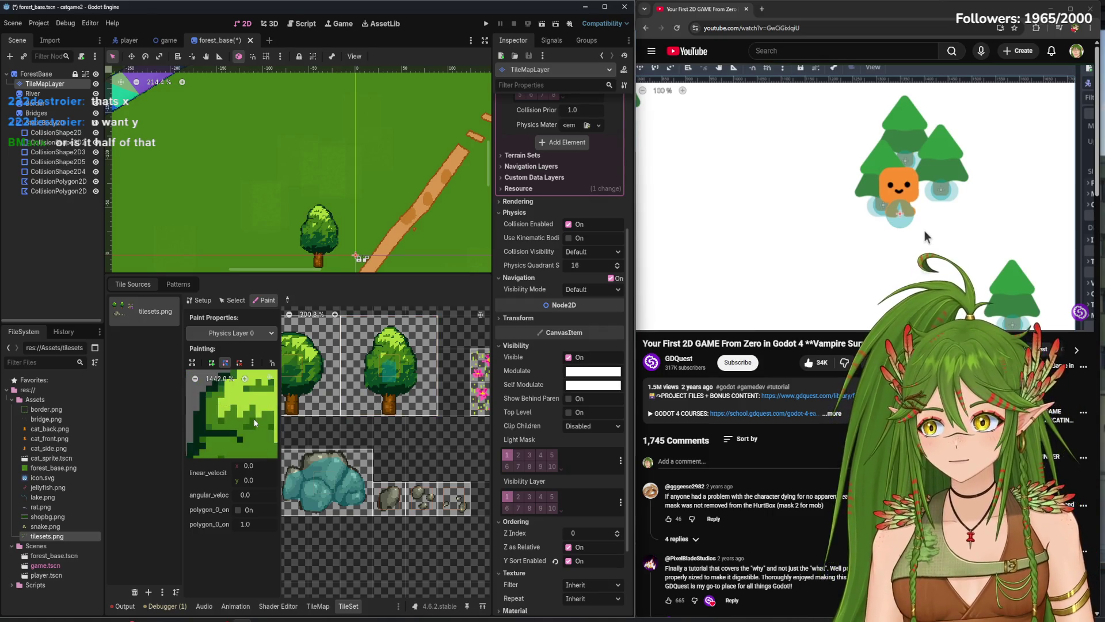
scroll(386, 377, "up", 9)
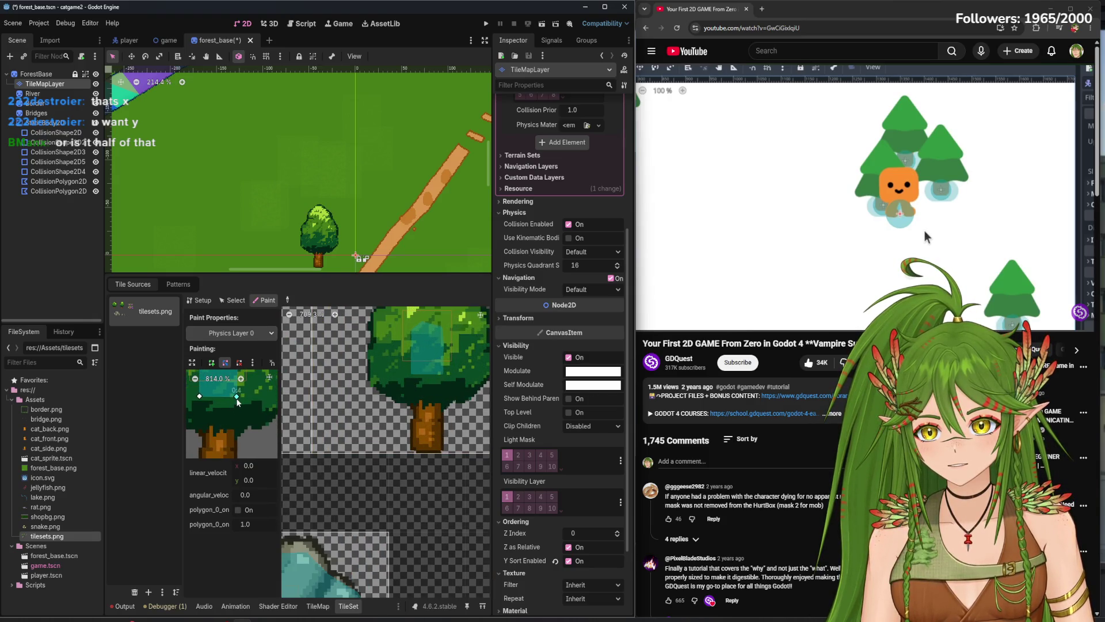
scroll(249, 413, "up", 3)
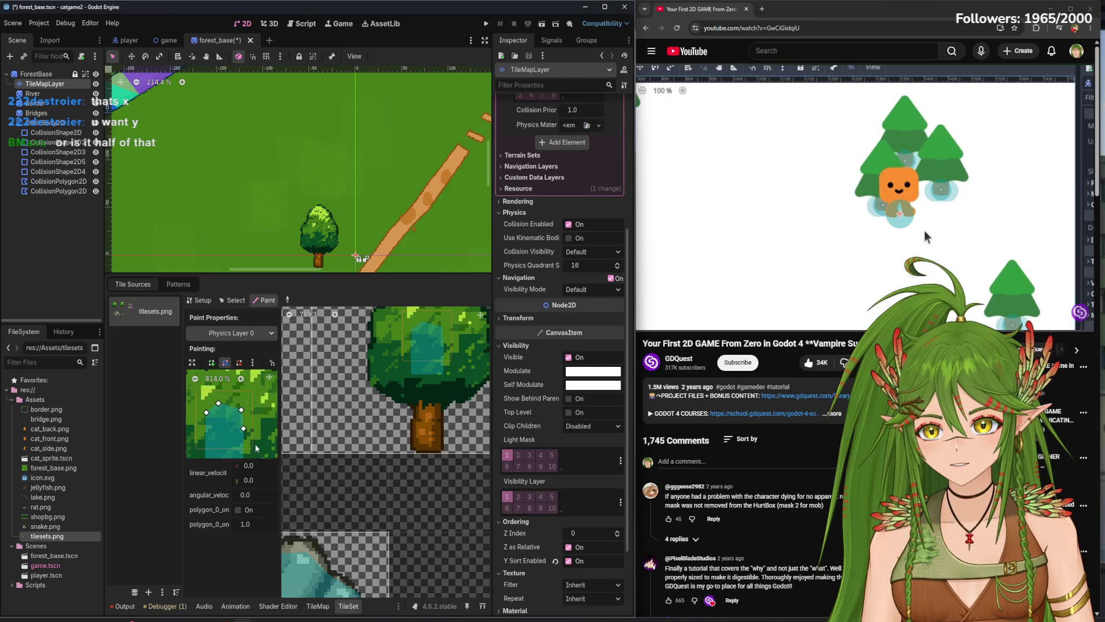
scroll(253, 412, "down", 4)
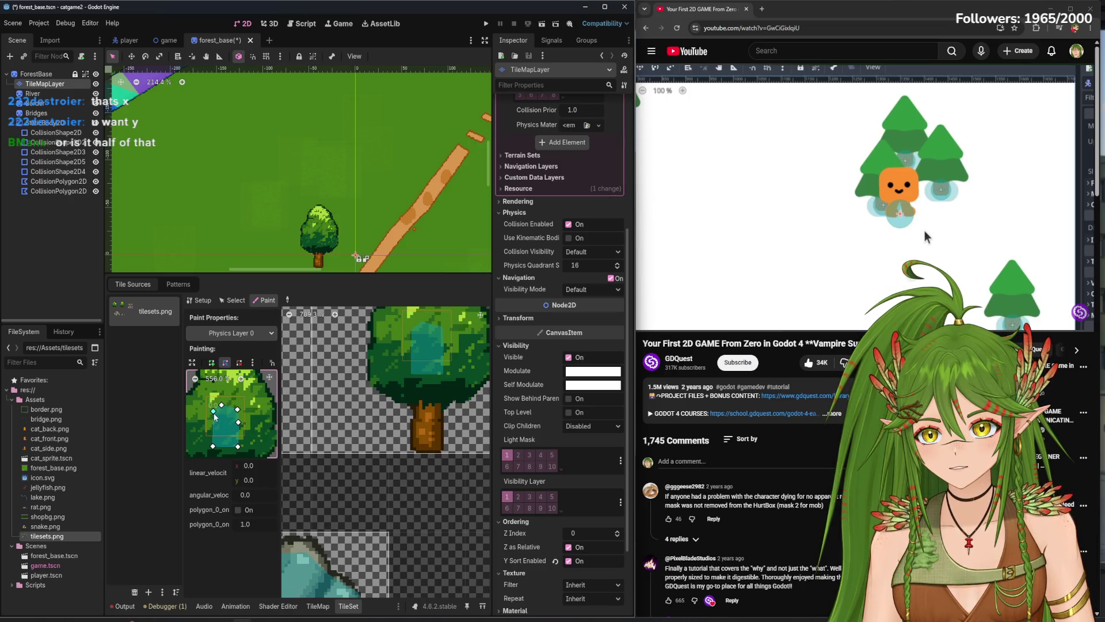
scroll(259, 423, "down", 2)
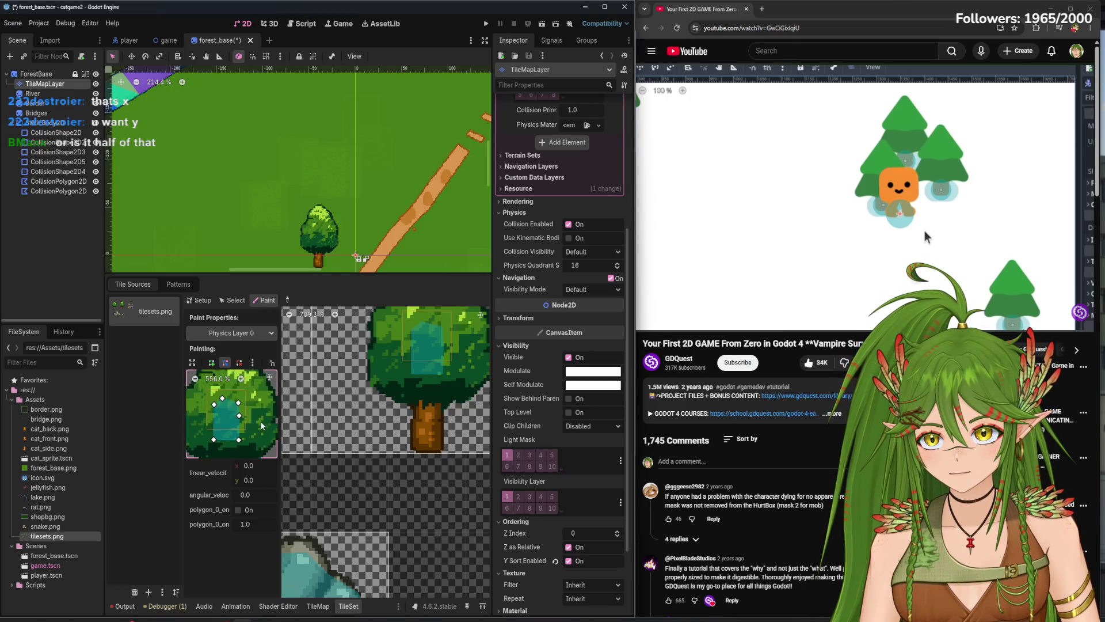
left_click_drag(248, 482, 244, 482)
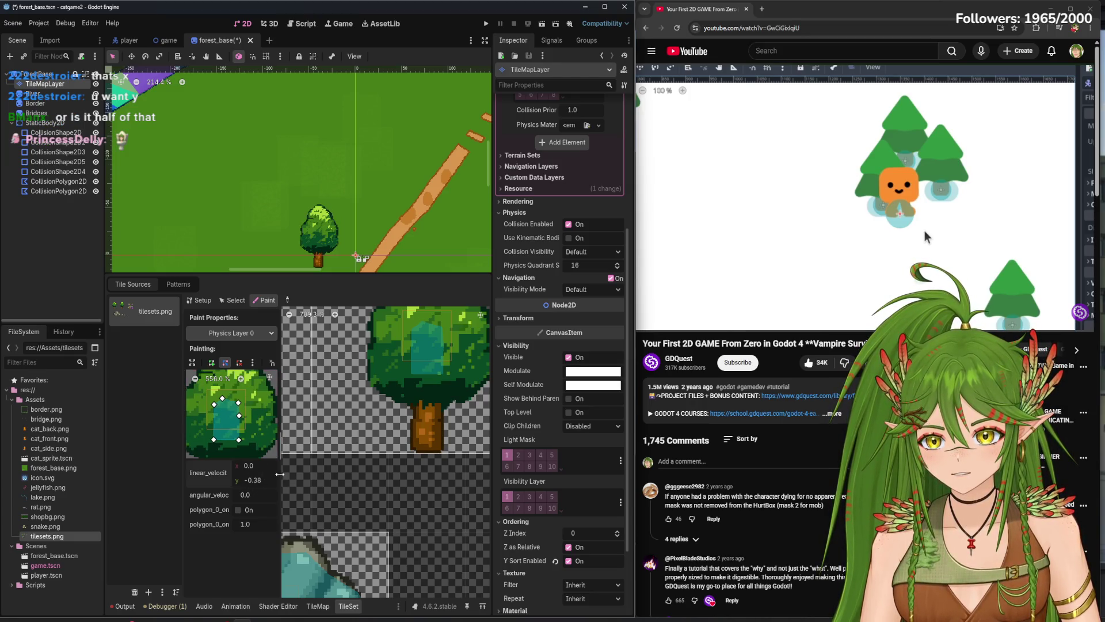
scroll(247, 414, "down", 5)
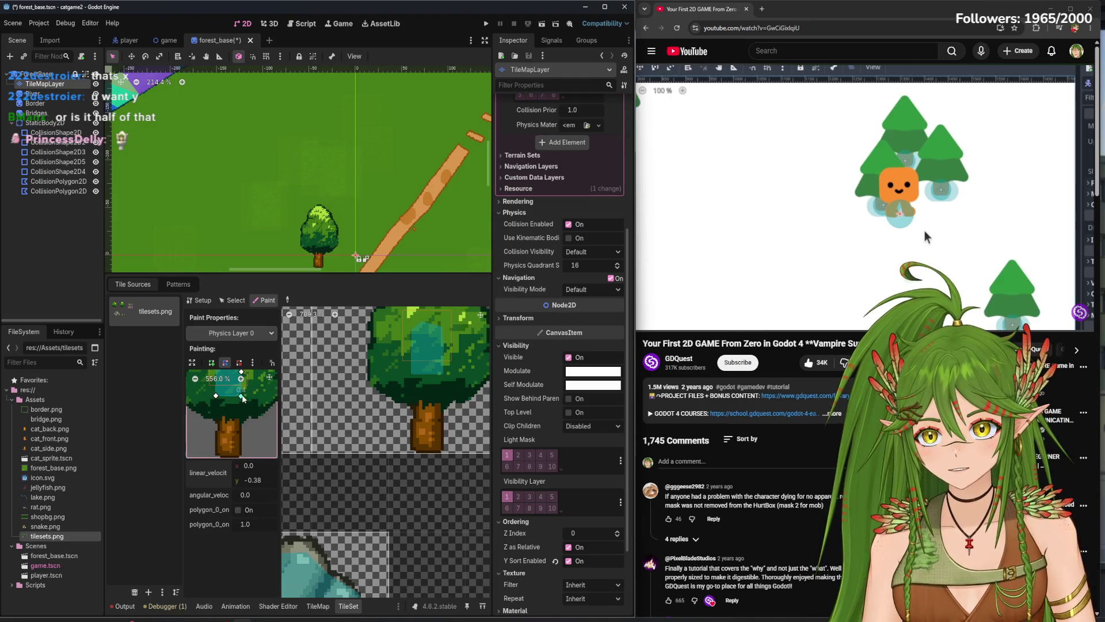
- Reshape the collision polygon into a narrow outline over the trunk and save the scene
left_click_drag(250, 381, 242, 459)
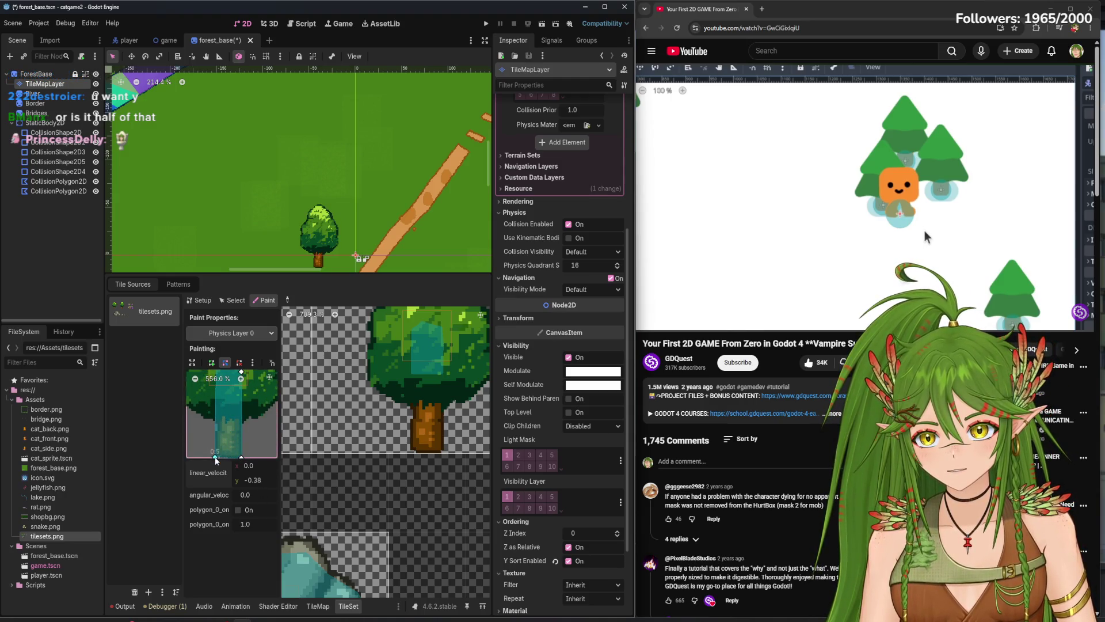
scroll(239, 413, "up", 3)
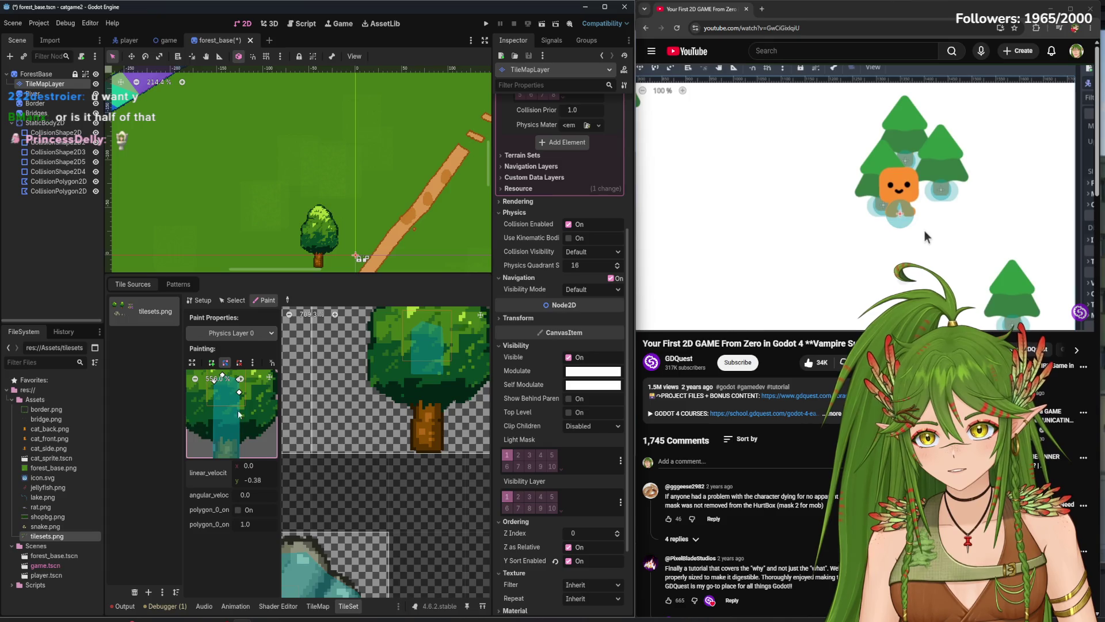
scroll(225, 423, "up", 1)
left_click(216, 389)
left_click_drag(214, 455, 218, 450)
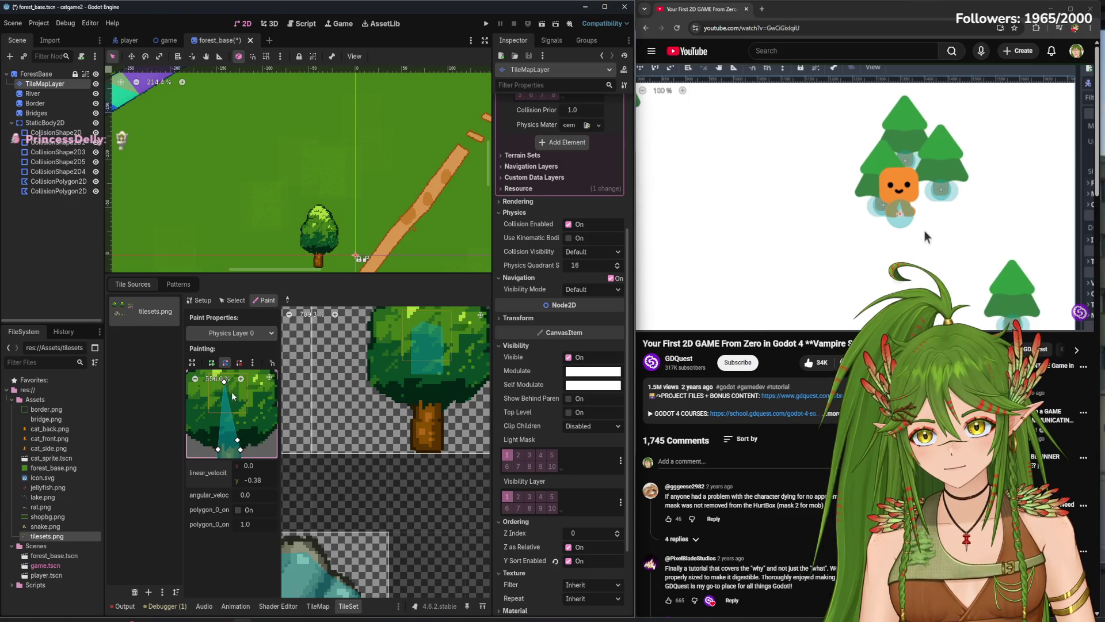
scroll(227, 386, "up", 2)
scroll(233, 432, "up", 3)
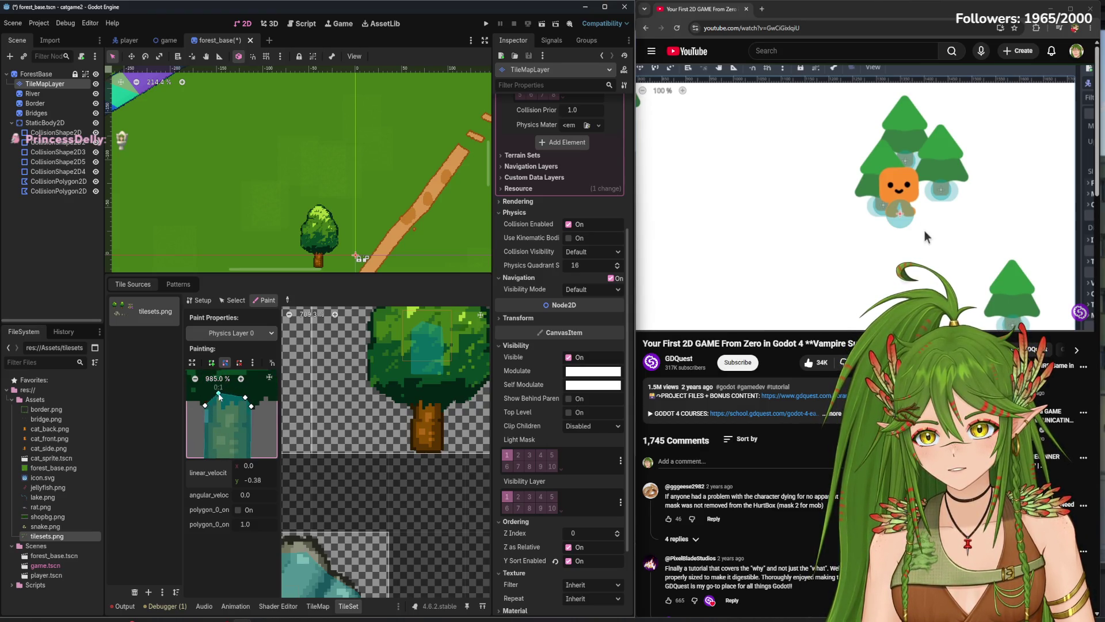
scroll(226, 414, "down", 5)
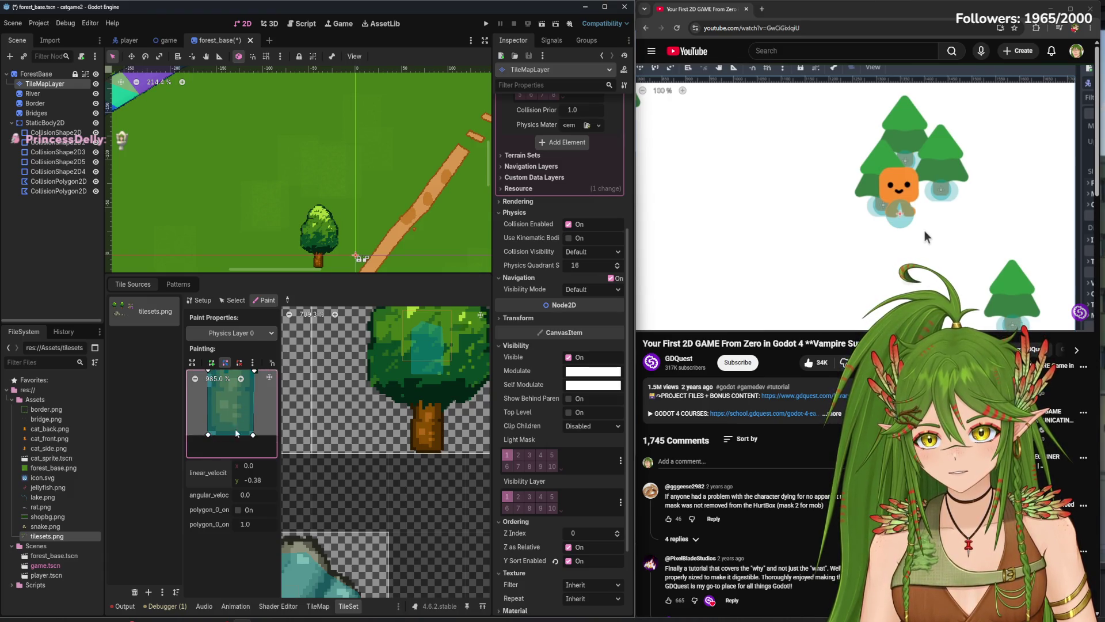
scroll(368, 436, "right", 4)
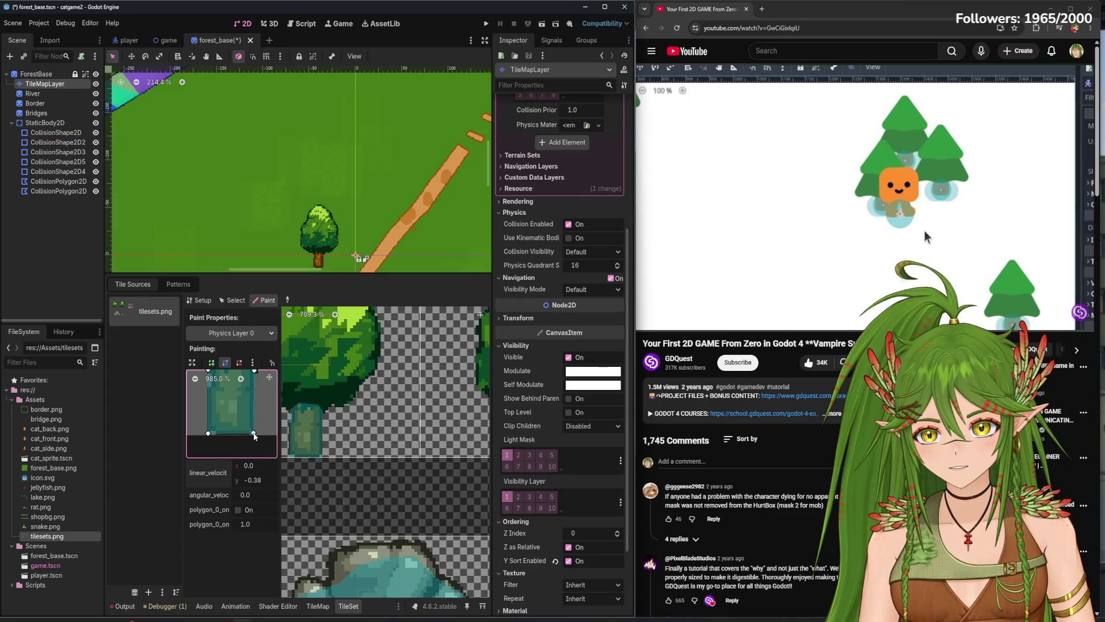
scroll(461, 418, "left", 4)
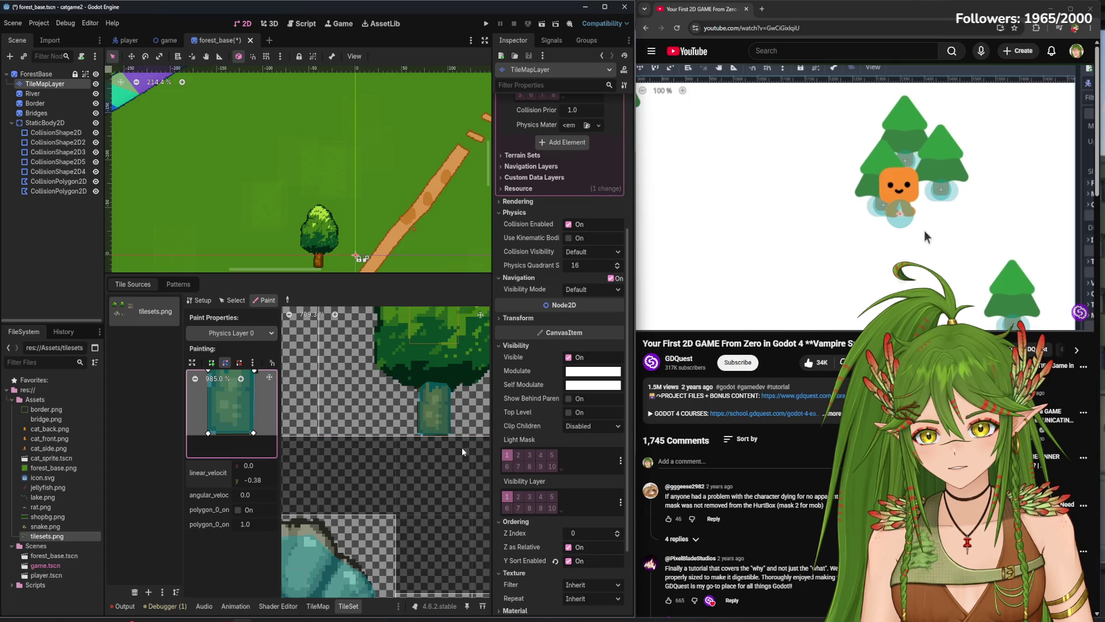
key("ctrl+s")
- Switch the TileSet paint property to Texture Origin
left_click(231, 332)
left_click(234, 356)
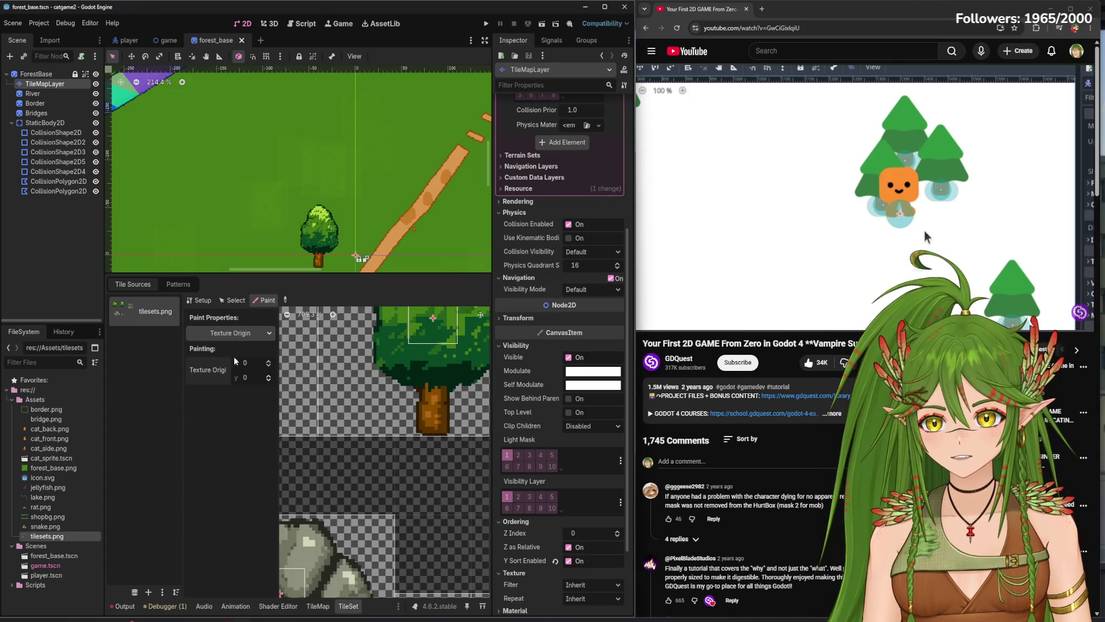
scroll(387, 429, "down", 3)
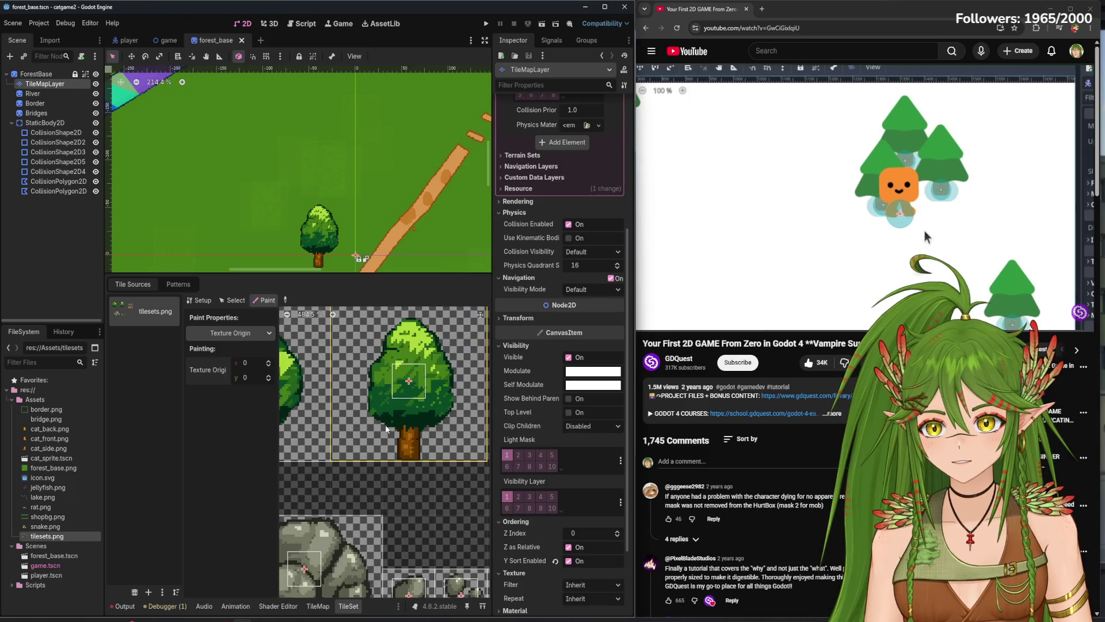
scroll(406, 429, "right", 2)
type("-20")
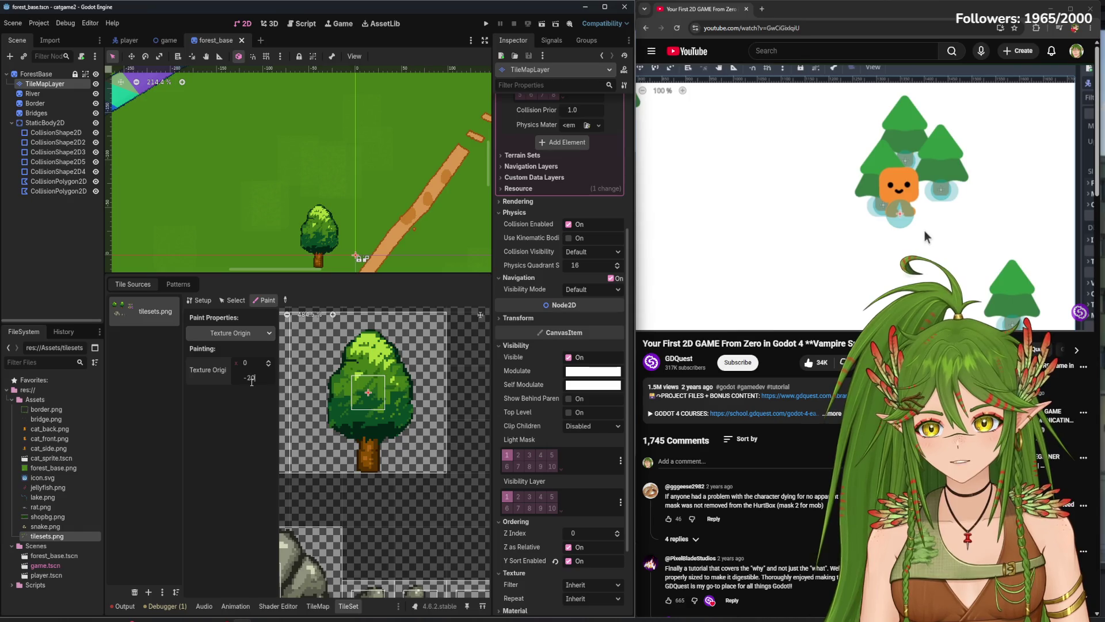
- Try Texture Origin y values from -20 to 30, settle on 25, and paint it onto the tree trunk tile
key("Return")
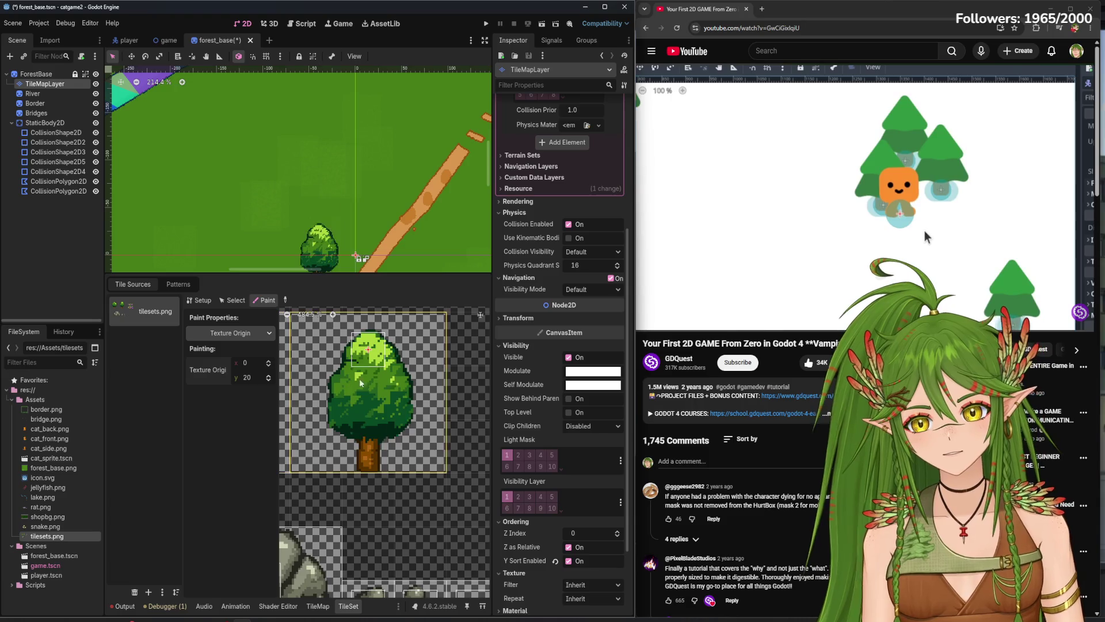
key("Return")
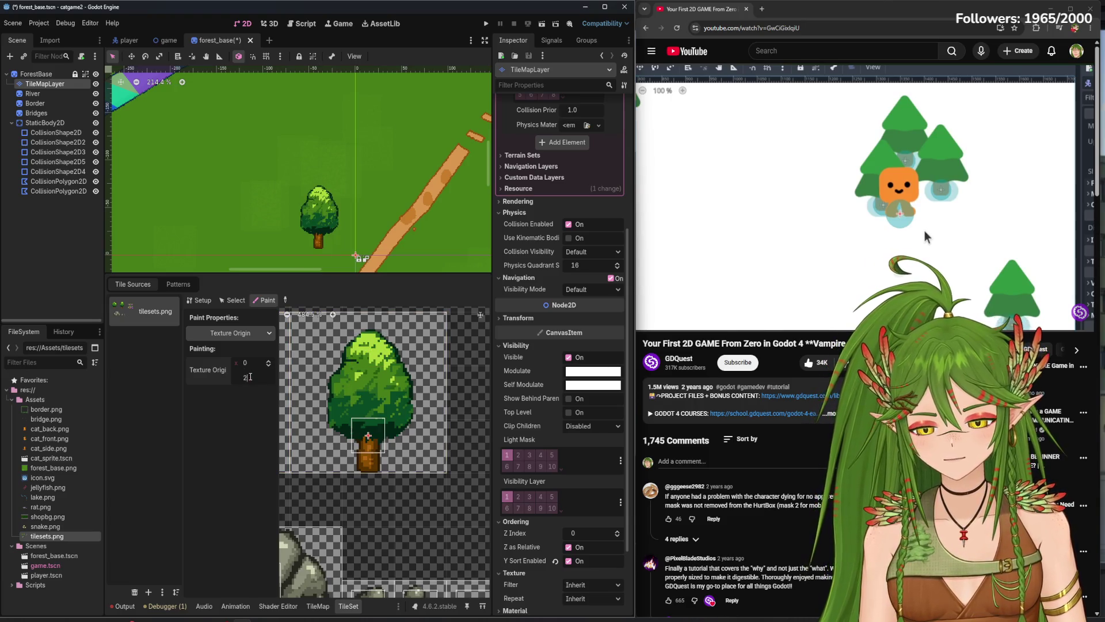
type("5")
key("Return")
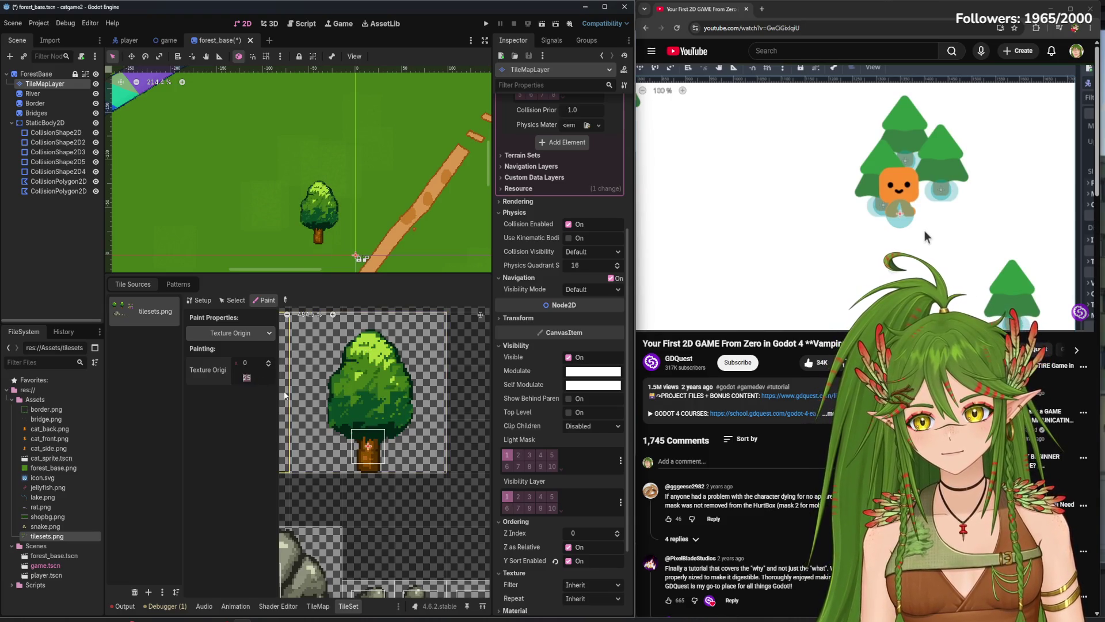
type("2")
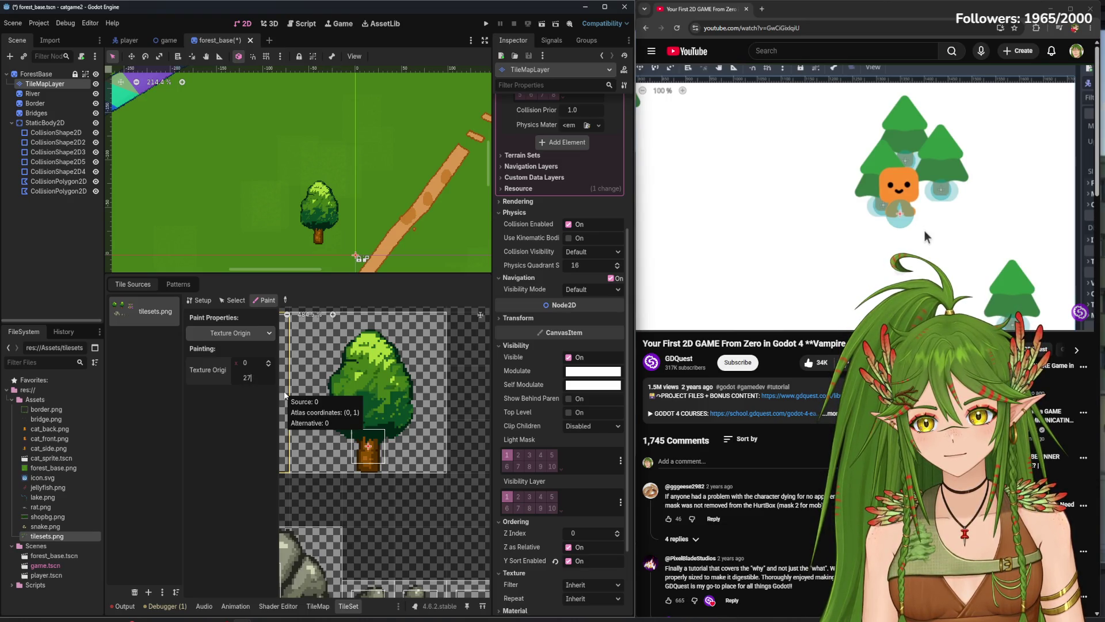
key("Return")
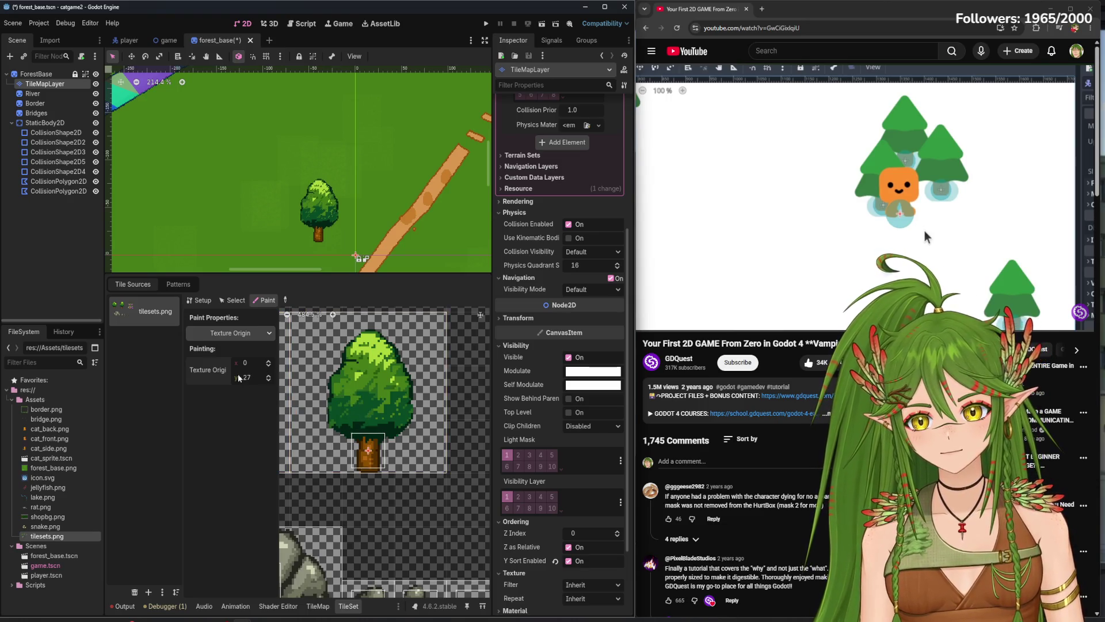
type("30")
key("Return")
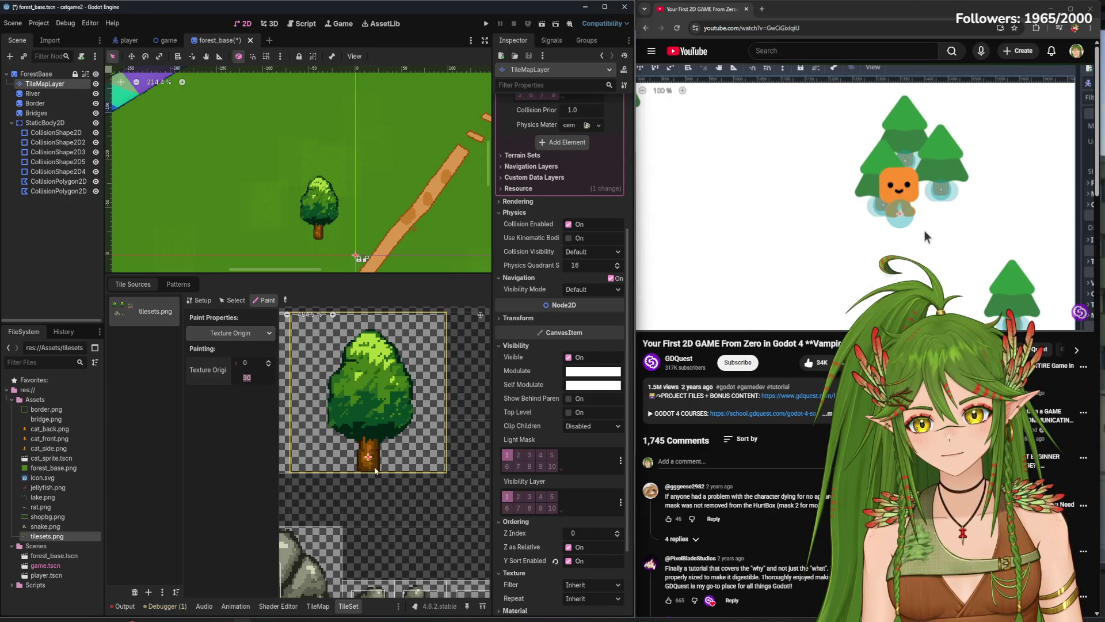
scroll(375, 470, "up", 1)
scroll(381, 468, "up", 1)
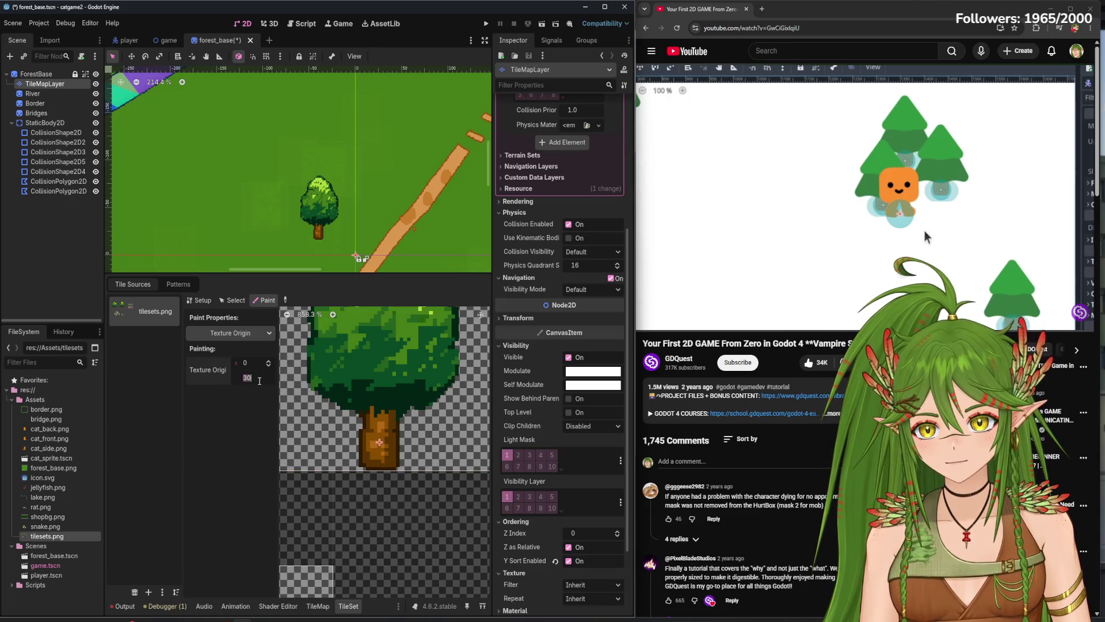
left_click(393, 436)
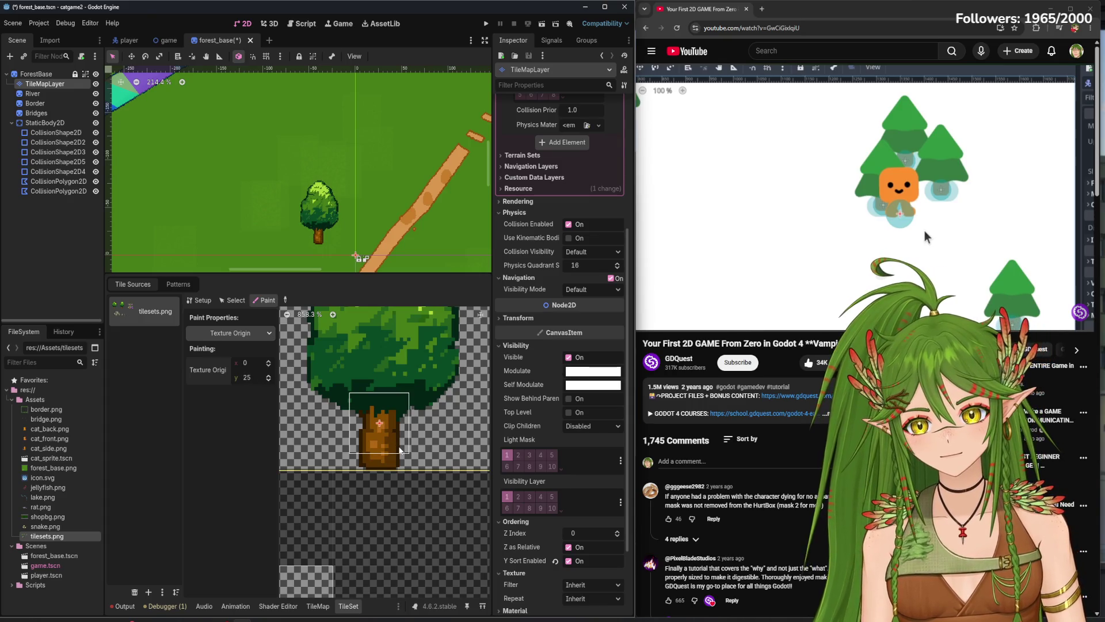
- Test-run the game, walking the cat up, down and around the tree to check its sorting
scroll(391, 438, "down", 2)
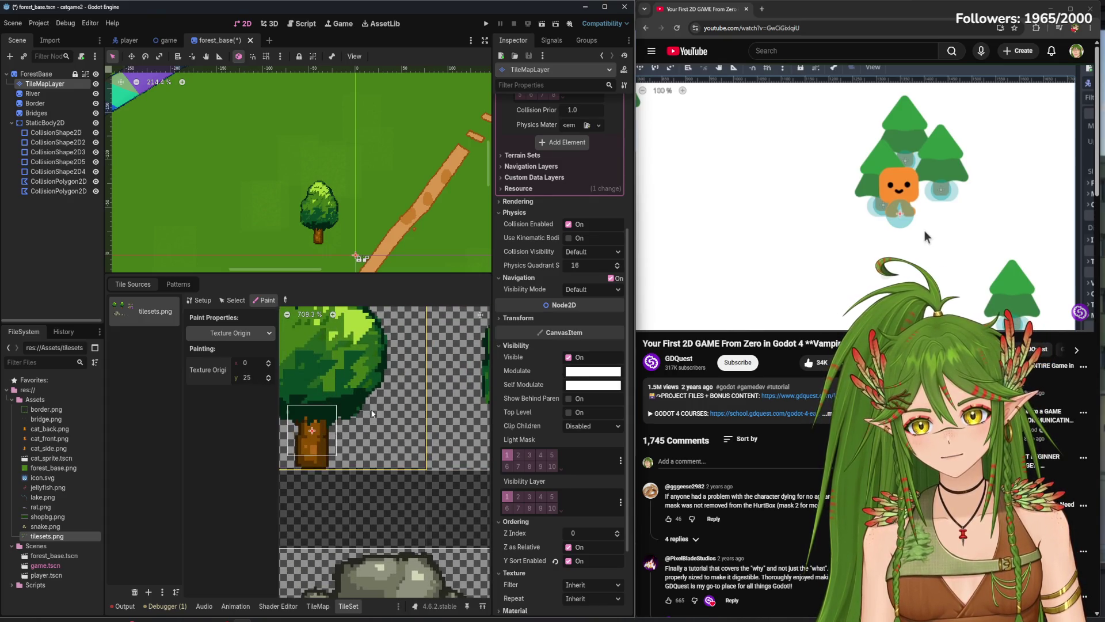
left_click(486, 23)
key("w")
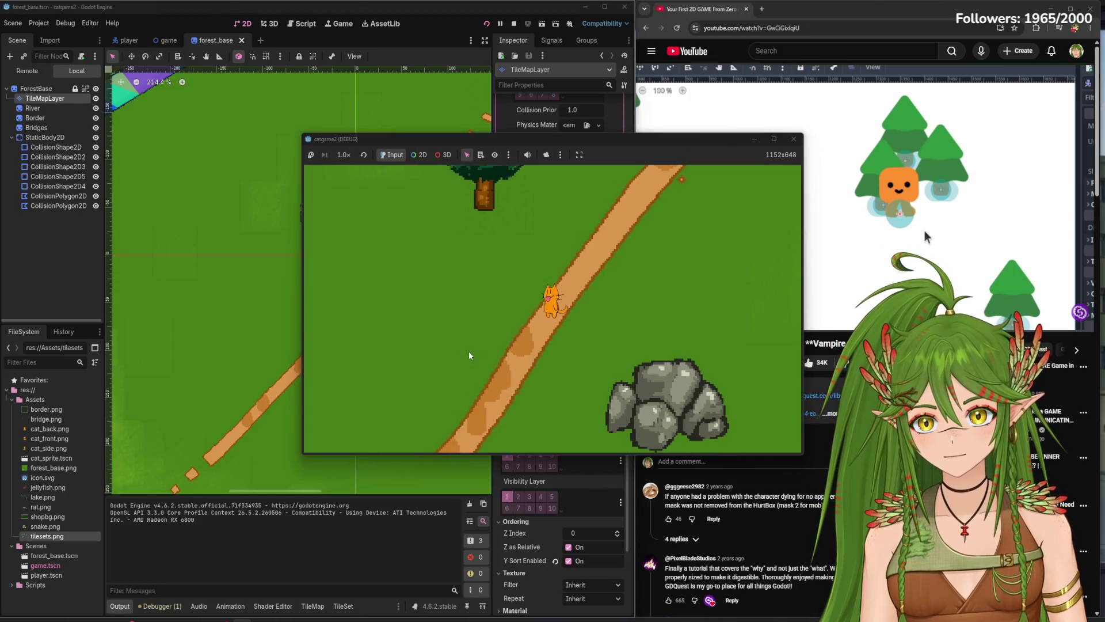
key("s")
key("w")
key("d")
key("s")
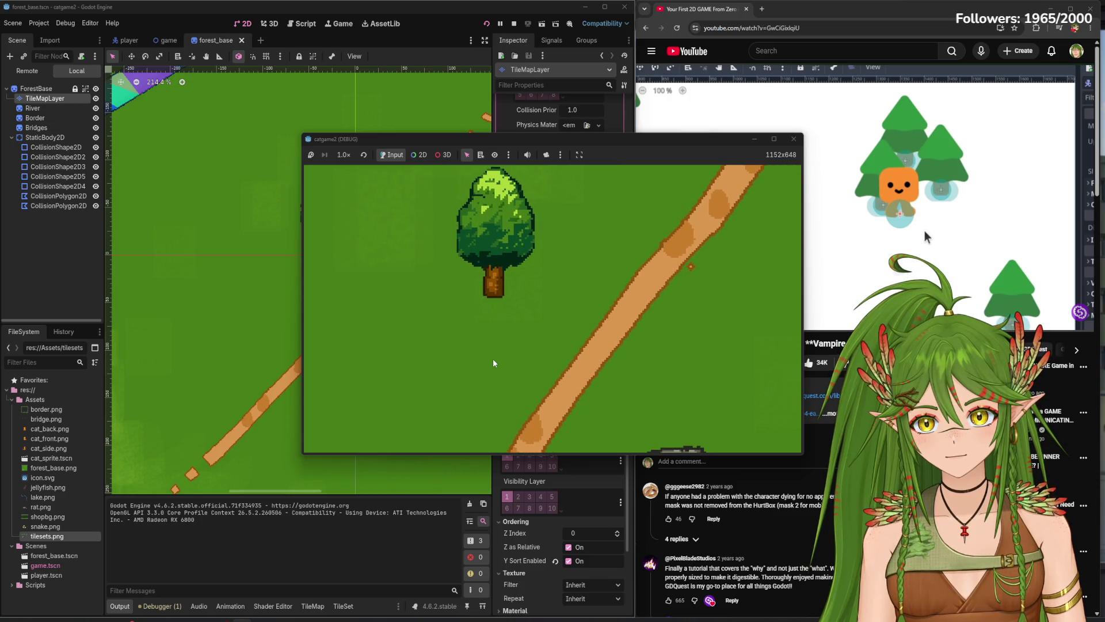
key("w")
key("w")
key("s")
key("a")
key("d")
key("w")
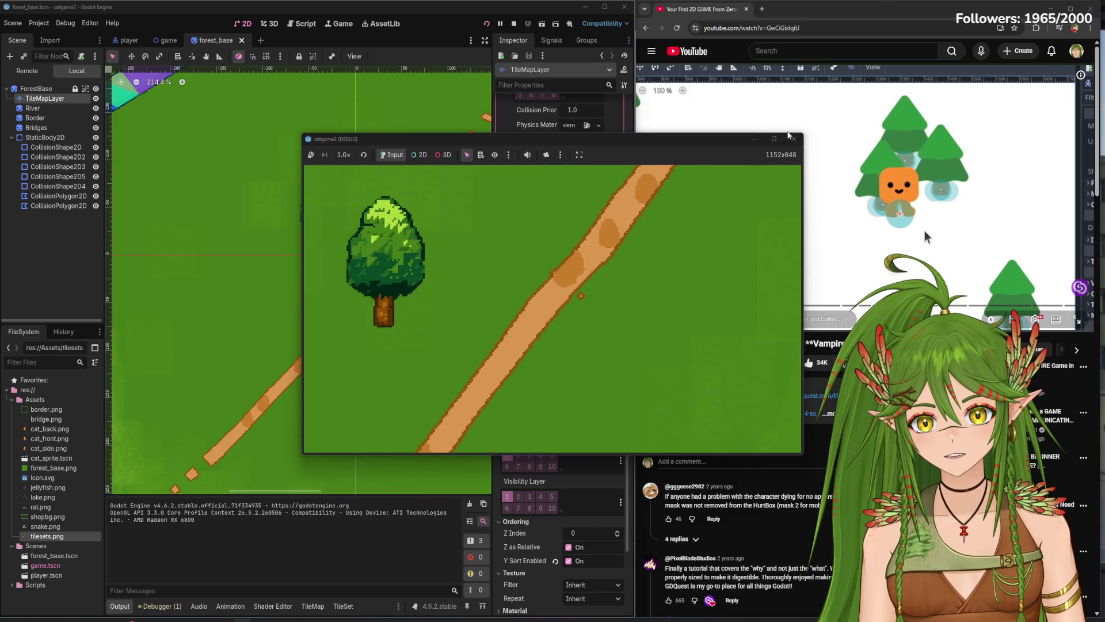
key("s")
key("a")
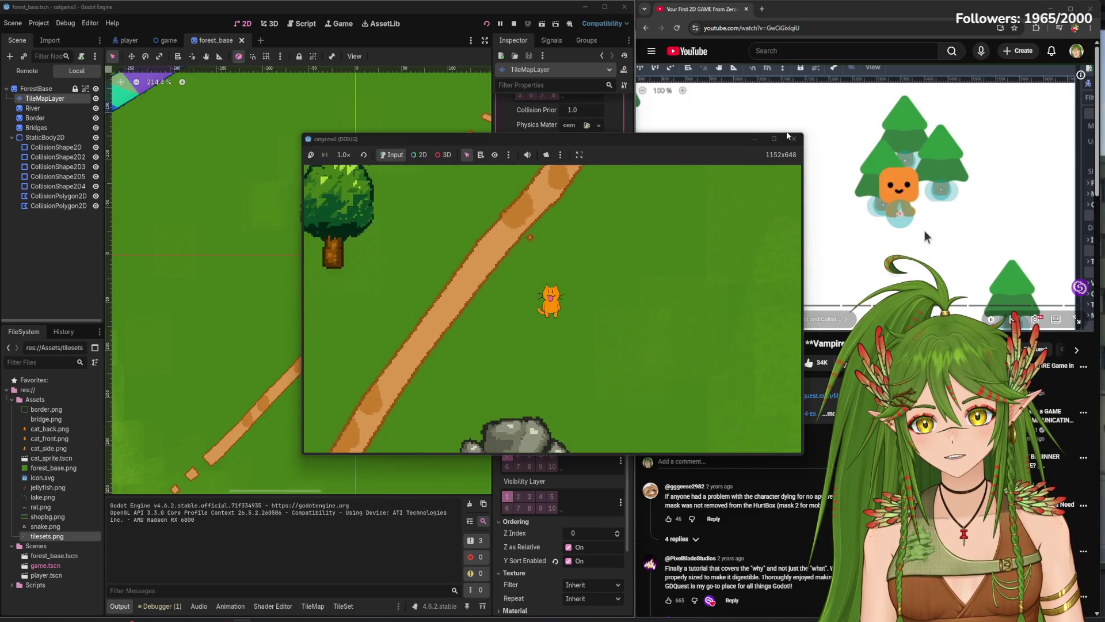
key("w")
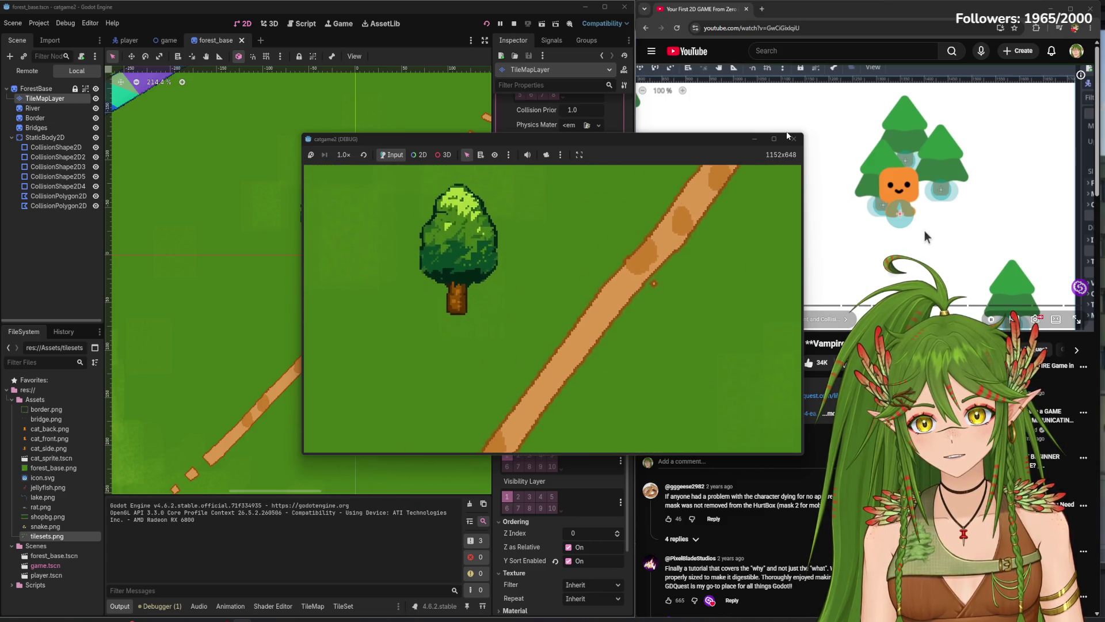
left_click(787, 135)
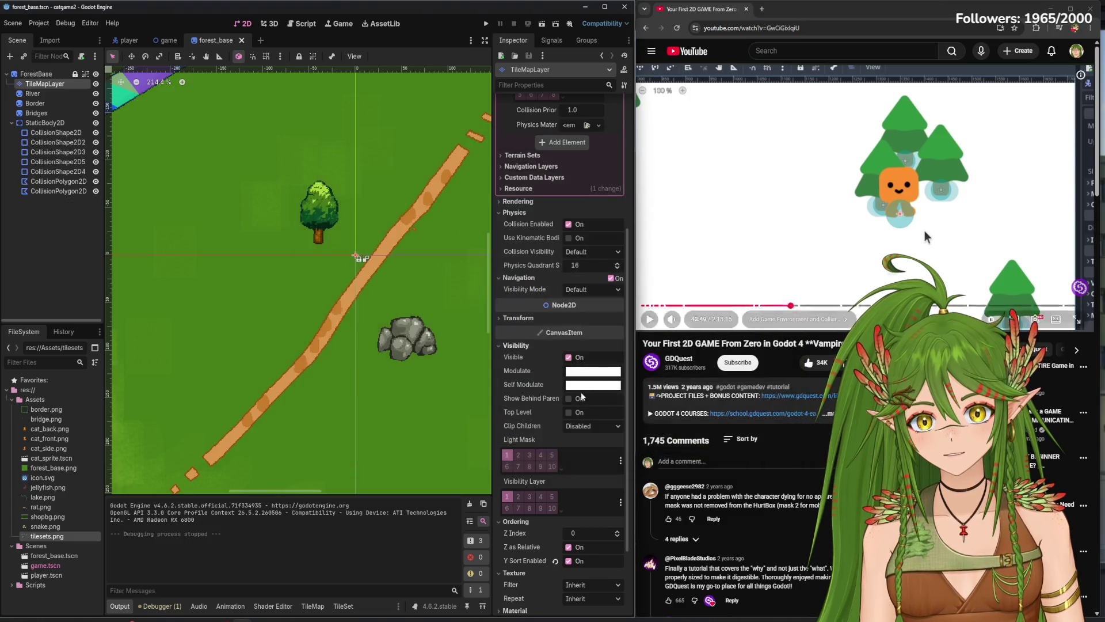
- Paint a texture origin x of -1 onto the tree tile and save the forest scene
left_click(344, 606)
scroll(323, 443, "down", 4)
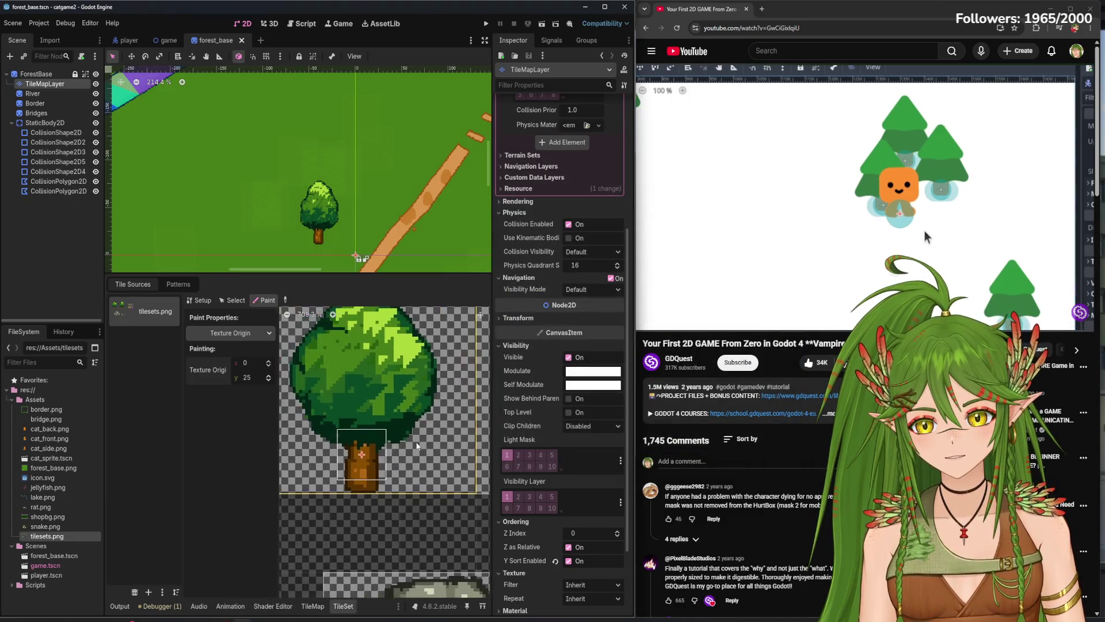
scroll(364, 462, "right", 2)
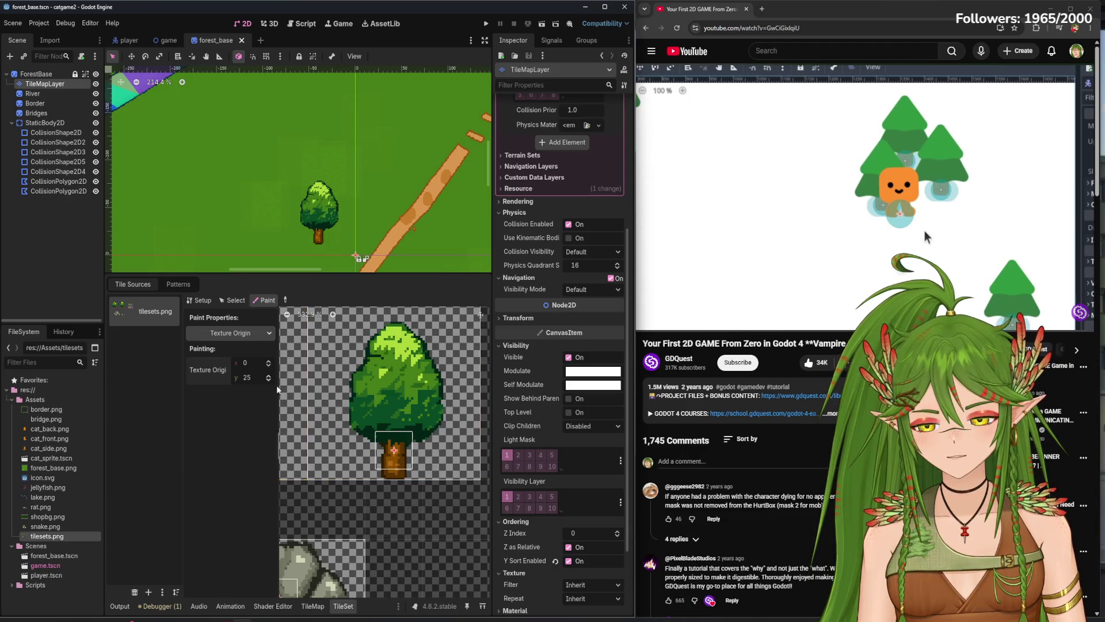
left_click(269, 365)
left_click(377, 381)
key("ctrl+s")
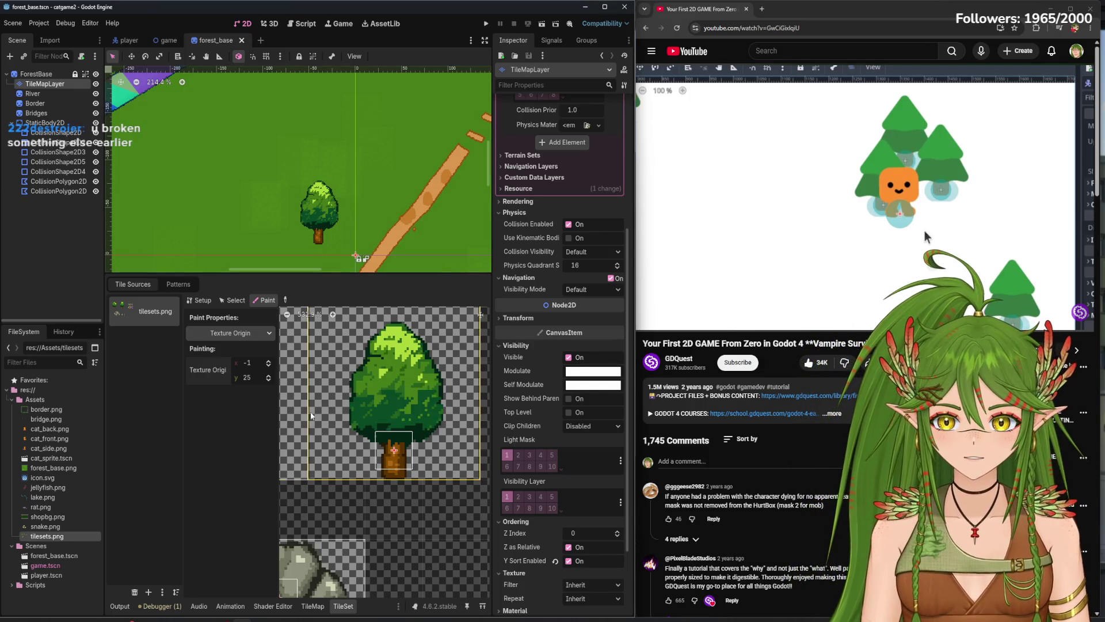
- Reset the tree tile's texture origin x to 0 in the forest_base scene
left_click(269, 362)
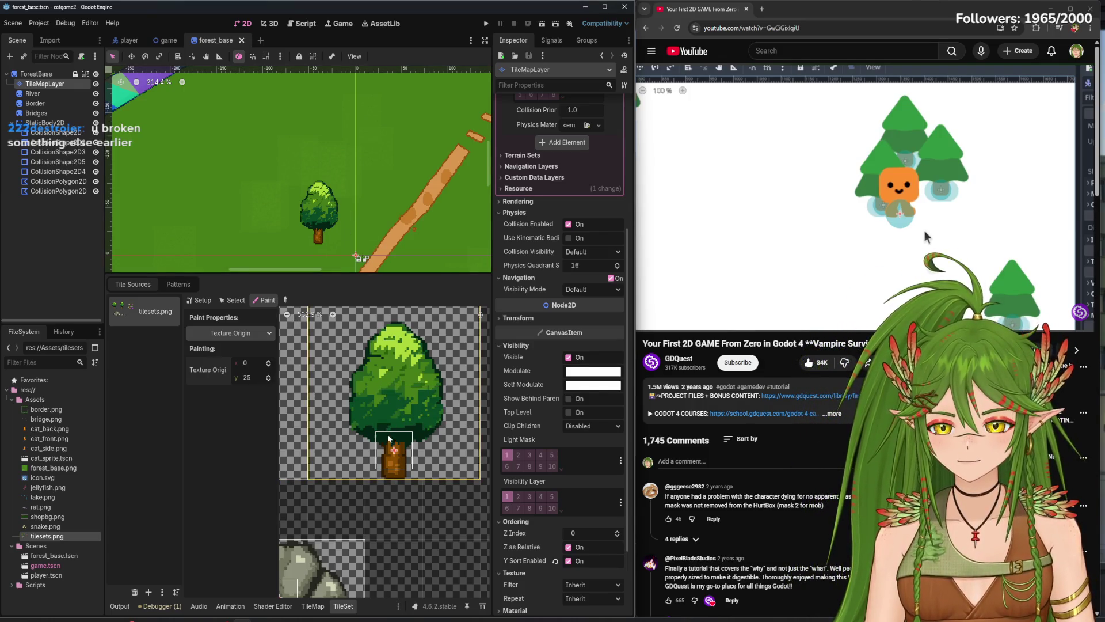
scroll(377, 403, "down", 2)
scroll(430, 406, "down", 3)
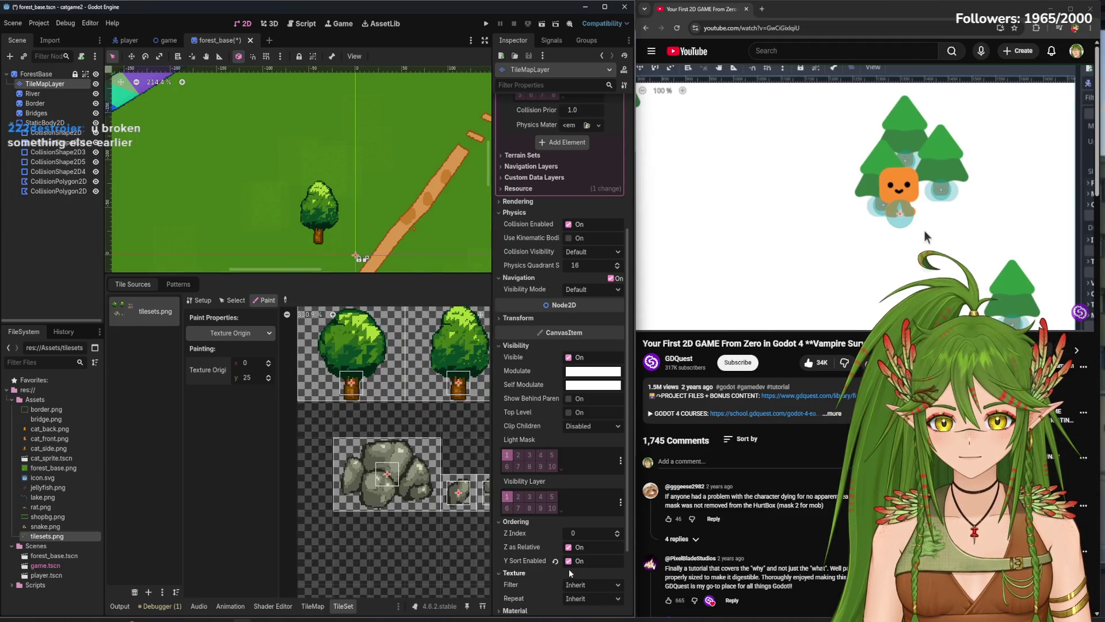
left_click(168, 40)
left_click(226, 41)
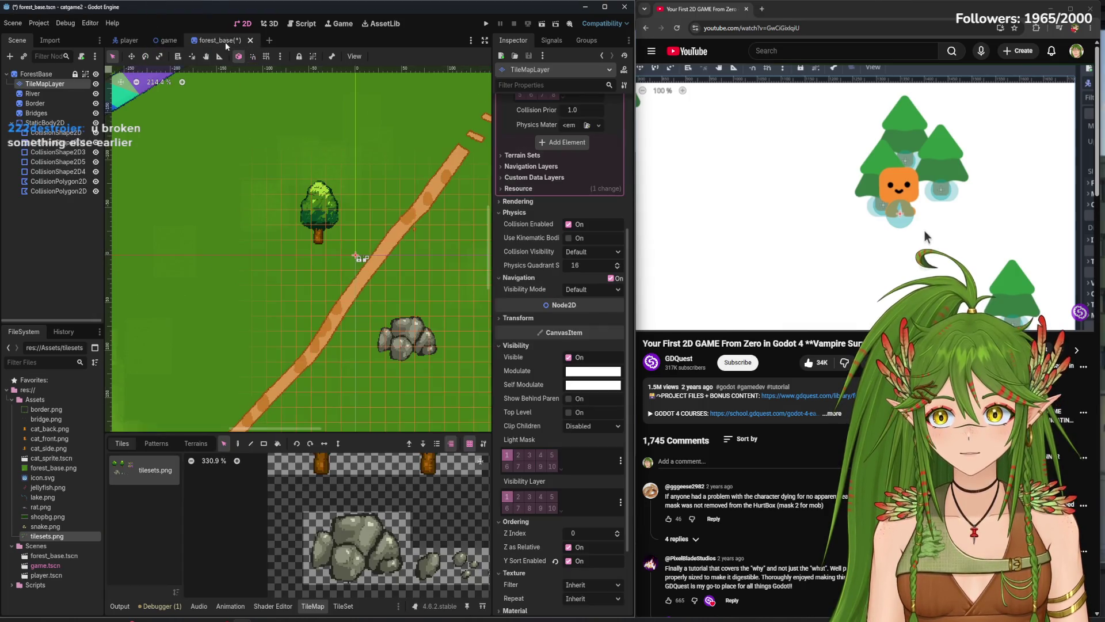
- On ForestBase, try toggling Y Sort Enabled and a Z Index of -1, then revert them
left_click(269, 222)
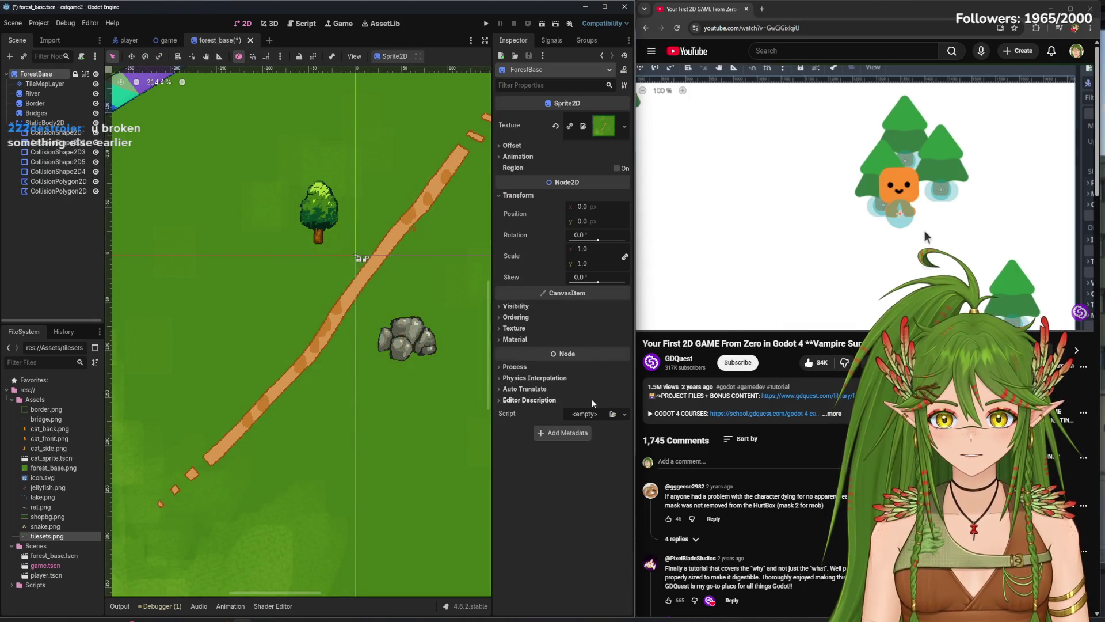
left_click(516, 307)
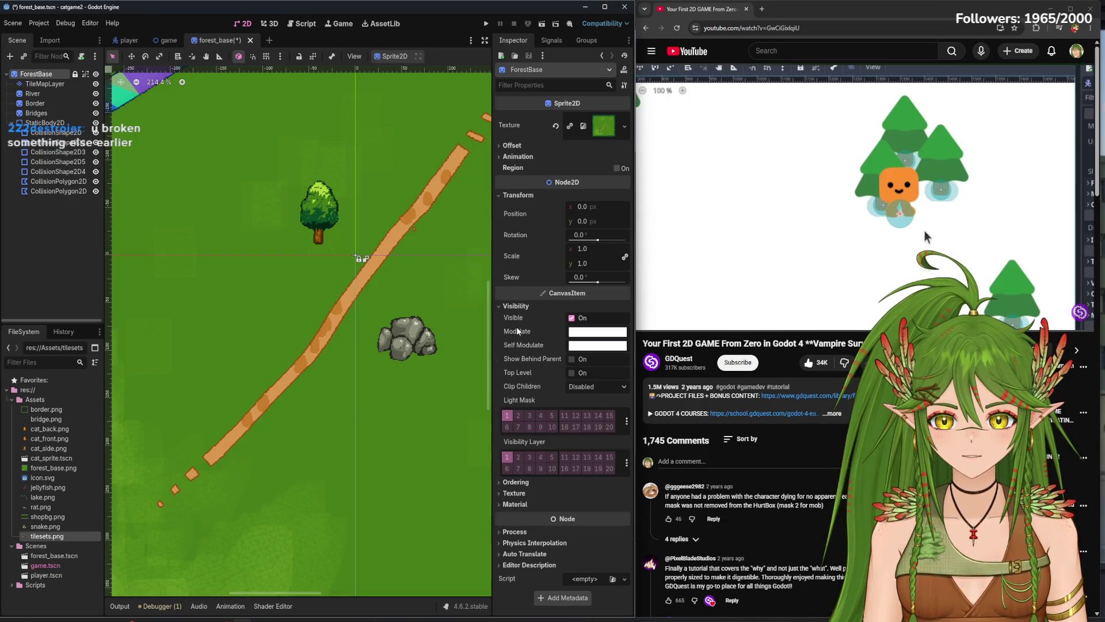
left_click(515, 482)
left_click(577, 522)
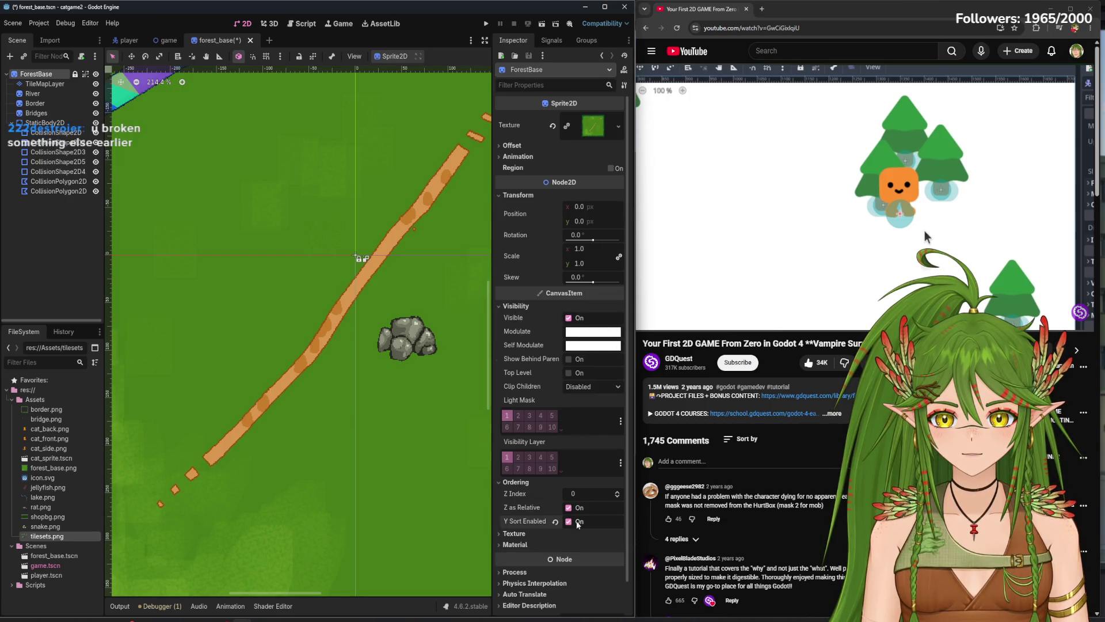
left_click(570, 522)
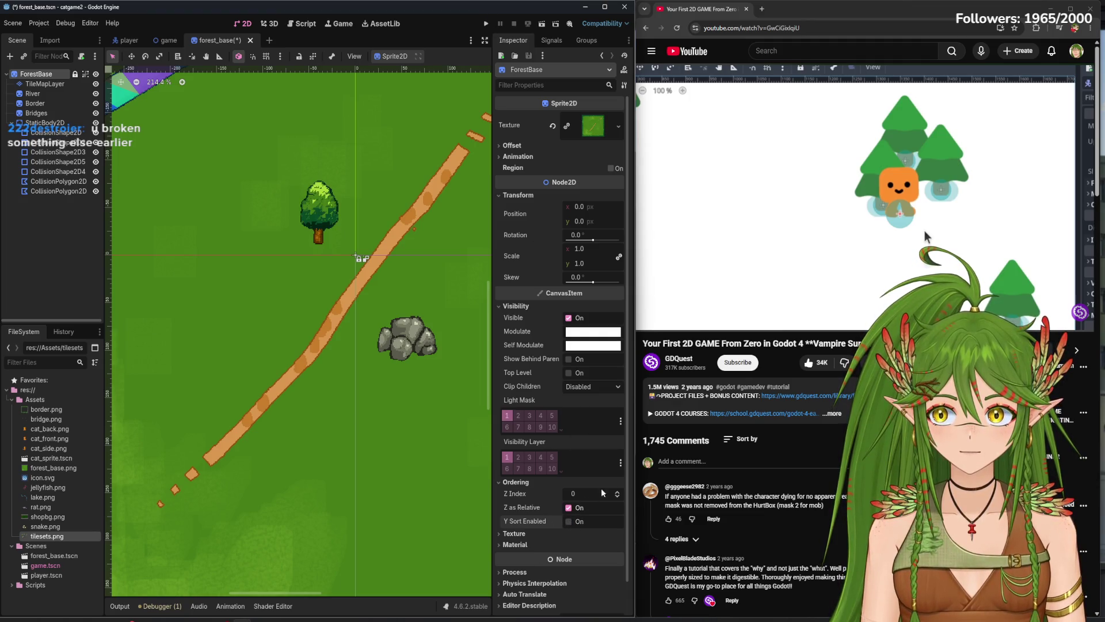
left_click_drag(602, 493, 599, 494)
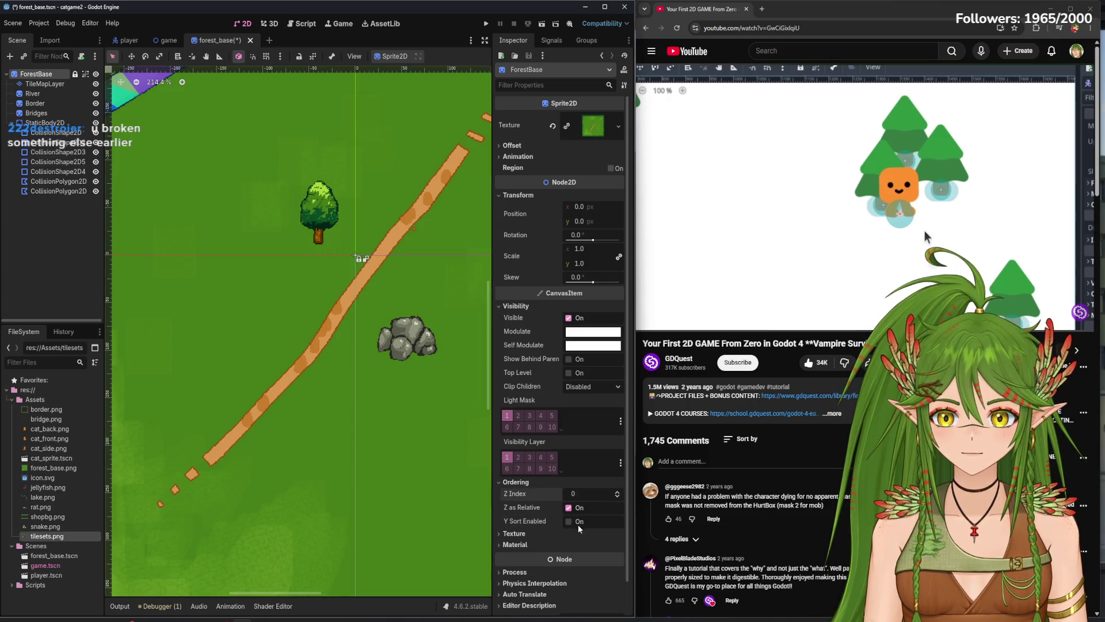
key("ctrl+z")
- Inspect the TileMapLayer, toggle ForestBase's Y Sort once more, and switch to the game scene
left_click(54, 86)
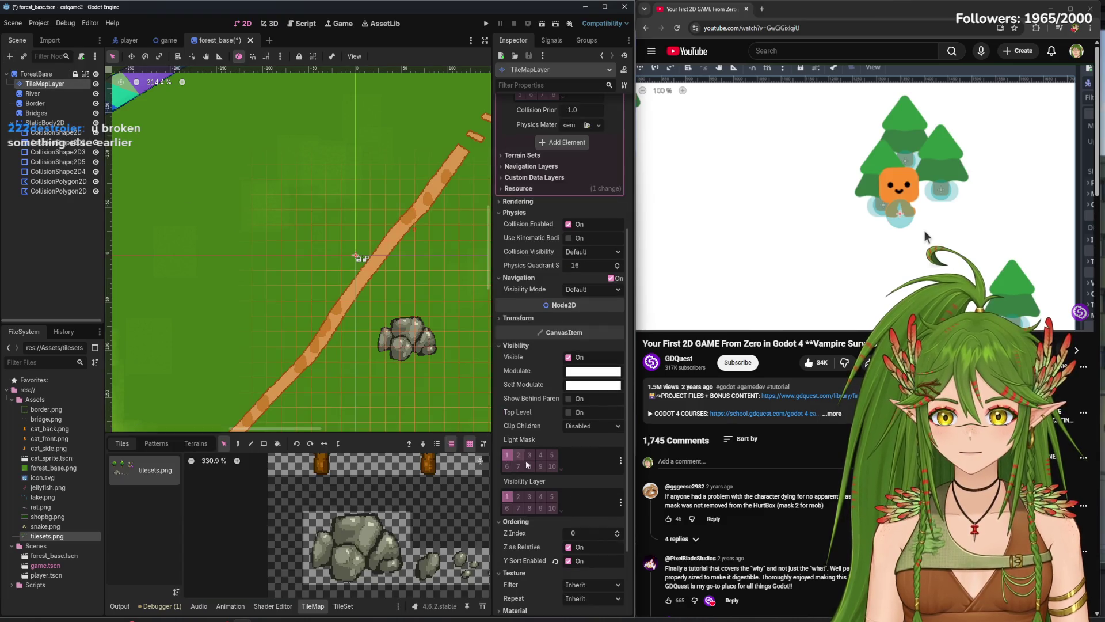
left_click(35, 74)
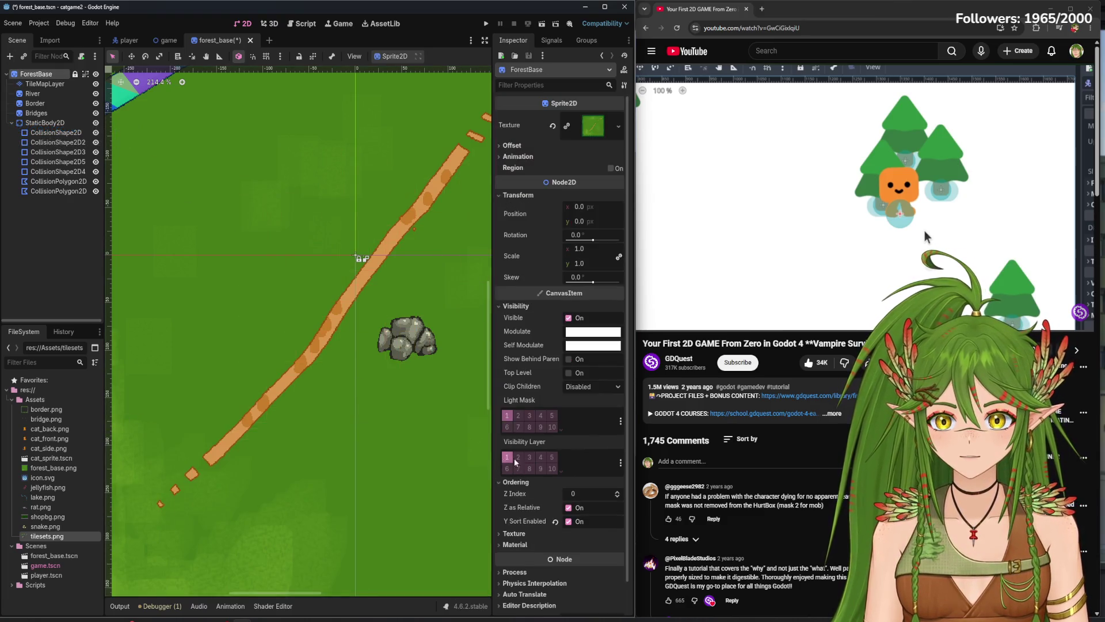
left_click(569, 522)
key("ctrl+shift+Tab")
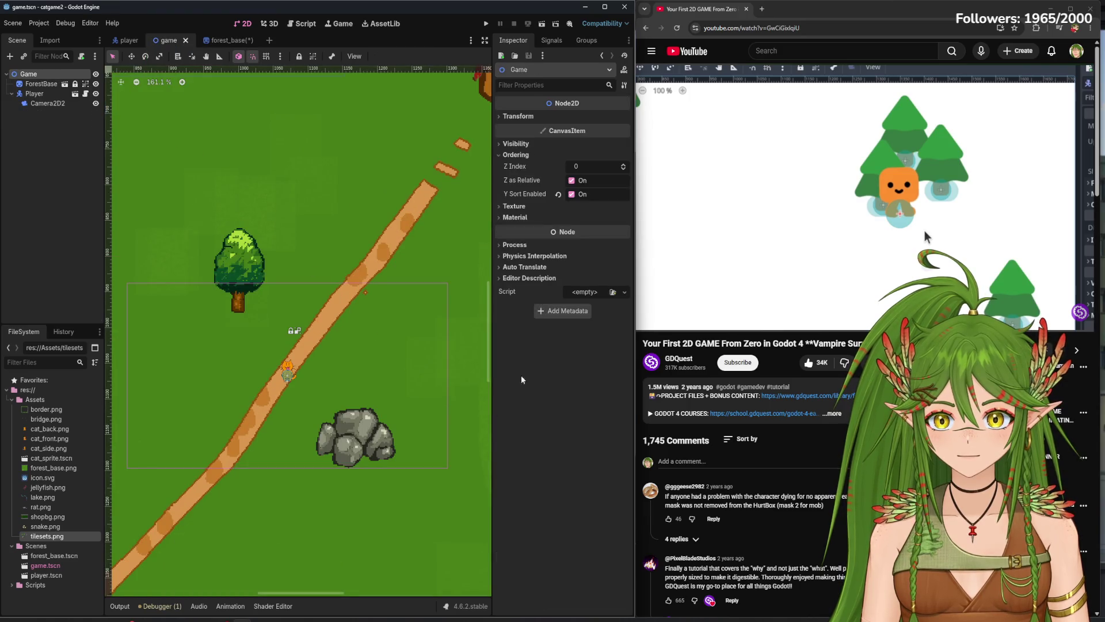
- Test-run the game with the Player's Y Sort enabled, then disable it and return to forest_base
key("ctrl+Tab")
key("ctrl+Tab")
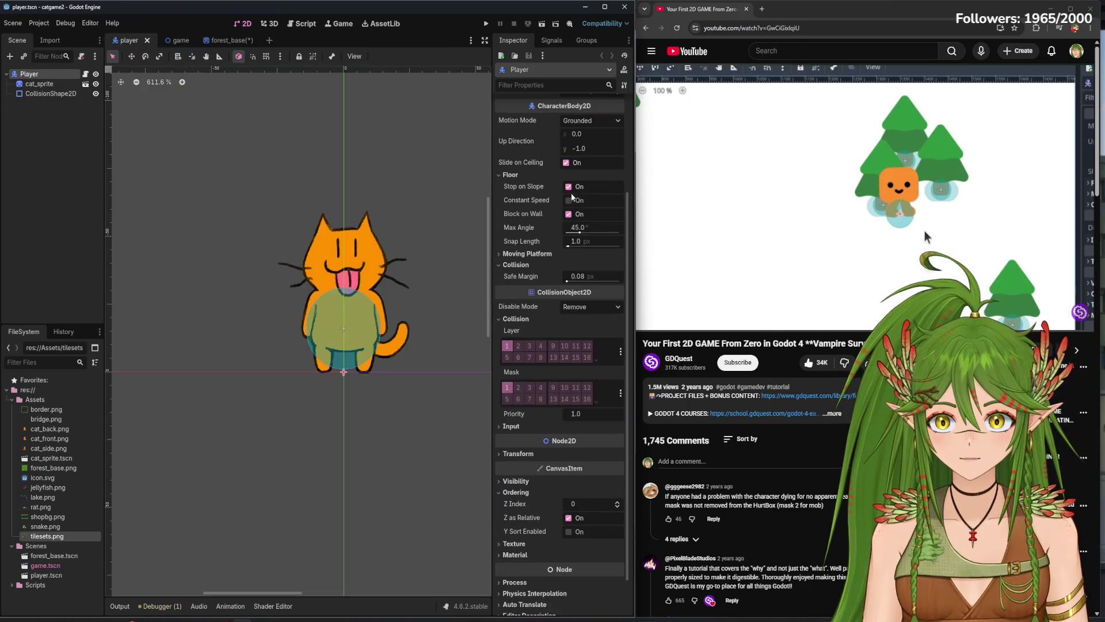
left_click(576, 532)
left_click(486, 23)
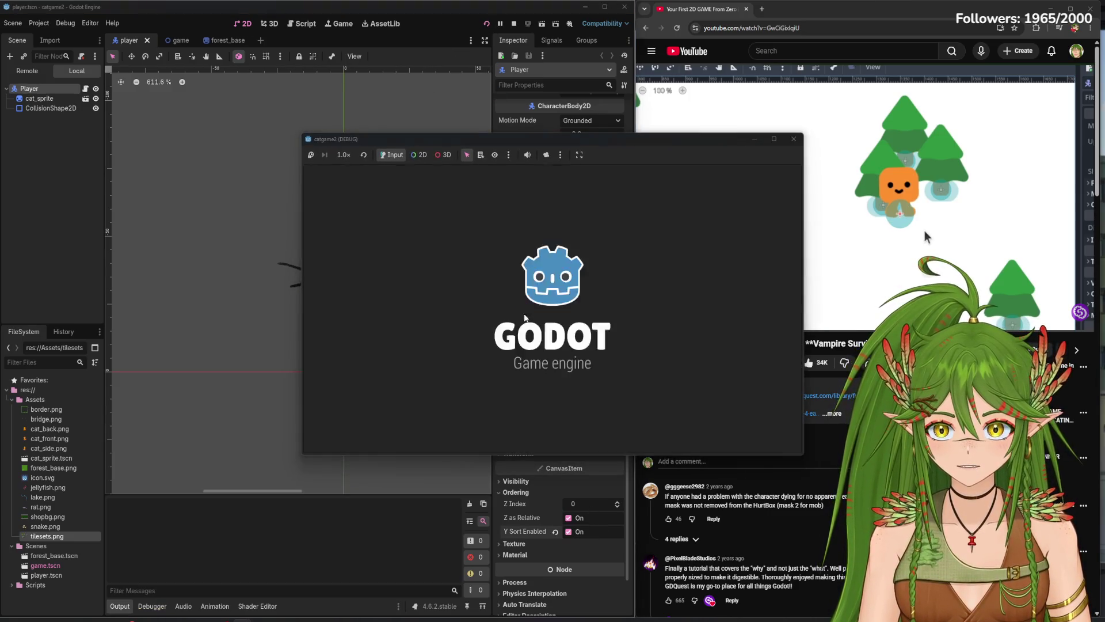
key("Left")
key("Up")
key("Down")
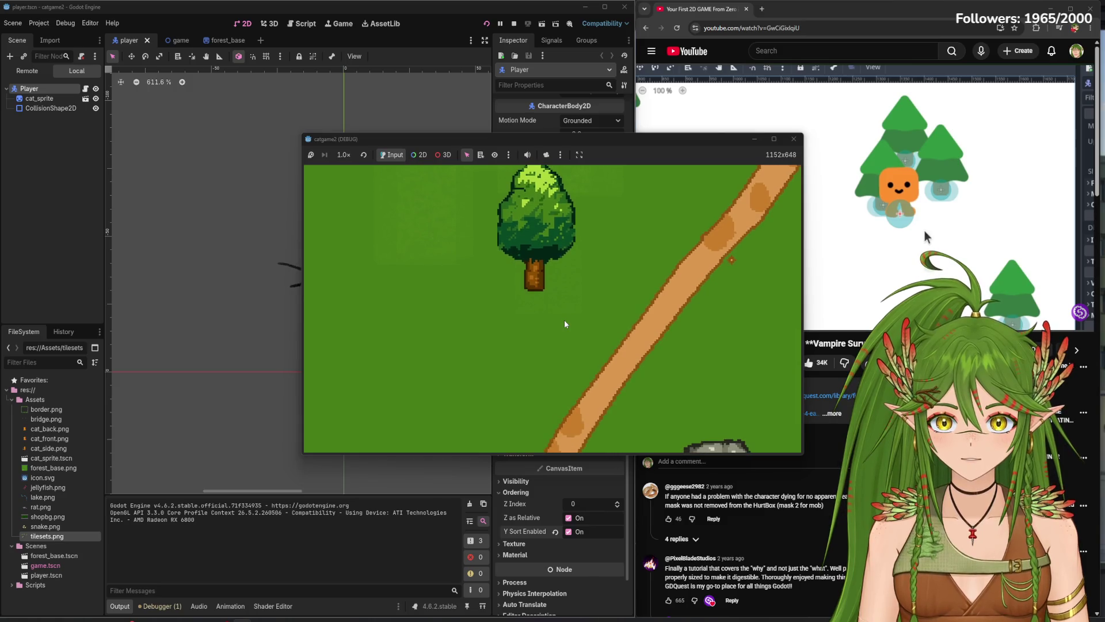
key("Up")
key("Down")
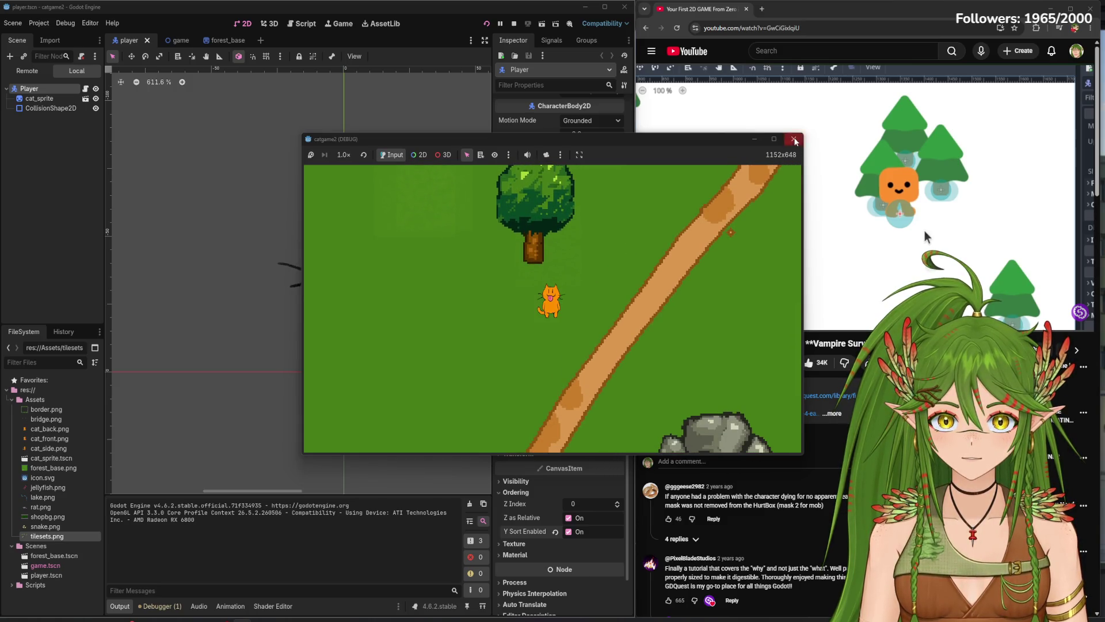
left_click(793, 139)
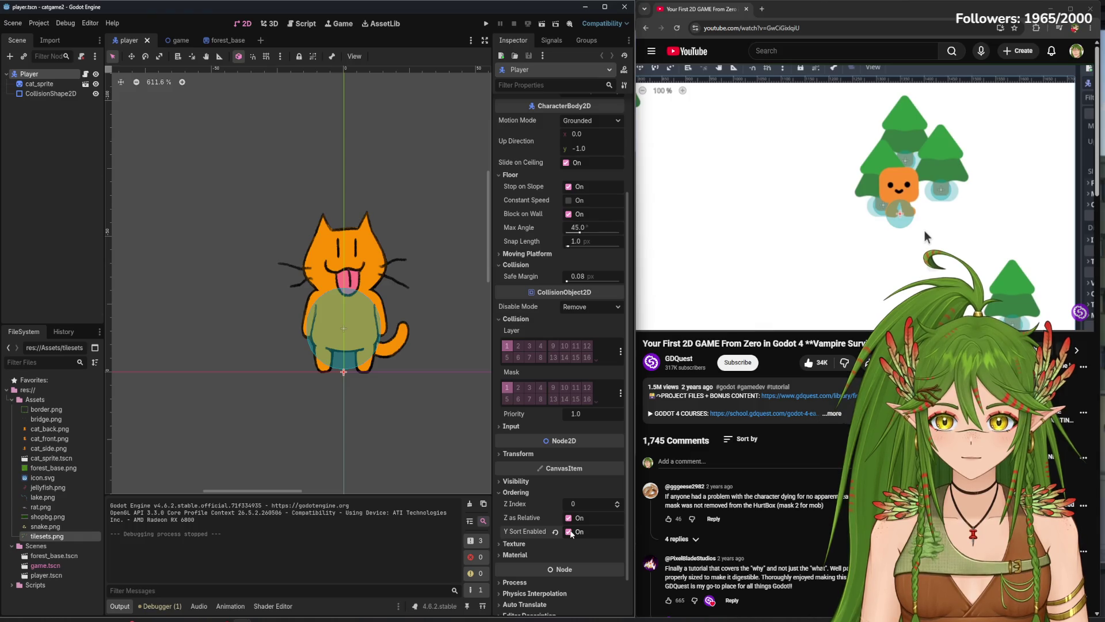
left_click(570, 533)
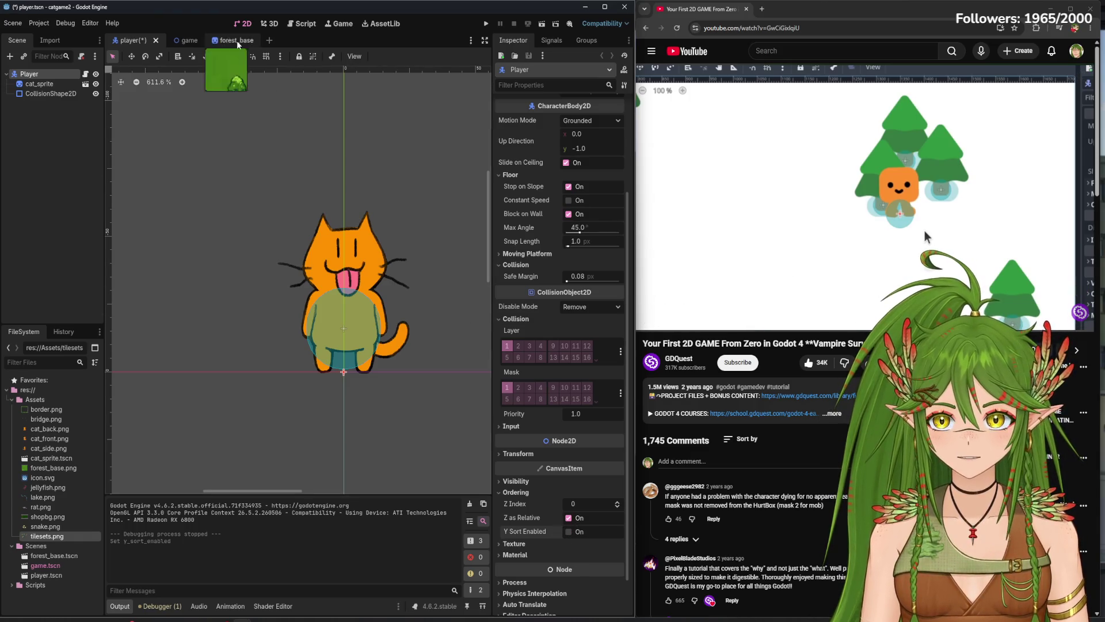
left_click(237, 41)
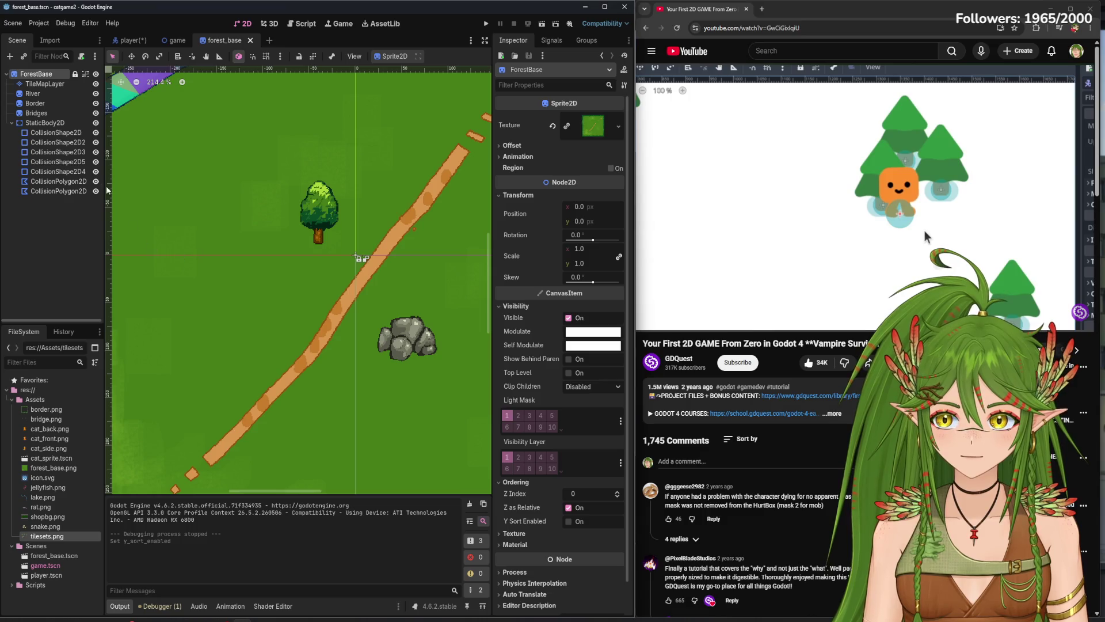
- Enable Y Sort on the TileMapLayer and set the tree tile's texture origin y to 0
left_click(45, 84)
left_click(569, 561)
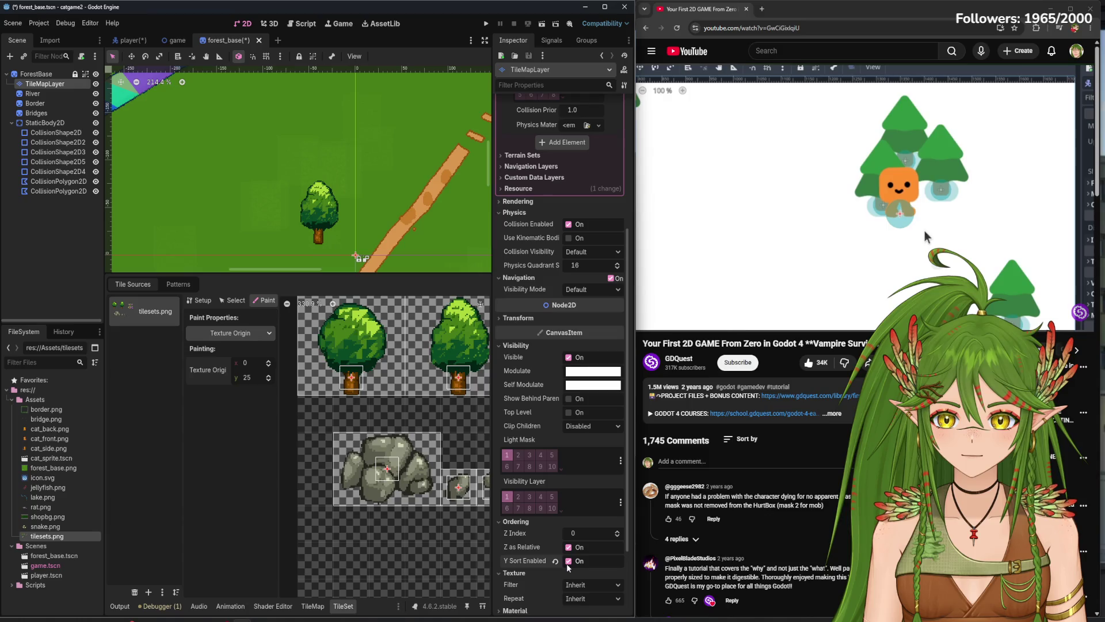
mouse_move(404, 275)
left_mouse_down()
mouse_move(407, 337)
mouse_move(407, 314)
left_mouse_up()
left_click(248, 416)
type("0")
left_click(370, 397)
left_click(253, 416)
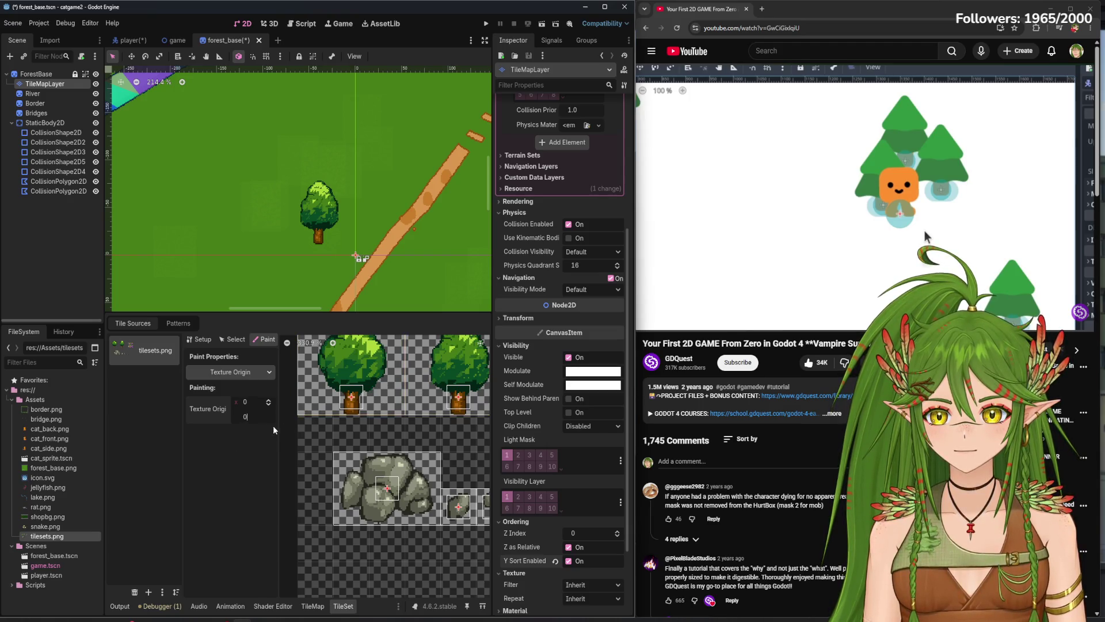
key("Return")
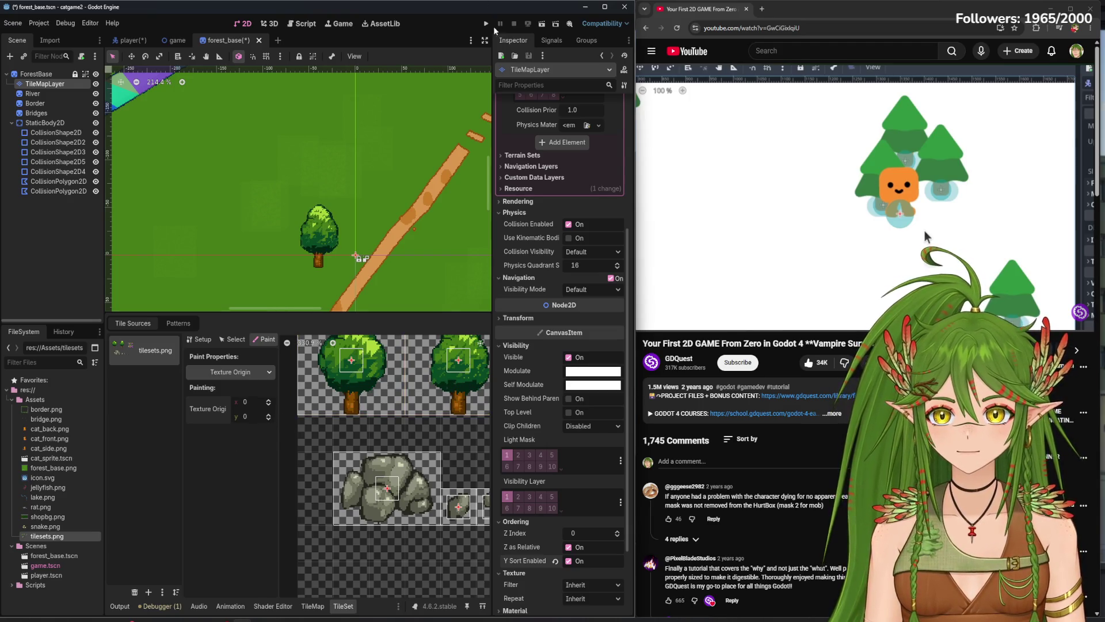
- Save and test-run the game, walking the cat up and left past the tree
left_click(486, 23)
key("Up")
key("Left")
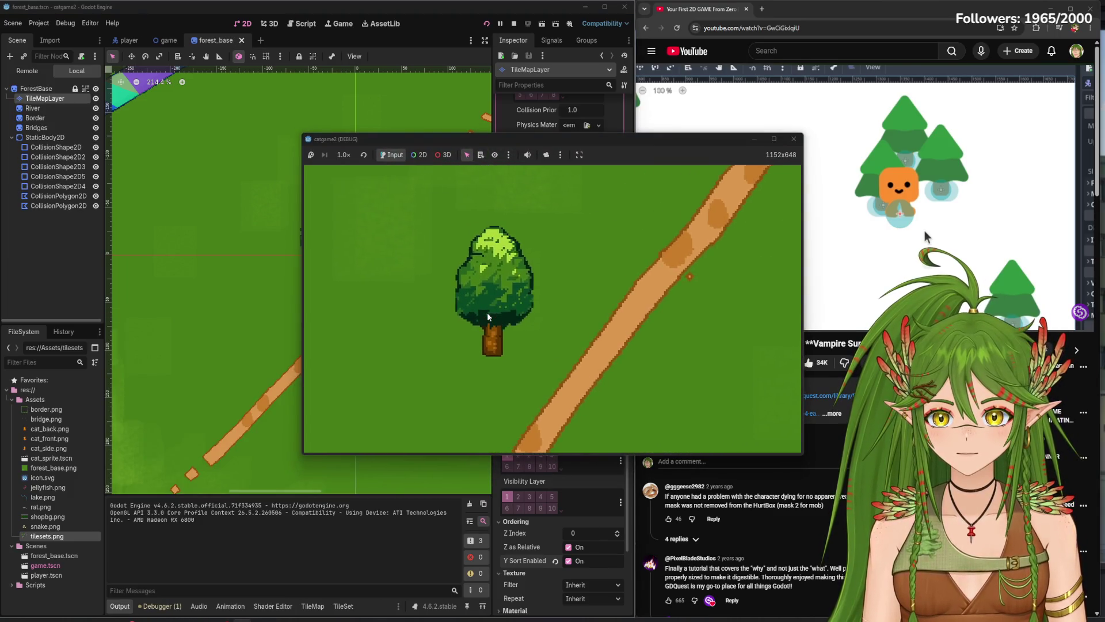
left_click(794, 139)
- Toggle ForestBase's Y Sort on and back off, then reselect the TileMapLayer to view its tileset
left_click(36, 73)
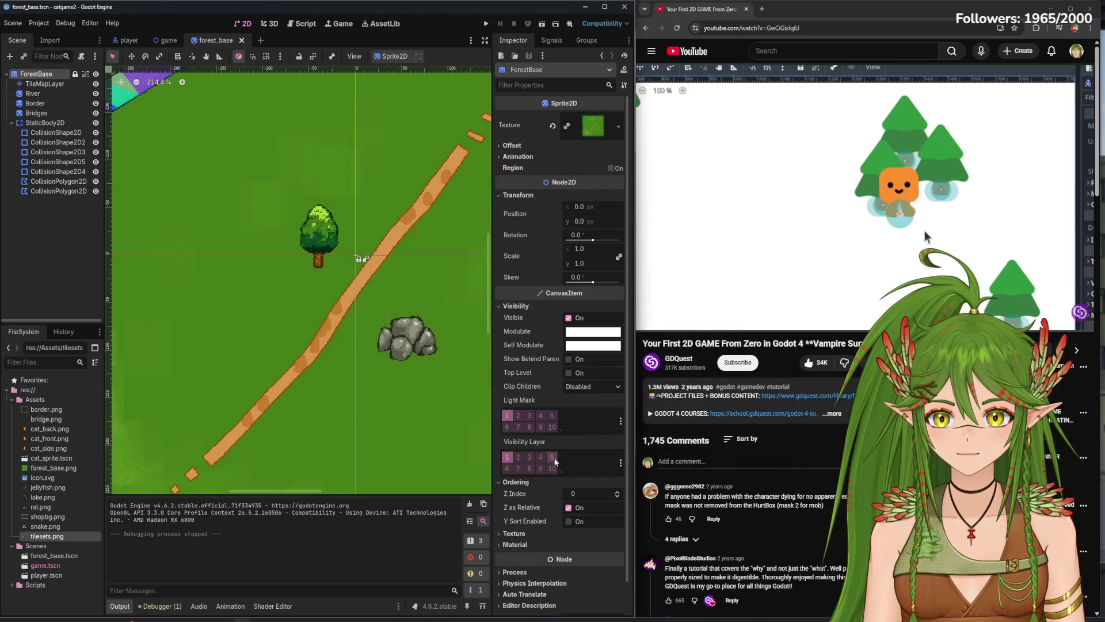
left_click(569, 521)
left_click(569, 521)
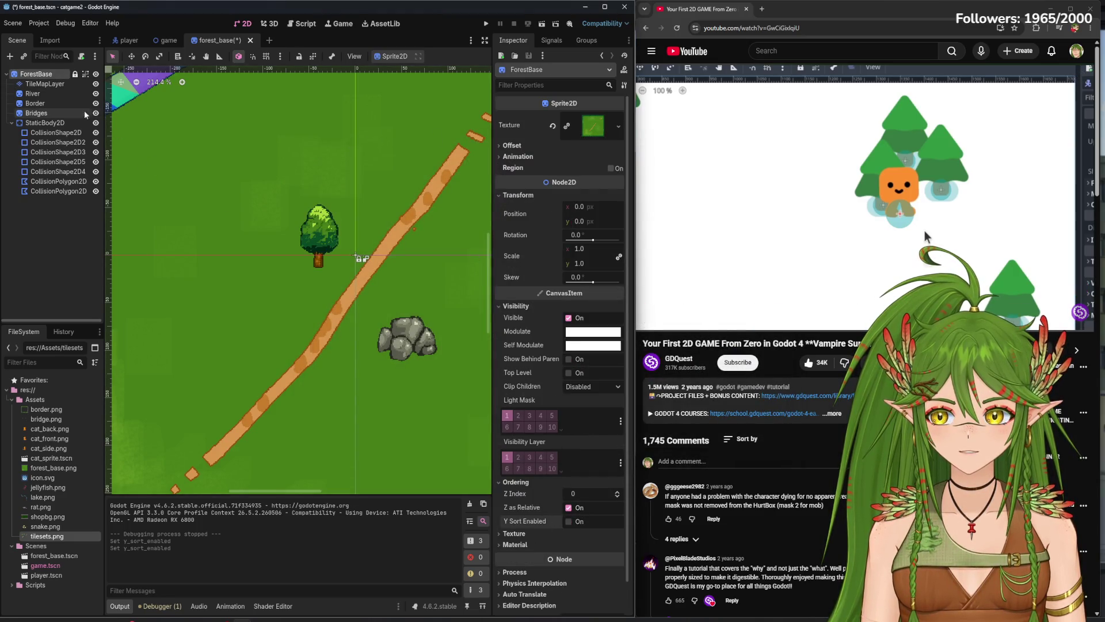
left_click(44, 86)
left_click(48, 76)
left_click(45, 83)
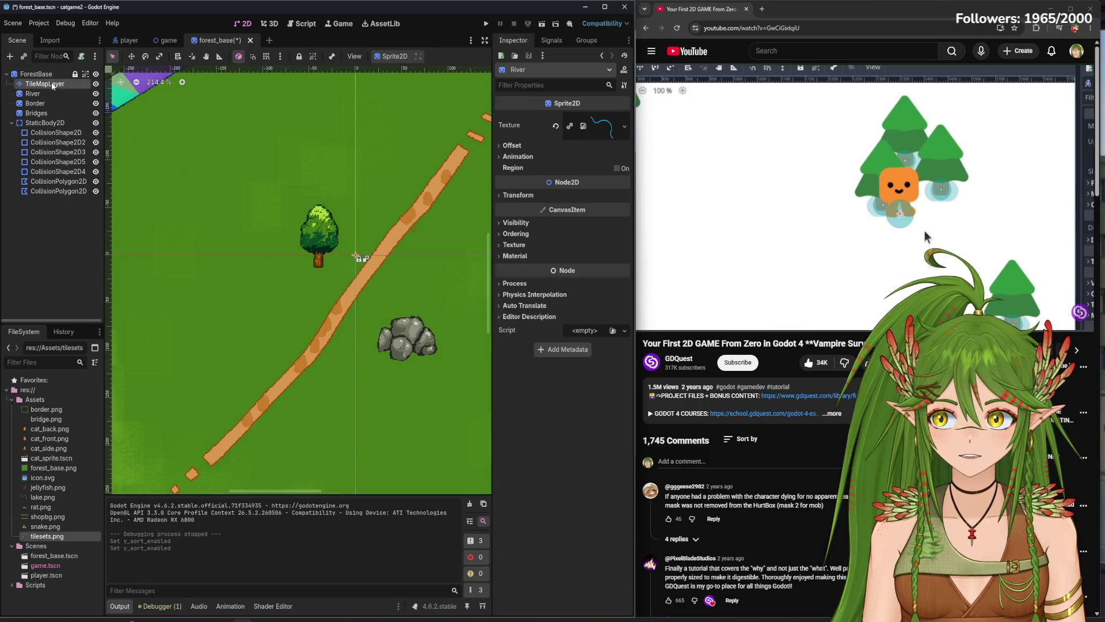
scroll(423, 534, "up", 2)
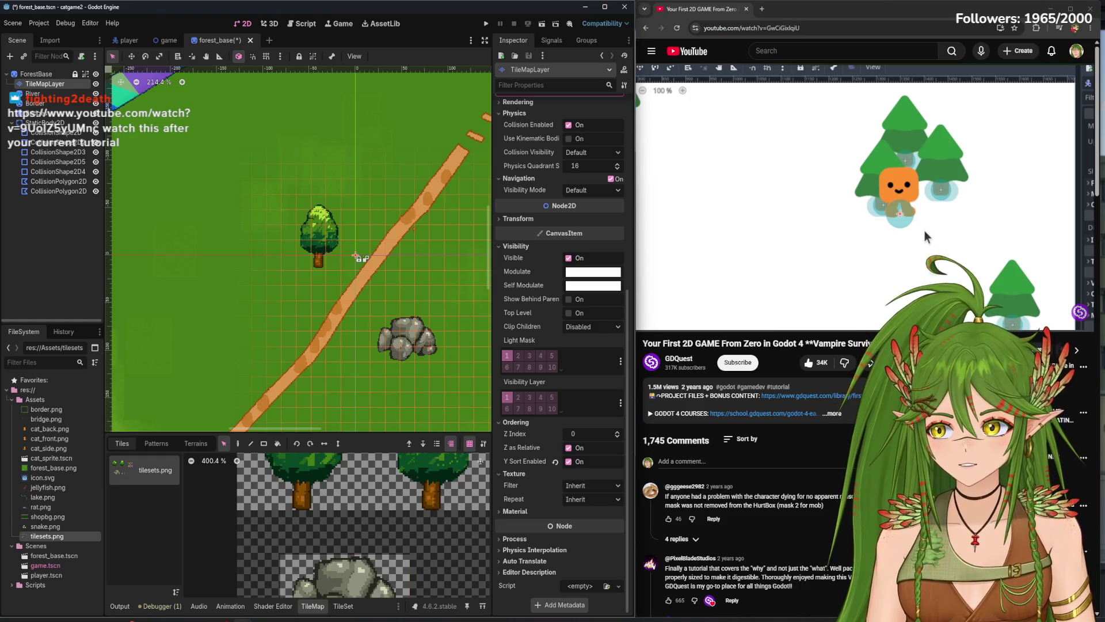
key("F5")
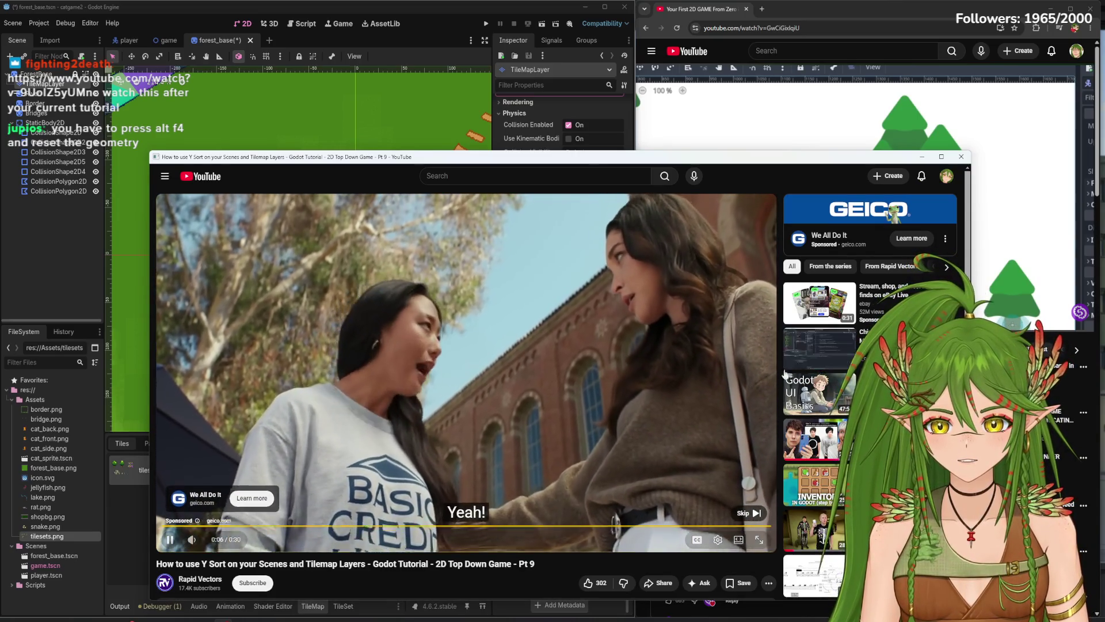
- Skip the YouTube ad so the Y Sort tutorial video starts playing
left_click(744, 513)
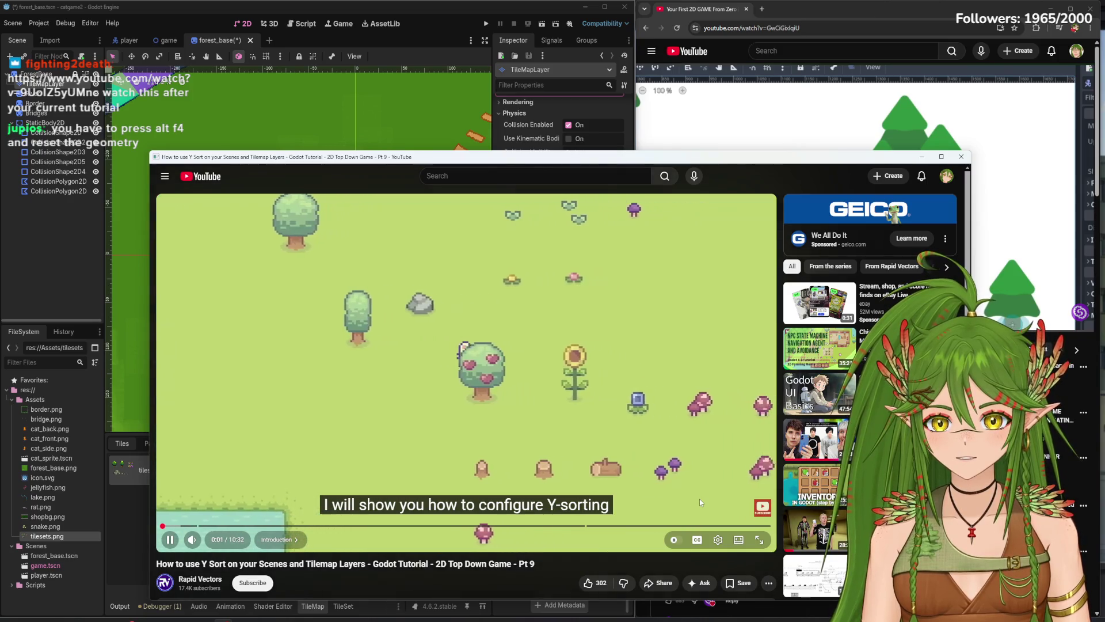